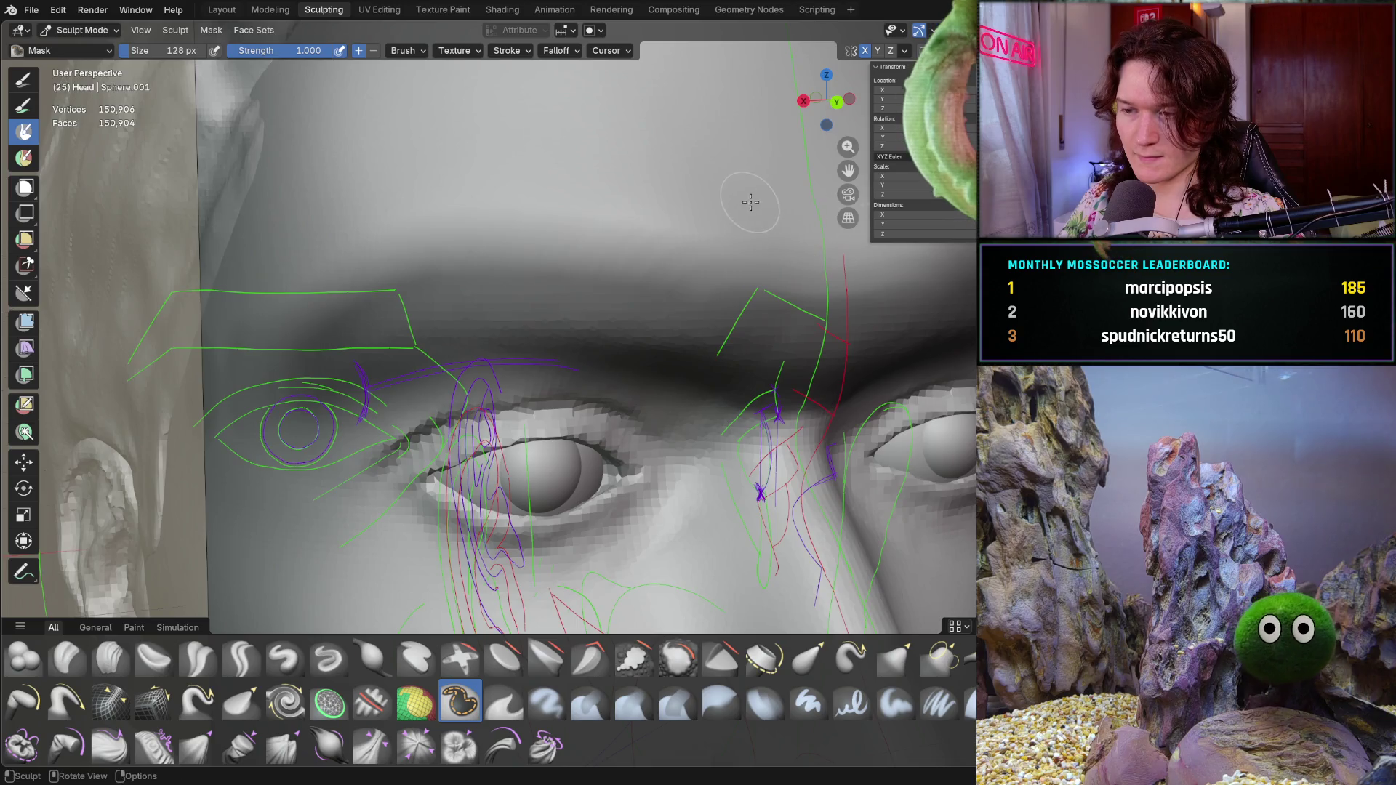
- Fill the mask over the head mesh and briefly hide overlays to check it
{"action": "mouse_move", "coordinate": [749, 203]}
{"action": "middle_mouse_down"}
{"action": "mouse_move", "coordinate": [542, 321]}
{"action": "mouse_move", "coordinate": [655, 327]}
{"action": "middle_mouse_up"}
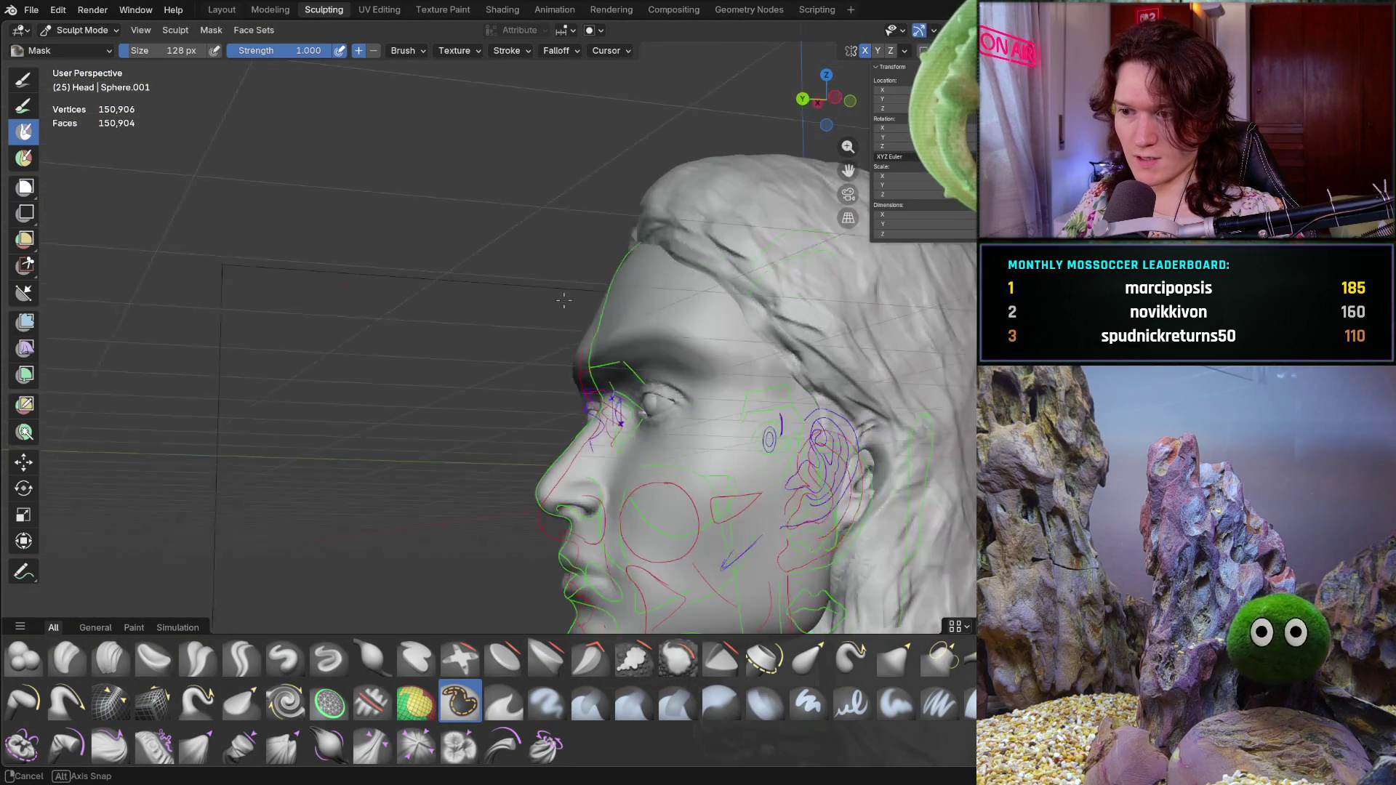
{"action": "scroll", "coordinate": [730, 336], "scroll_direction": "up", "scroll_amount": 4}
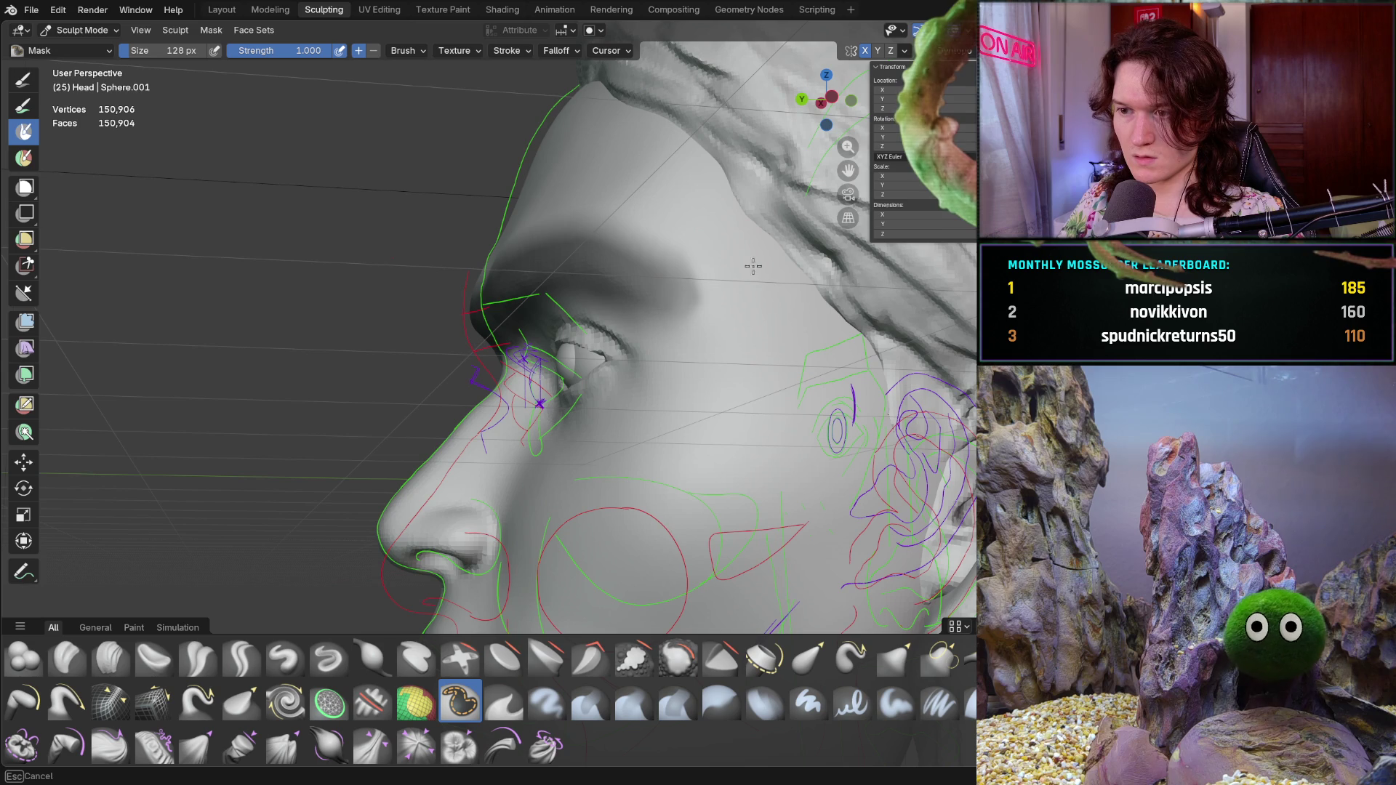
{"action": "mouse_move", "coordinate": [727, 298]}
{"action": "middle_mouse_down"}
{"action": "mouse_move", "coordinate": [661, 385]}
{"action": "mouse_move", "coordinate": [484, 336]}
{"action": "mouse_move", "coordinate": [724, 310]}
{"action": "mouse_move", "coordinate": [704, 323]}
{"action": "middle_mouse_up"}
{"action": "scroll", "coordinate": [661, 385], "scroll_direction": "down", "scroll_amount": 3}
{"action": "scroll", "coordinate": [484, 337], "scroll_direction": "up", "scroll_amount": 3}
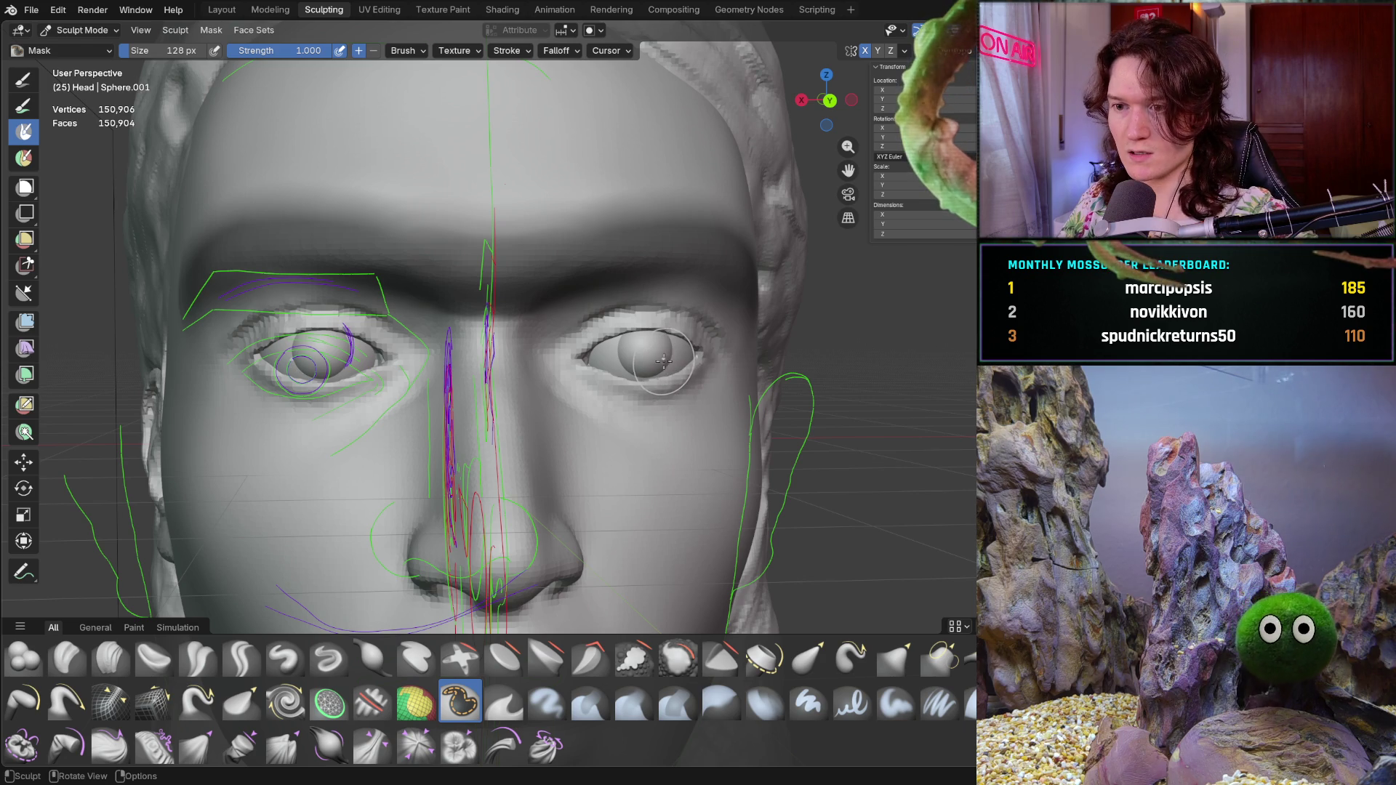
{"action": "key", "text": "ctrl+i"}
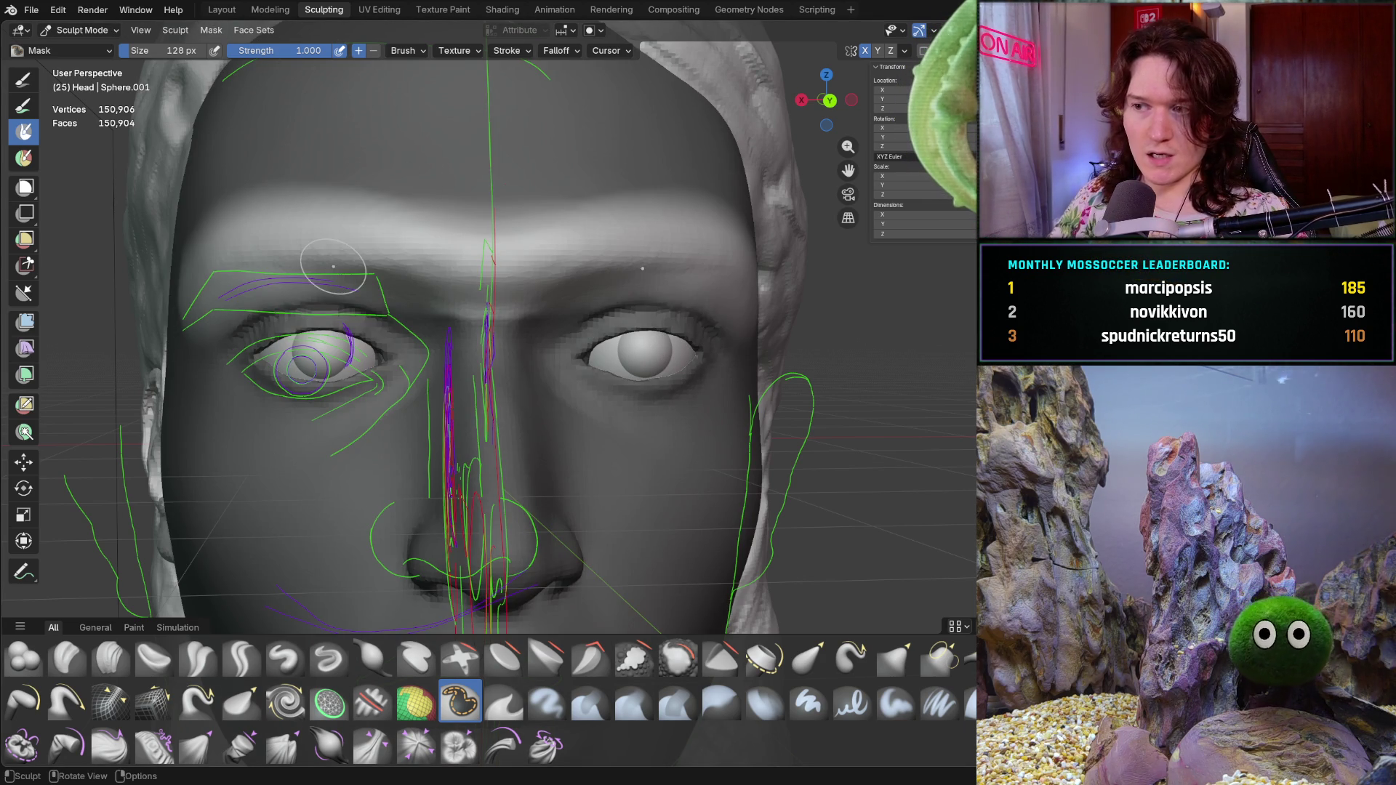
{"action": "key", "text": "shift+alt+z"}
{"action": "key", "text": "shift+alt+z"}
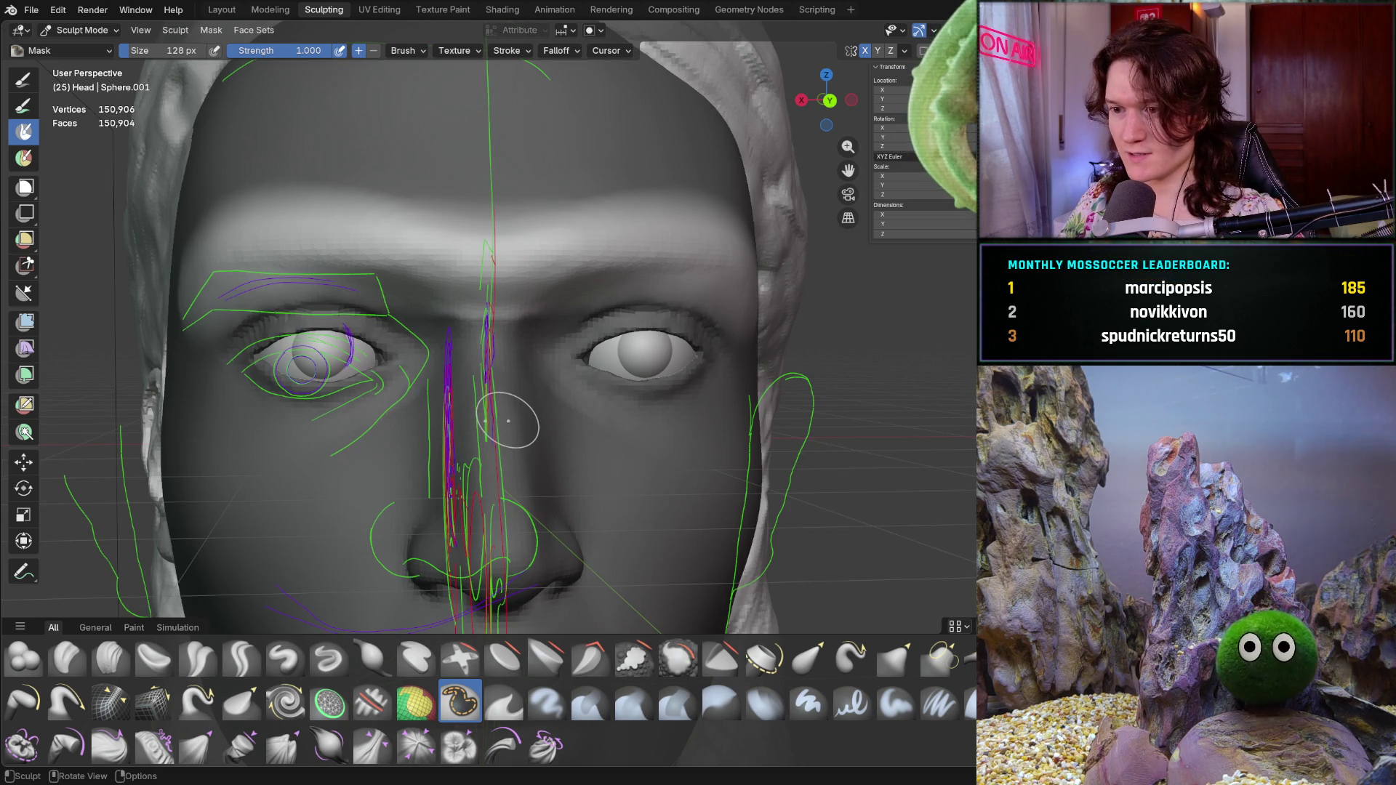
- Inspect the mask from front and side orthographic views, then switch to the Grab brush
{"action": "mouse_move", "coordinate": [607, 327]}
{"action": "middle_mouse_down"}
{"action": "mouse_move", "coordinate": [608, 349]}
{"action": "mouse_move", "coordinate": [431, 360]}
{"action": "middle_mouse_up"}
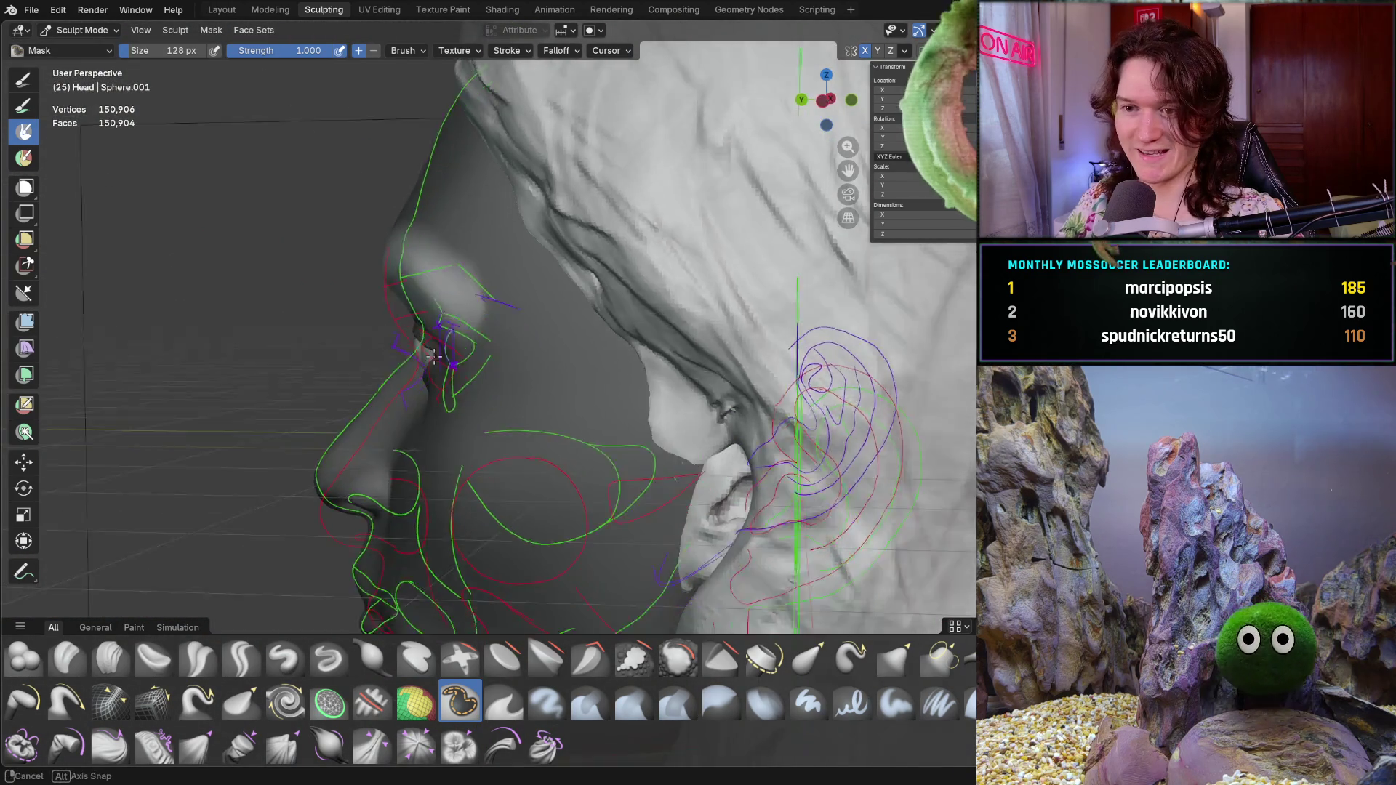
{"action": "key", "text": "ctrl+KP_1"}
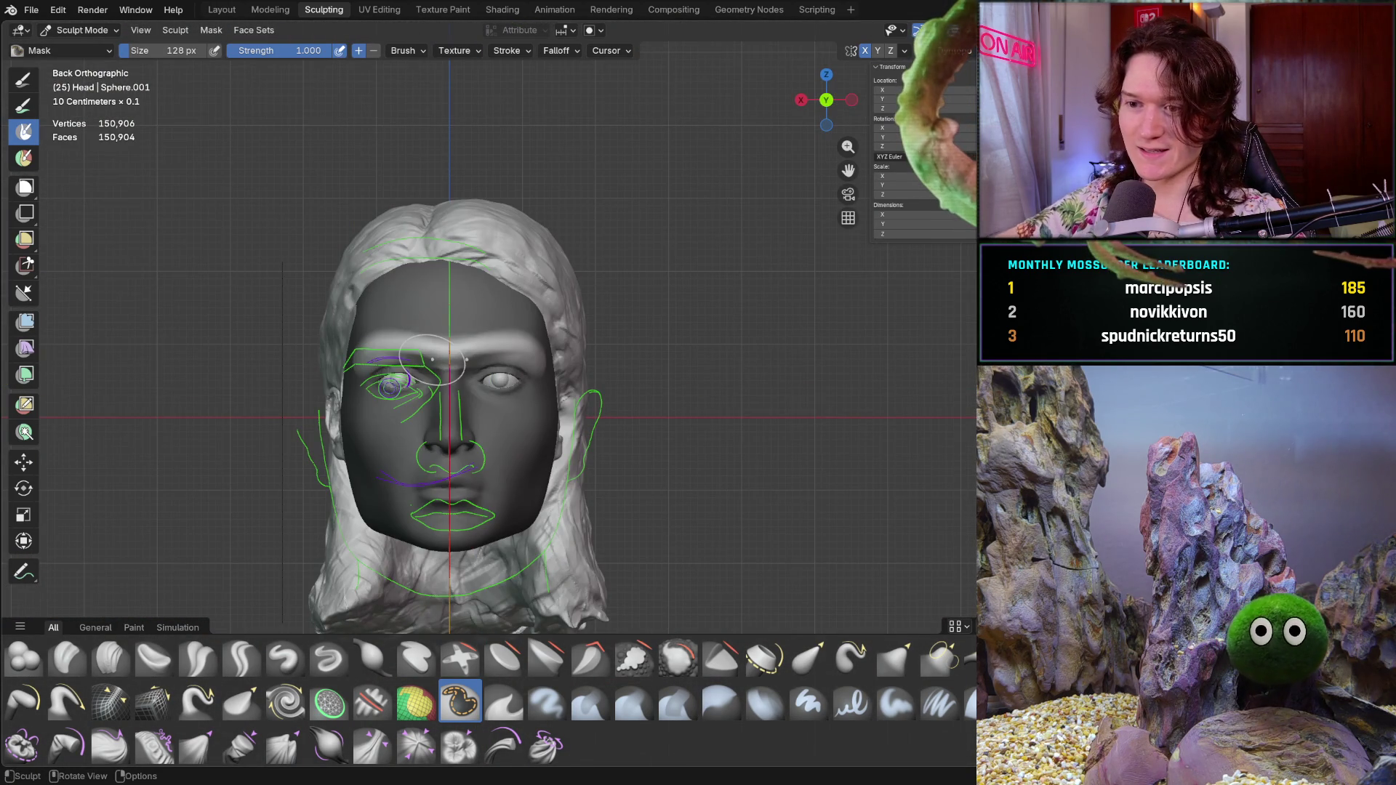
{"action": "key", "text": "KP_3"}
{"action": "key", "text": "ctrl+KP_3"}
{"action": "middle_click_drag", "start_coordinate": [432, 361], "coordinate": [432, 360]}
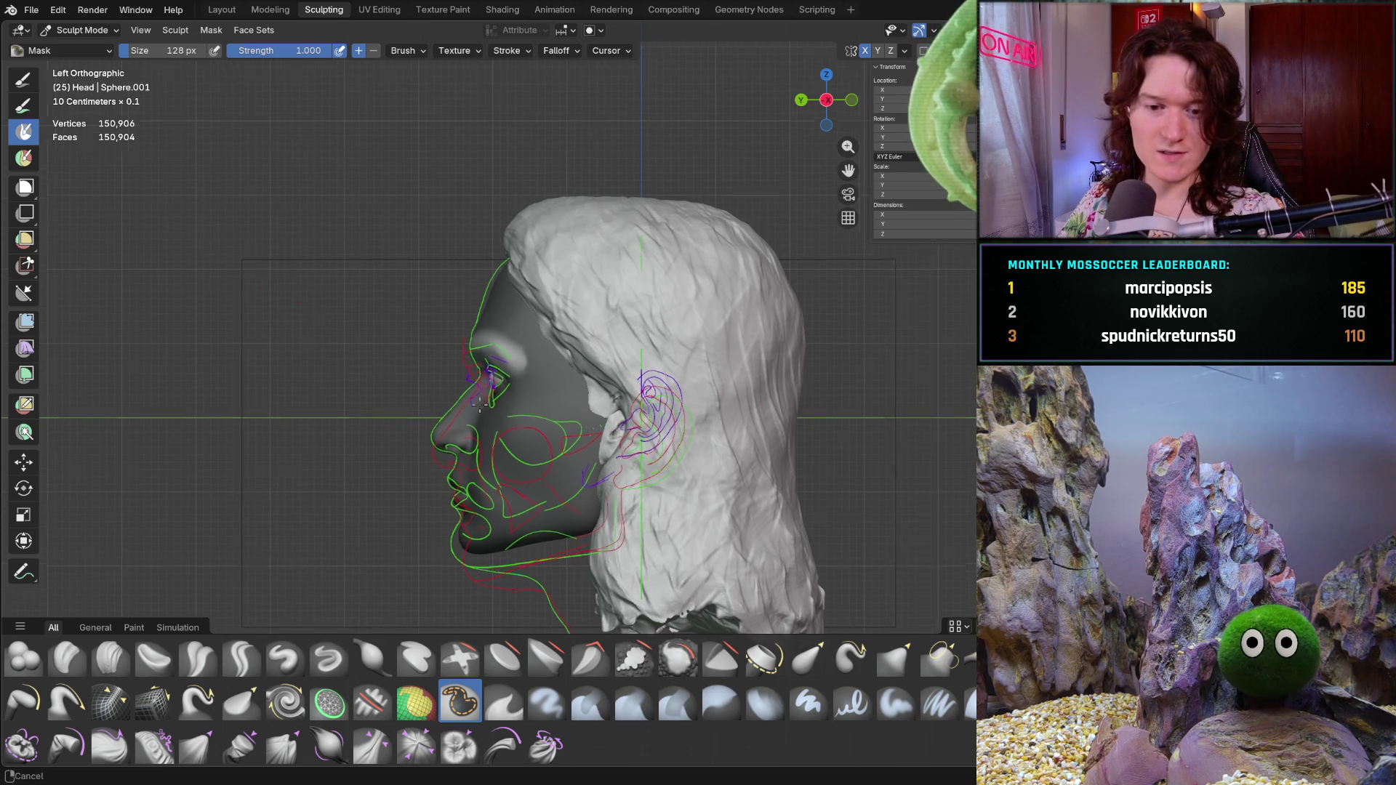
{"action": "scroll", "coordinate": [478, 406], "scroll_direction": "up", "scroll_amount": 2}
{"action": "scroll", "coordinate": [477, 393], "scroll_direction": "up", "scroll_amount": 1}
{"action": "scroll", "coordinate": [474, 337], "scroll_direction": "up", "scroll_amount": 2}
{"action": "scroll", "coordinate": [521, 434], "scroll_direction": "up", "scroll_amount": 2}
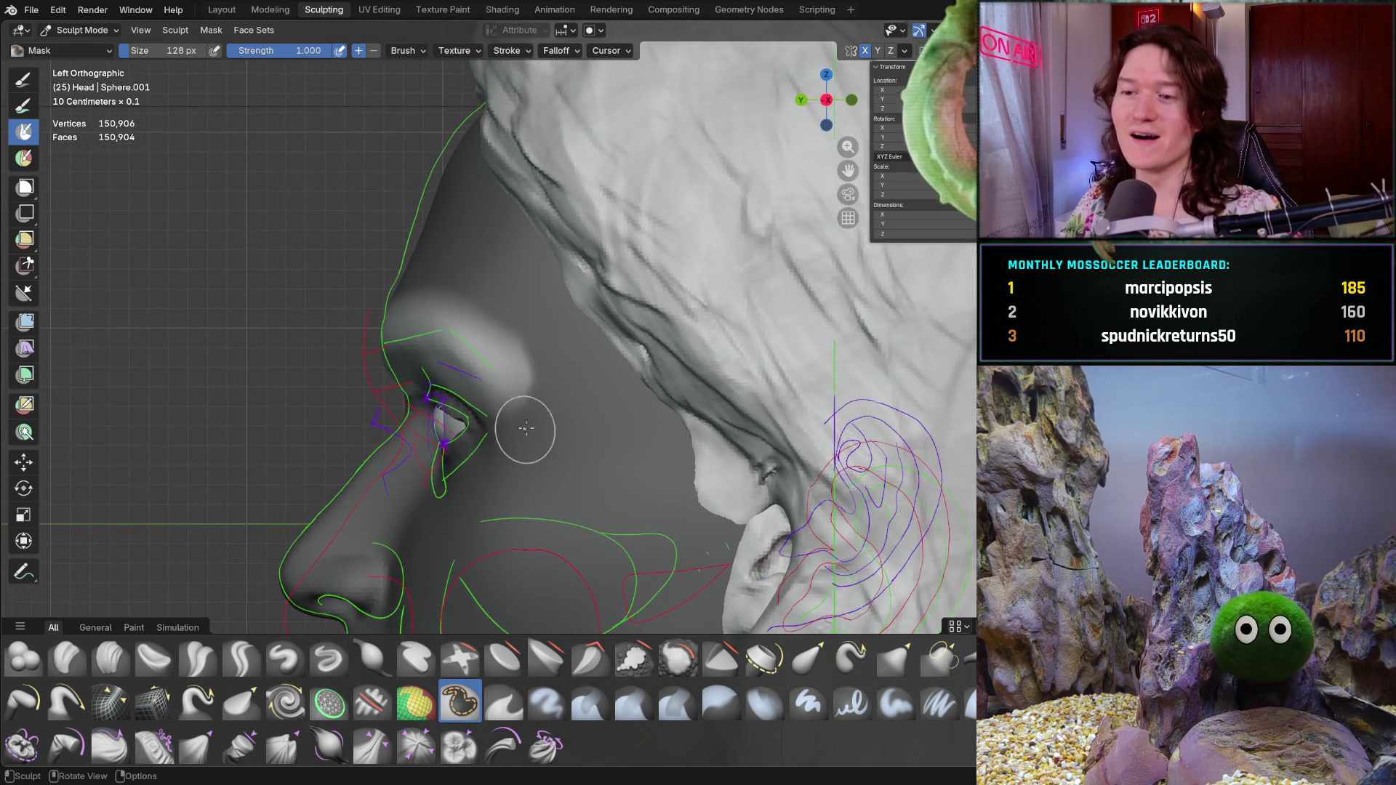
{"action": "scroll", "coordinate": [522, 434], "scroll_direction": "up", "scroll_amount": 1}
{"action": "scroll", "coordinate": [480, 431], "scroll_direction": "up", "scroll_amount": 2}
{"action": "scroll", "coordinate": [448, 426], "scroll_direction": "up", "scroll_amount": 1}
{"action": "key", "text": "g"}
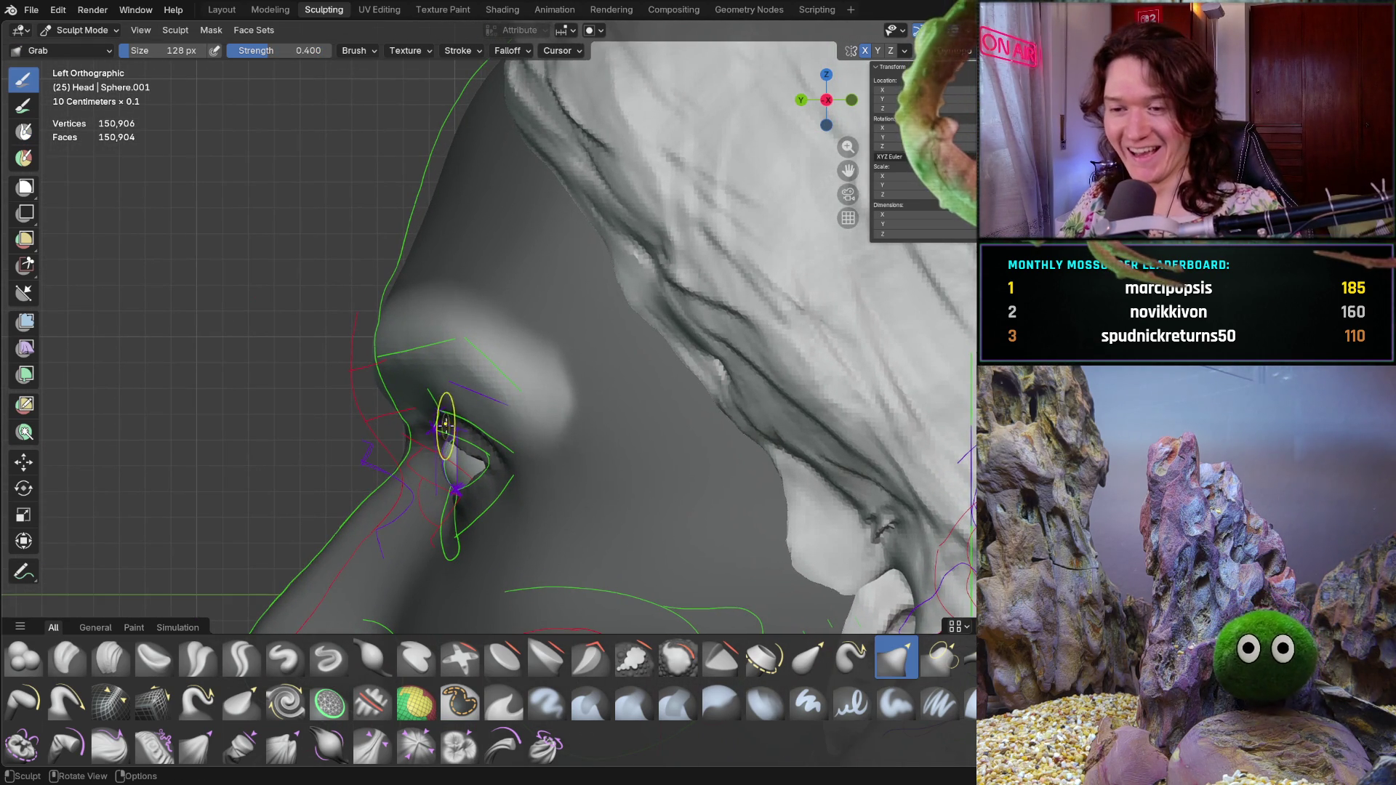
- Enlarge the Grab brush to 1000 px and pull the brow, nose and eye socket into shape
{"action": "key", "text": "f"}
{"action": "left_click", "coordinate": [633, 405]}
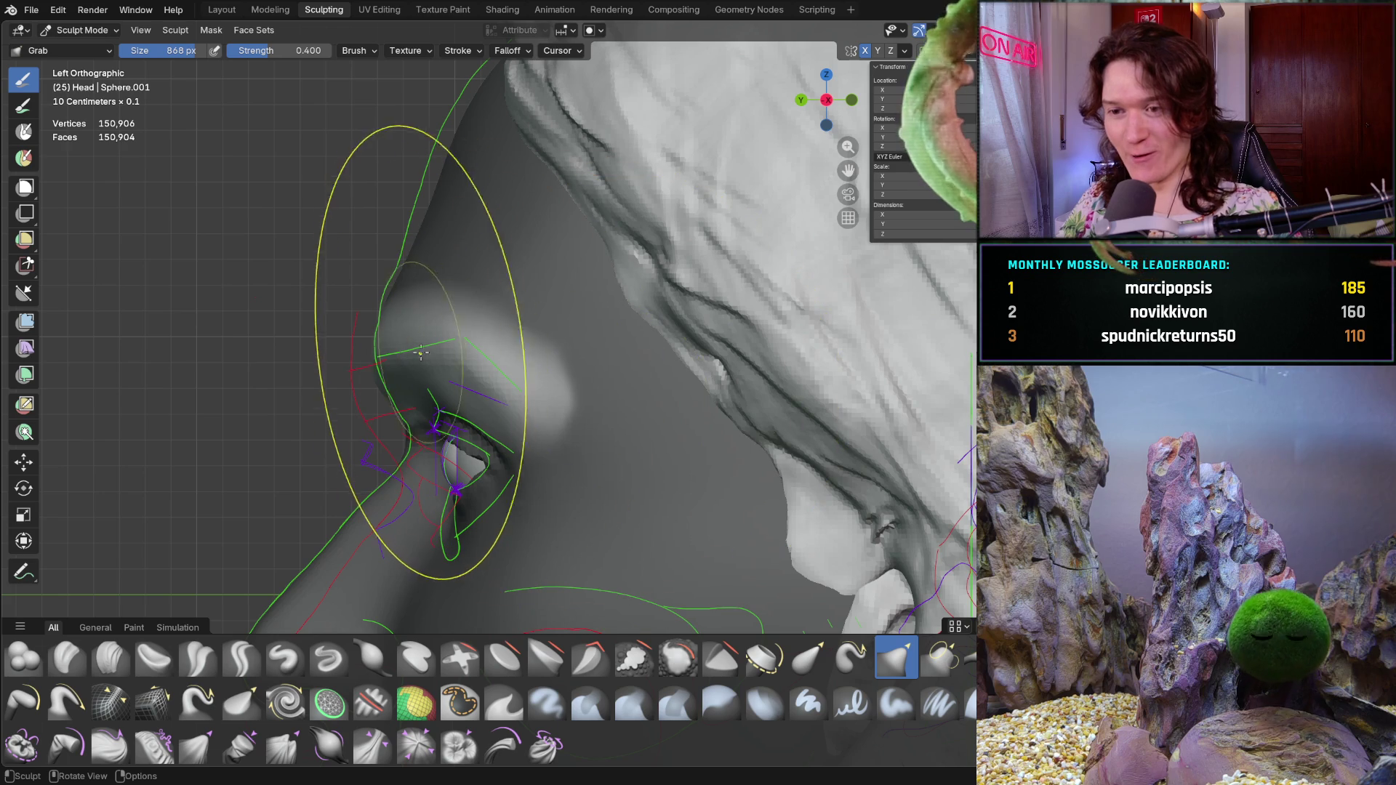
{"action": "key", "text": "f"}
{"action": "left_click", "coordinate": [720, 365]}
{"action": "left_click_drag", "start_coordinate": [459, 362], "coordinate": [416, 349]}
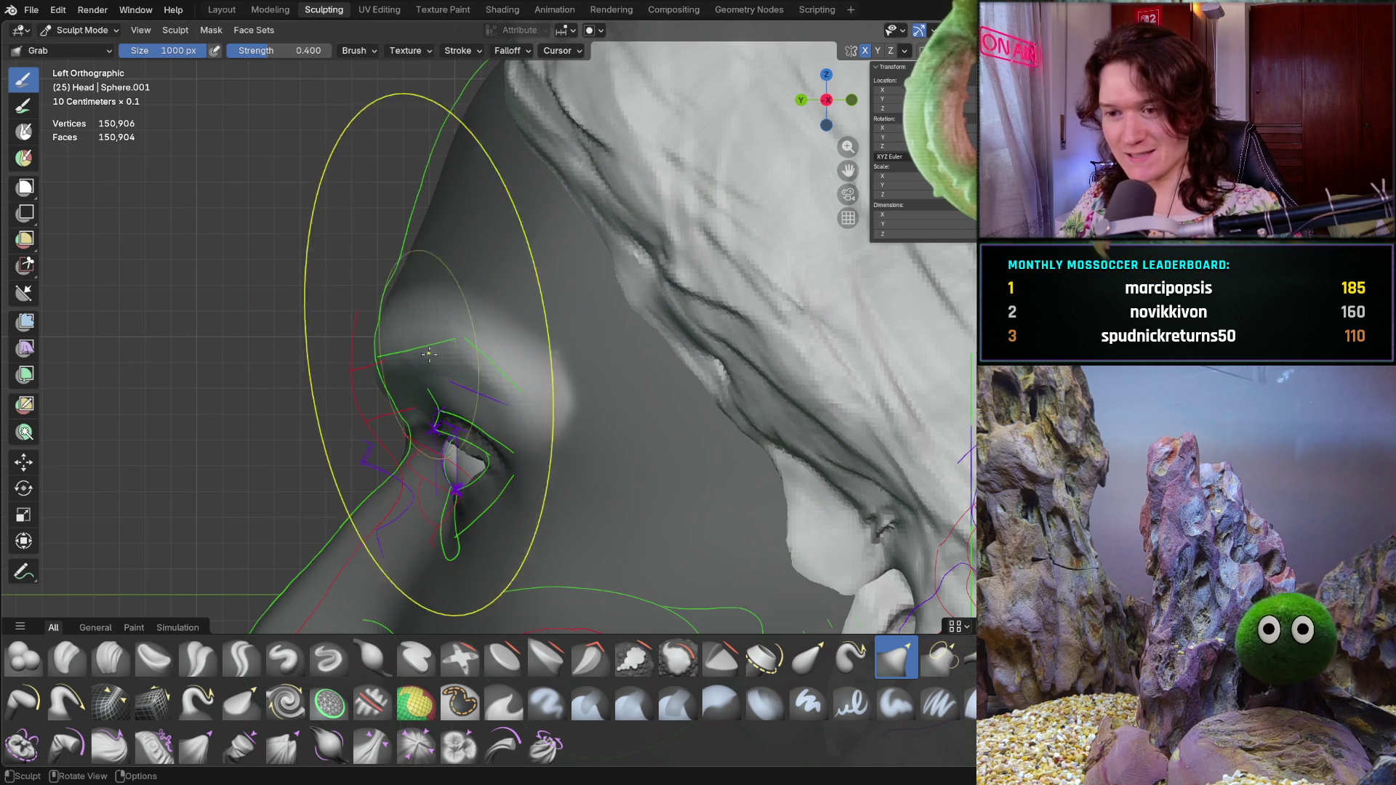
{"action": "middle_click_drag", "start_coordinate": [441, 350], "coordinate": [509, 414]}
{"action": "scroll", "coordinate": [508, 412], "scroll_direction": "down", "scroll_amount": 3}
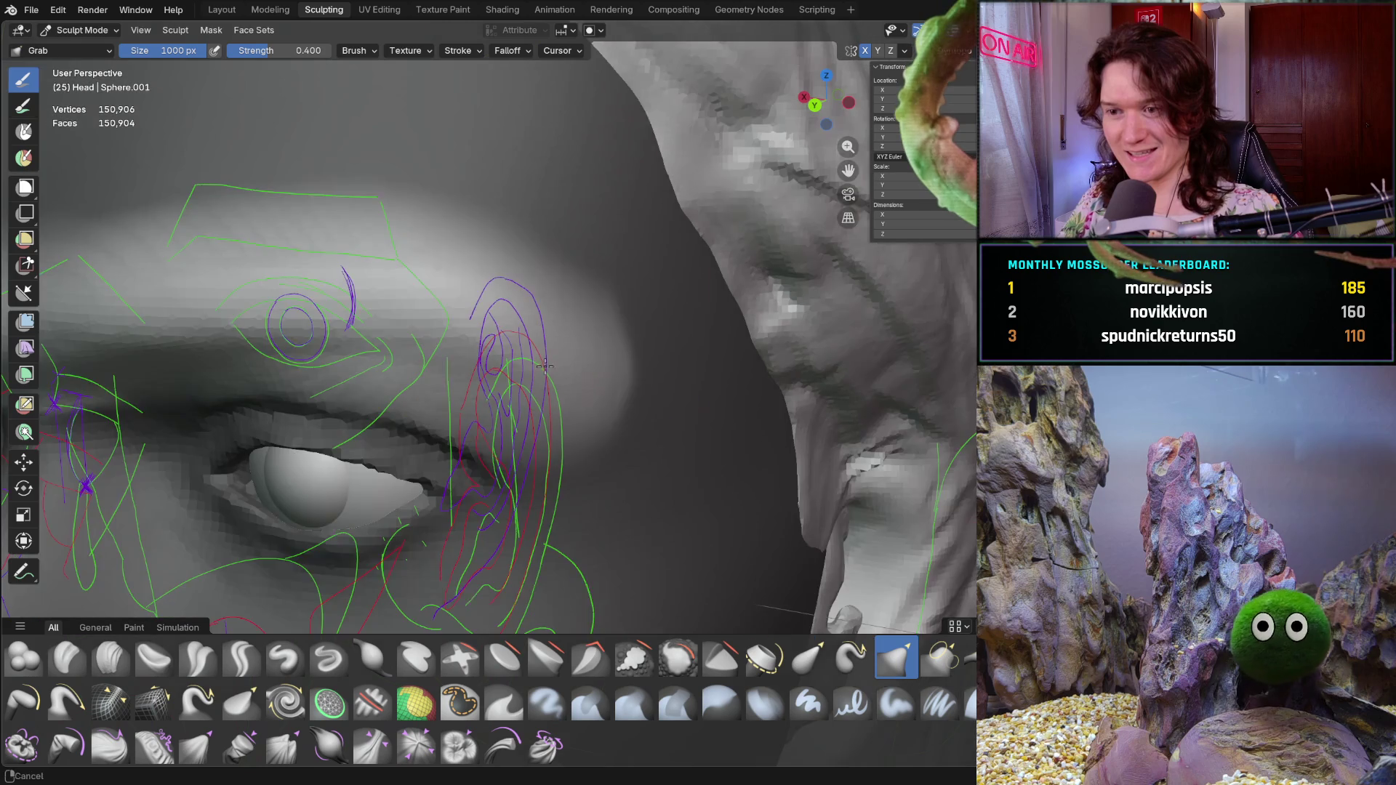
{"action": "scroll", "coordinate": [468, 343], "scroll_direction": "down", "scroll_amount": 3}
{"action": "mouse_move", "coordinate": [468, 467]}
{"action": "middle_mouse_down"}
{"action": "mouse_move", "coordinate": [362, 414]}
{"action": "mouse_move", "coordinate": [695, 408]}
{"action": "mouse_move", "coordinate": [313, 482]}
{"action": "middle_mouse_up"}
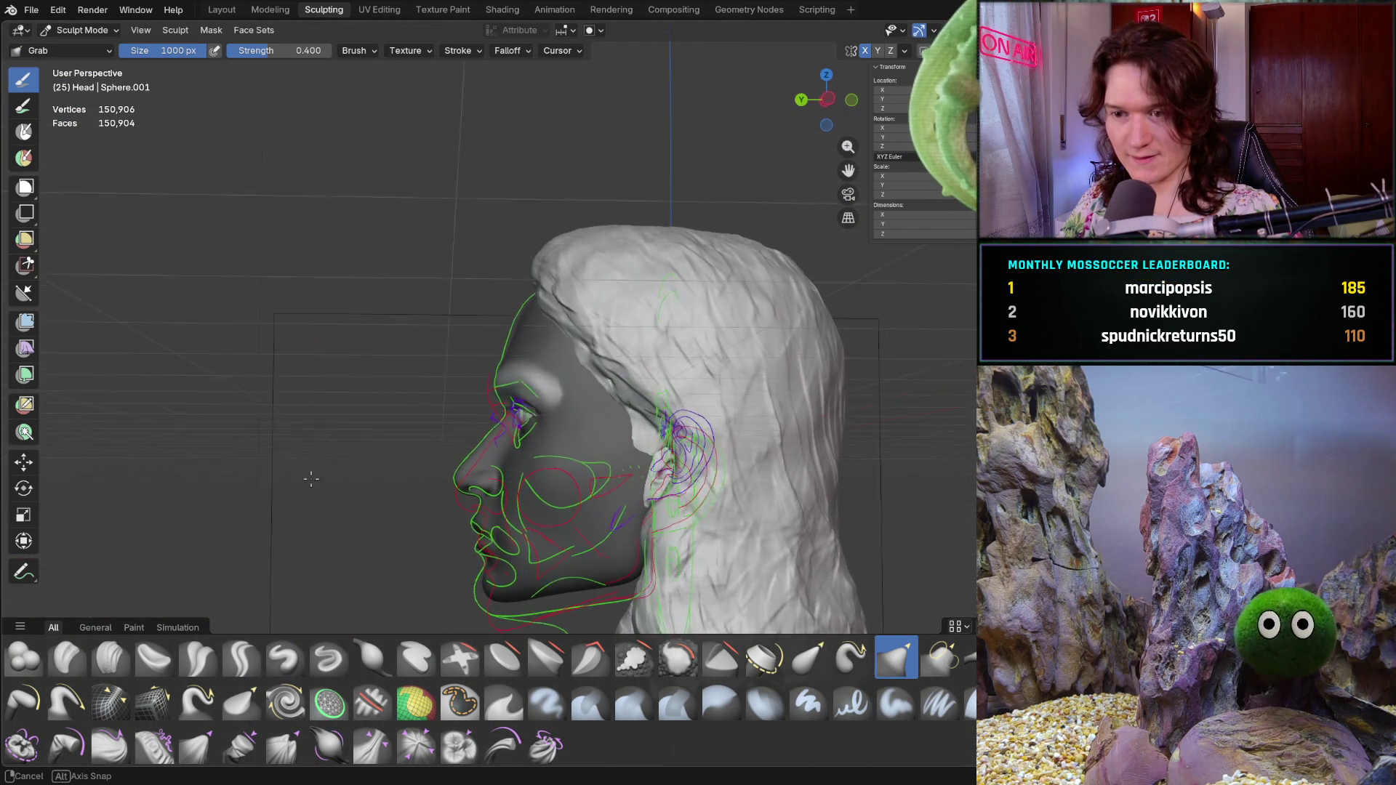
{"action": "scroll", "coordinate": [436, 360], "scroll_direction": "up", "scroll_amount": 2}
{"action": "scroll", "coordinate": [486, 329], "scroll_direction": "up", "scroll_amount": 4}
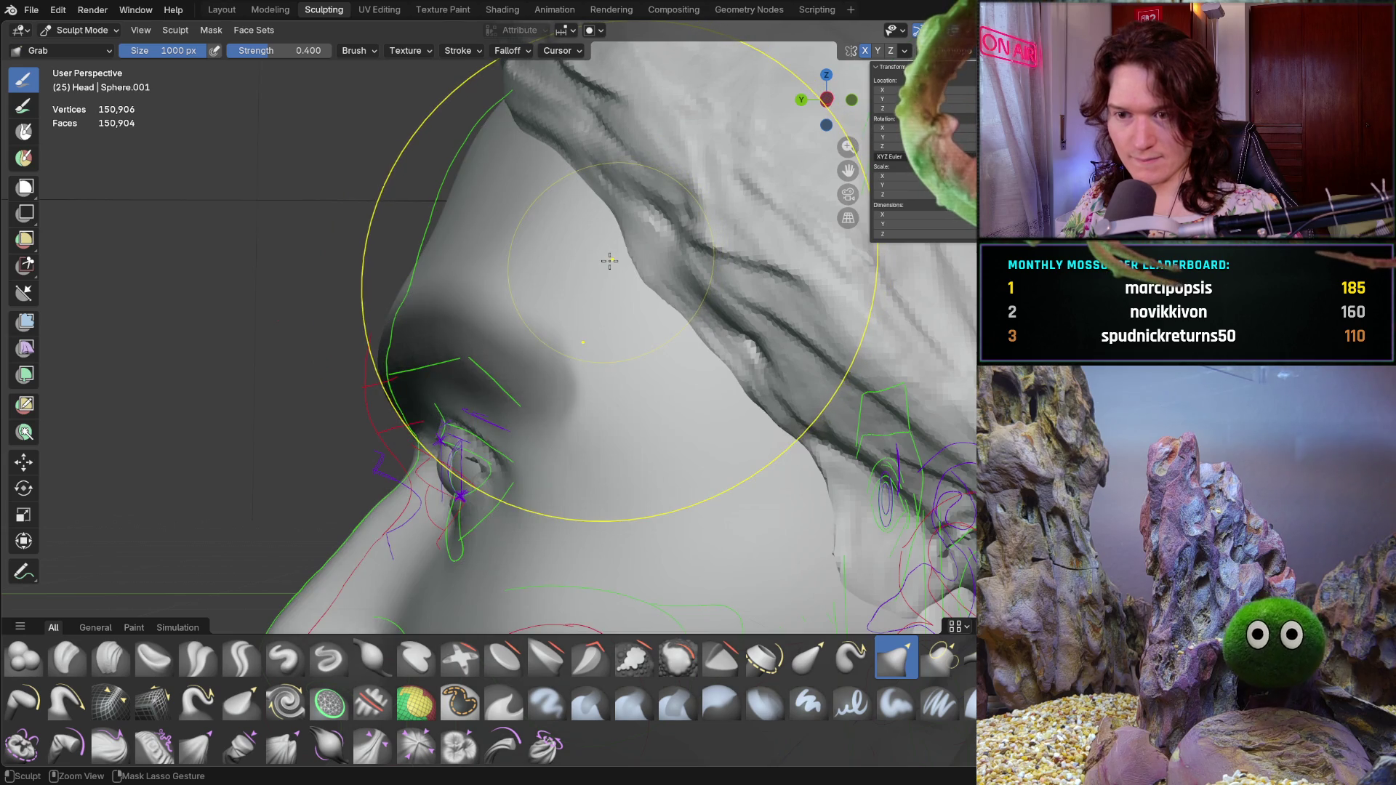
{"action": "left_click_drag", "start_coordinate": [604, 259], "coordinate": [502, 381]}
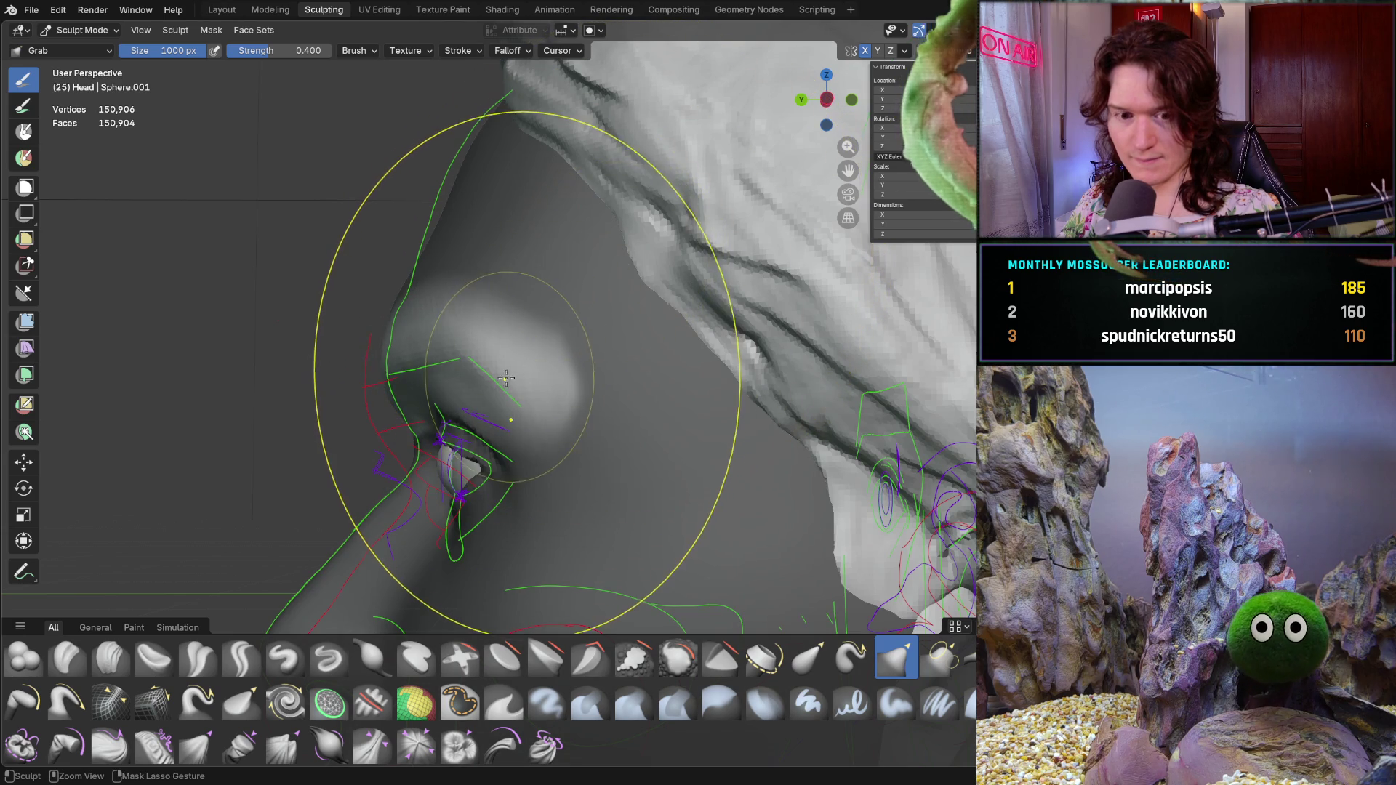
{"action": "mouse_move", "coordinate": [502, 381]}
{"action": "middle_mouse_down"}
{"action": "mouse_move", "coordinate": [643, 458]}
{"action": "mouse_move", "coordinate": [546, 295]}
{"action": "middle_mouse_up"}
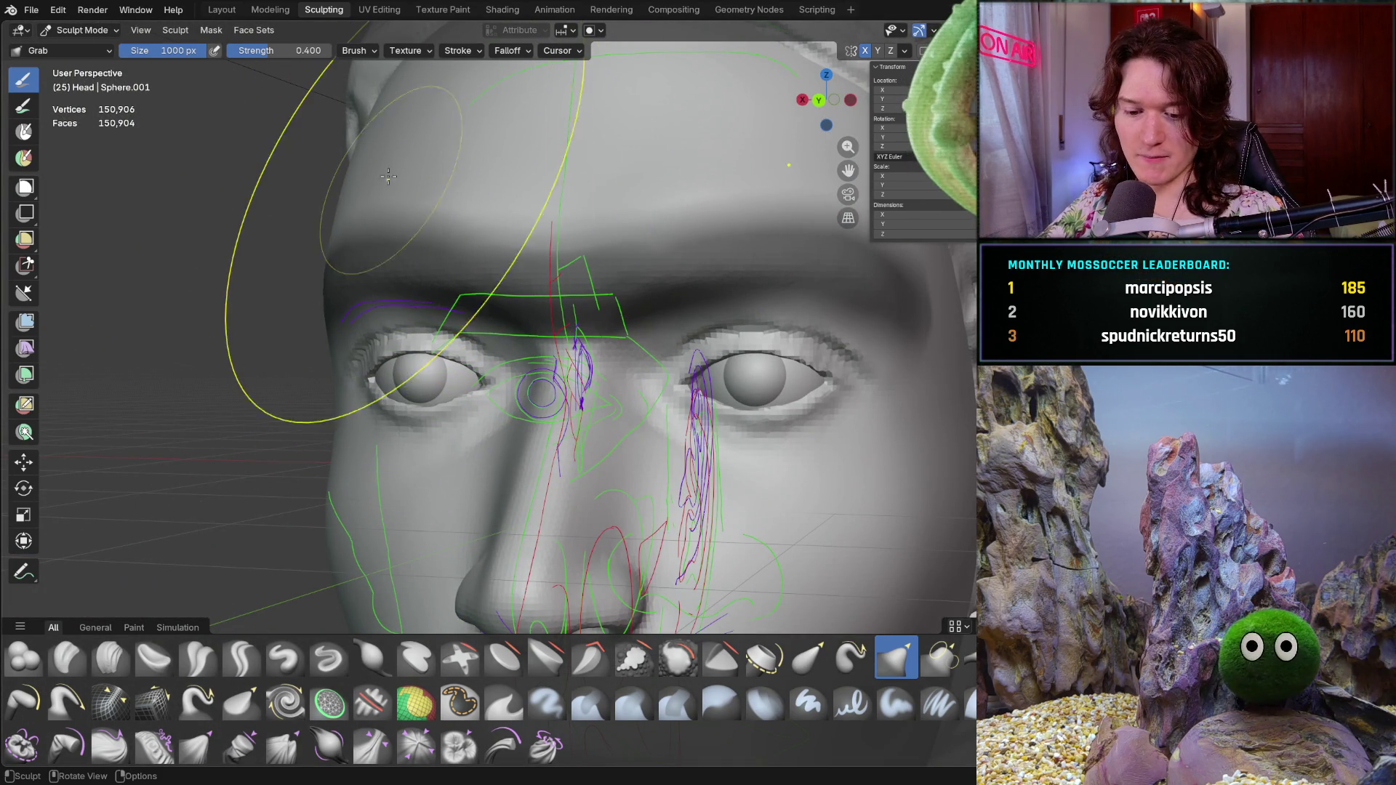
- Undo and redo the brow reshaping, then clear the mask with Alt+M
{"action": "key", "text": "ctrl+c"}
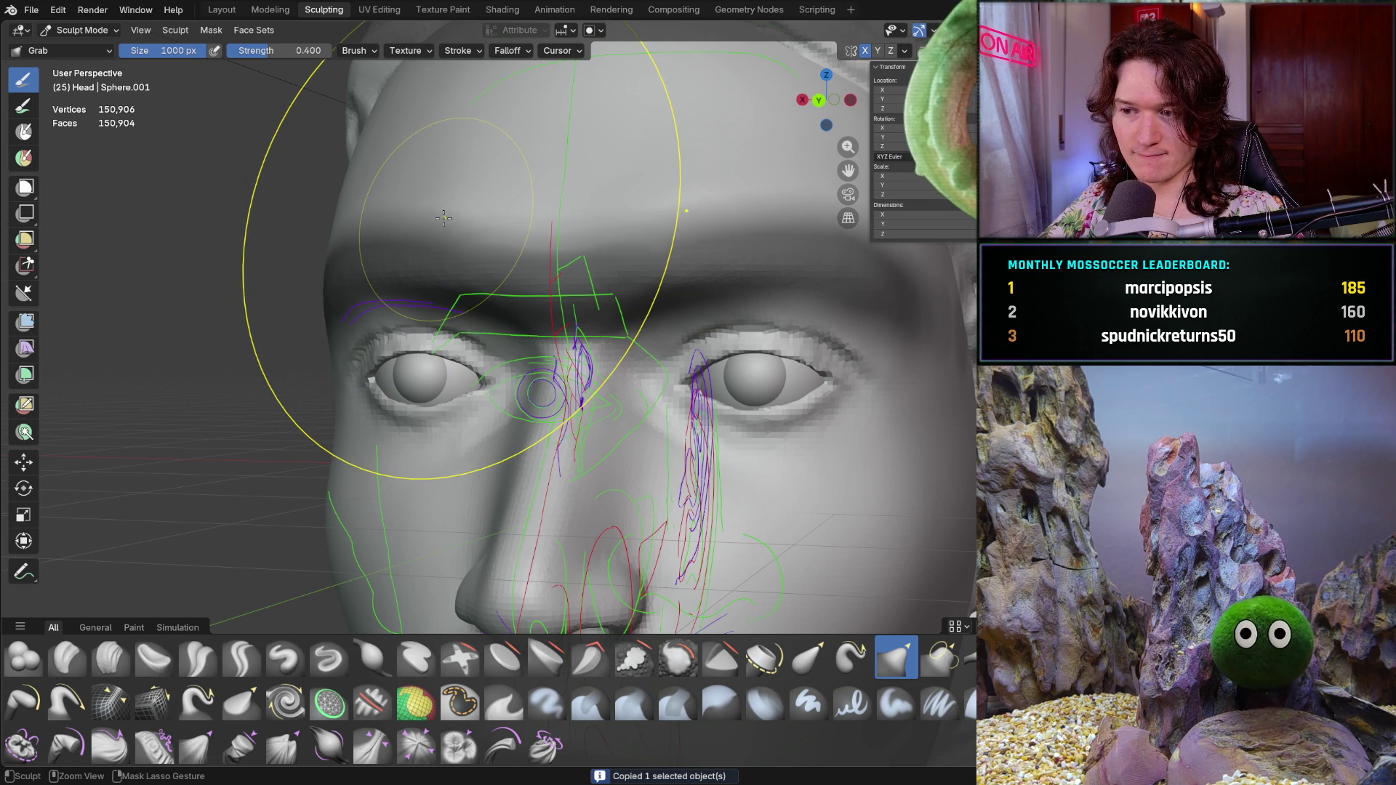
{"action": "key", "text": "ctrl+z"}
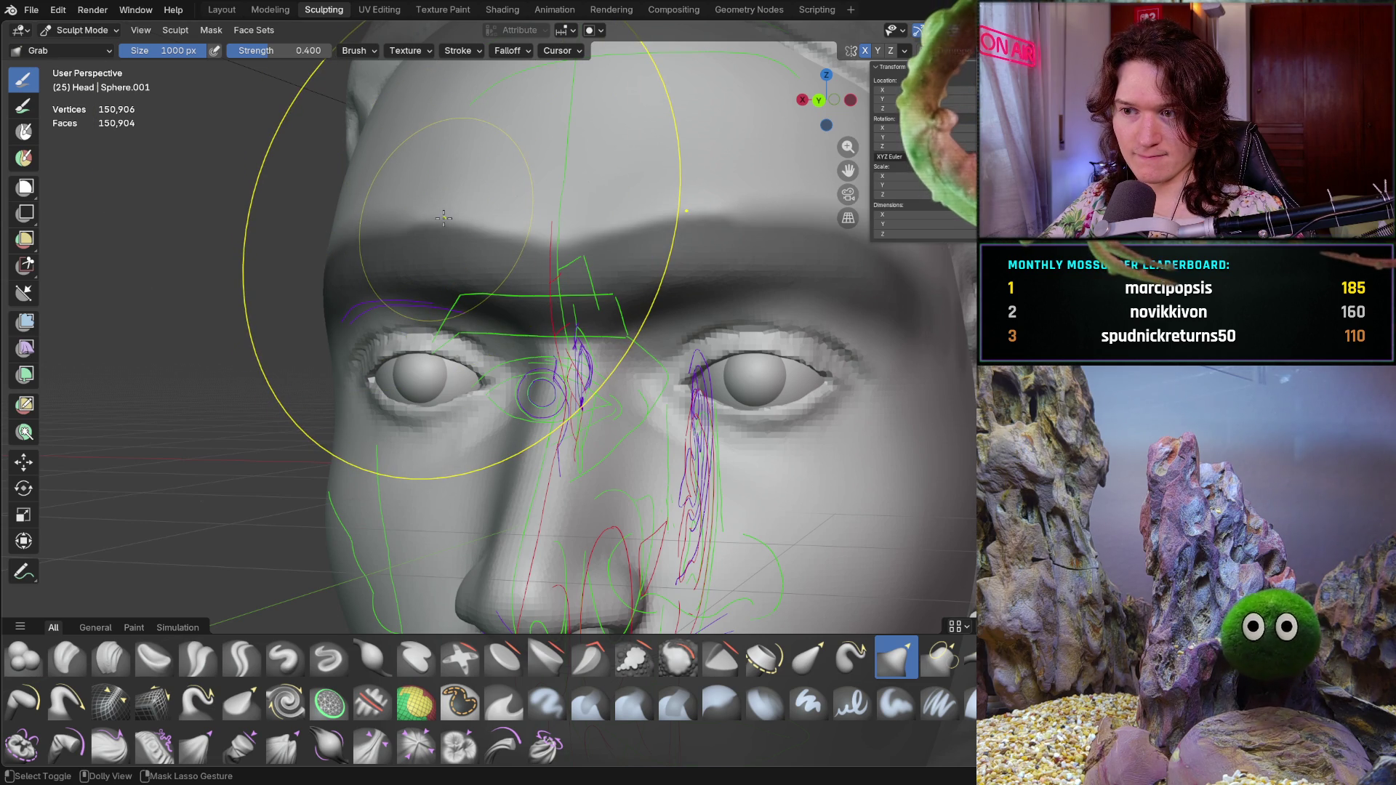
{"action": "key", "text": "ctrl+shift+z"}
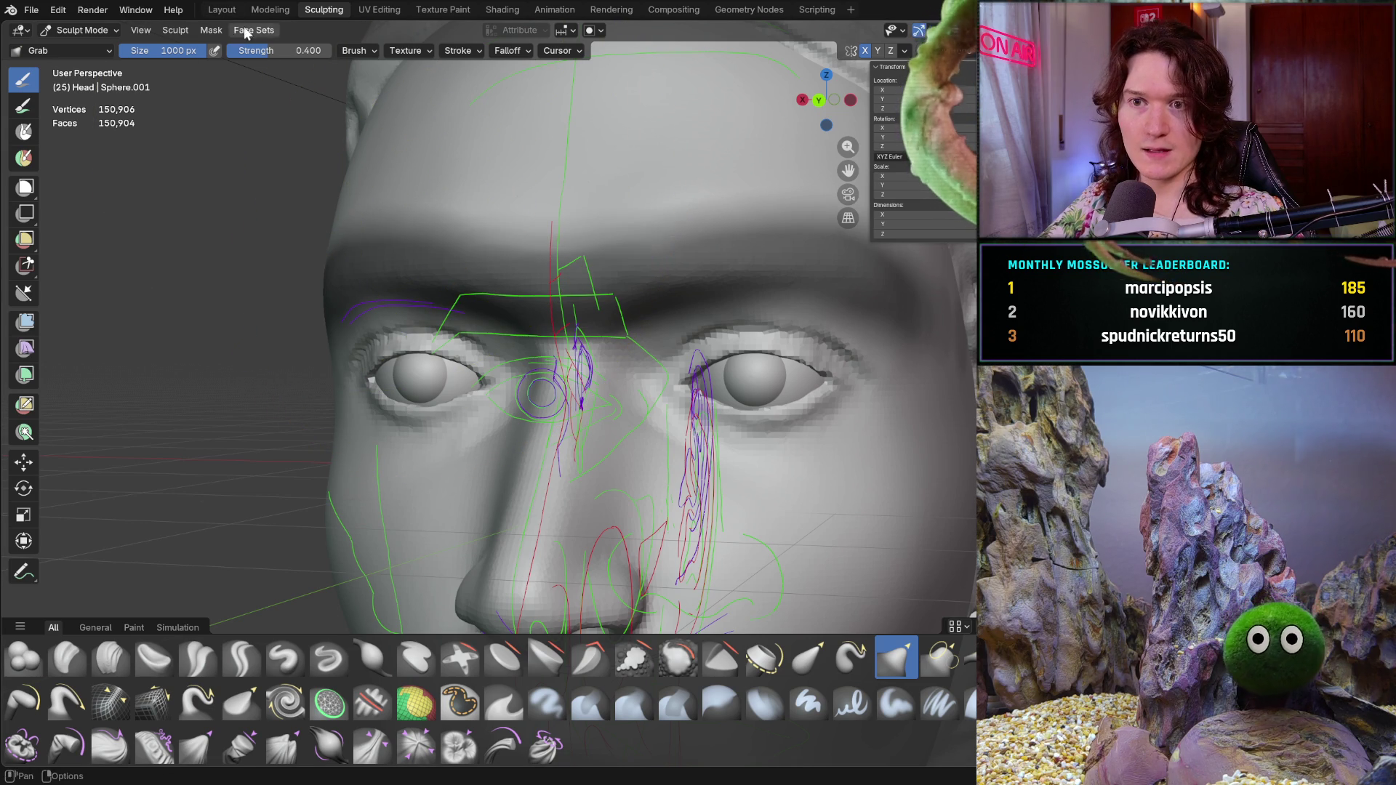
{"action": "left_click", "coordinate": [219, 33]}
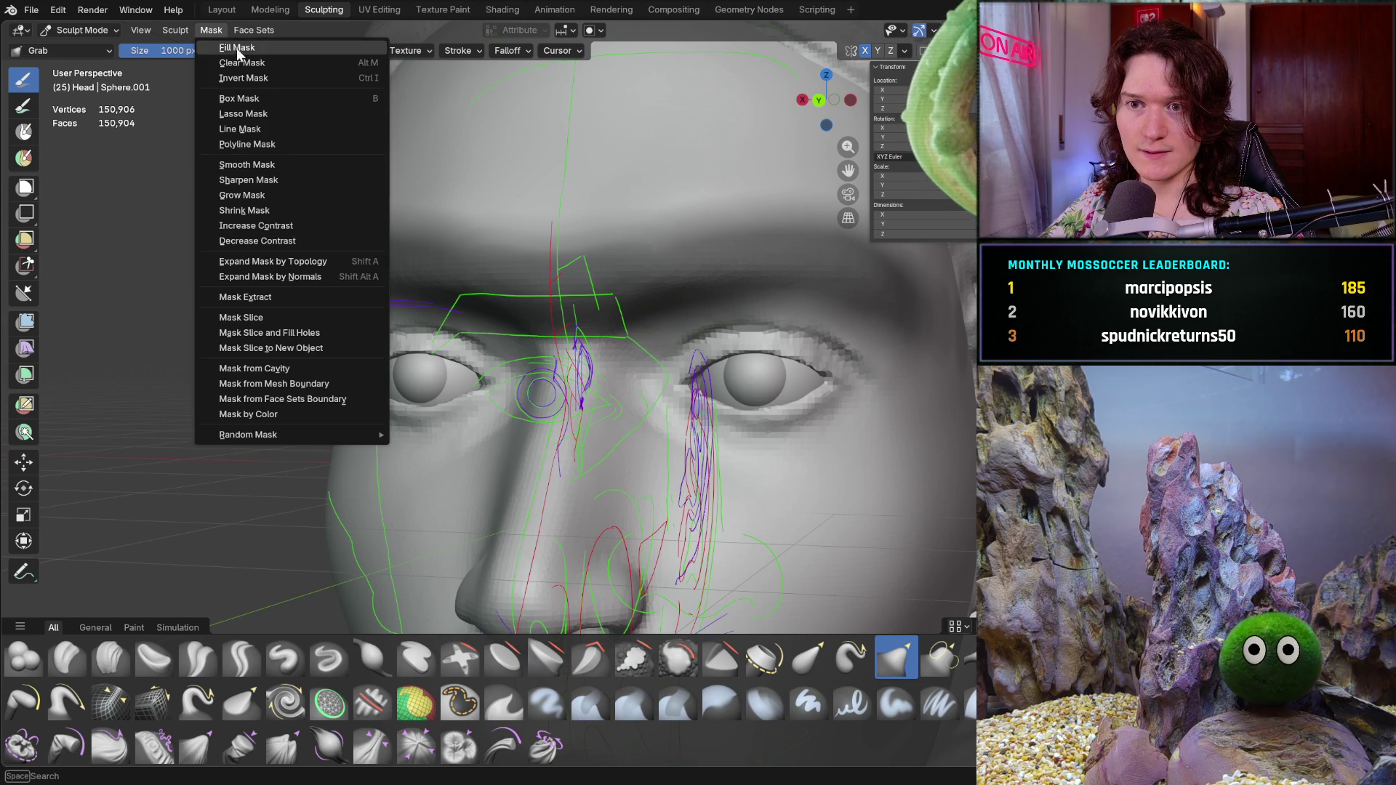
{"action": "left_click", "coordinate": [158, 188]}
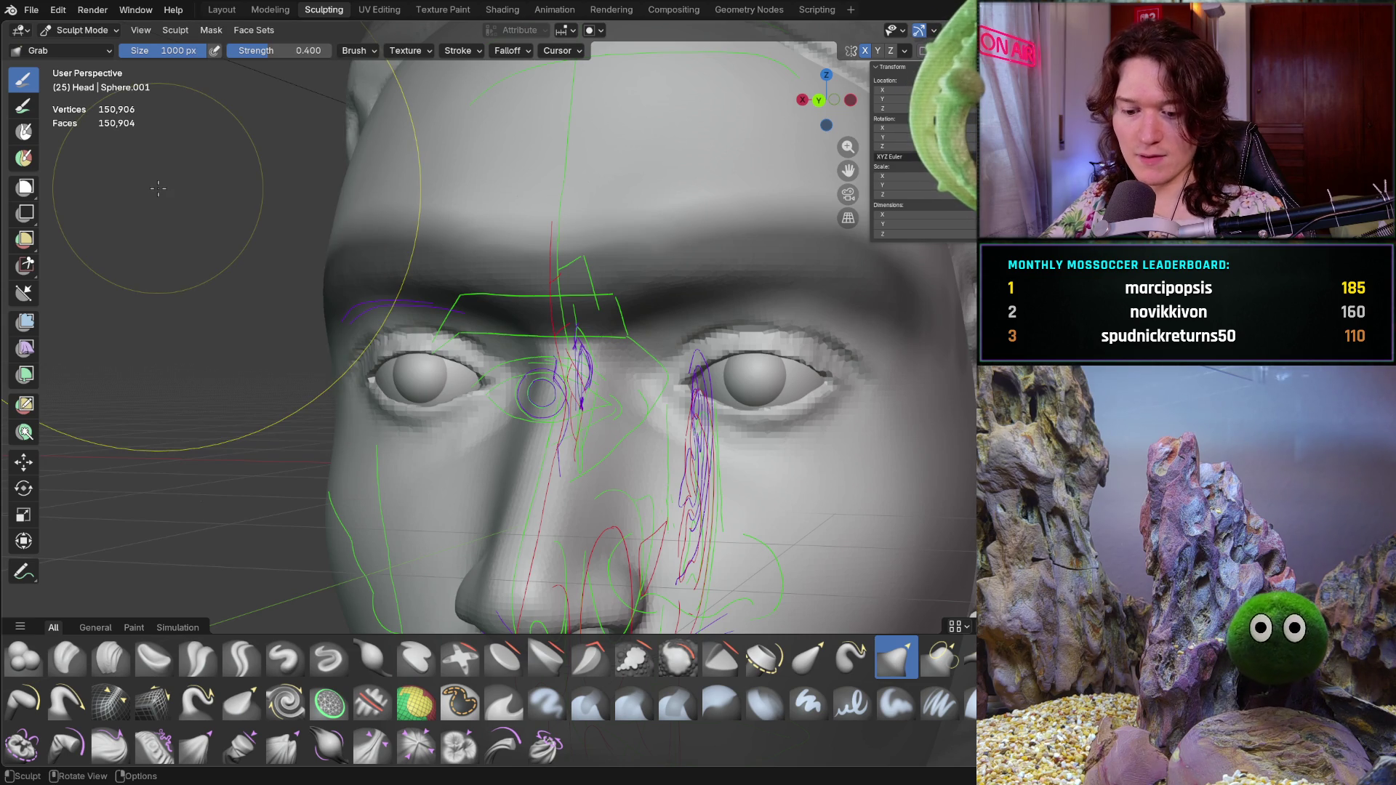
{"action": "key", "text": "alt+m"}
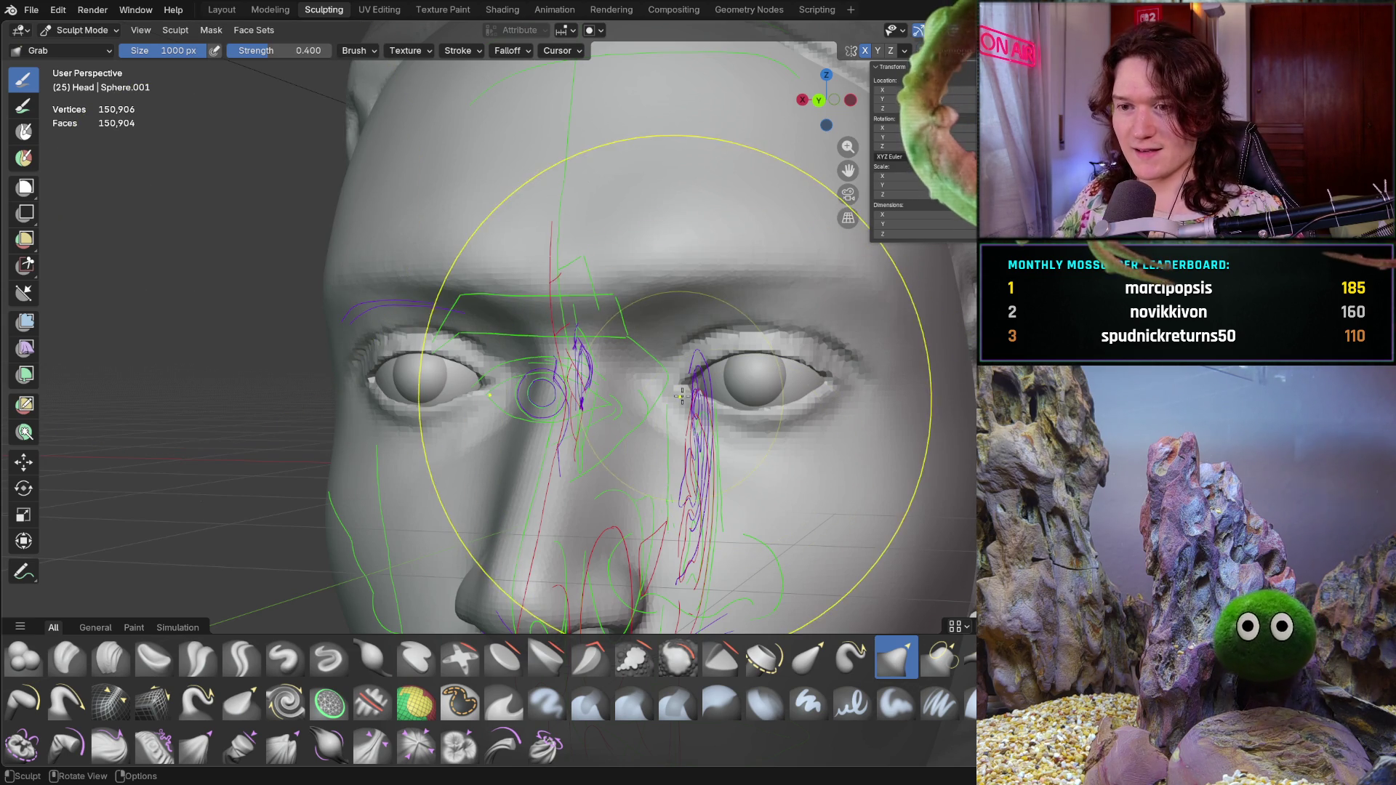
- Shrink the brush to 428 px and switch to the Smooth brush
{"action": "key", "text": "f"}
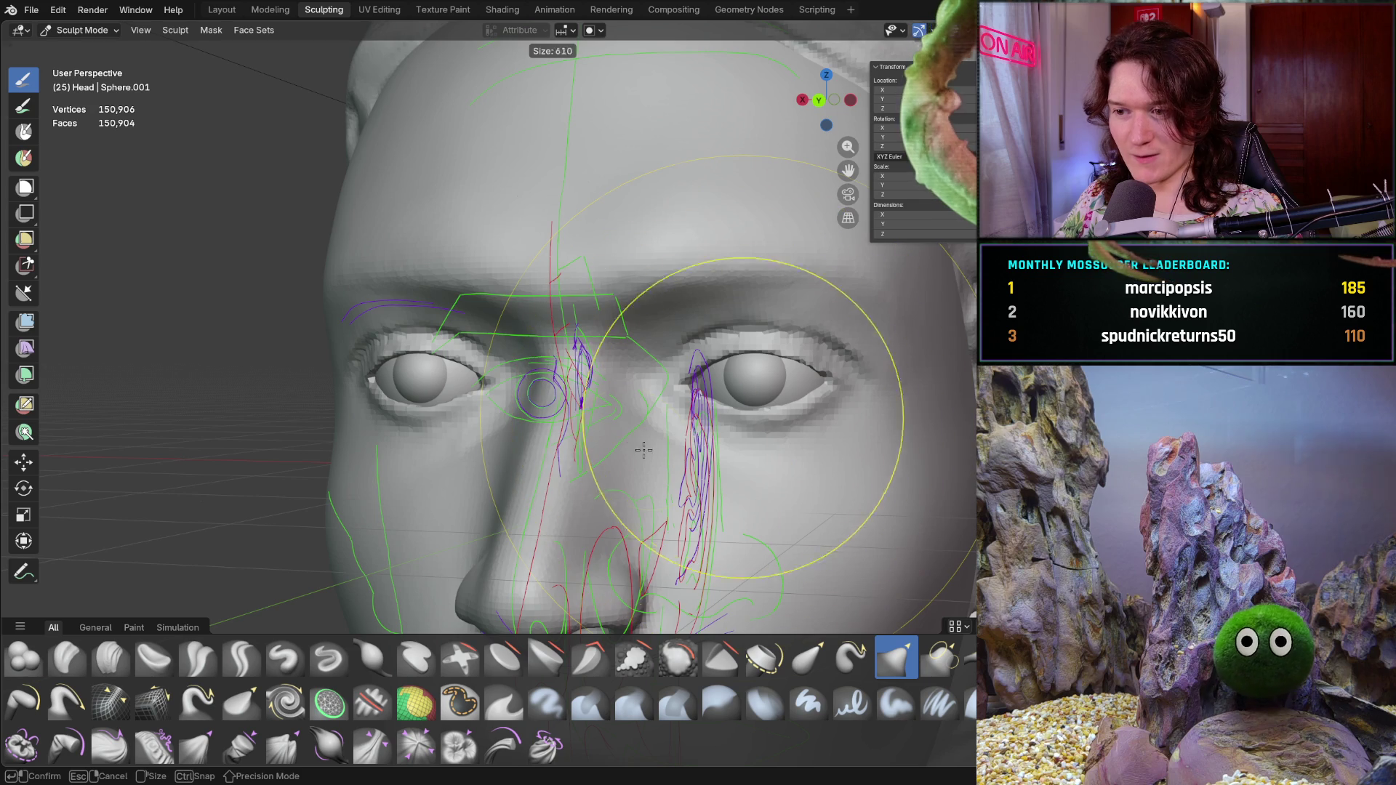
{"action": "left_click", "coordinate": [578, 393]}
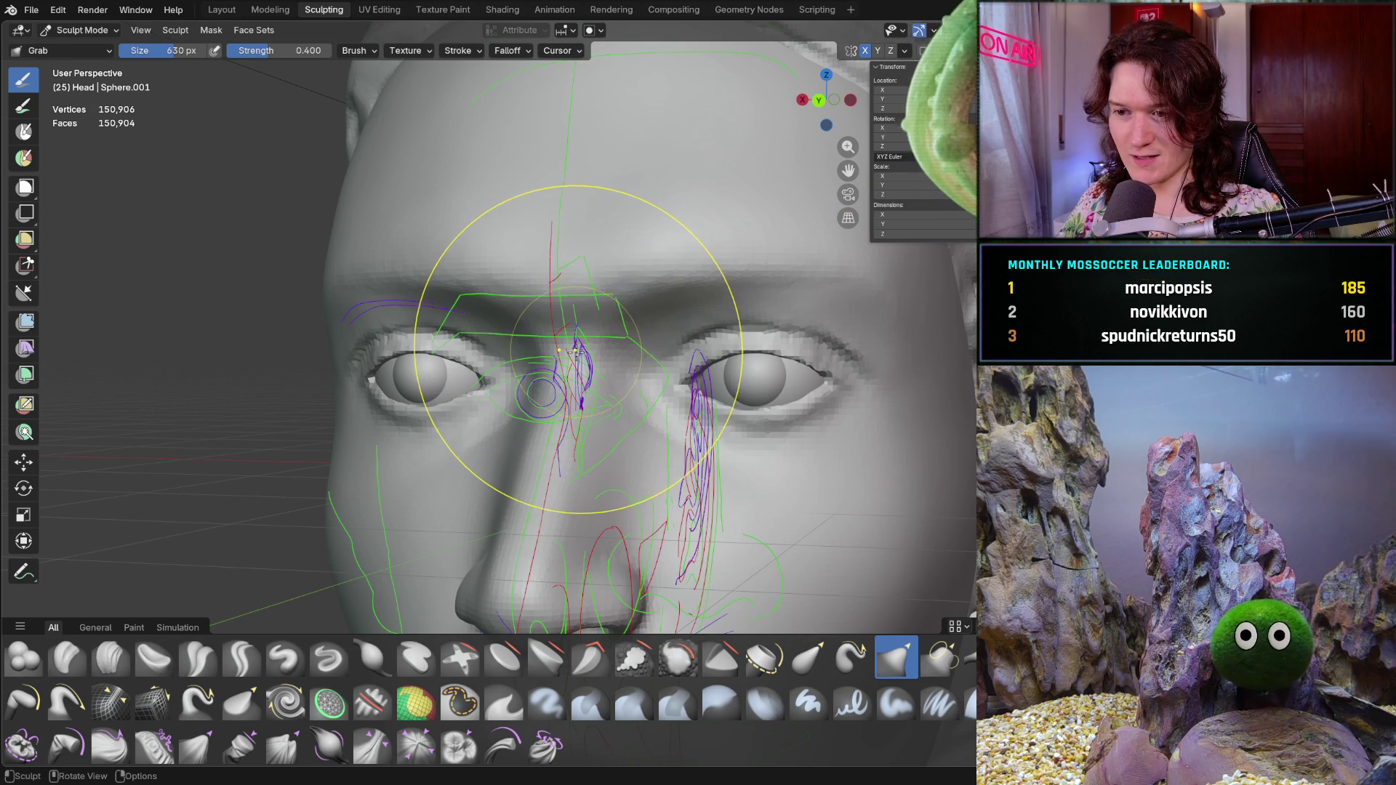
{"action": "key", "text": "f"}
{"action": "left_click", "coordinate": [521, 368]}
{"action": "key", "text": "shift+s"}
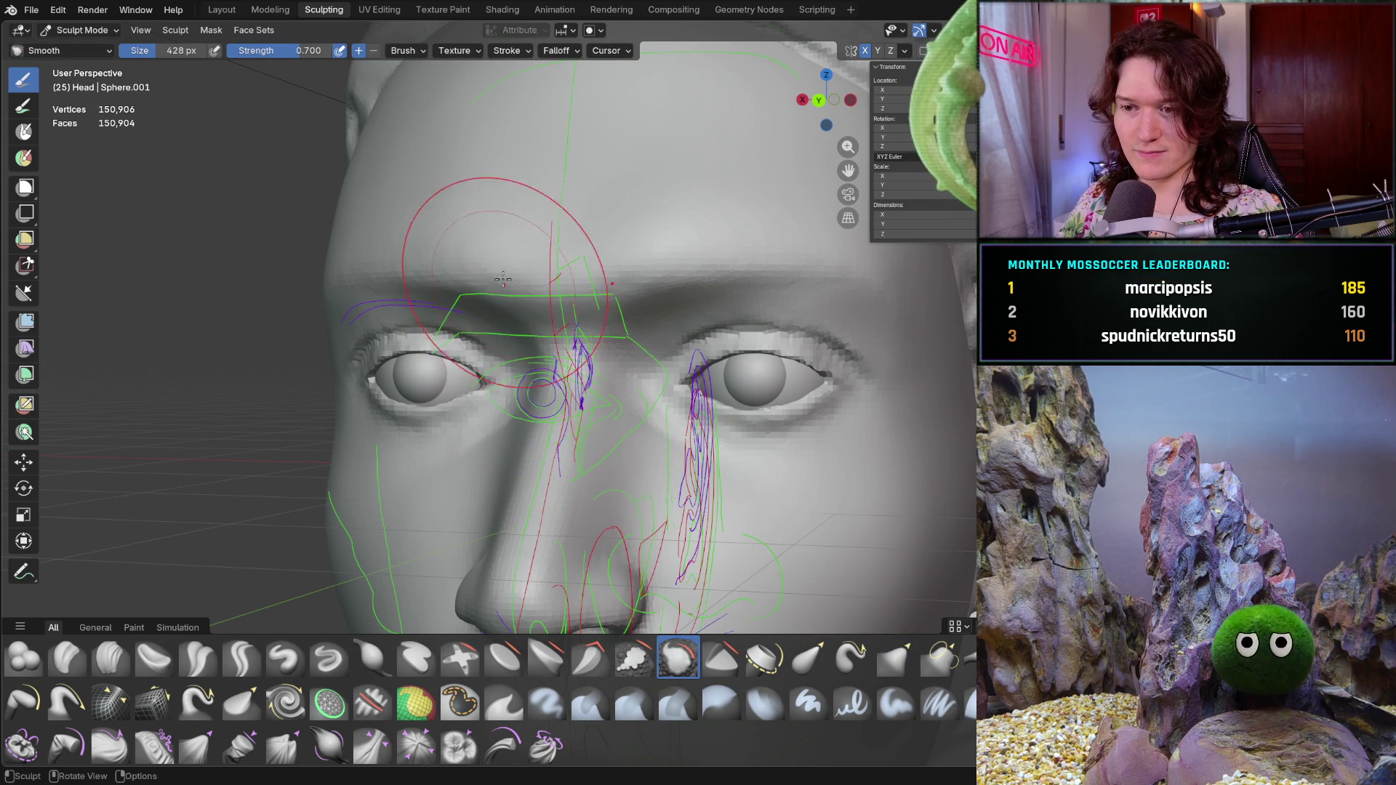
- Smooth the brow skin with a 192 px brush and orbit to a three-quarter front view
{"action": "middle_click_drag", "start_coordinate": [522, 369], "coordinate": [547, 305]}
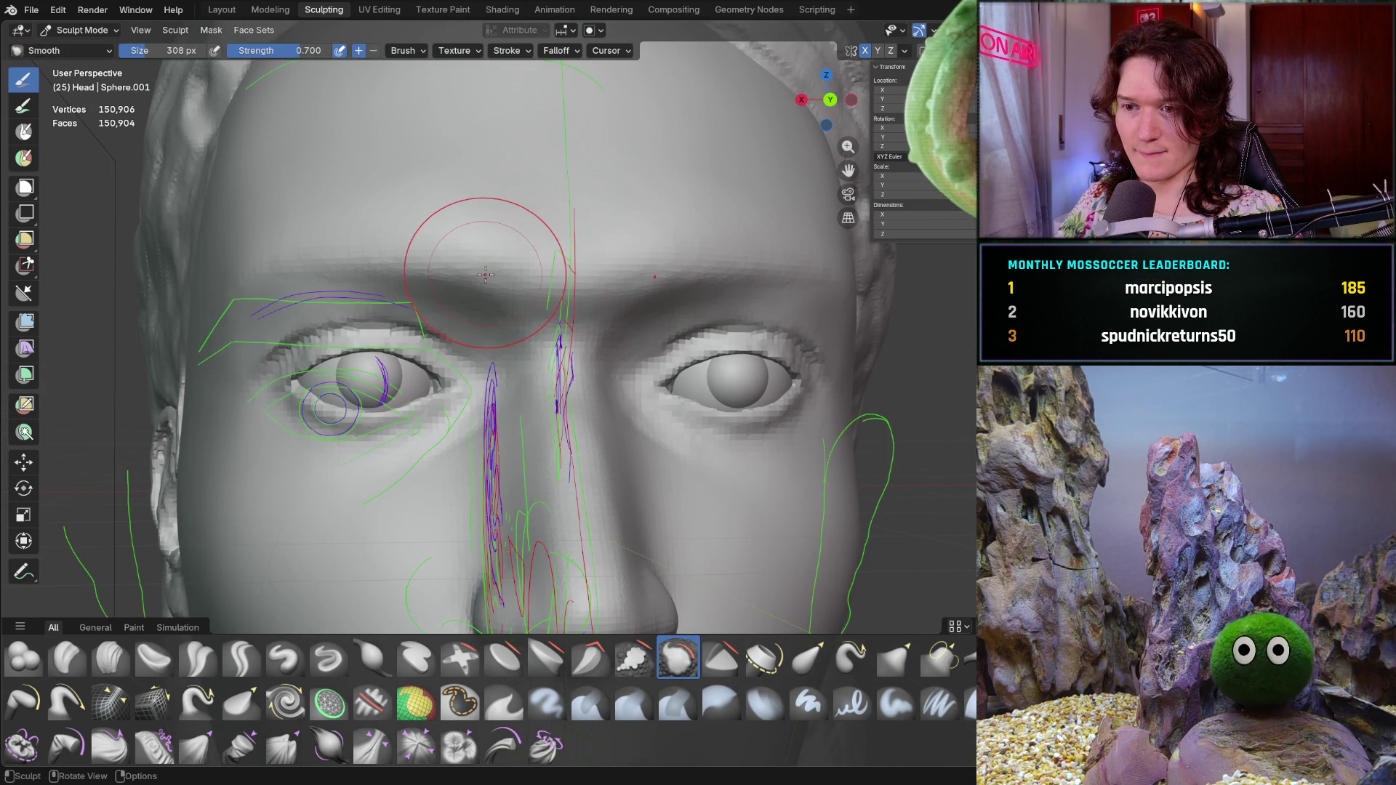
{"action": "key", "text": "f"}
{"action": "left_click", "coordinate": [537, 275]}
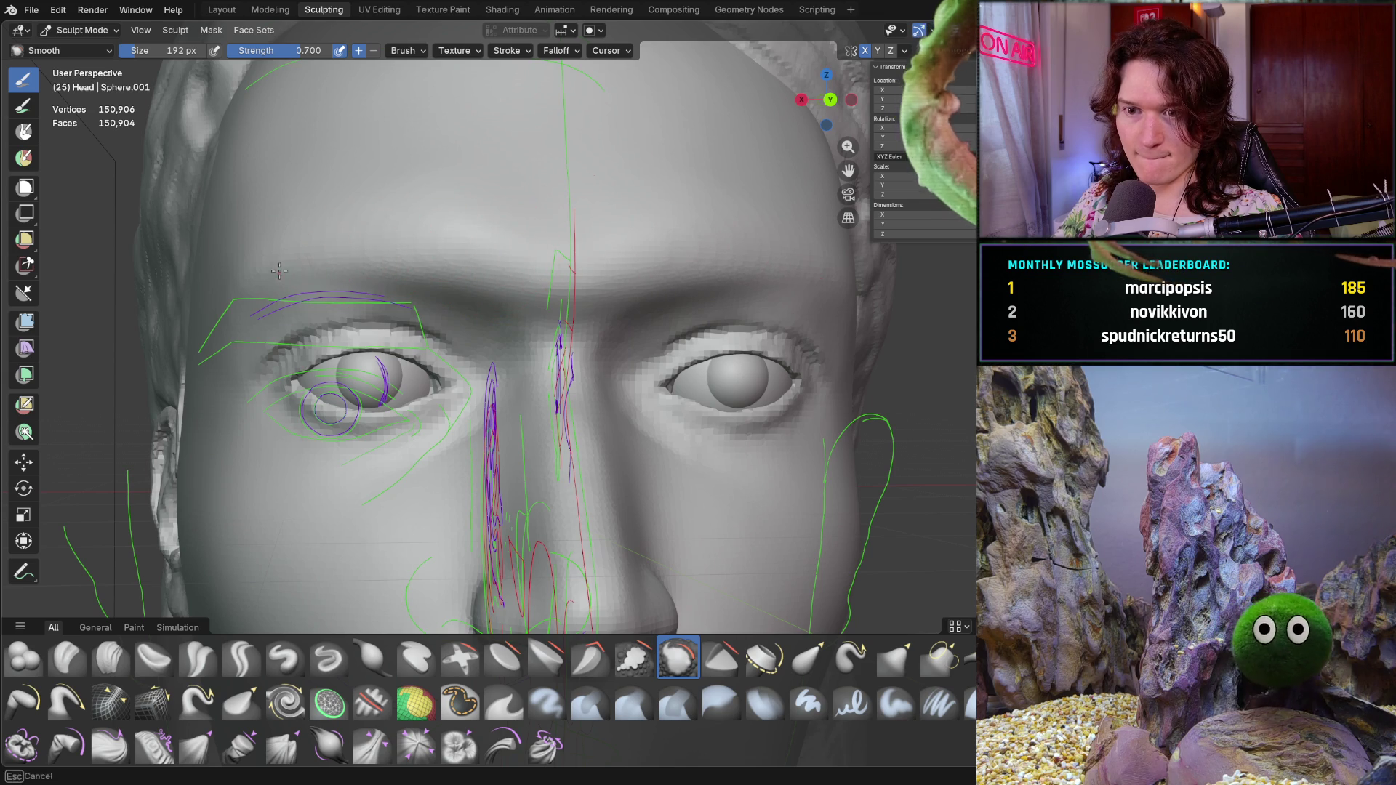
{"action": "left_click_drag", "start_coordinate": [264, 266], "coordinate": [215, 292]}
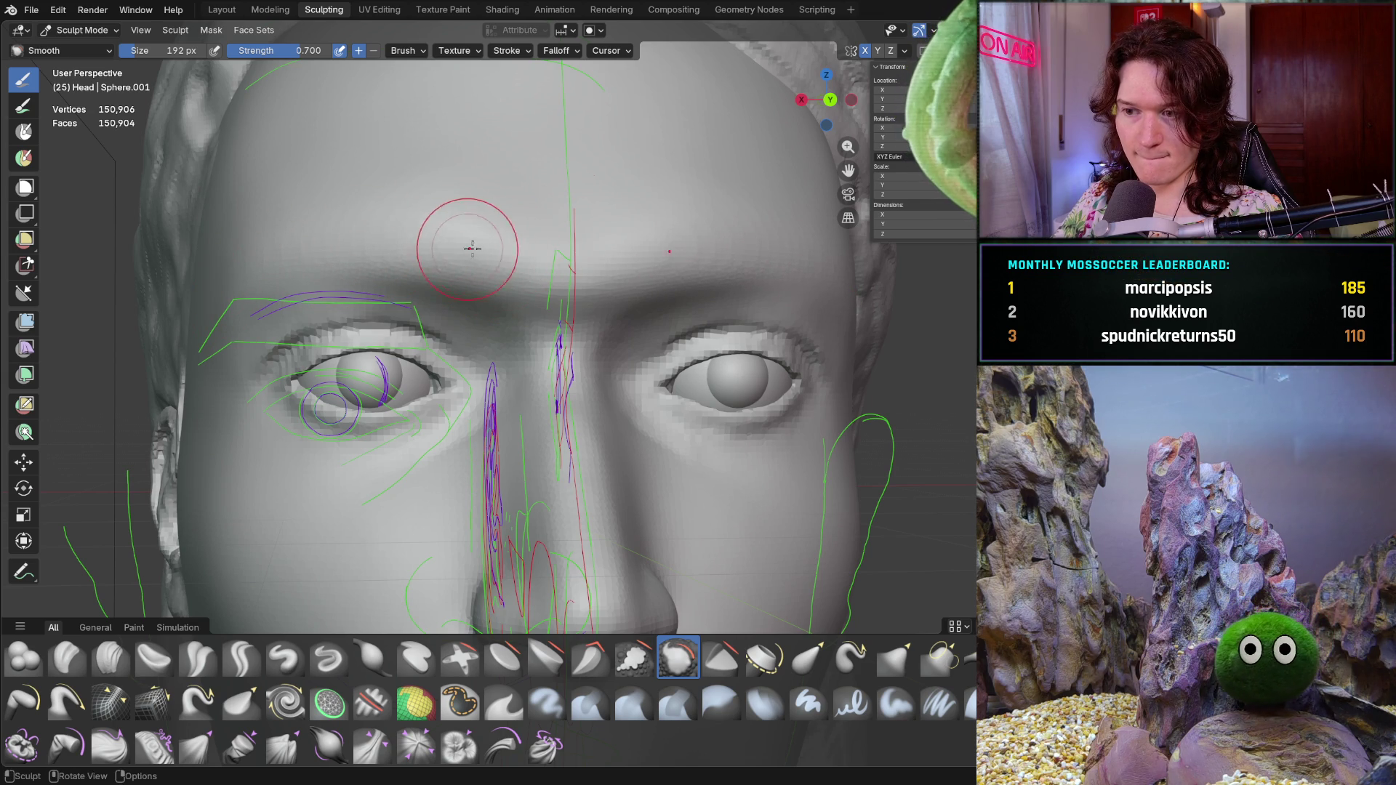
{"action": "mouse_move", "coordinate": [514, 218]}
{"action": "middle_mouse_down"}
{"action": "mouse_move", "coordinate": [637, 363]}
{"action": "mouse_move", "coordinate": [297, 349]}
{"action": "middle_mouse_up"}
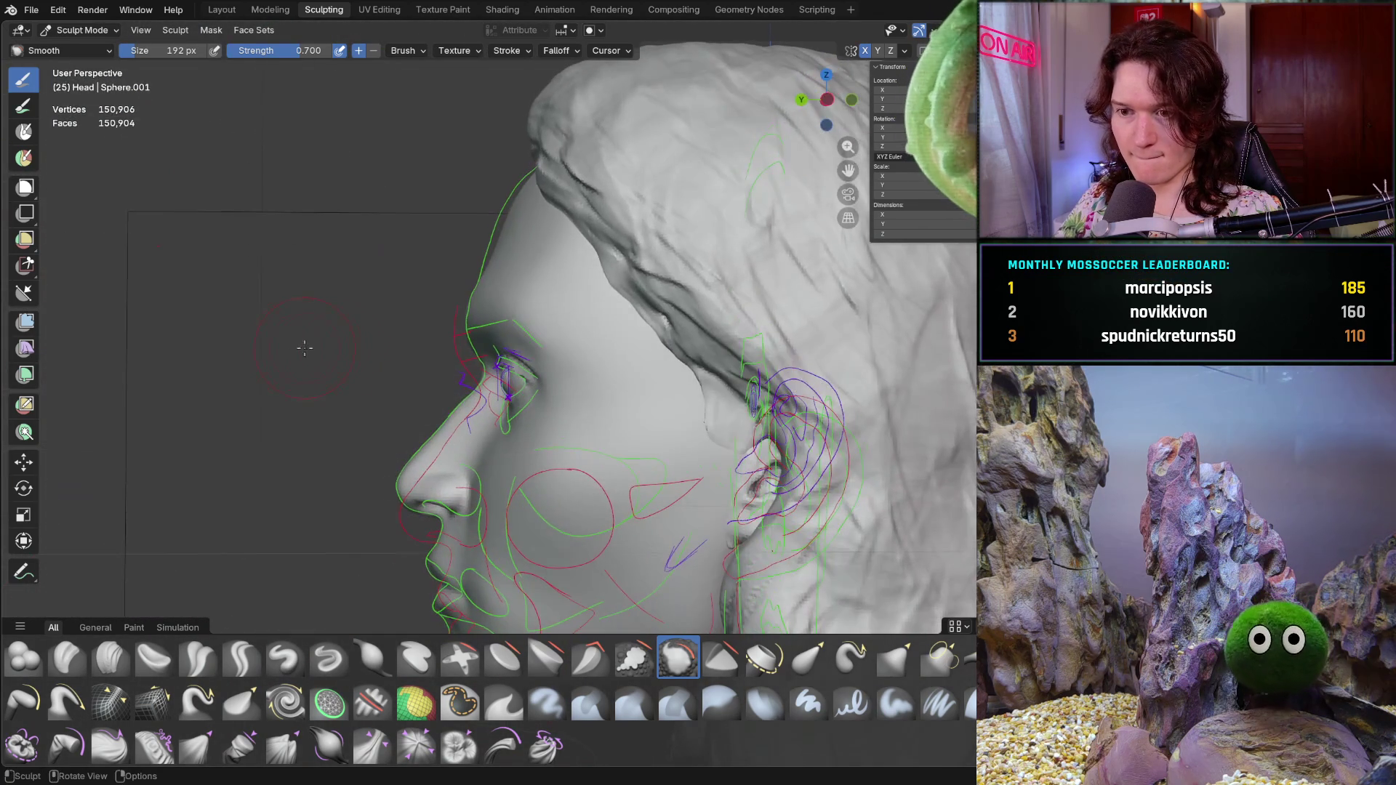
{"action": "middle_click_drag", "start_coordinate": [579, 349], "coordinate": [829, 334]}
{"action": "scroll", "coordinate": [829, 334], "scroll_direction": "up", "scroll_amount": 2}
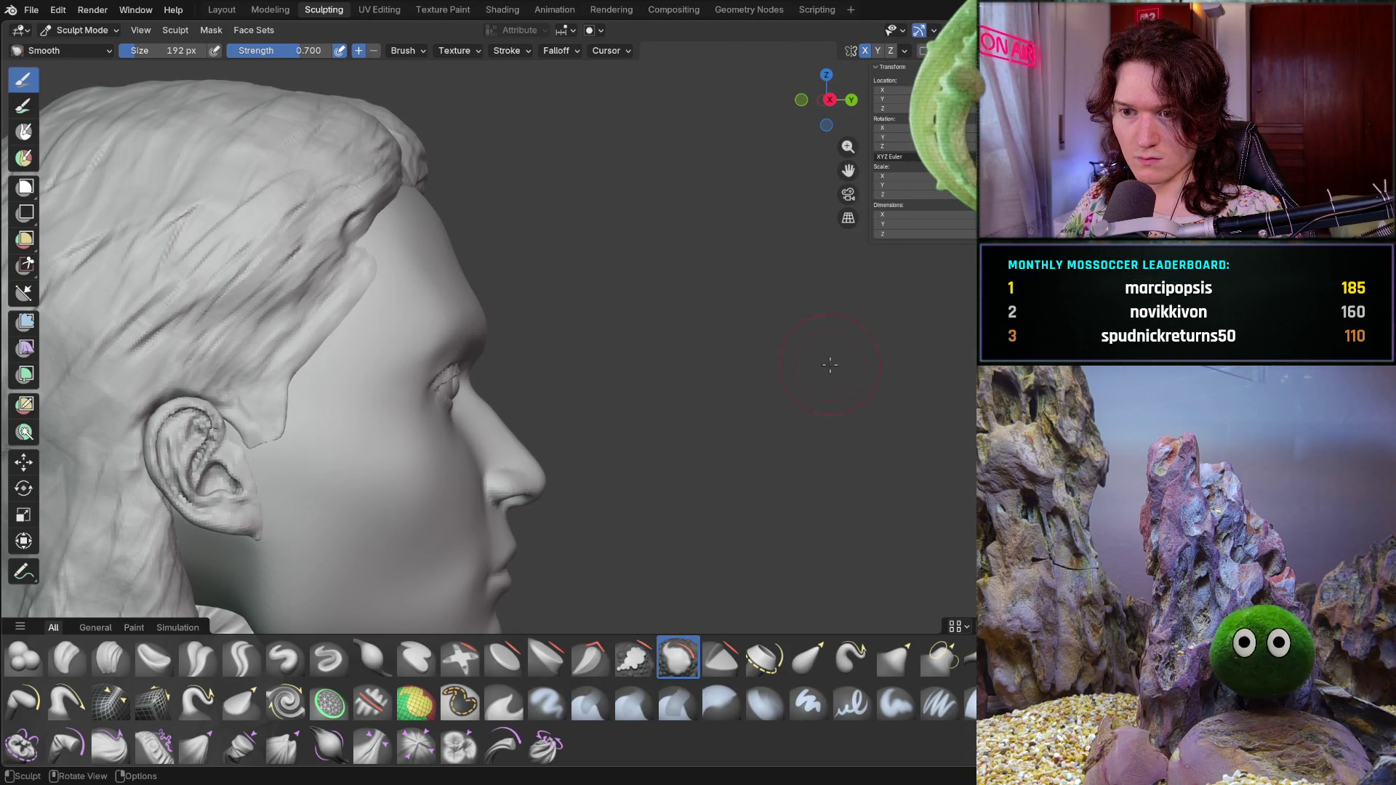
- Orbit around the head from below, side and profile angles while smoothing the brow and eyelids
{"action": "mouse_move", "coordinate": [829, 364]}
{"action": "middle_mouse_down"}
{"action": "mouse_move", "coordinate": [509, 244]}
{"action": "mouse_move", "coordinate": [520, 336]}
{"action": "mouse_move", "coordinate": [507, 317]}
{"action": "middle_mouse_up"}
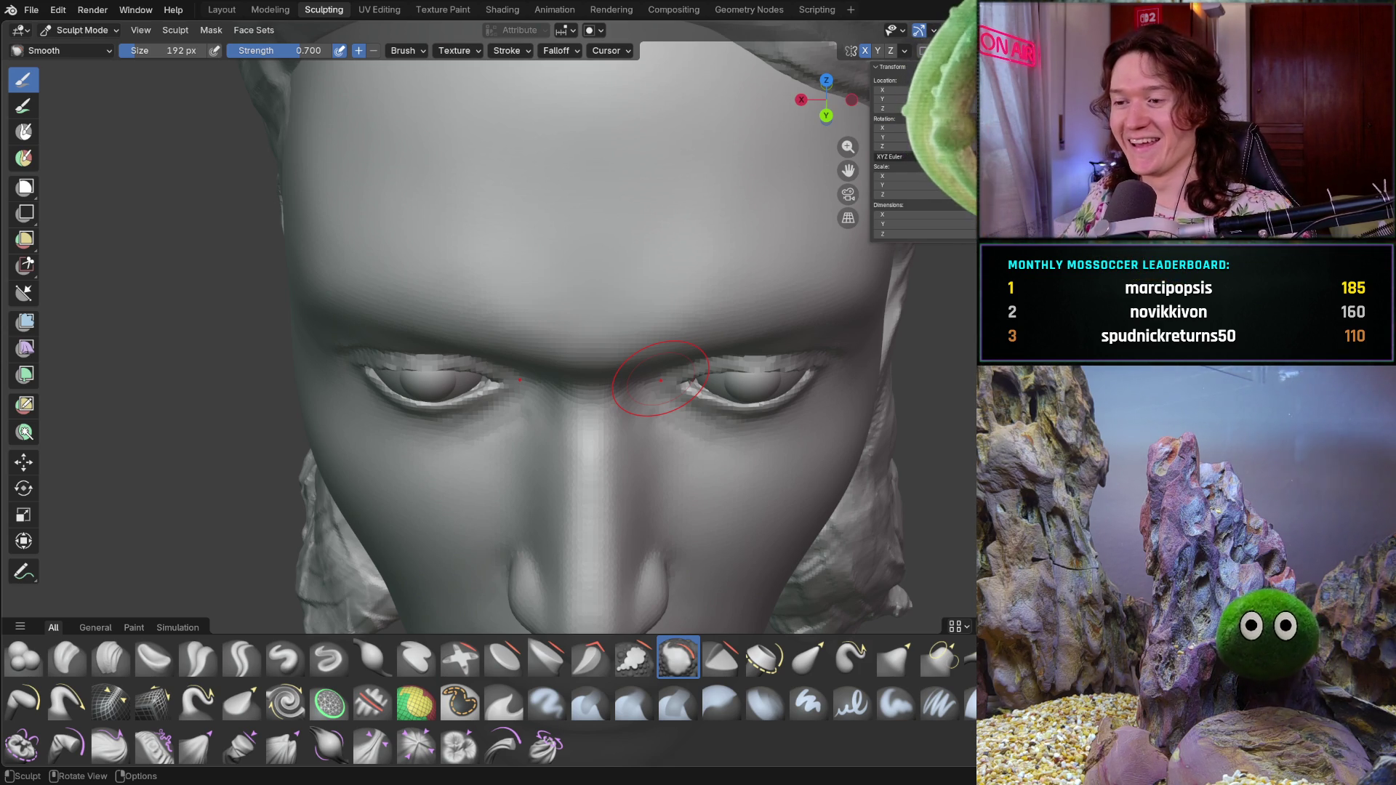
{"action": "middle_click_drag", "start_coordinate": [517, 352], "coordinate": [502, 383]}
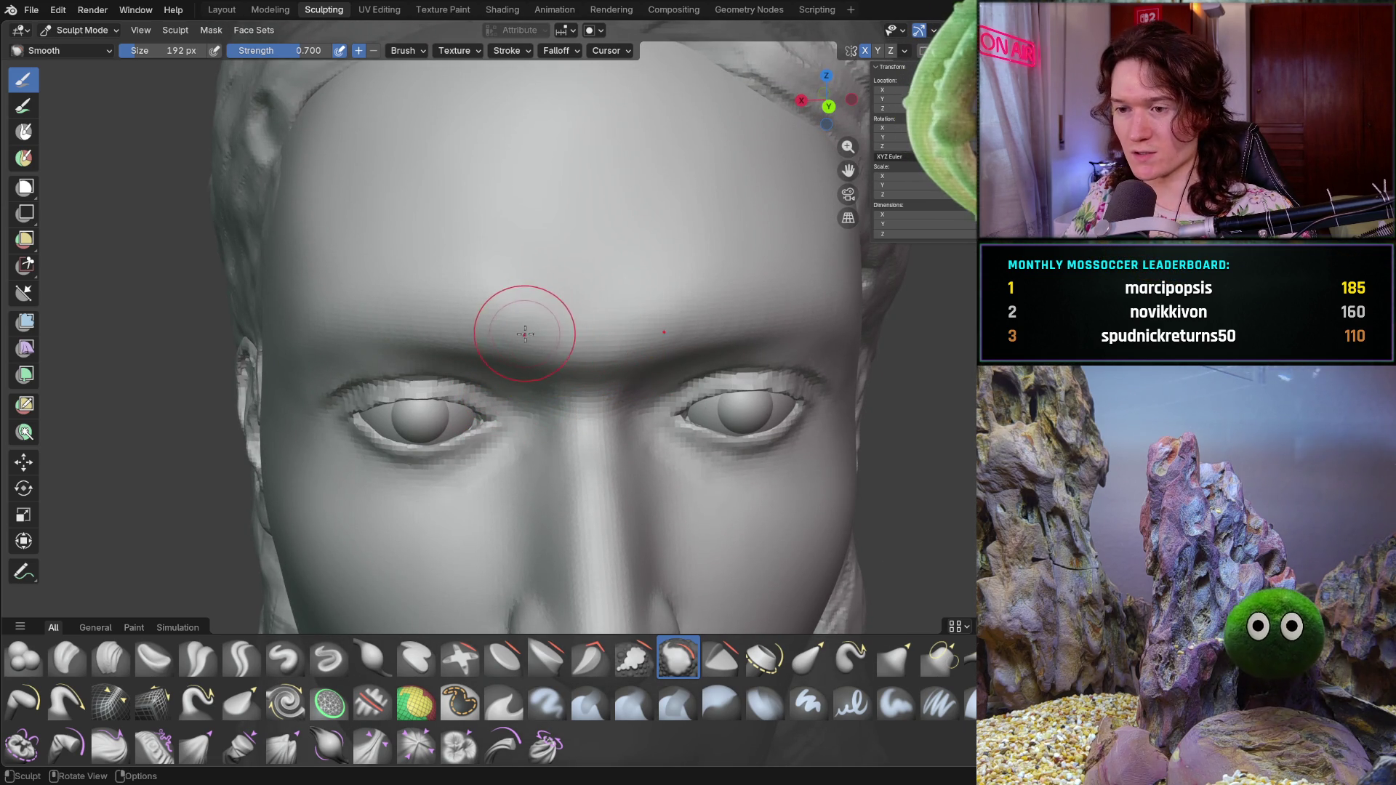
{"action": "mouse_move", "coordinate": [541, 381]}
{"action": "middle_mouse_down"}
{"action": "mouse_move", "coordinate": [506, 312]}
{"action": "mouse_move", "coordinate": [398, 319]}
{"action": "middle_mouse_up"}
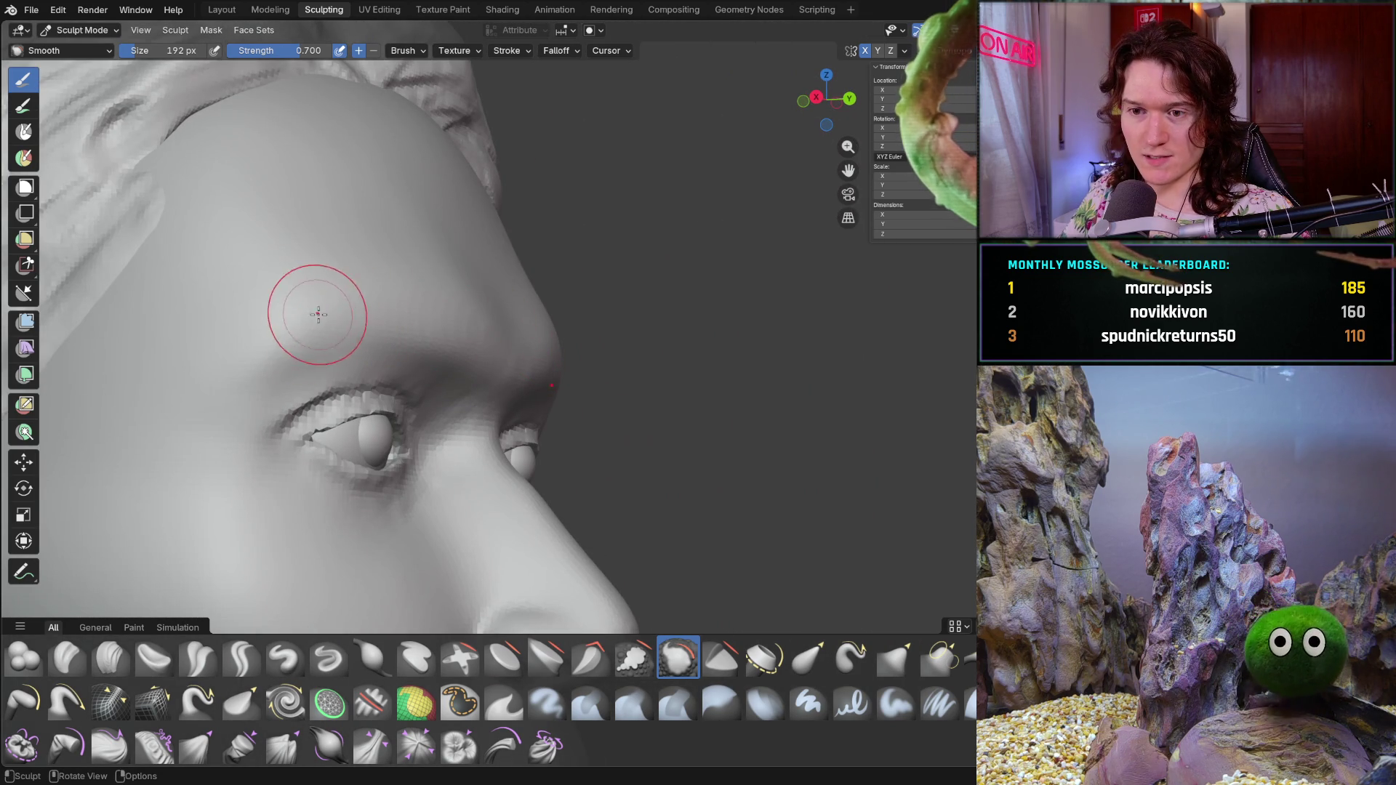
{"action": "mouse_move", "coordinate": [244, 368]}
{"action": "middle_mouse_down"}
{"action": "mouse_move", "coordinate": [280, 467]}
{"action": "mouse_move", "coordinate": [355, 481]}
{"action": "mouse_move", "coordinate": [313, 564]}
{"action": "mouse_move", "coordinate": [259, 555]}
{"action": "mouse_move", "coordinate": [404, 466]}
{"action": "middle_mouse_up"}
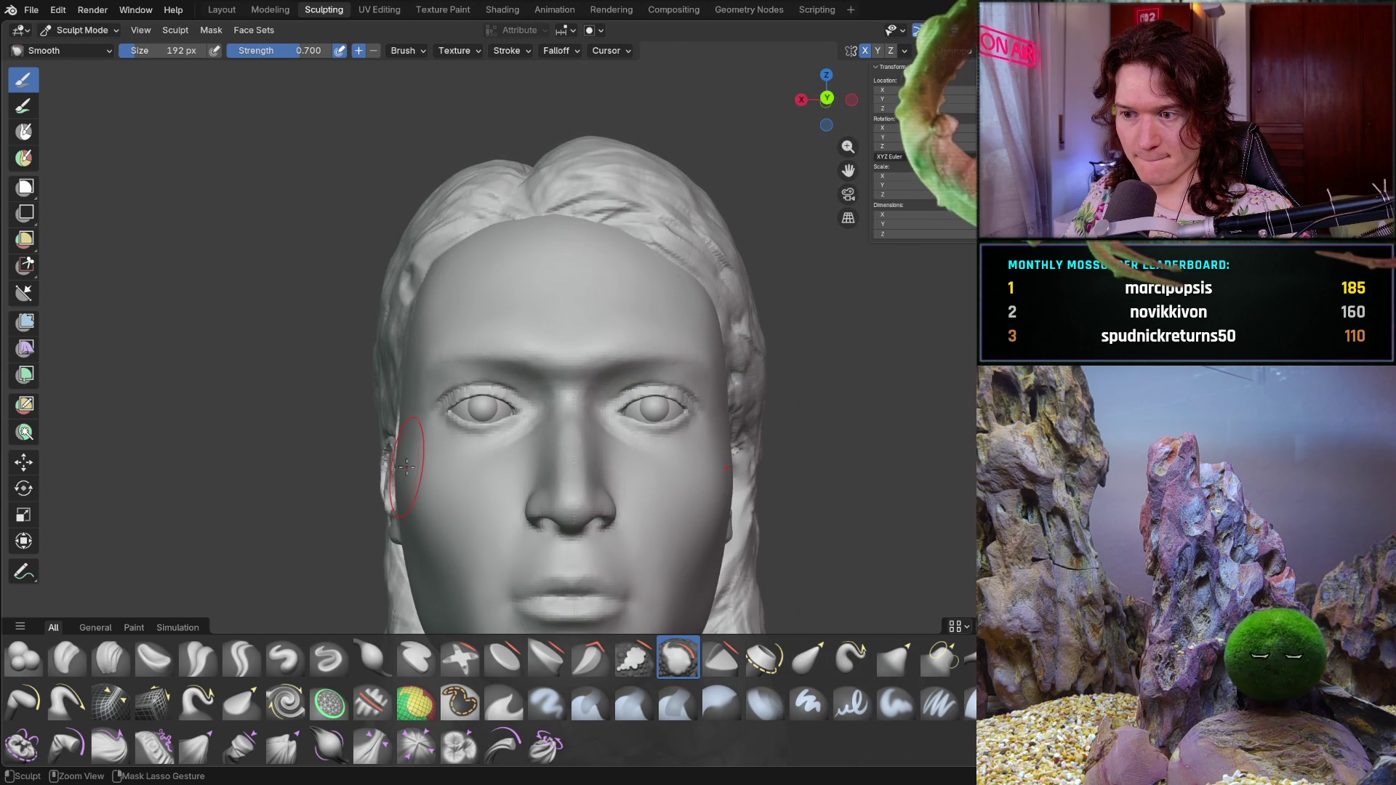
{"action": "mouse_move", "coordinate": [453, 421]}
{"action": "middle_mouse_down"}
{"action": "mouse_move", "coordinate": [532, 410]}
{"action": "mouse_move", "coordinate": [524, 421]}
{"action": "middle_mouse_up"}
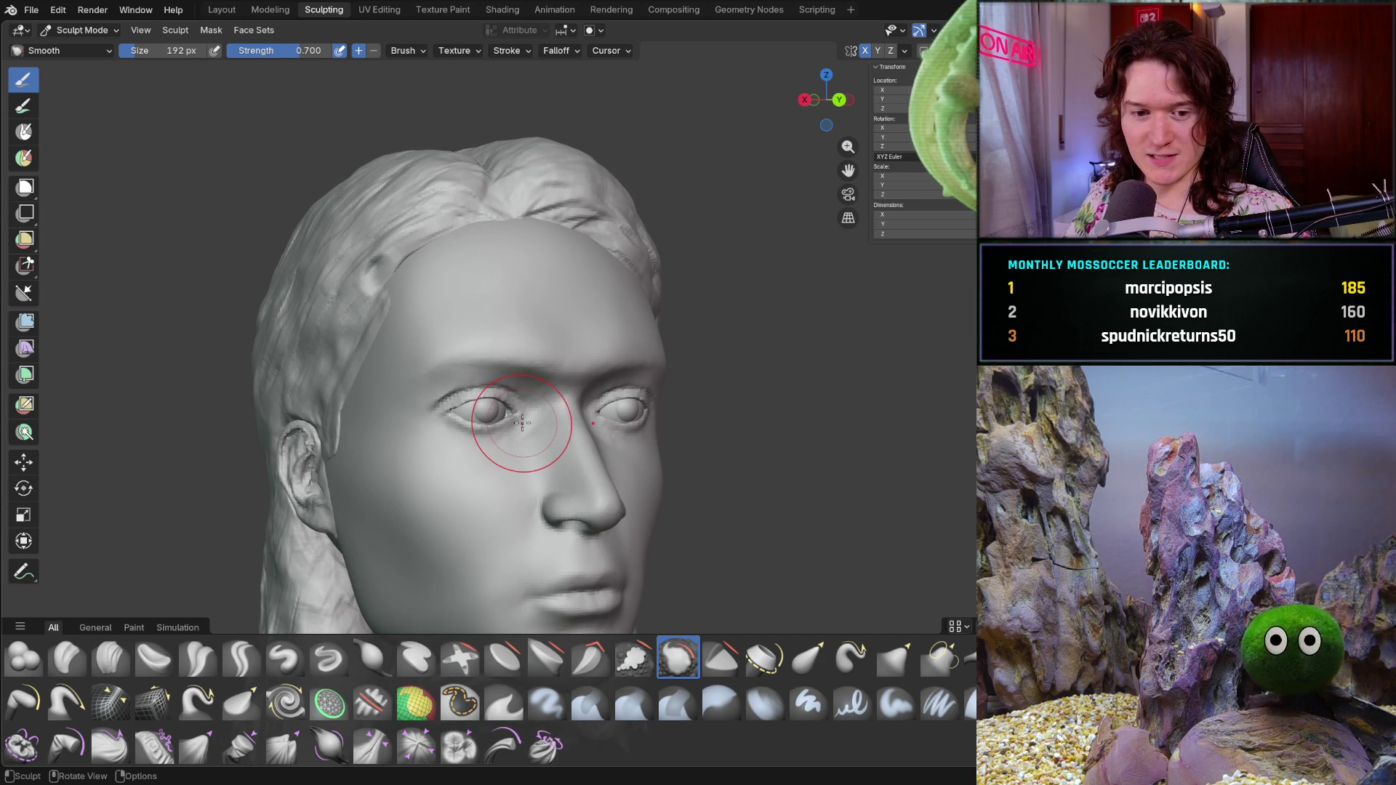
{"action": "mouse_move", "coordinate": [530, 368]}
{"action": "middle_mouse_down"}
{"action": "mouse_move", "coordinate": [593, 387]}
{"action": "mouse_move", "coordinate": [576, 315]}
{"action": "mouse_move", "coordinate": [502, 395]}
{"action": "middle_mouse_up"}
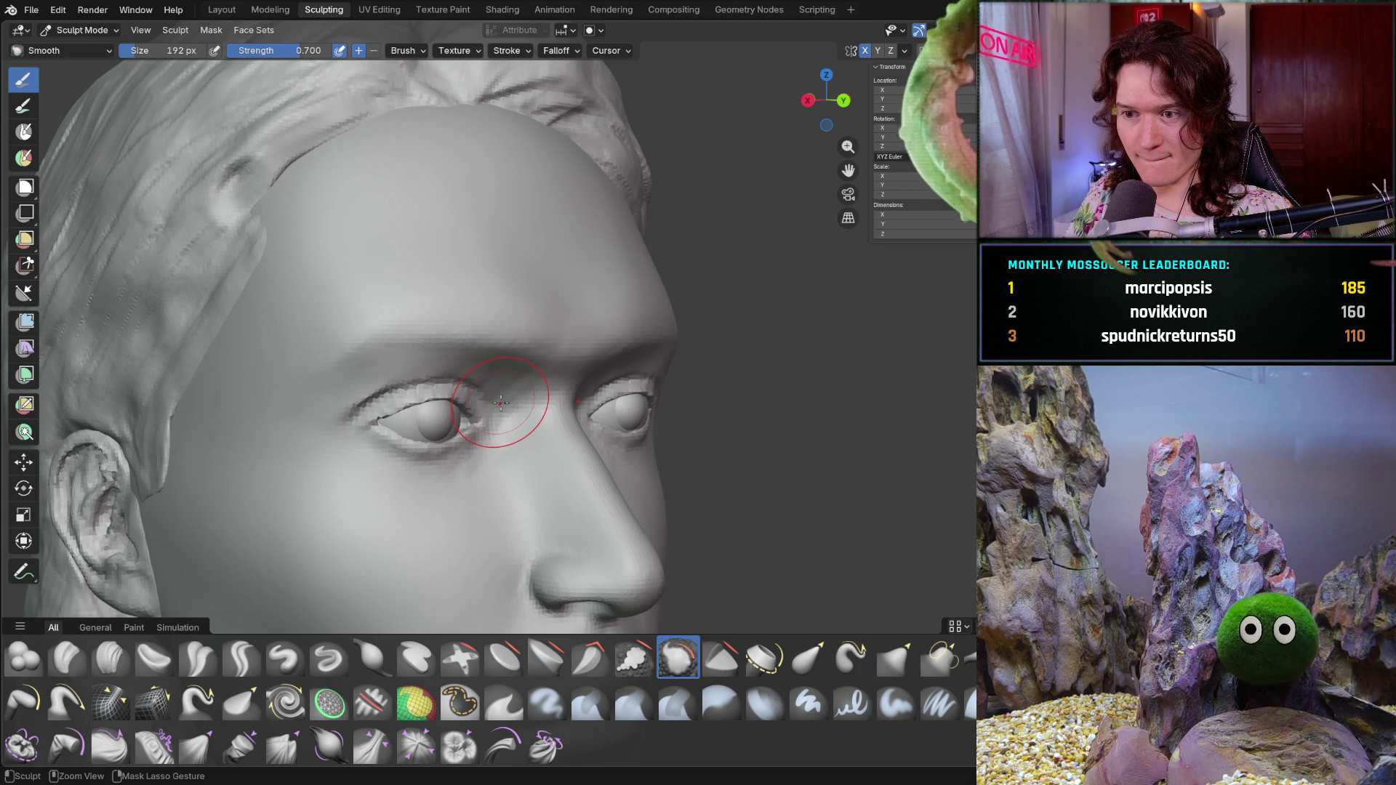
{"action": "key", "text": "ctrl+Tab"}
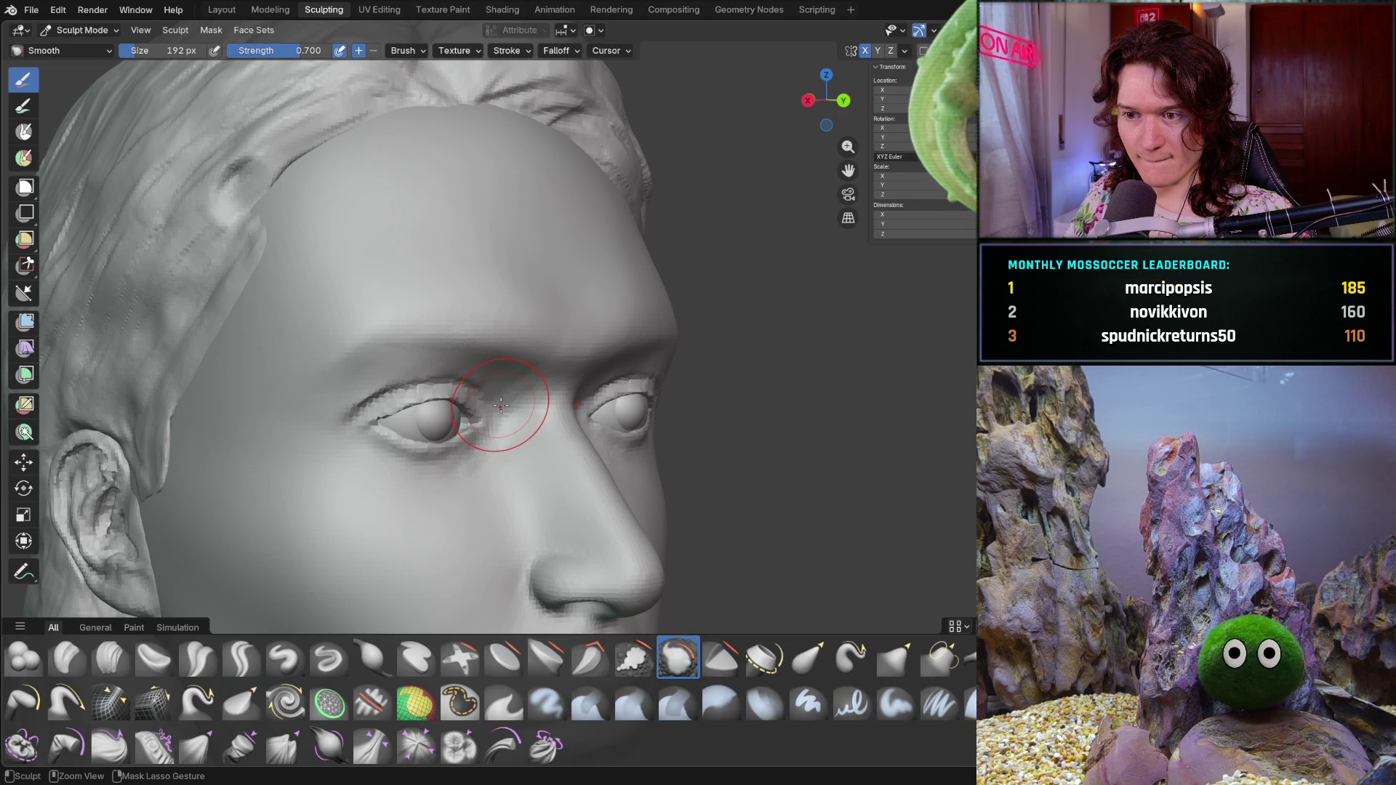
{"action": "mouse_move", "coordinate": [560, 312]}
{"action": "middle_mouse_down"}
{"action": "mouse_move", "coordinate": [504, 274]}
{"action": "mouse_move", "coordinate": [405, 303]}
{"action": "mouse_move", "coordinate": [462, 334]}
{"action": "middle_mouse_up"}
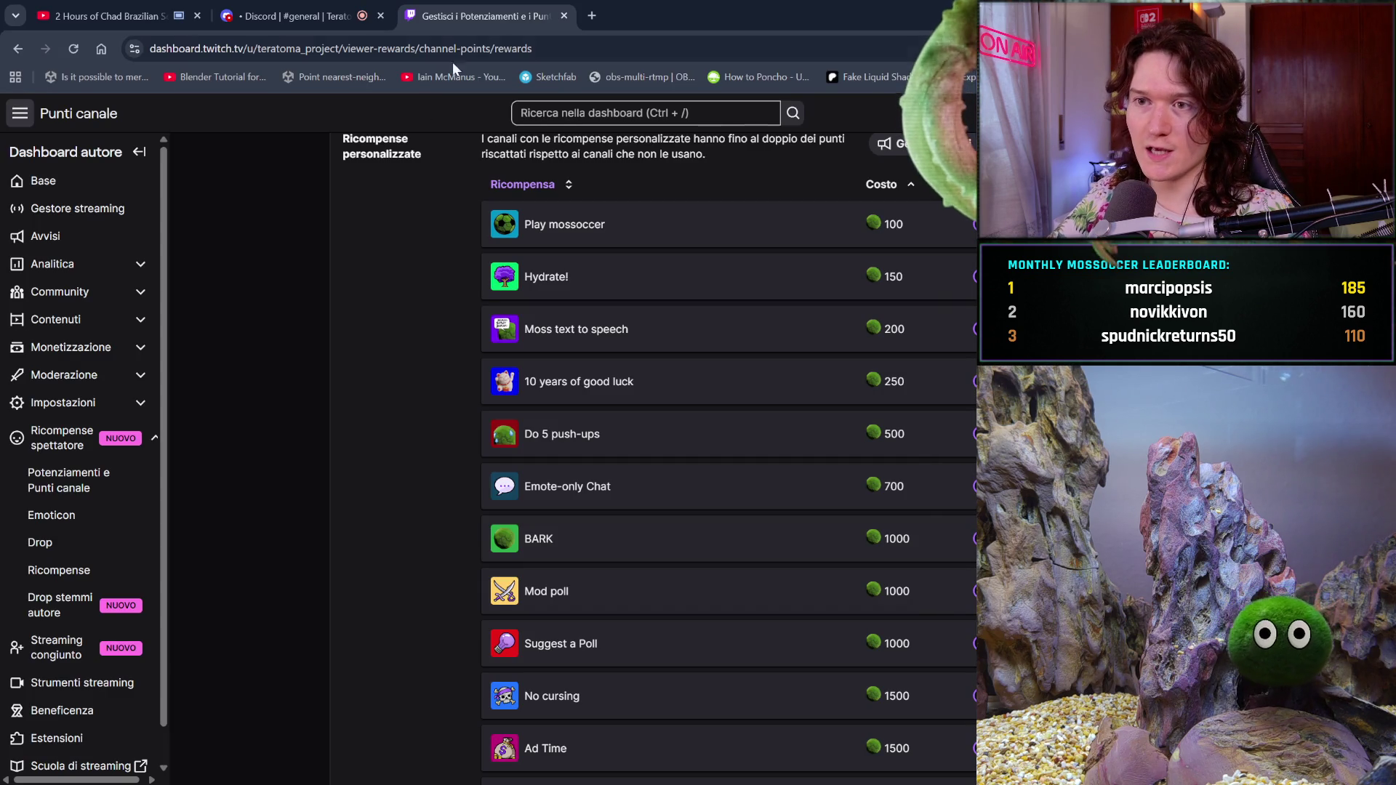
- Start a new browser tab beside the Twitch channel-point rewards list
{"action": "left_click", "coordinate": [592, 19]}
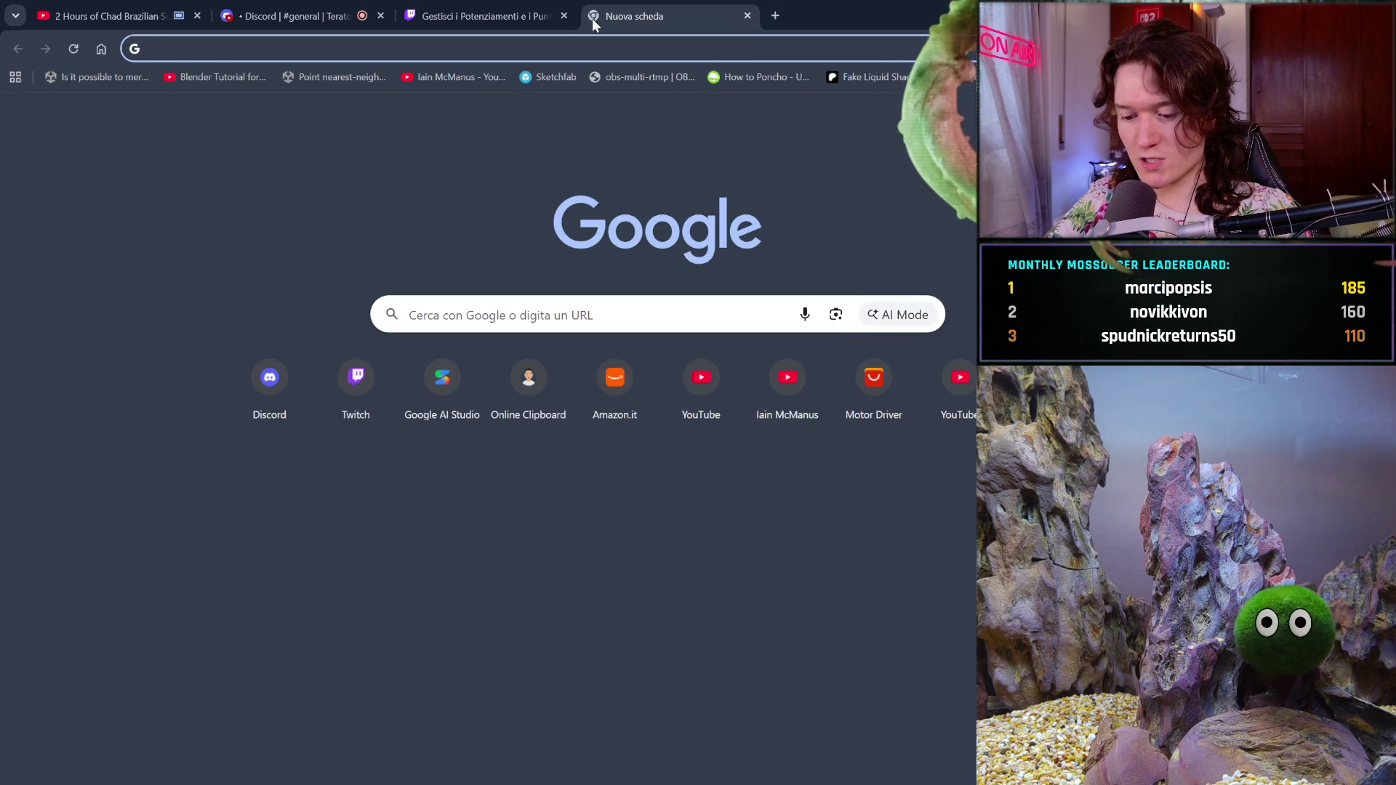
{"action": "type", "text": "gemini"}
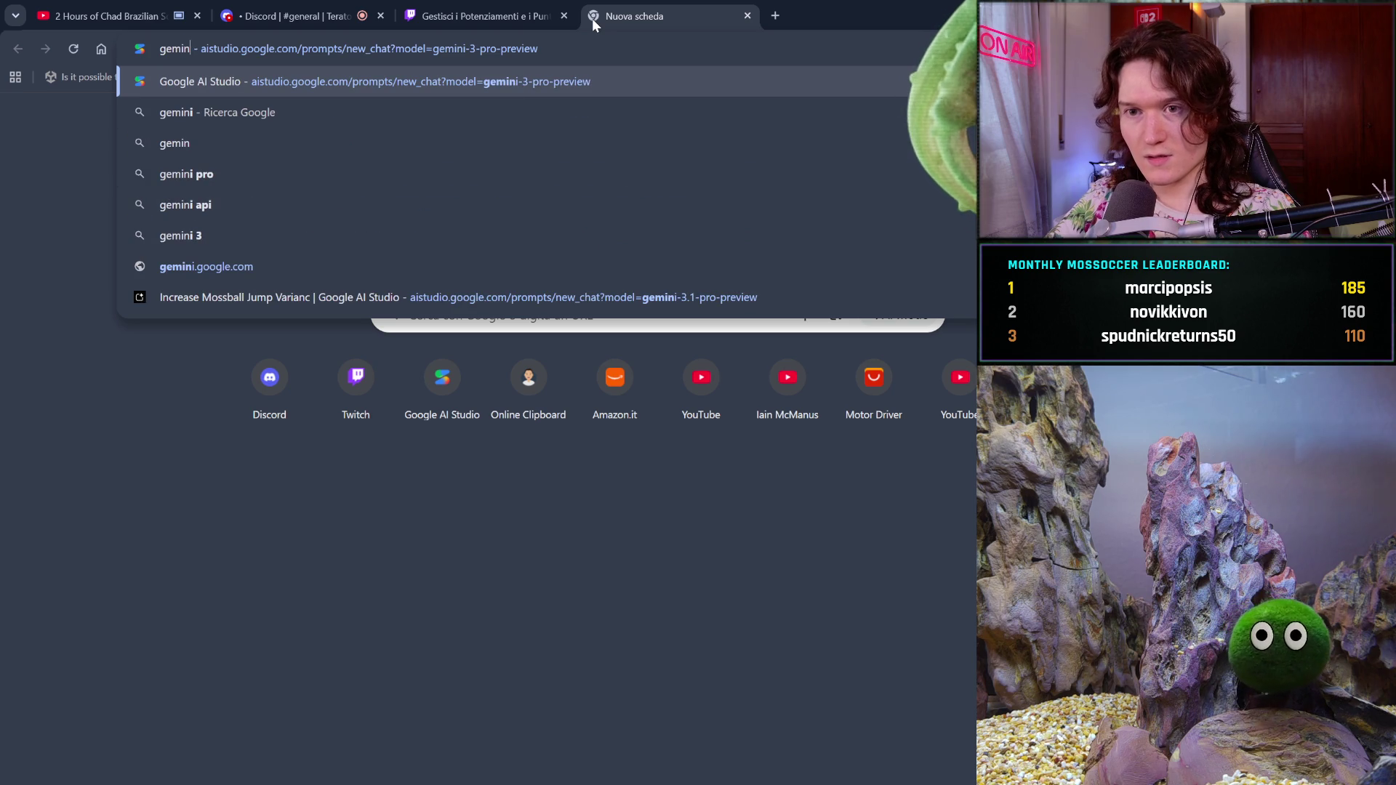
- Load AI Studio and reopen the Automating Interactive Mossball Stream Controls chat from history
{"action": "key", "text": "Return"}
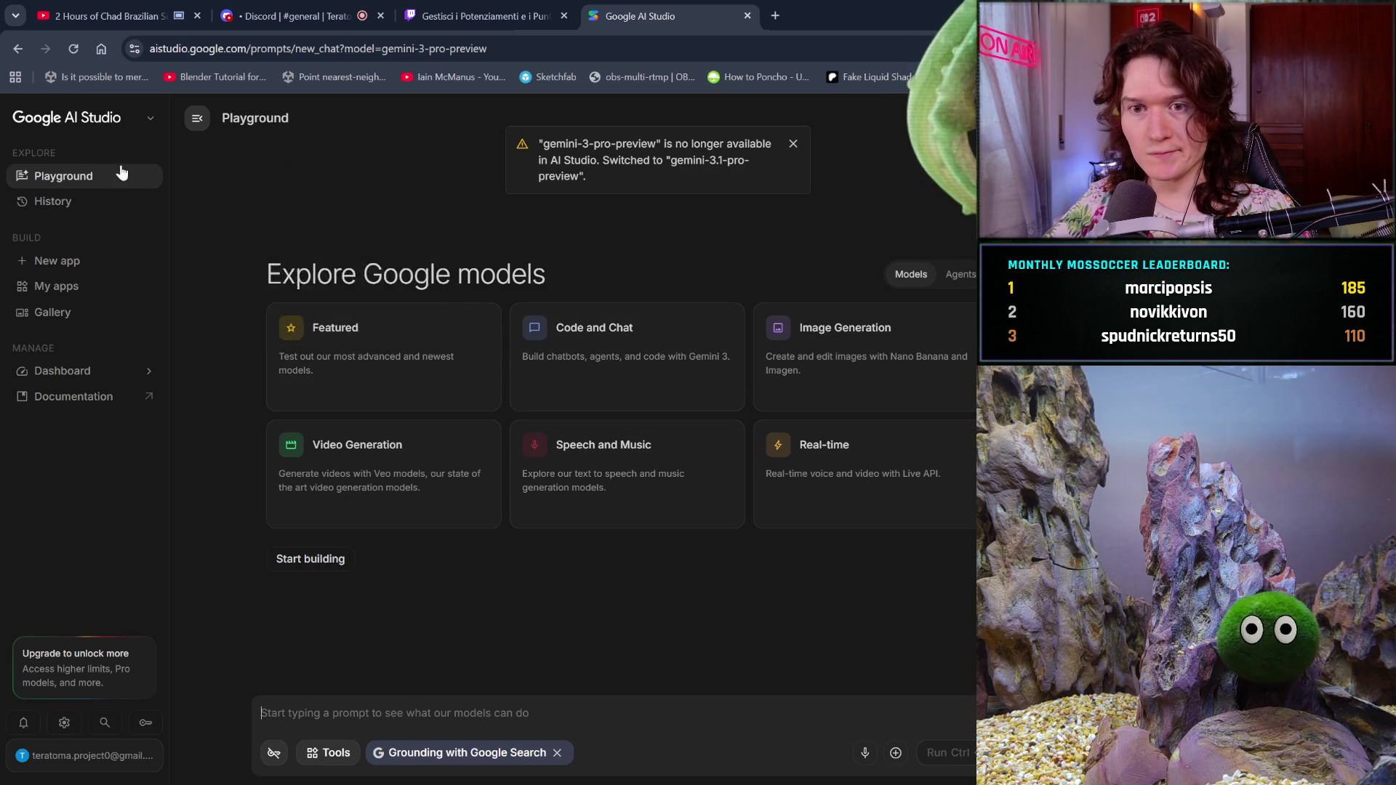
{"action": "left_click", "coordinate": [101, 206]}
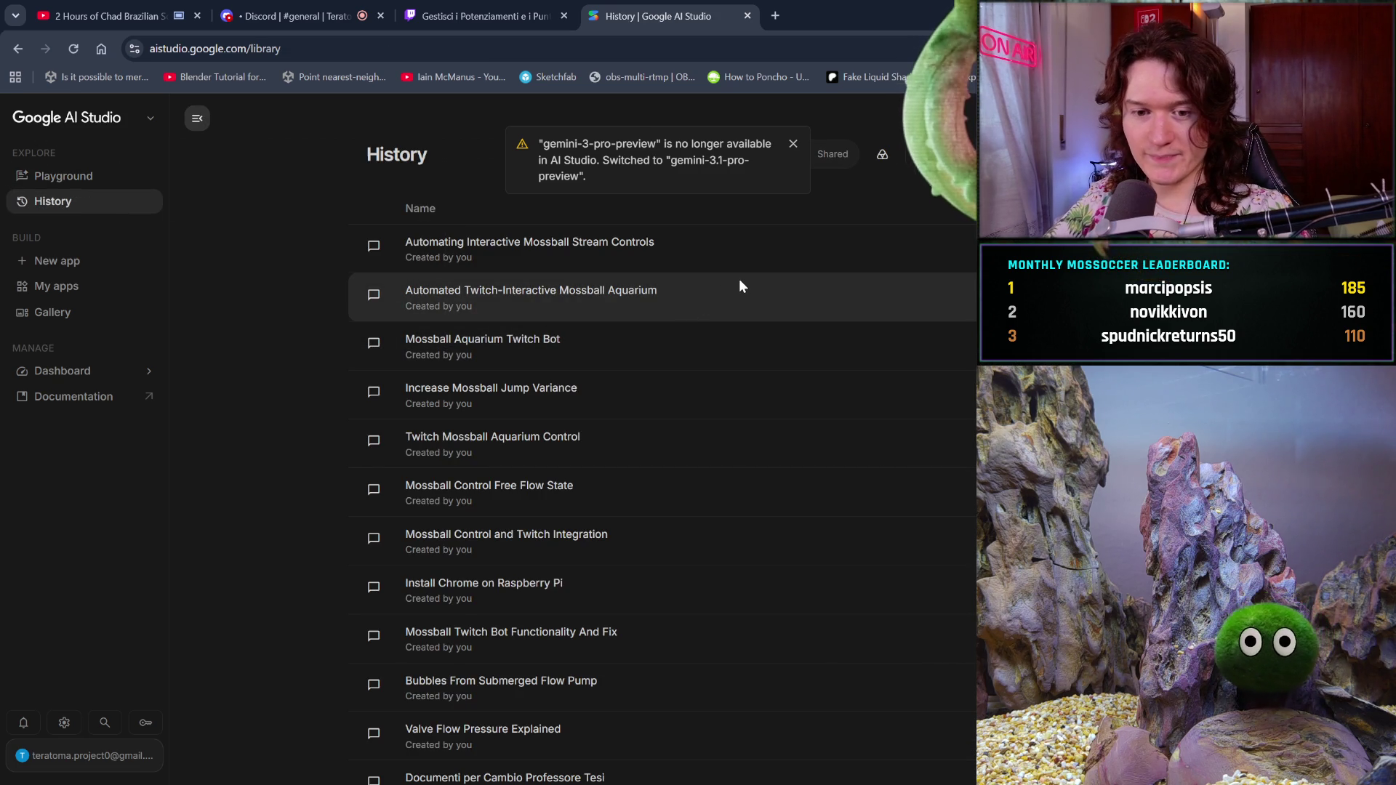
{"action": "left_click", "coordinate": [767, 263]}
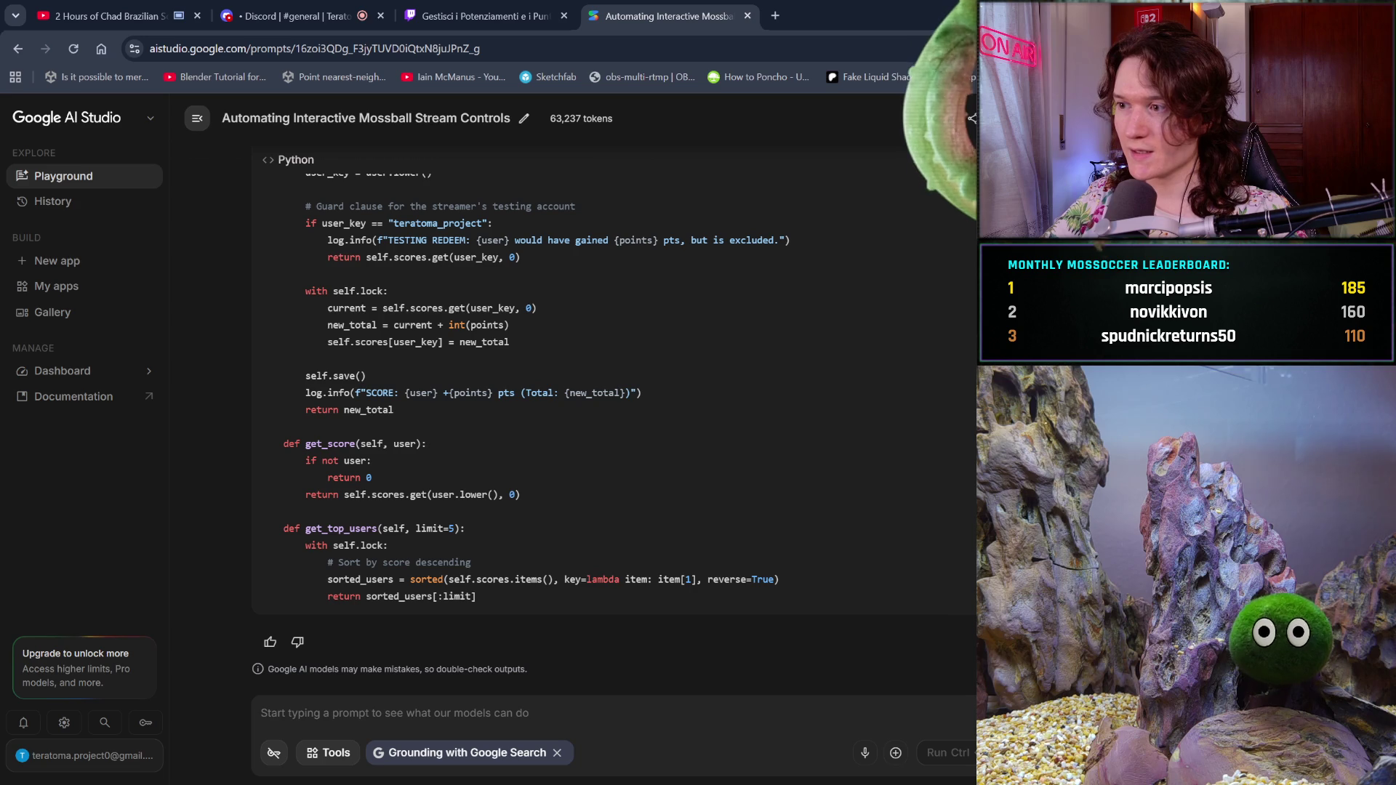
{"action": "scroll", "coordinate": [612, 437], "scroll_direction": "up", "scroll_amount": 15}
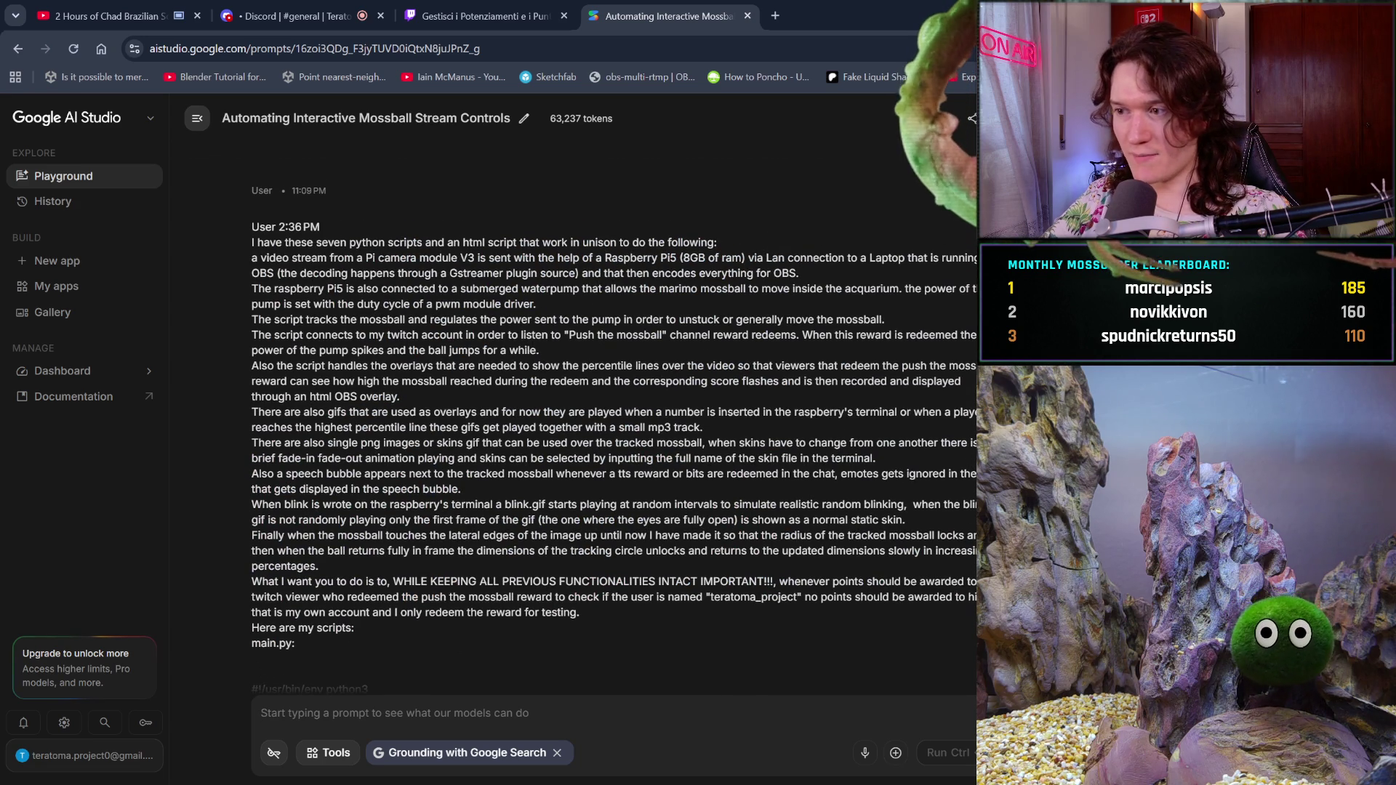
{"action": "scroll", "coordinate": [611, 437], "scroll_direction": "down", "scroll_amount": 10}
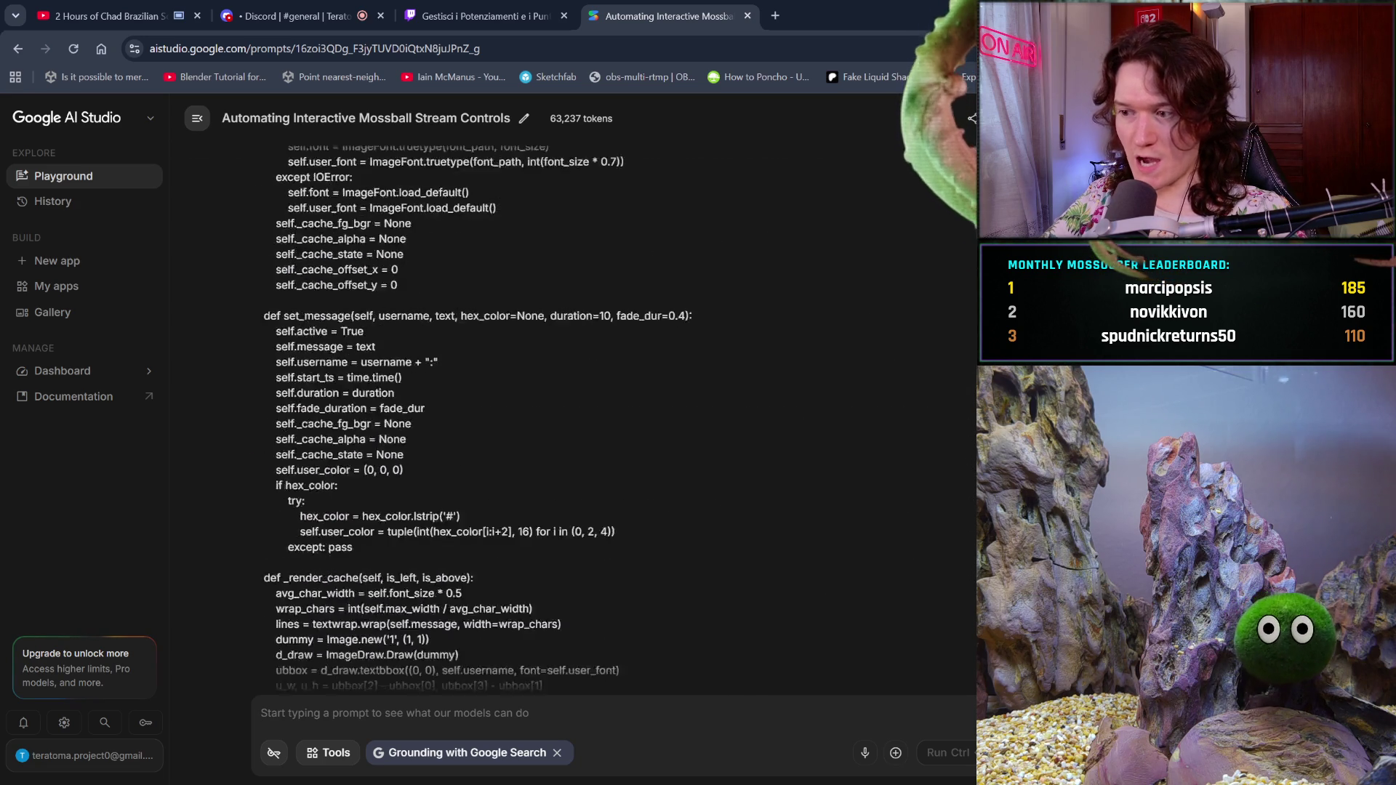
{"action": "scroll", "coordinate": [611, 436], "scroll_direction": "down", "scroll_amount": 5}
{"action": "scroll", "coordinate": [610, 437], "scroll_direction": "down", "scroll_amount": 10}
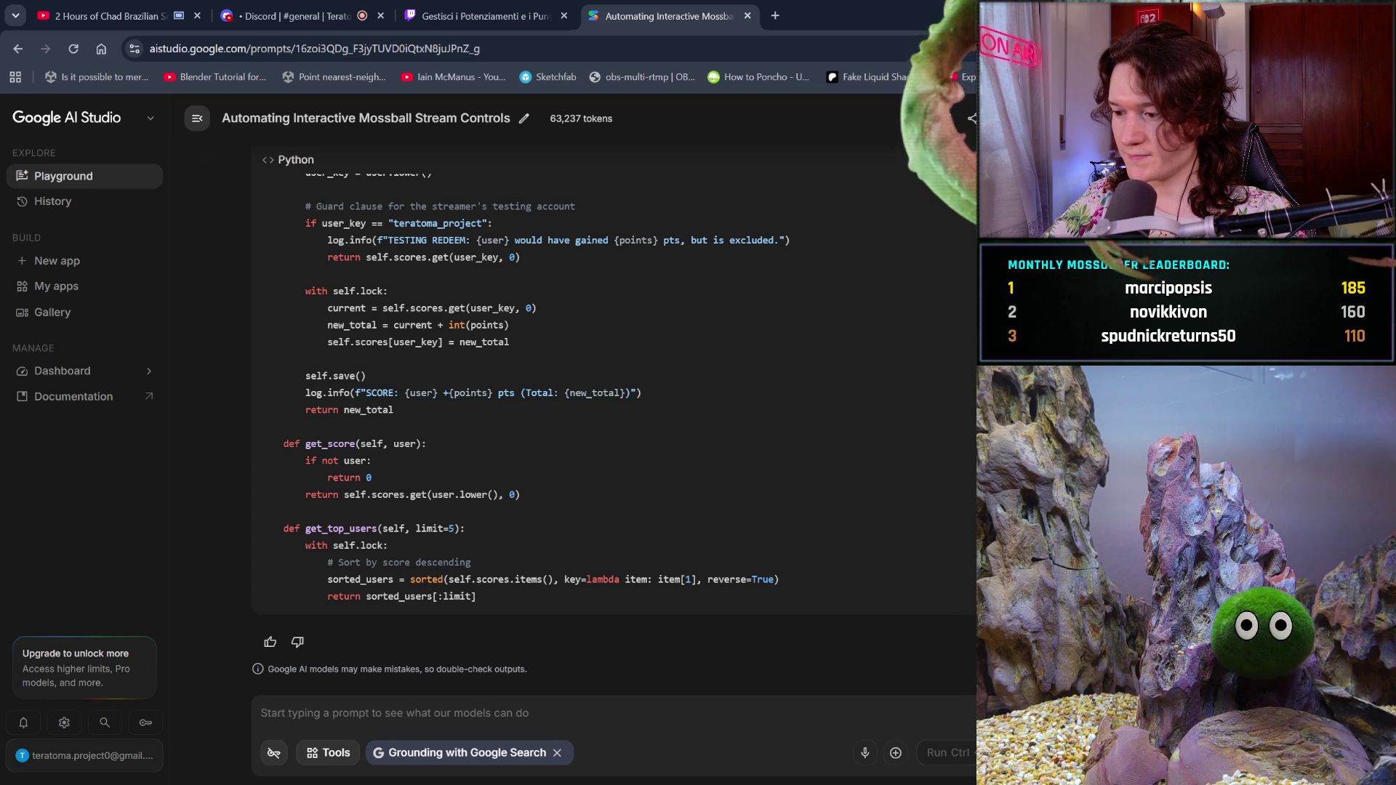
- View and close the chat's tool toggles, then start a new browser tab
{"action": "left_click", "coordinate": [344, 765]}
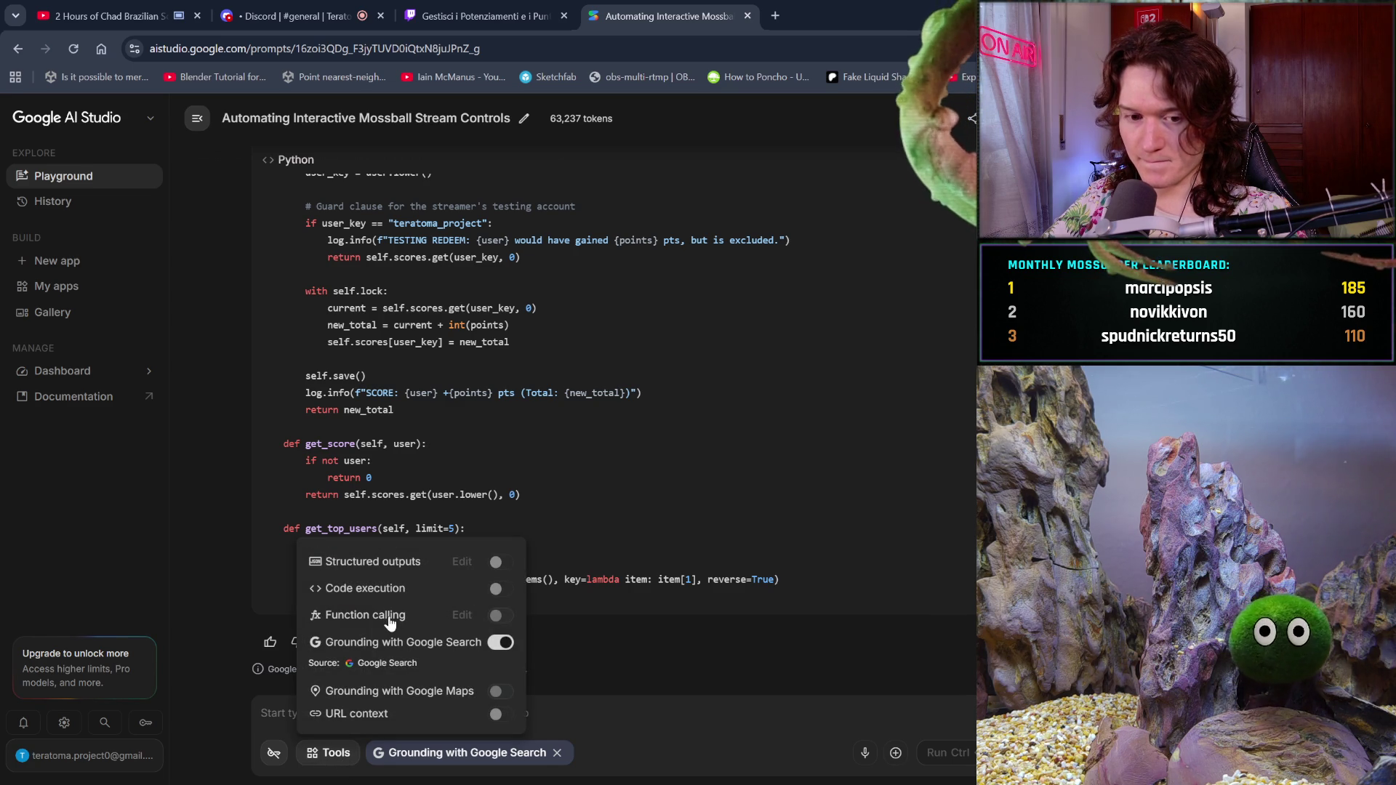
{"action": "left_click", "coordinate": [699, 692]}
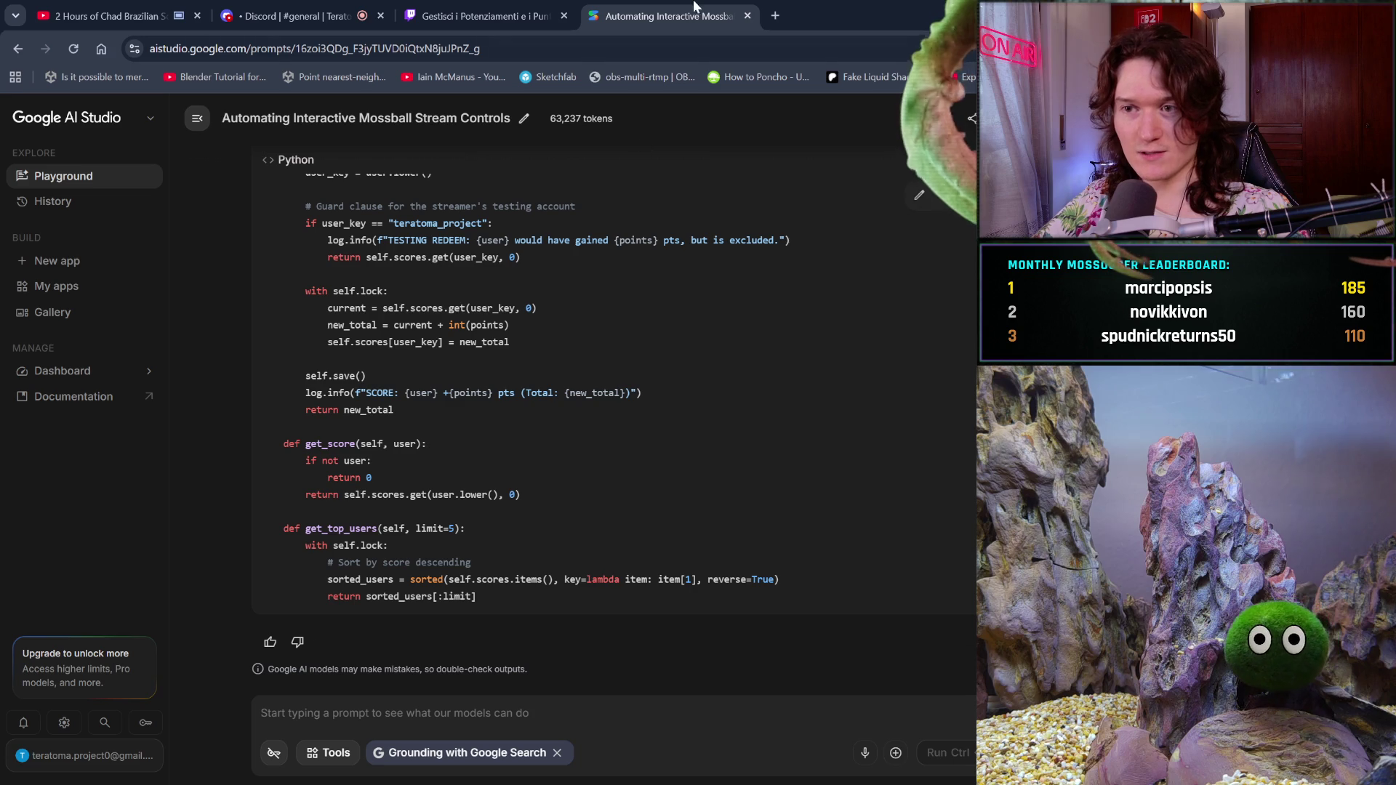
{"action": "left_click", "coordinate": [773, 19]}
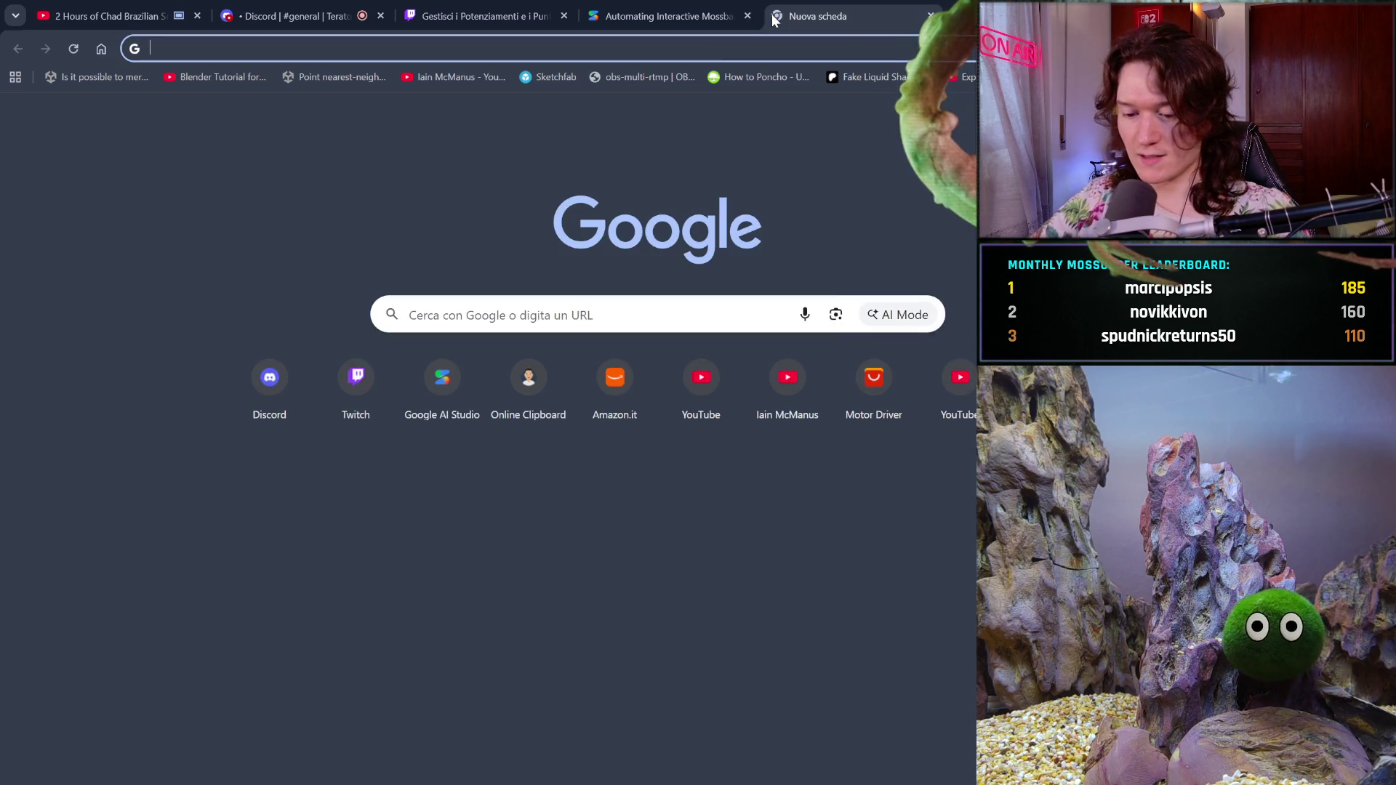
{"action": "type", "text": "gemini "}
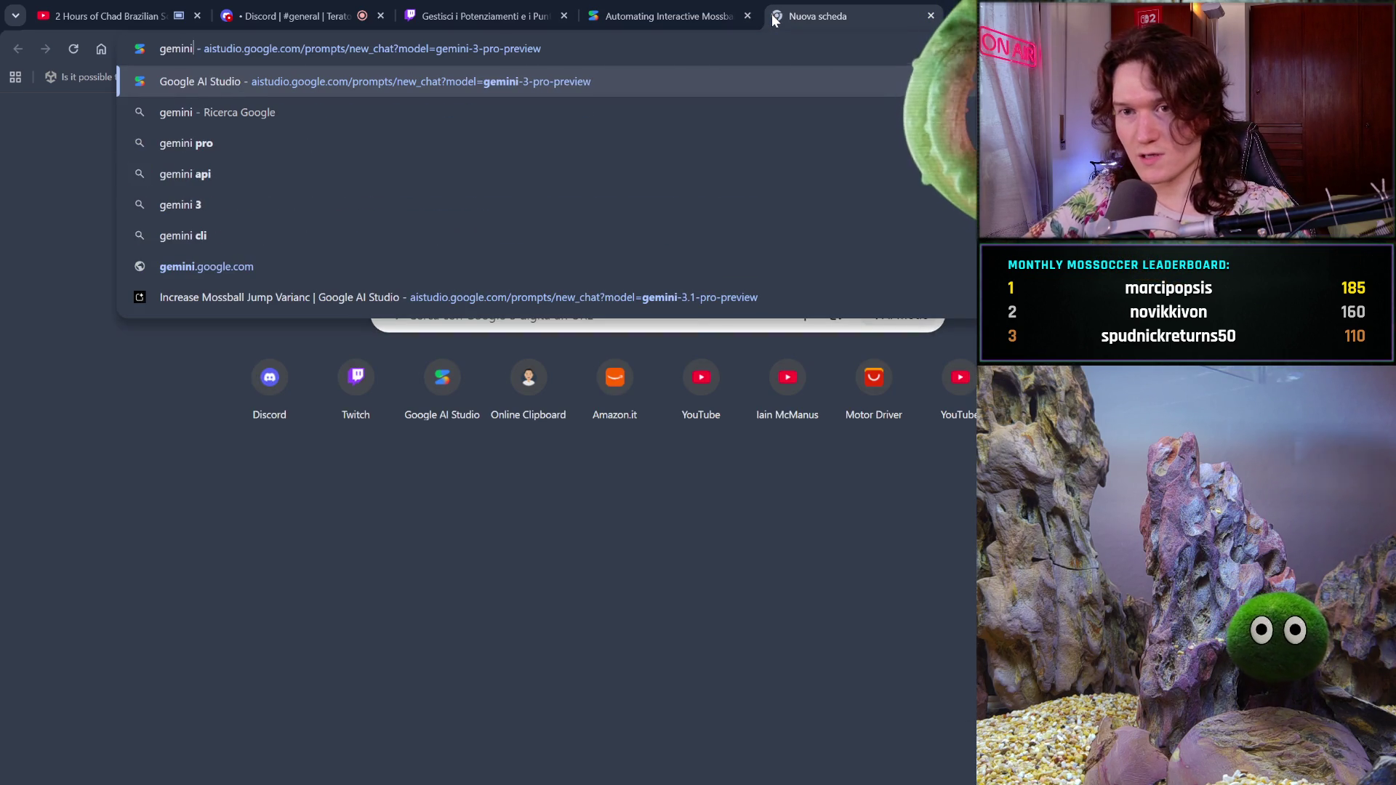
{"action": "type", "text": "cli"}
- Search Google for gemini cli and open the official Gemini CLI site
{"action": "key", "text": "Return"}
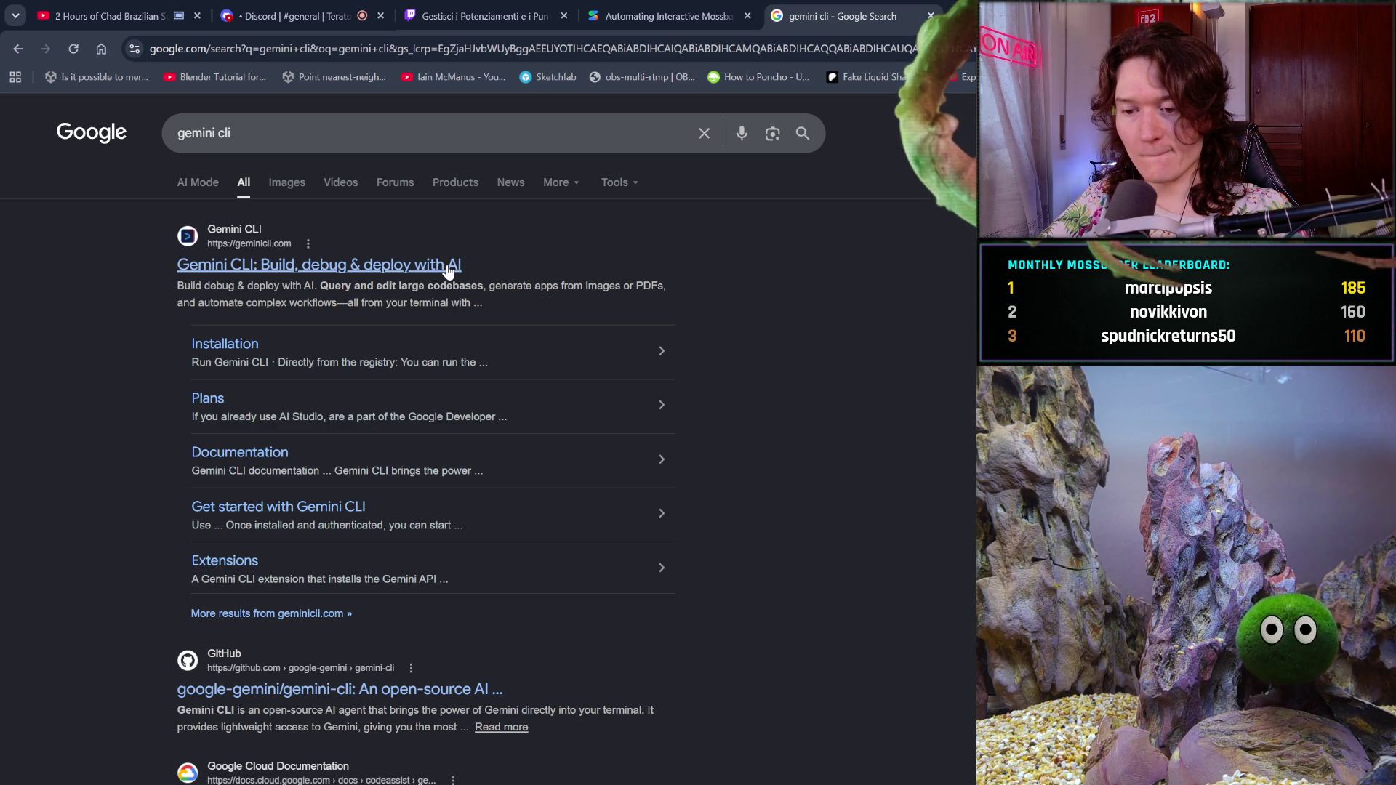
{"action": "left_click", "coordinate": [449, 272]}
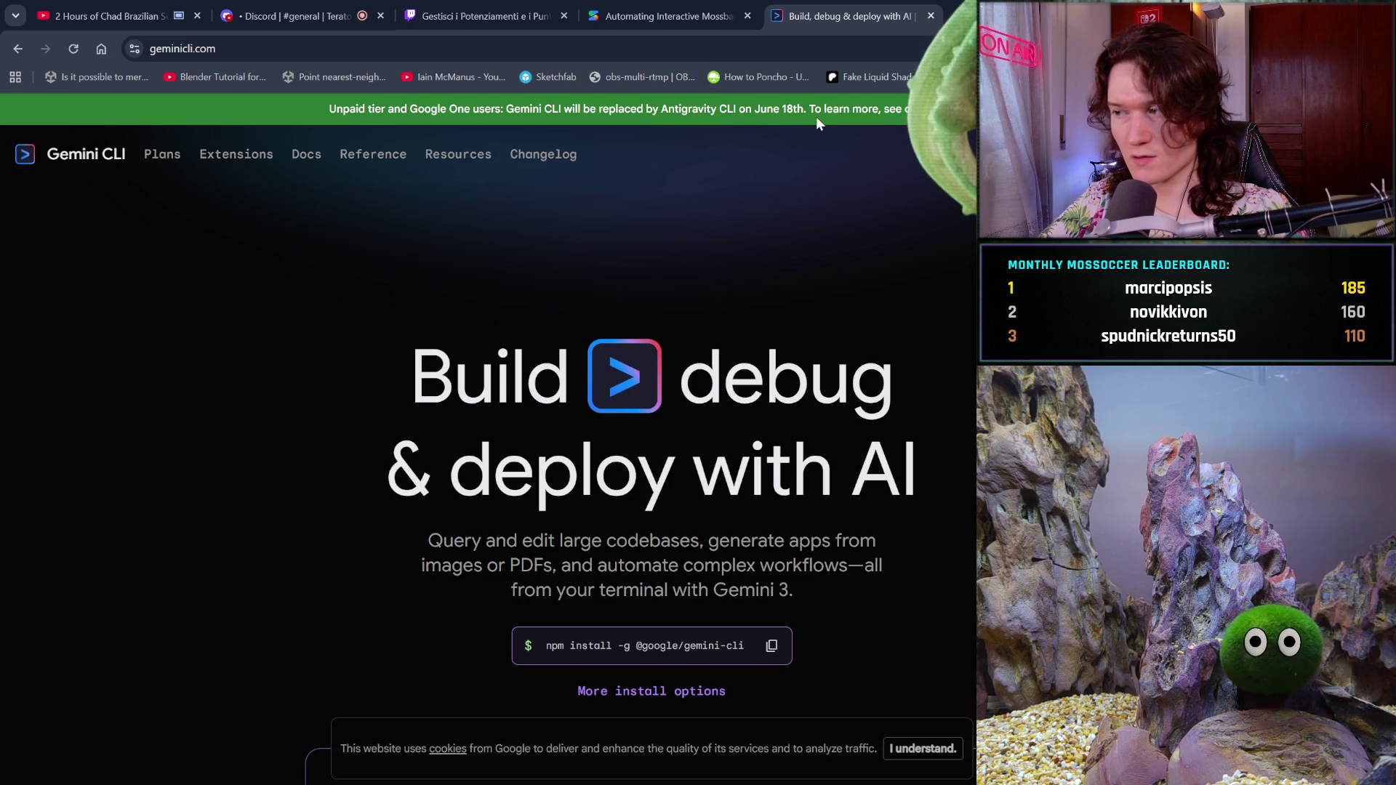
{"action": "scroll", "coordinate": [945, 252], "scroll_direction": "down", "scroll_amount": 2}
{"action": "scroll", "coordinate": [946, 252], "scroll_direction": "down", "scroll_amount": 2}
{"action": "scroll", "coordinate": [945, 252], "scroll_direction": "down", "scroll_amount": 1}
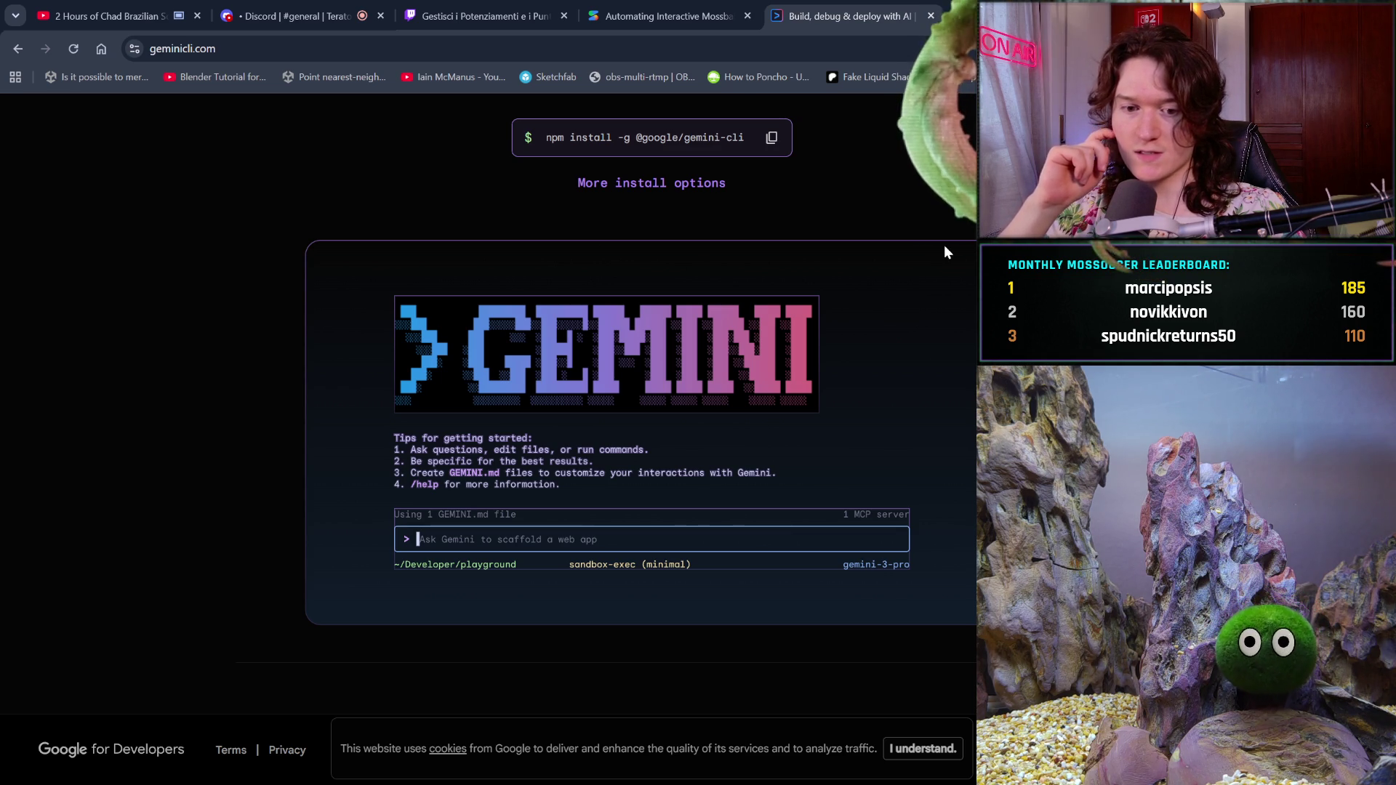
{"action": "scroll", "coordinate": [943, 245], "scroll_direction": "up", "scroll_amount": 5}
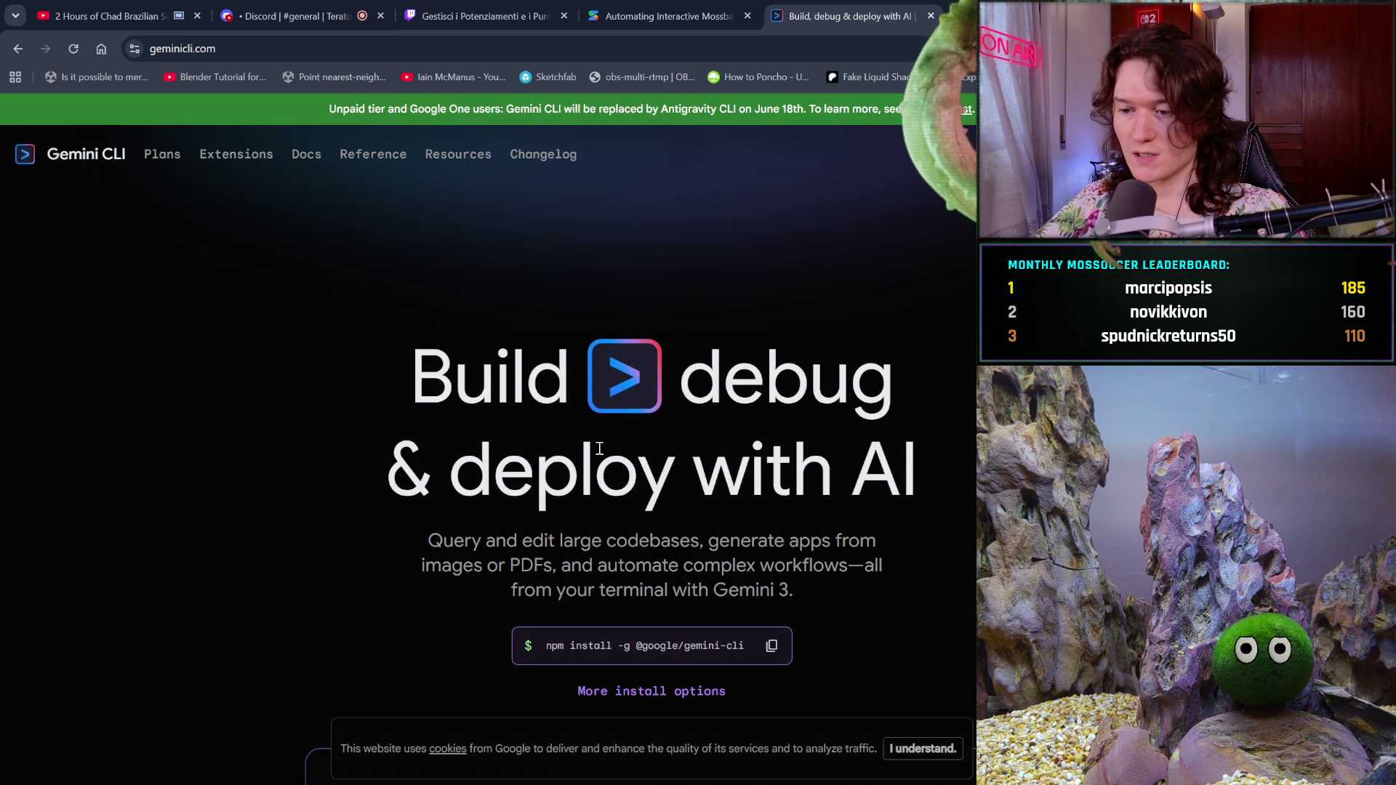
- Replace the address with an antigravity cli Google search and run it
{"action": "left_click", "coordinate": [888, 48]}
{"action": "key", "text": "BackSpace"}
{"action": "type", "text": "antigravit"}
{"action": "type", "text": "cli"}
{"action": "key", "text": "Return"}
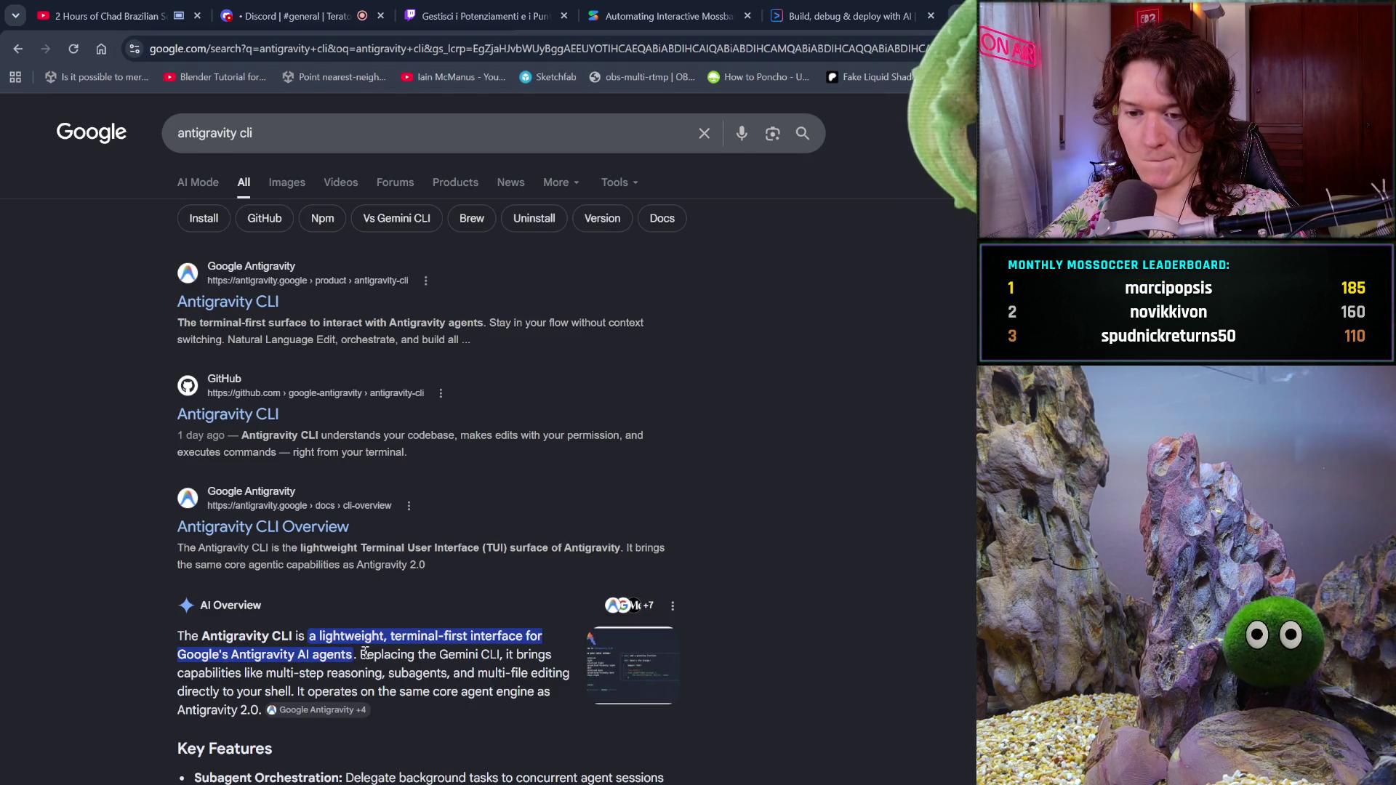
- Open the Antigravity CLI product page, then switch back to the Gemini CLI tab
{"action": "left_click", "coordinate": [243, 299]}
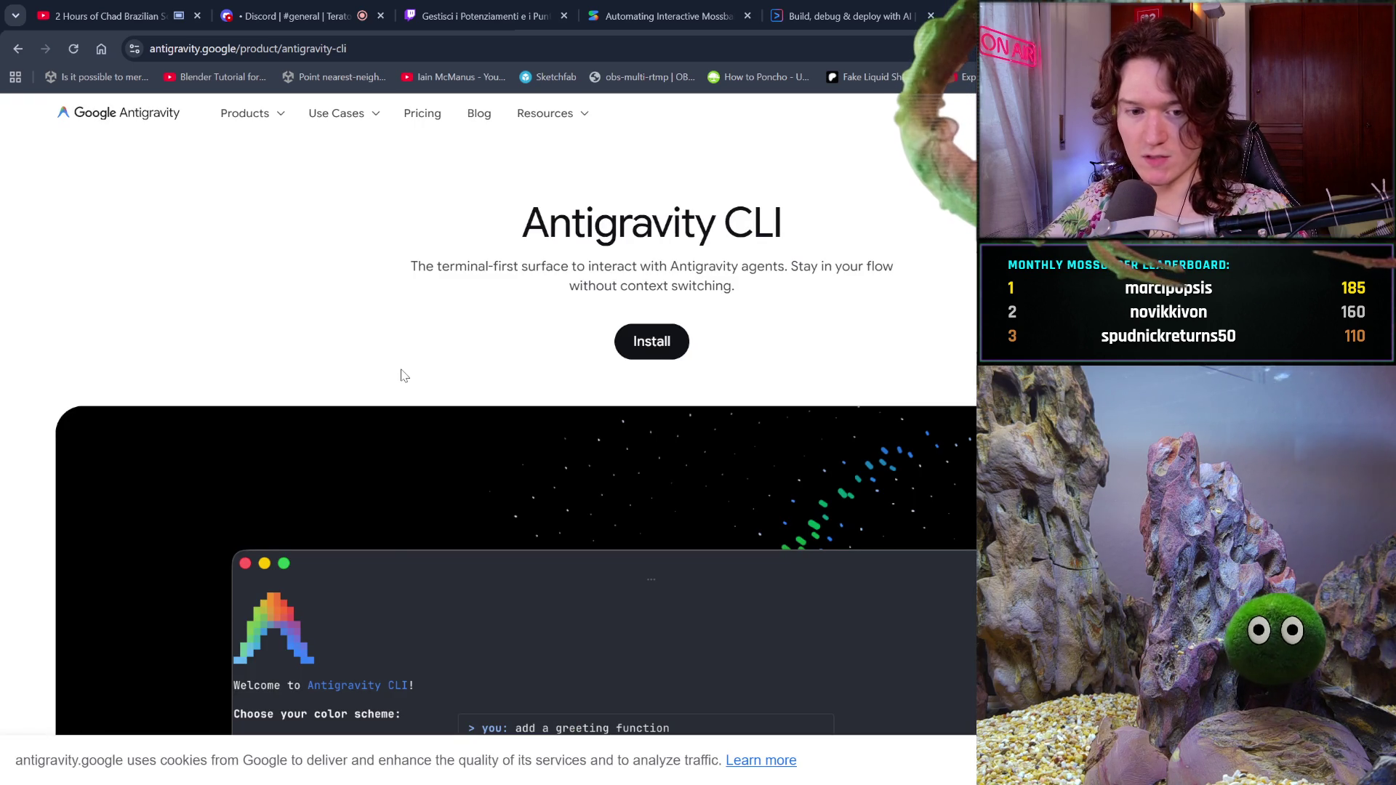
{"action": "scroll", "coordinate": [560, 525], "scroll_direction": "down", "scroll_amount": 2}
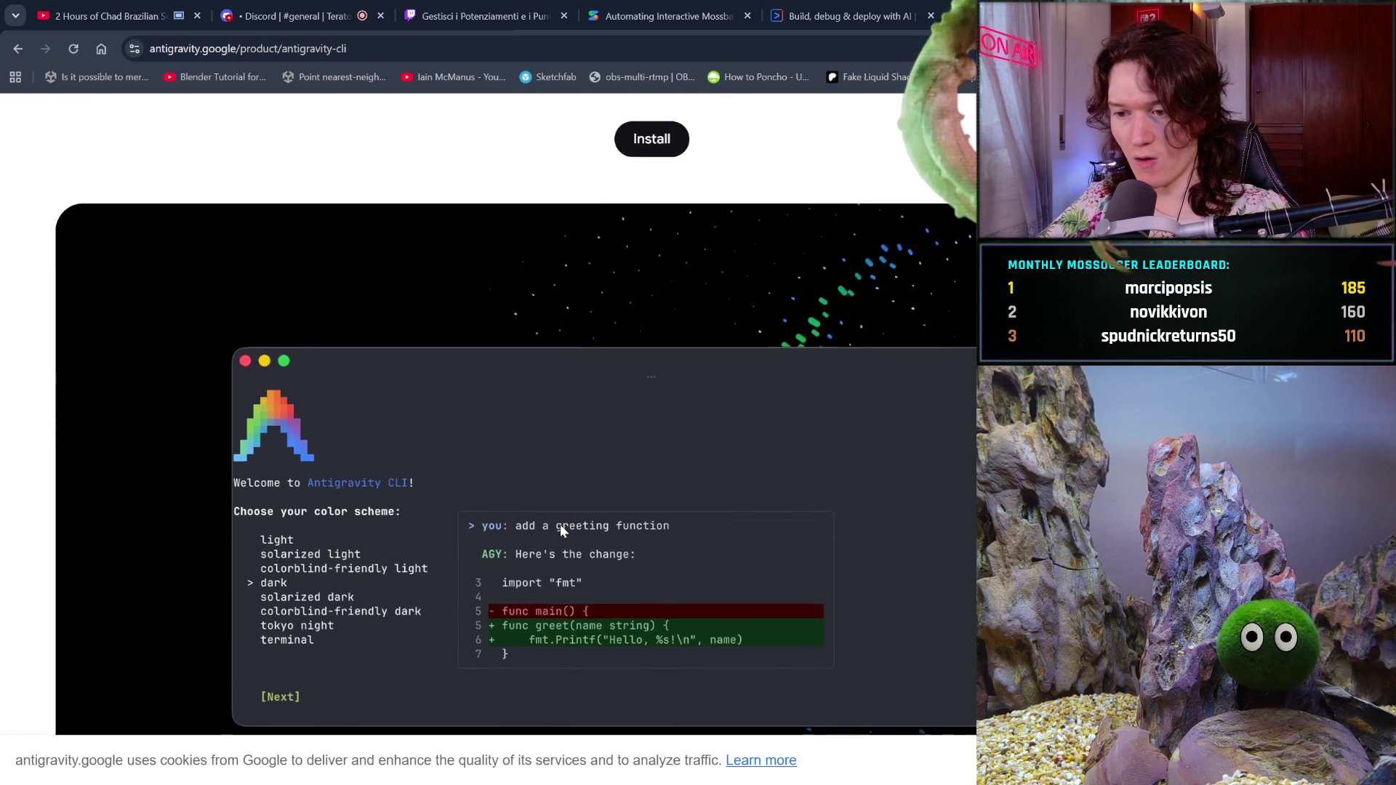
{"action": "scroll", "coordinate": [560, 525], "scroll_direction": "down", "scroll_amount": 3}
{"action": "scroll", "coordinate": [559, 525], "scroll_direction": "down", "scroll_amount": 1}
{"action": "scroll", "coordinate": [560, 524], "scroll_direction": "down", "scroll_amount": 2}
{"action": "scroll", "coordinate": [560, 525], "scroll_direction": "up", "scroll_amount": 2}
{"action": "scroll", "coordinate": [564, 532], "scroll_direction": "up", "scroll_amount": 4}
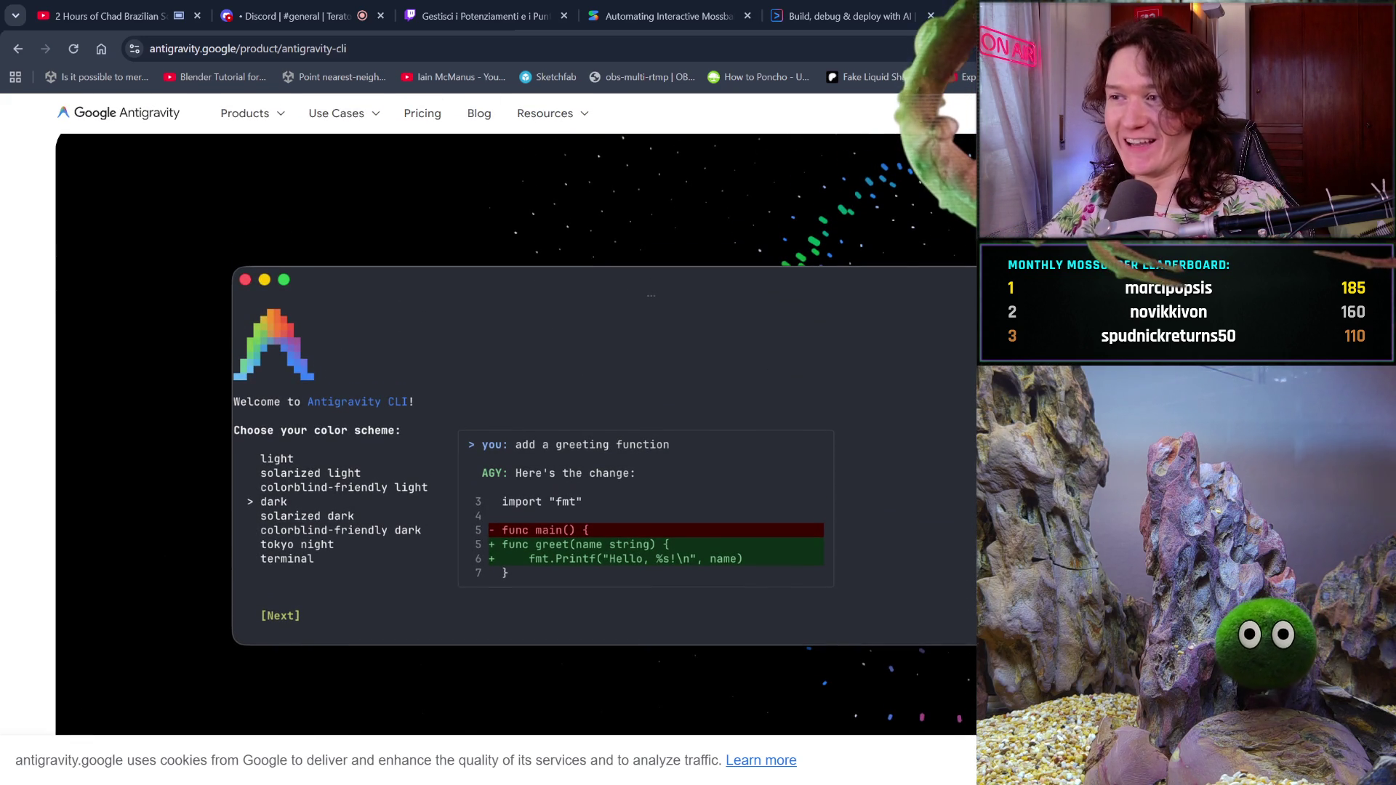
{"action": "key", "text": "ctrl+shift+Tab"}
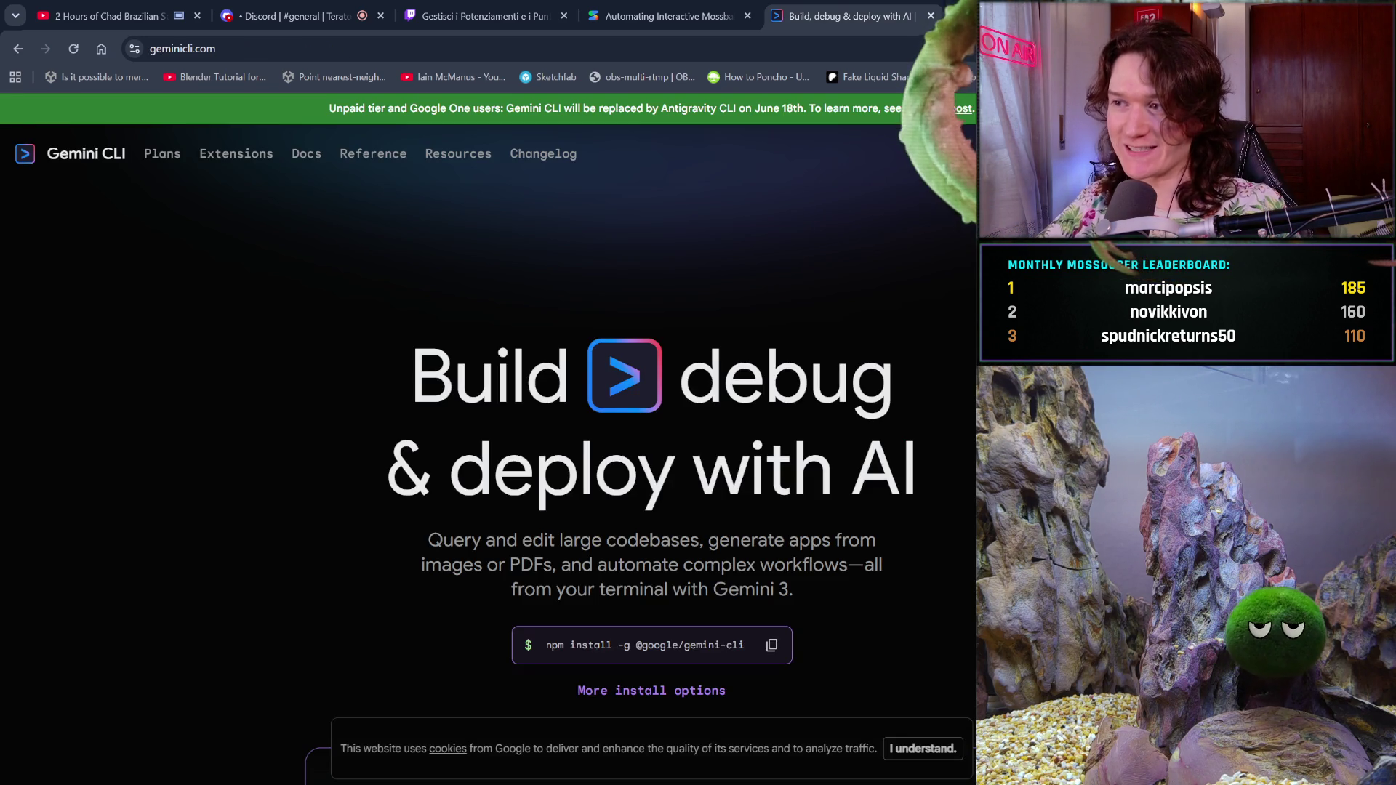
- Return to the Automating Interactive Mossball AI Studio chat
{"action": "left_click", "coordinate": [638, 11]}
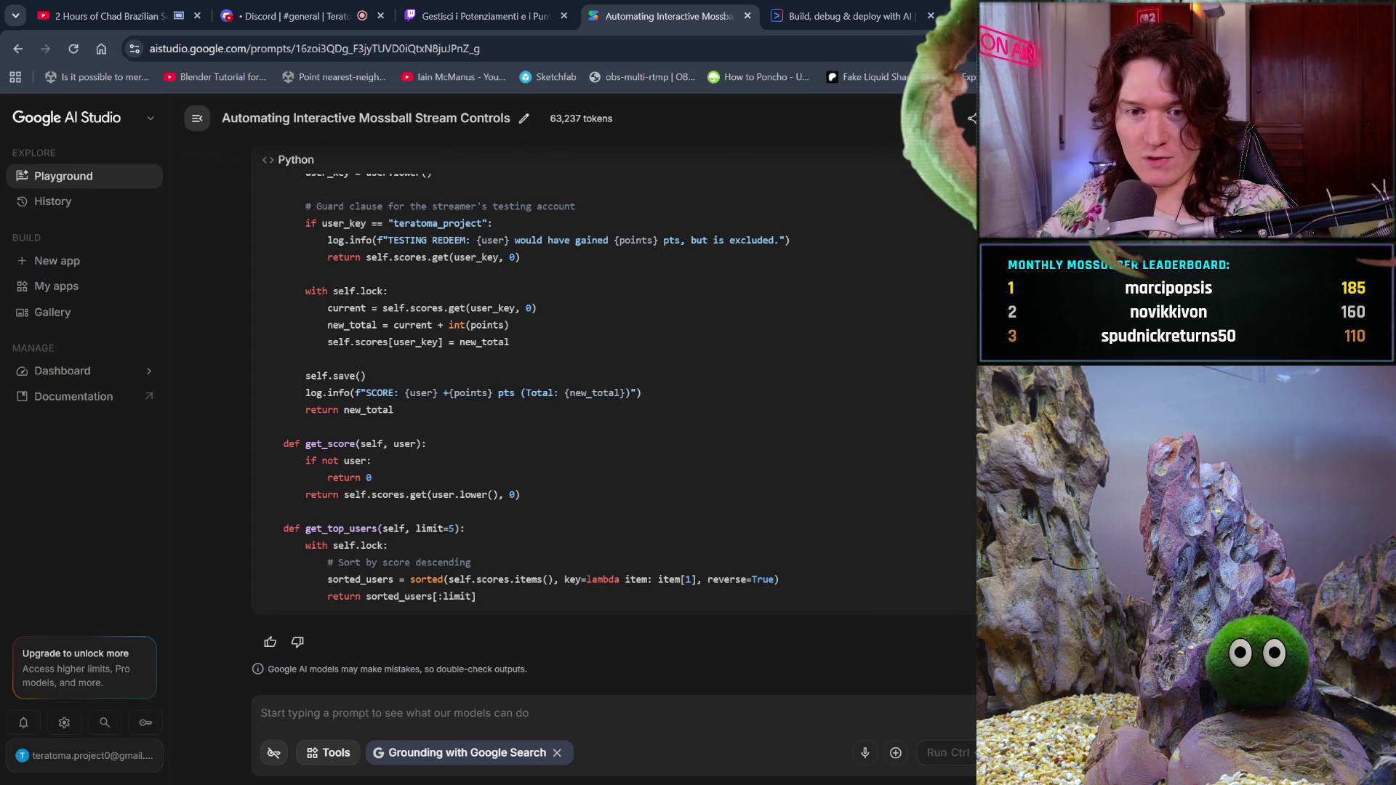
{"action": "scroll", "coordinate": [611, 383], "scroll_direction": "up", "scroll_amount": 5}
{"action": "scroll", "coordinate": [611, 382], "scroll_direction": "down", "scroll_amount": 10}
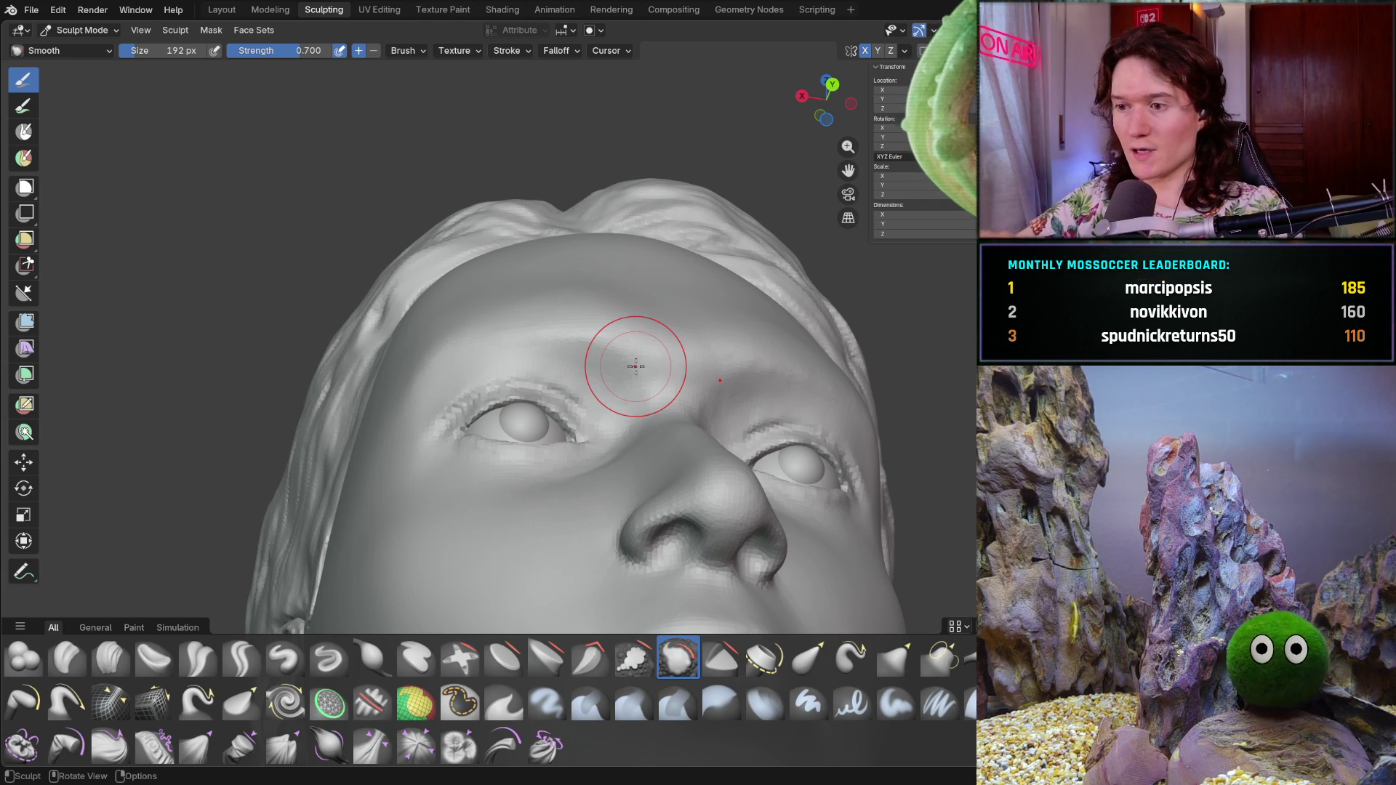
{"action": "mouse_move", "coordinate": [636, 366]}
{"action": "middle_mouse_down"}
{"action": "mouse_move", "coordinate": [570, 505]}
{"action": "mouse_move", "coordinate": [695, 430]}
{"action": "mouse_move", "coordinate": [605, 371]}
{"action": "mouse_move", "coordinate": [515, 514]}
{"action": "mouse_move", "coordinate": [523, 483]}
{"action": "middle_mouse_up"}
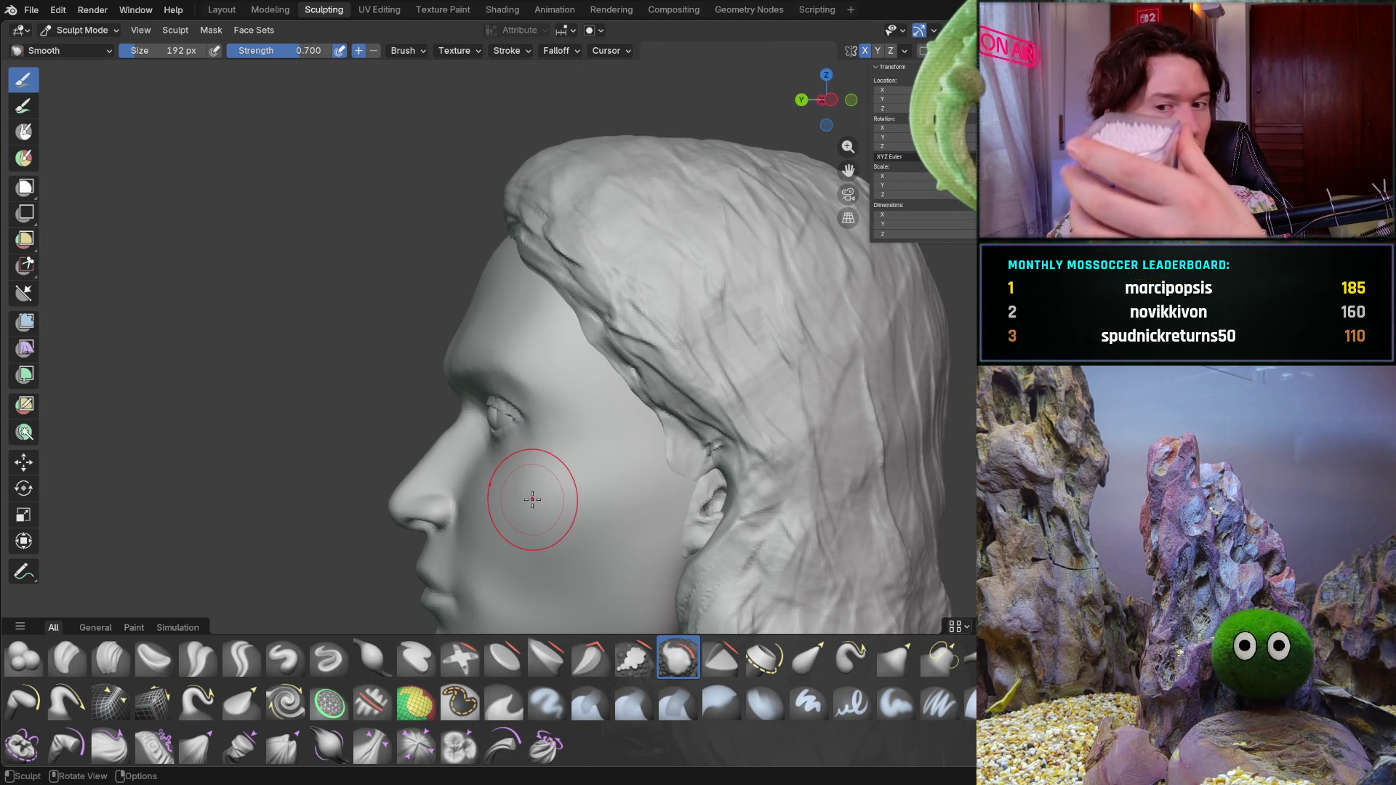
{"action": "middle_click_drag", "start_coordinate": [542, 507], "coordinate": [713, 430]}
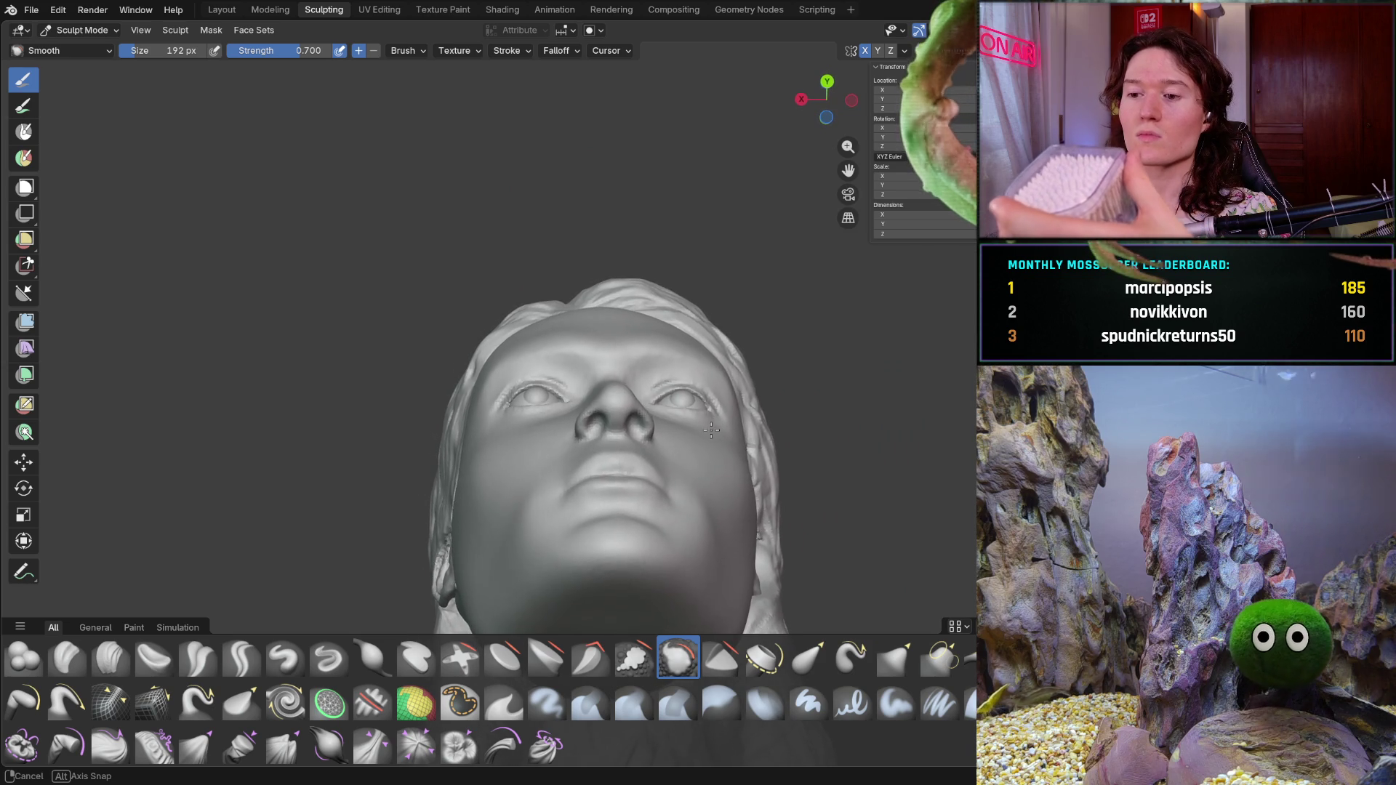
{"action": "middle_click_drag", "start_coordinate": [713, 430], "coordinate": [535, 353]}
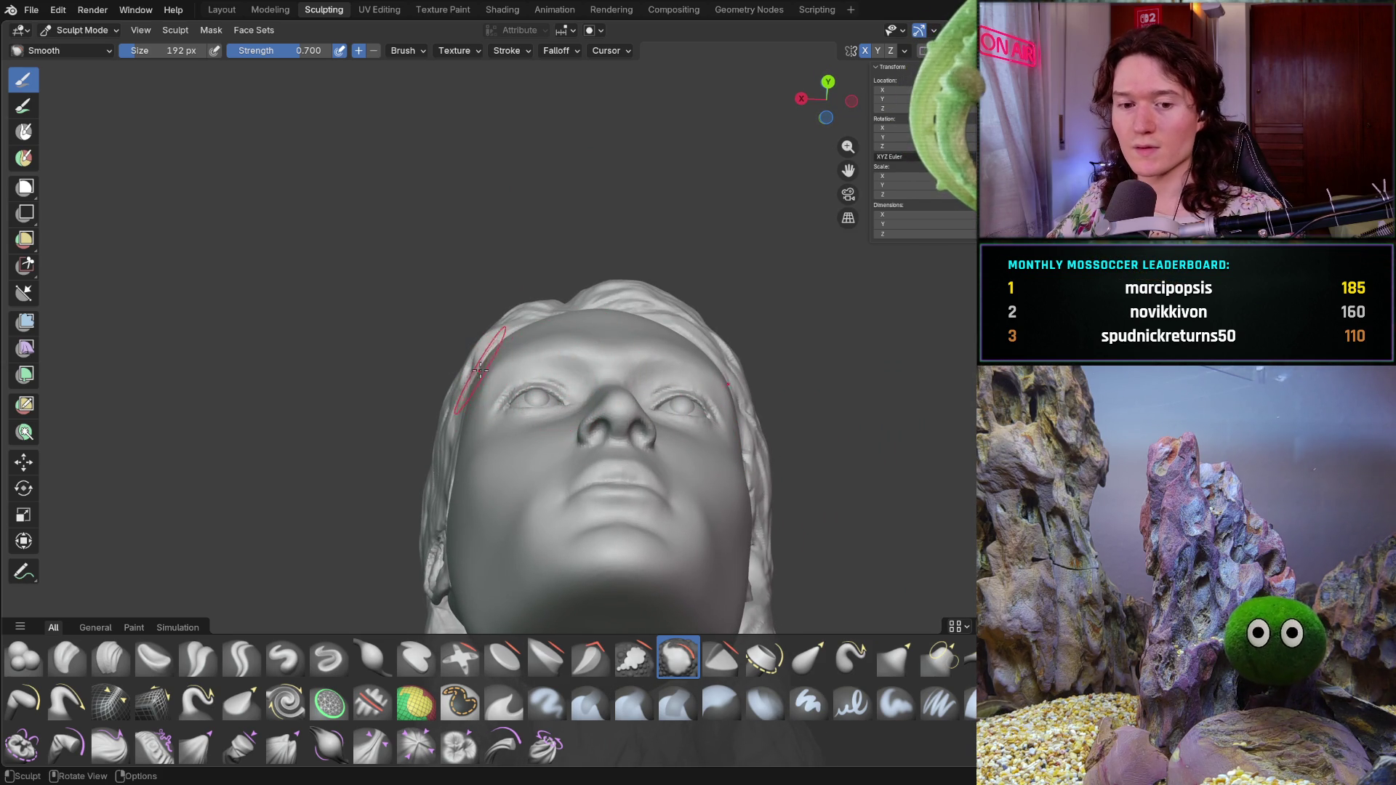
{"action": "scroll", "coordinate": [470, 404], "scroll_direction": "up", "scroll_amount": 3}
{"action": "scroll", "coordinate": [458, 334], "scroll_direction": "up", "scroll_amount": 3}
{"action": "scroll", "coordinate": [458, 375], "scroll_direction": "up", "scroll_amount": 3}
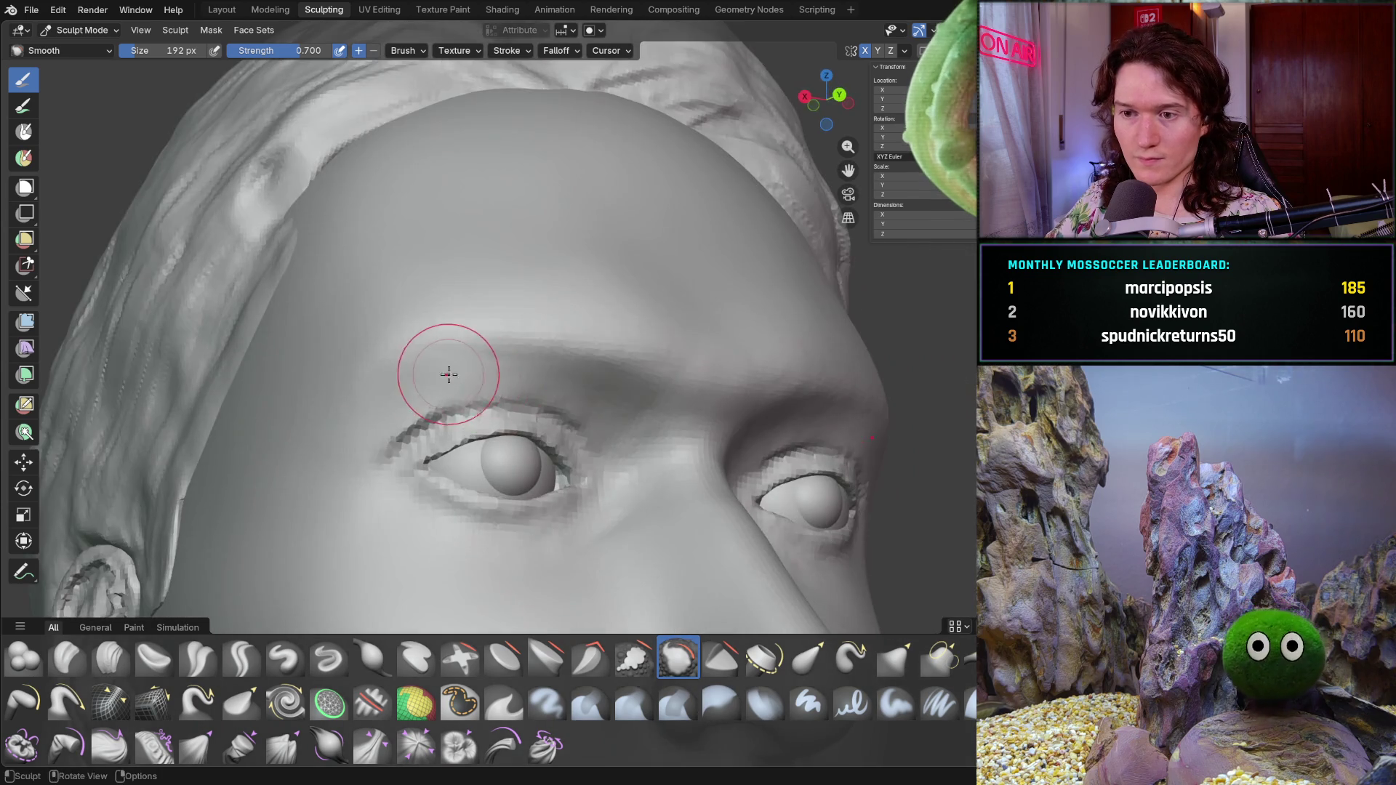
{"action": "scroll", "coordinate": [397, 357], "scroll_direction": "up", "scroll_amount": 2}
{"action": "key", "text": "f"}
- Confirm the 374 px Smooth brush and set its strength to 0.463
{"action": "left_click", "coordinate": [405, 321]}
{"action": "key", "text": "shift+f"}
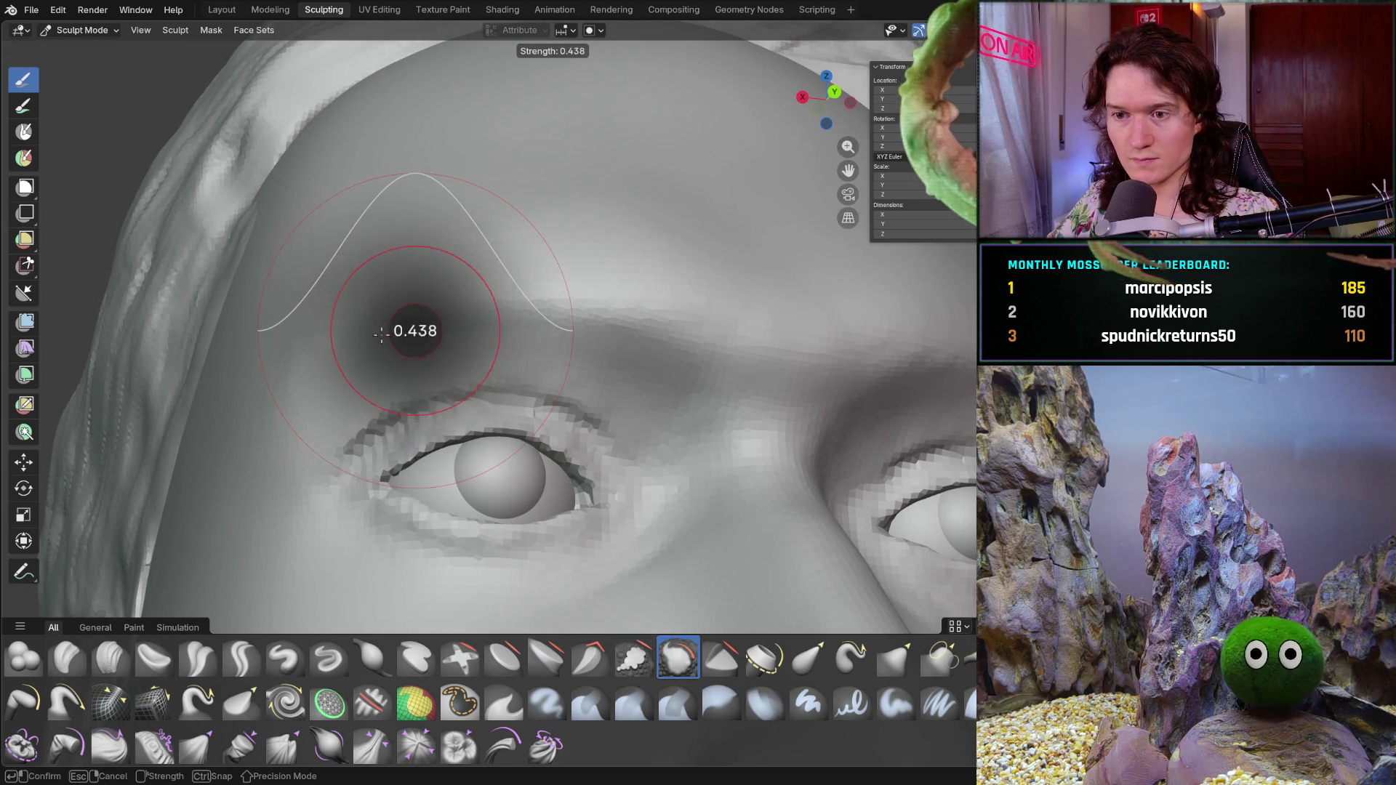
{"action": "left_click", "coordinate": [385, 292]}
- Smooth the left brow and across the forehead, checking from below and the front
{"action": "left_click_drag", "start_coordinate": [329, 323], "coordinate": [299, 373]}
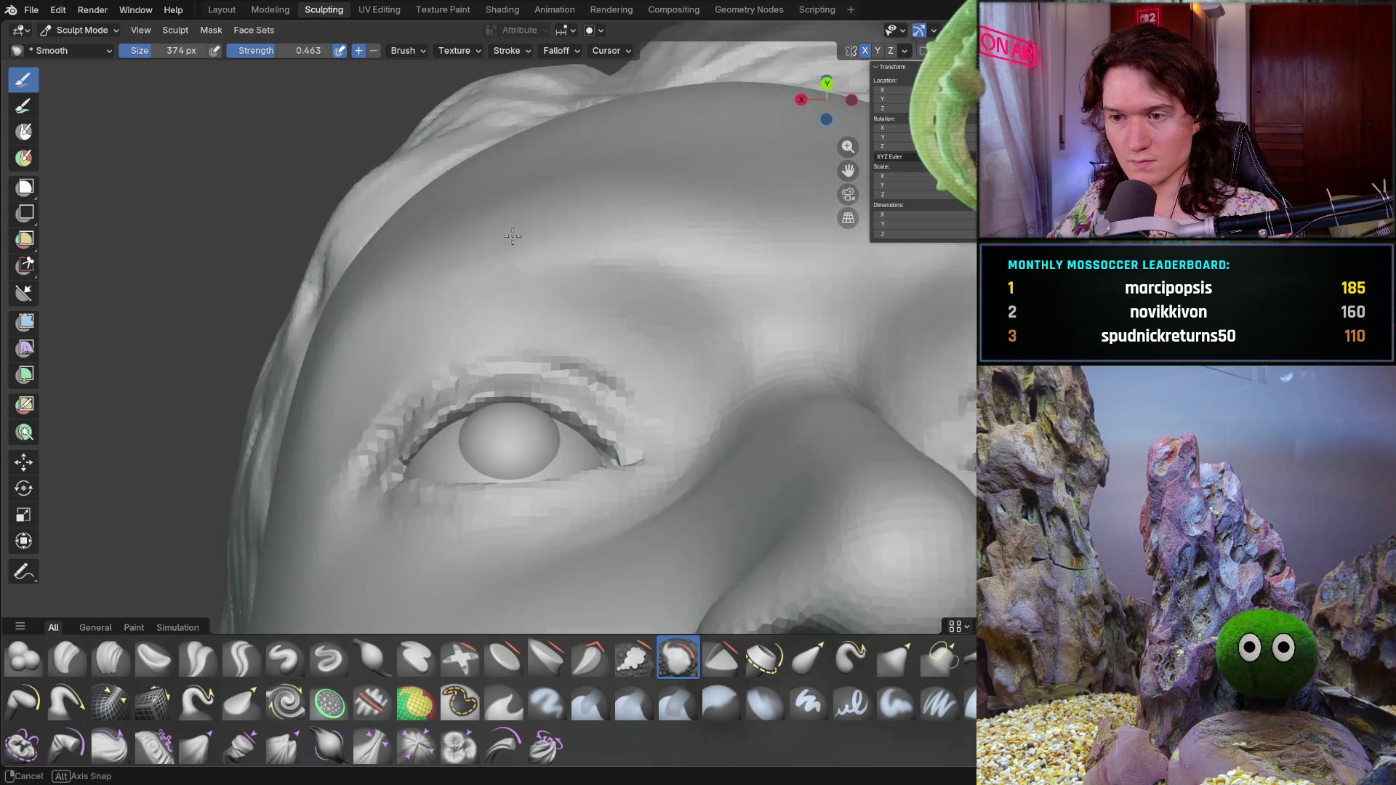
{"action": "middle_click_drag", "start_coordinate": [430, 272], "coordinate": [614, 175]}
{"action": "left_click_drag", "start_coordinate": [614, 174], "coordinate": [665, 167]}
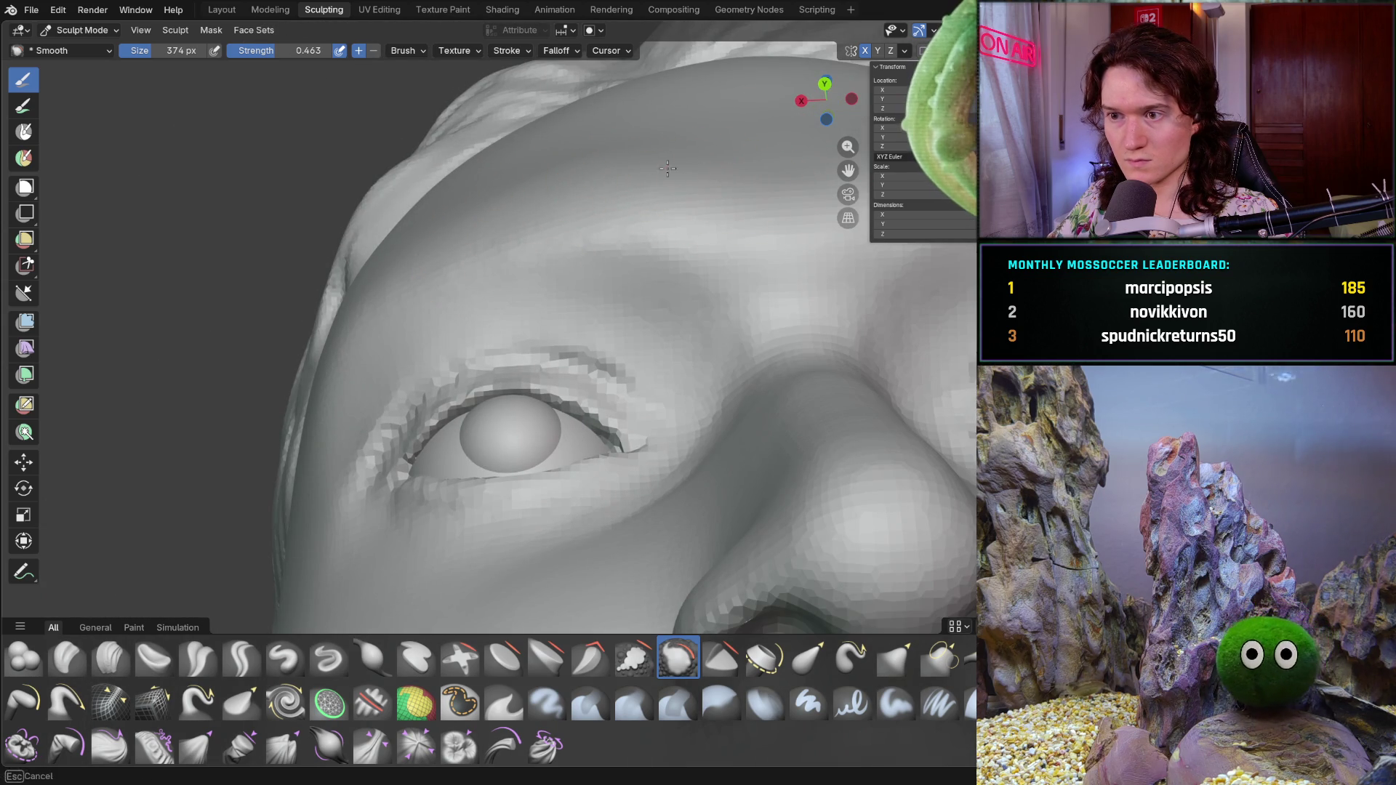
{"action": "mouse_move", "coordinate": [617, 225]}
{"action": "left_mouse_down"}
{"action": "mouse_move", "coordinate": [680, 234]}
{"action": "mouse_move", "coordinate": [716, 200]}
{"action": "mouse_move", "coordinate": [592, 215]}
{"action": "left_mouse_up"}
{"action": "middle_click_drag", "start_coordinate": [592, 215], "coordinate": [571, 338]}
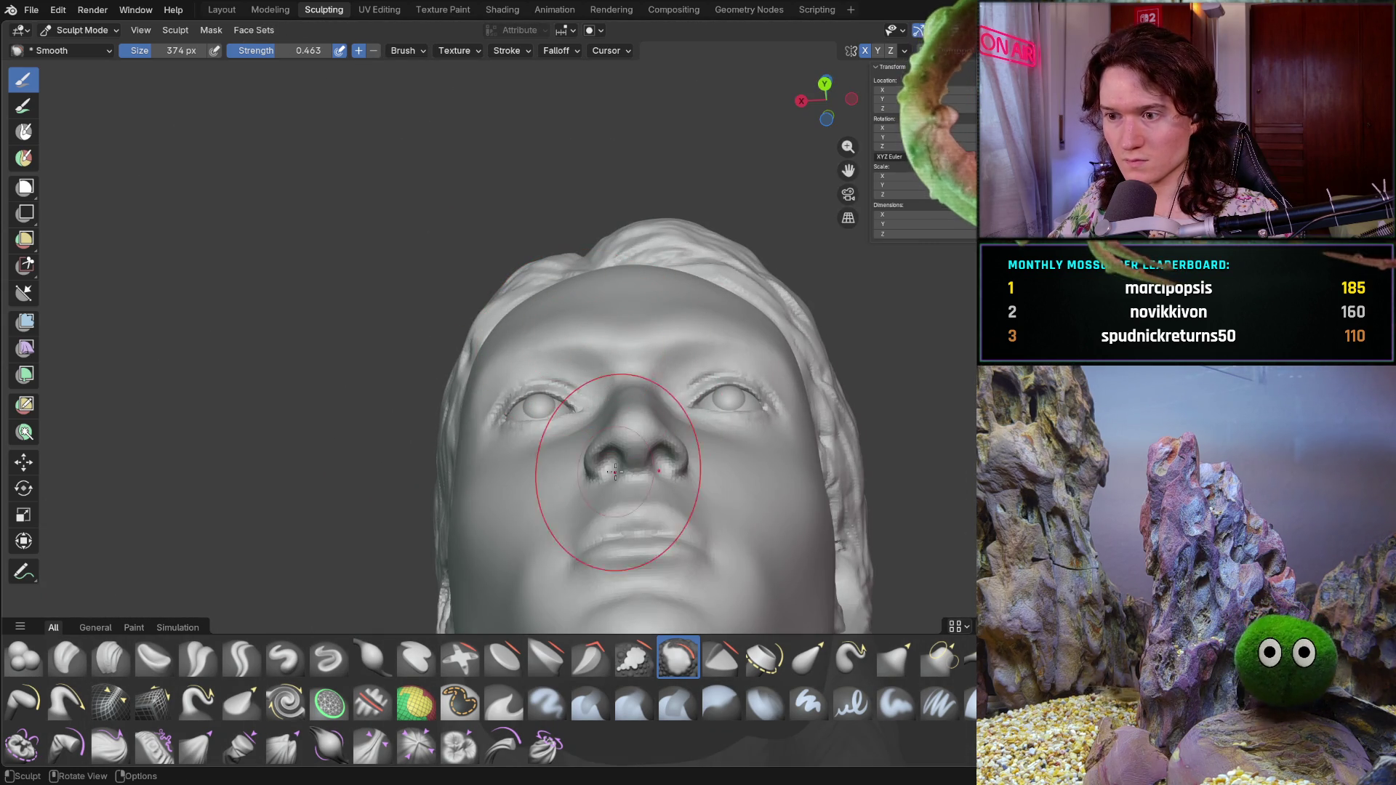
{"action": "mouse_move", "coordinate": [623, 430]}
{"action": "middle_mouse_down"}
{"action": "mouse_move", "coordinate": [628, 461]}
{"action": "mouse_move", "coordinate": [741, 343]}
{"action": "mouse_move", "coordinate": [639, 375]}
{"action": "mouse_move", "coordinate": [784, 382]}
{"action": "middle_mouse_up"}
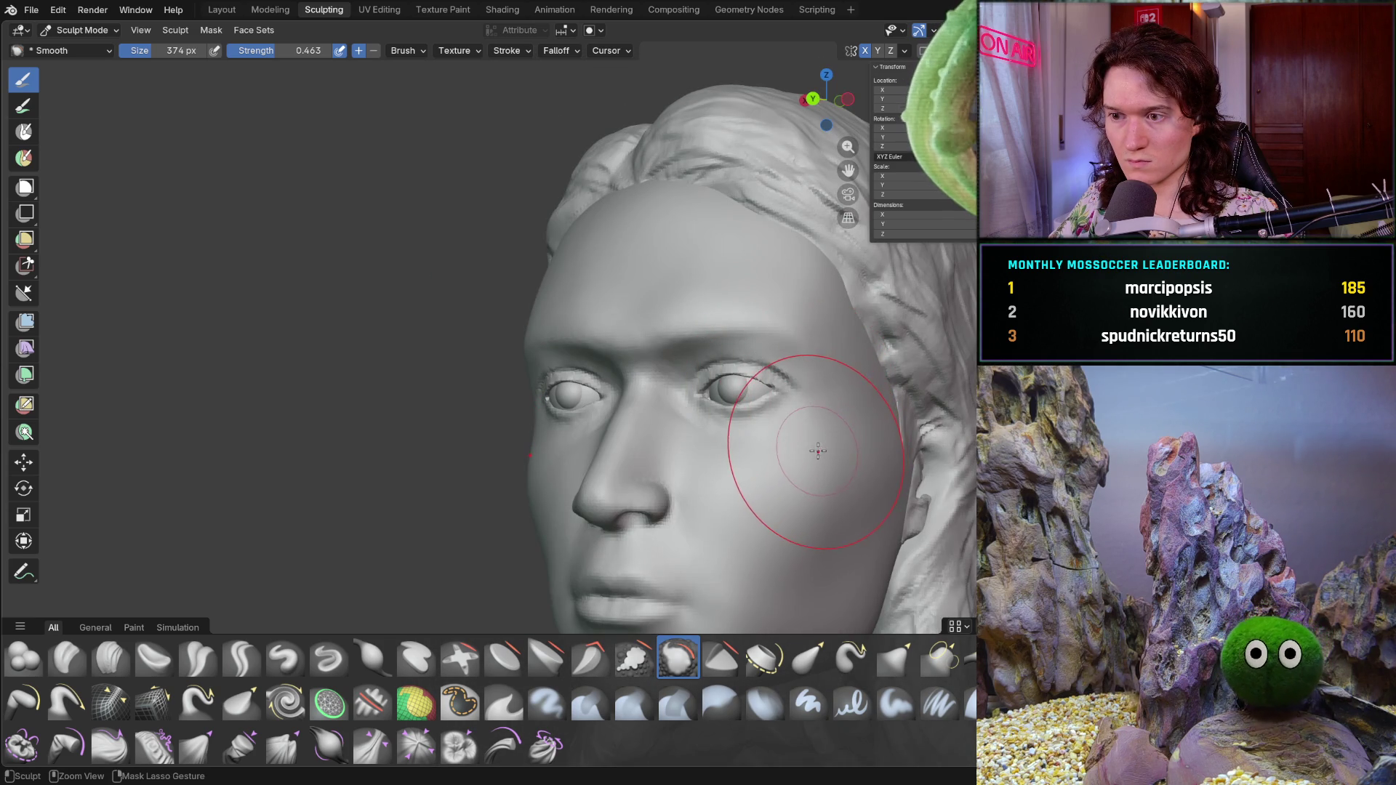
- Toggle sculpting off and on, then leave sculpting for Object Mode
{"action": "key", "text": "ctrl+Tab"}
{"action": "key", "text": "ctrl+Tab"}
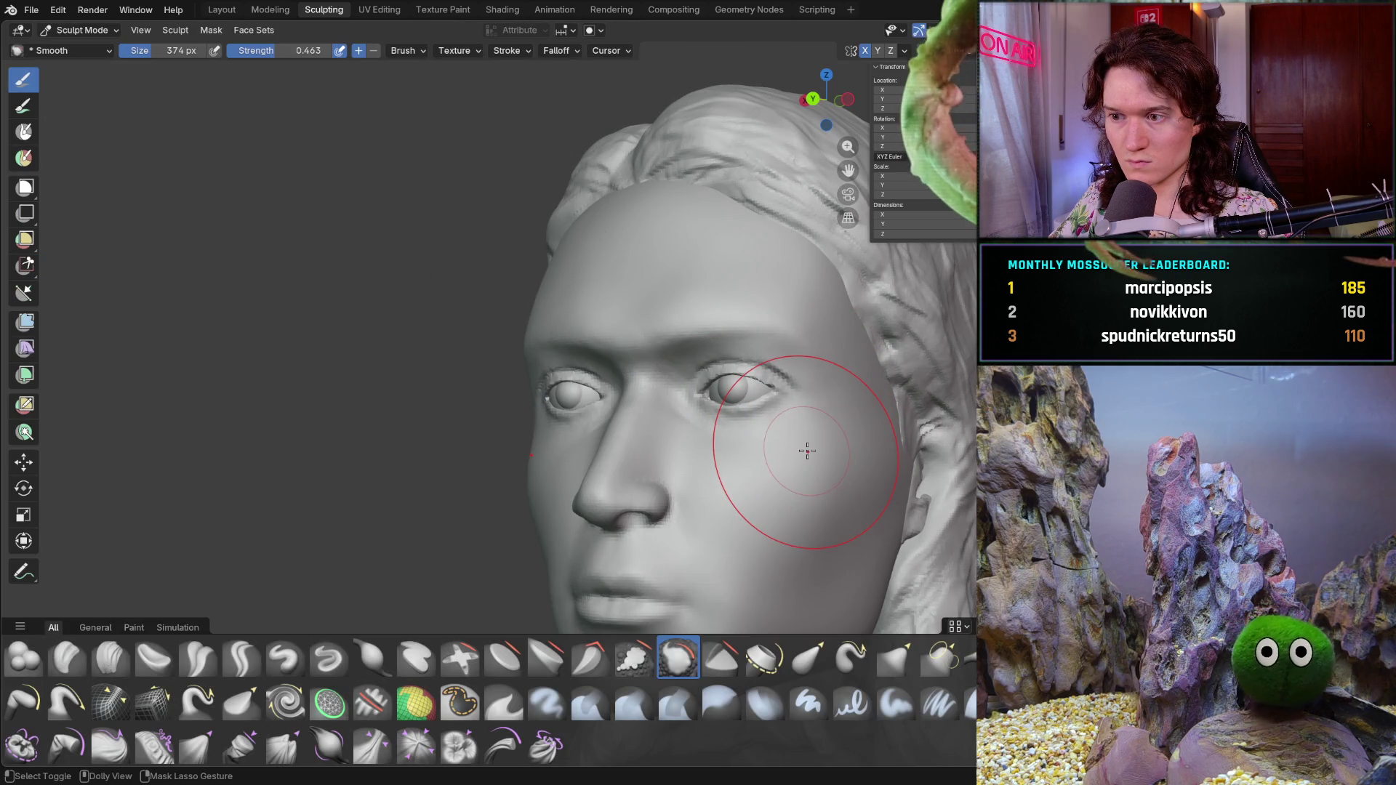
{"action": "mouse_move", "coordinate": [686, 436]}
{"action": "middle_mouse_down"}
{"action": "mouse_move", "coordinate": [740, 438]}
{"action": "mouse_move", "coordinate": [749, 421]}
{"action": "middle_mouse_up"}
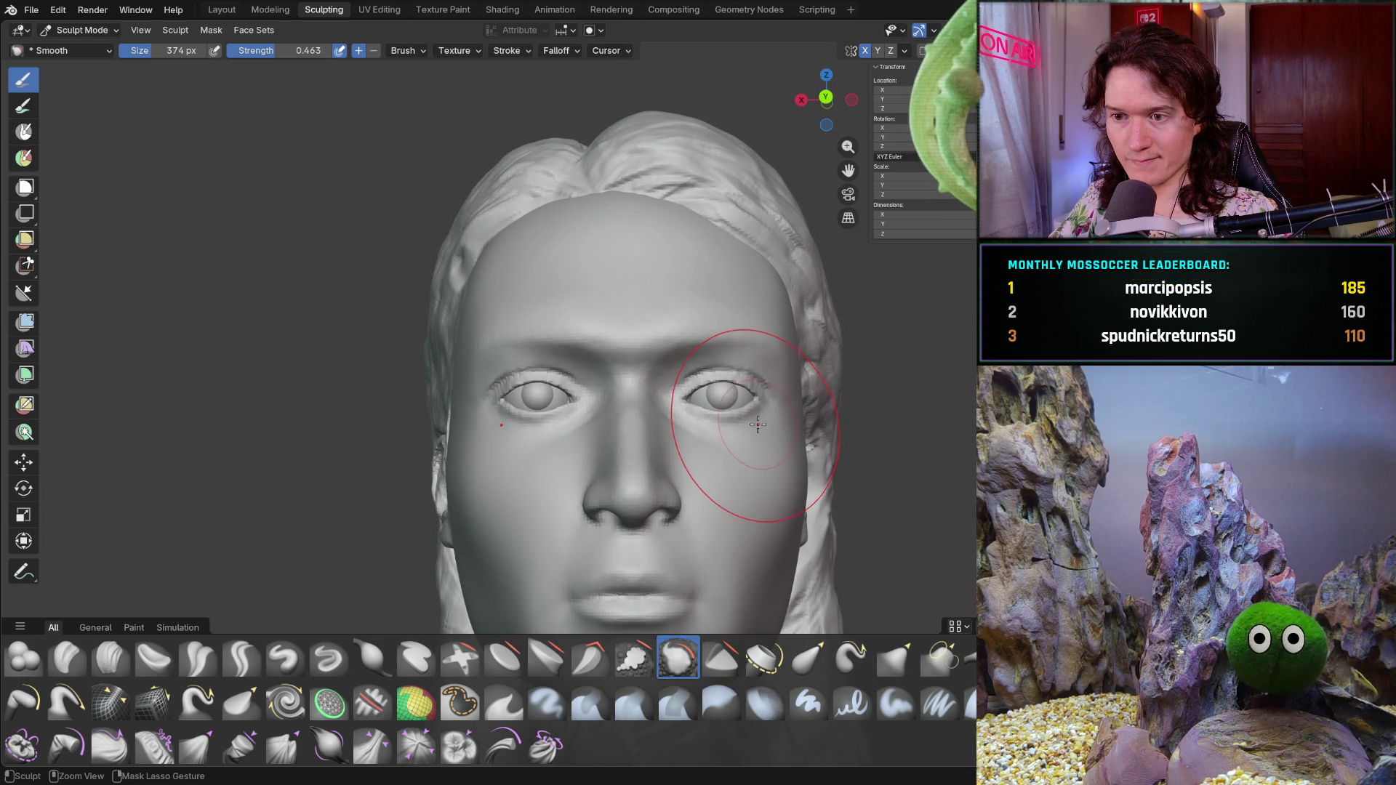
{"action": "key", "text": "ctrl+Tab"}
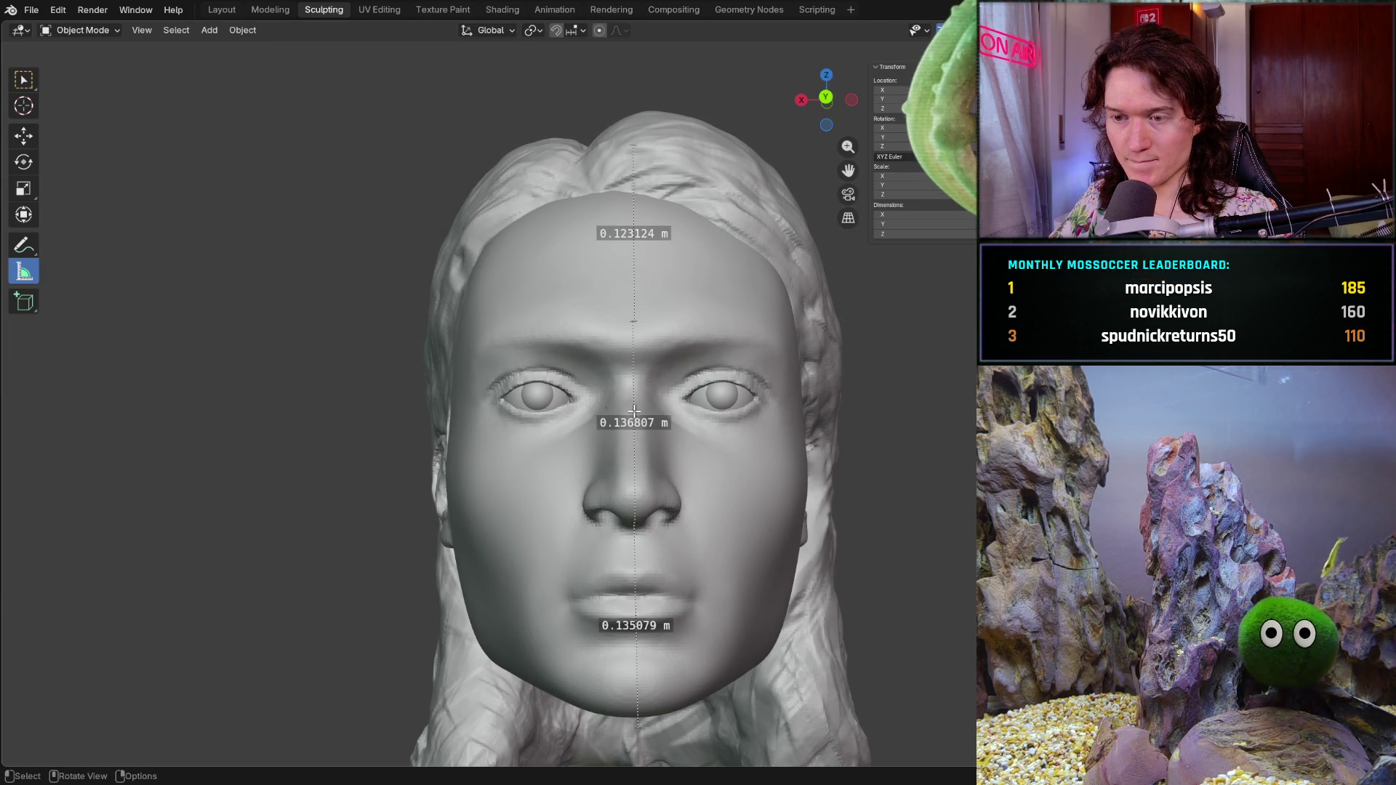
- View the head from underneath and switch it back to Sculpt Mode from the mode dropdown
{"action": "middle_click_drag", "start_coordinate": [757, 426], "coordinate": [757, 382]}
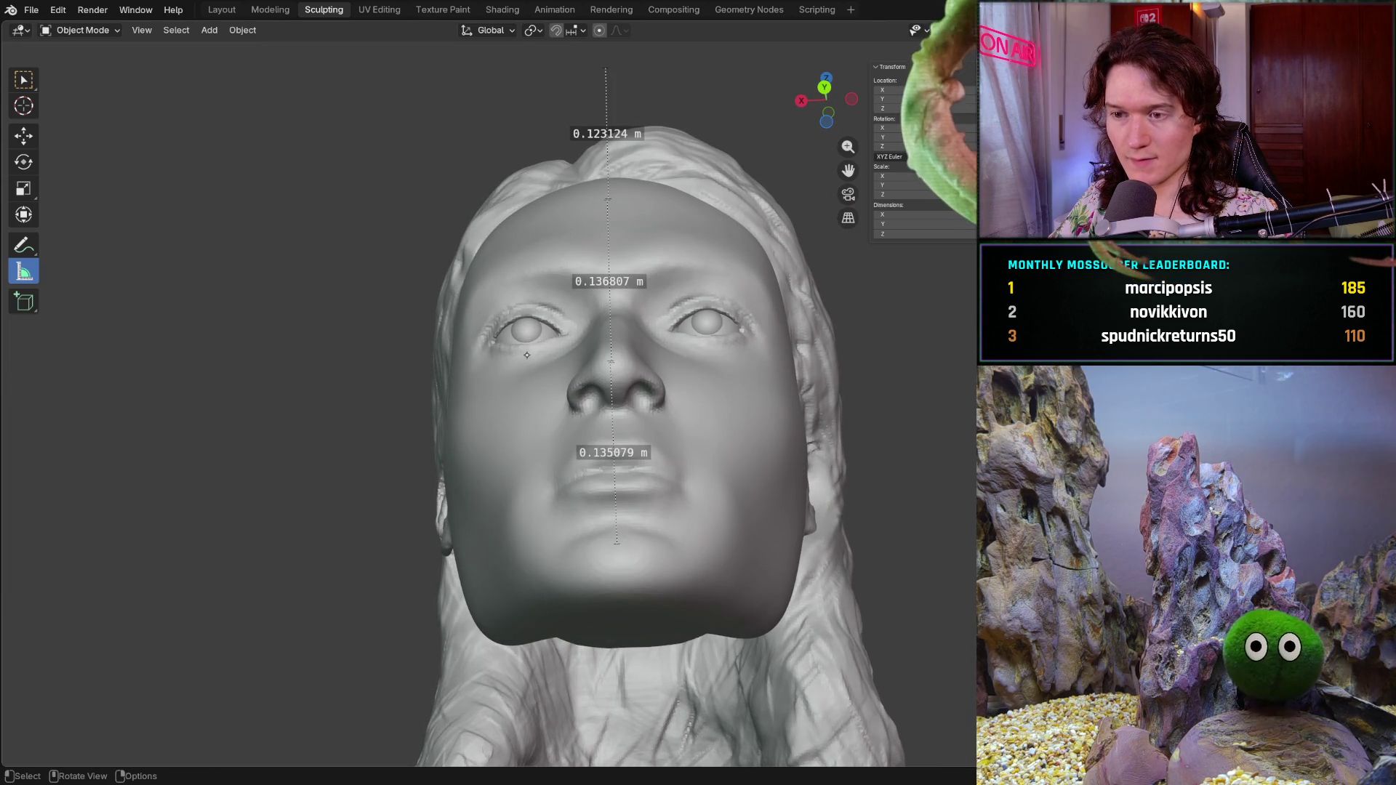
{"action": "middle_click_drag", "start_coordinate": [525, 355], "coordinate": [169, 95]}
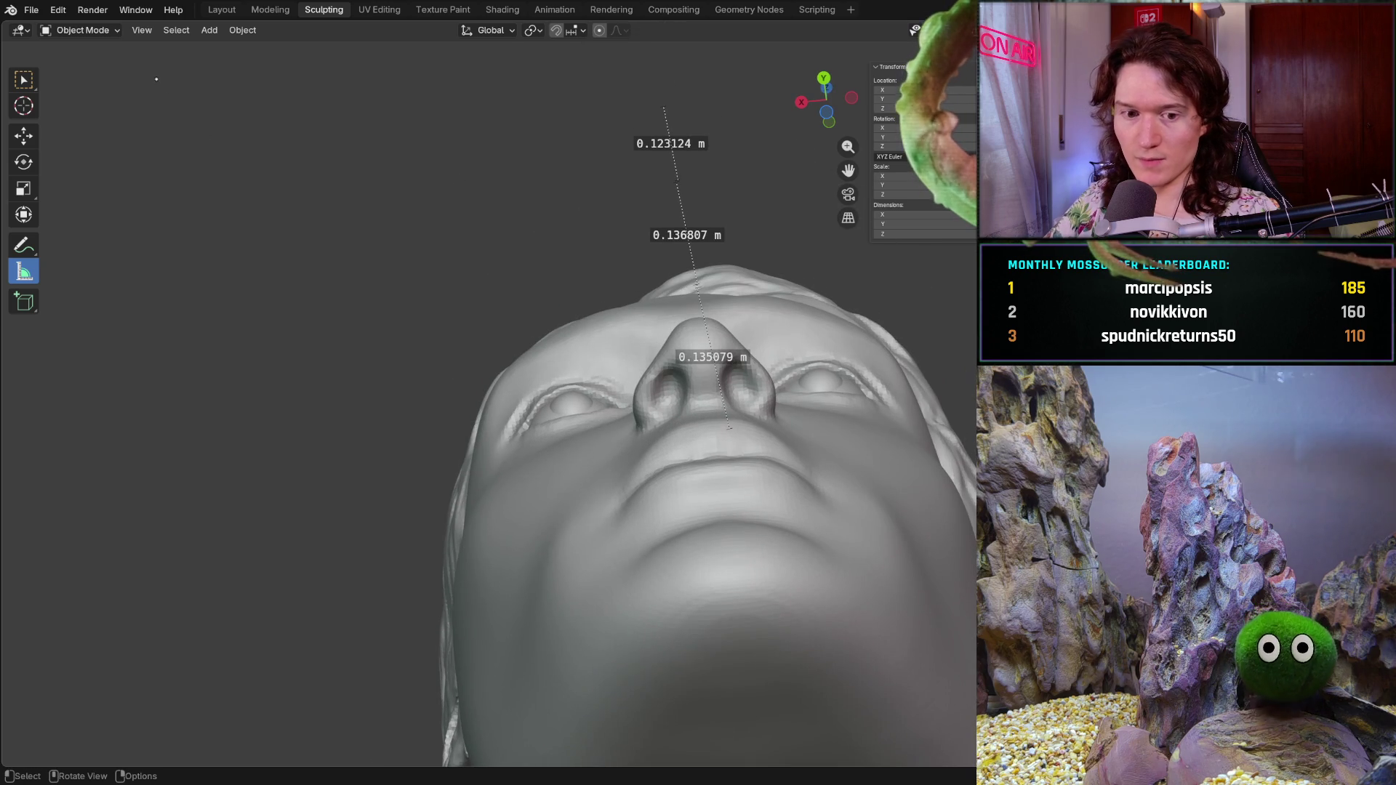
{"action": "left_click", "coordinate": [82, 30]}
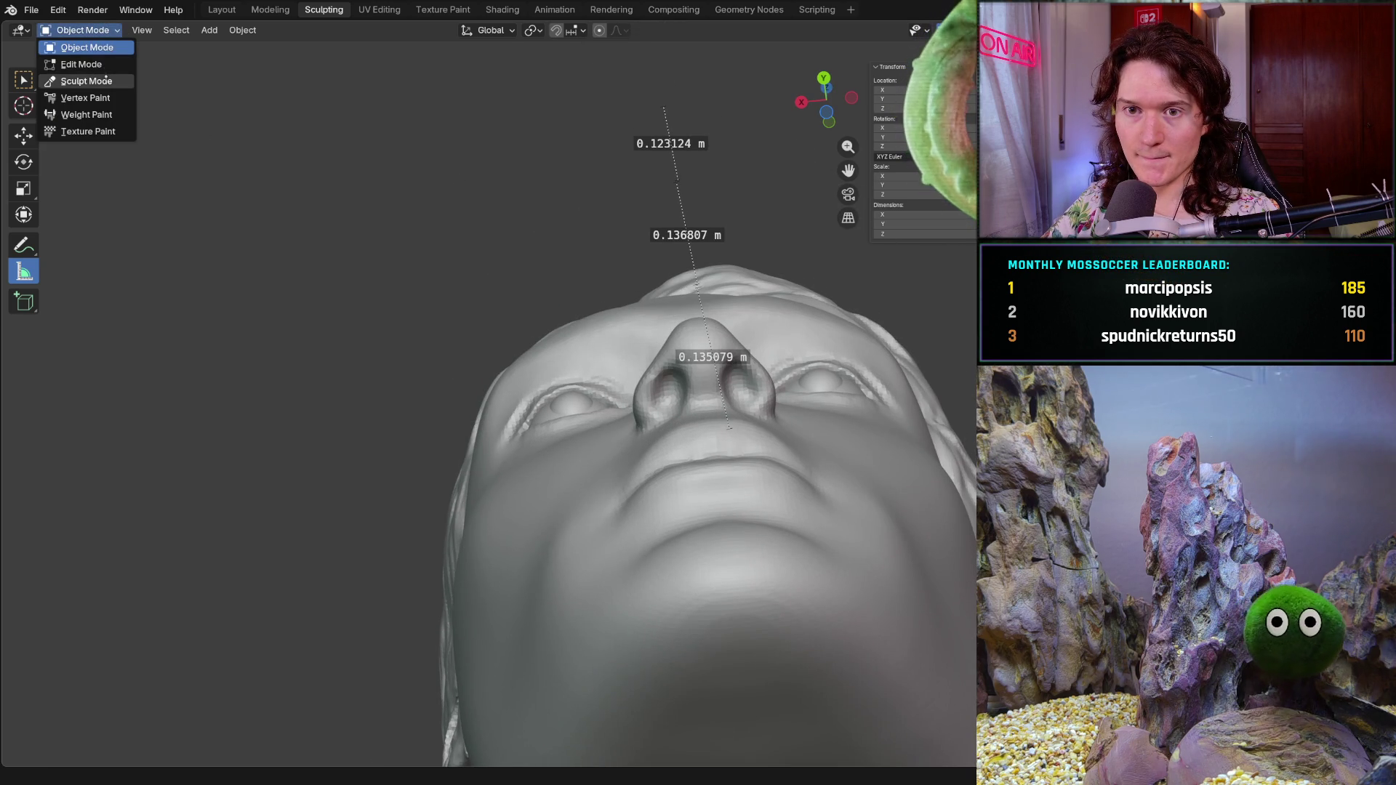
{"action": "left_click", "coordinate": [86, 81]}
{"action": "middle_click_drag", "start_coordinate": [474, 268], "coordinate": [569, 315]}
{"action": "scroll", "coordinate": [568, 315], "scroll_direction": "up", "scroll_amount": 5}
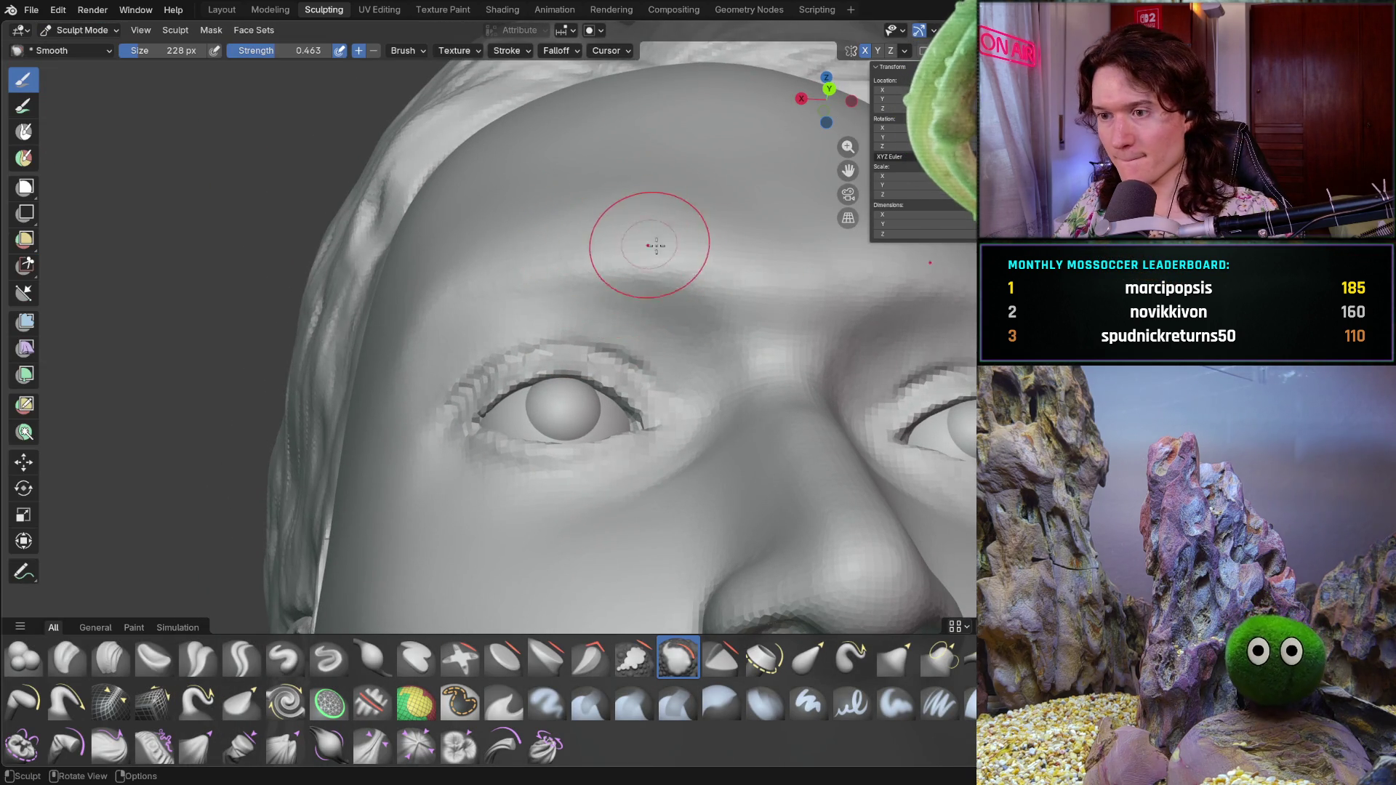
{"action": "middle_click_drag", "start_coordinate": [641, 240], "coordinate": [690, 212]}
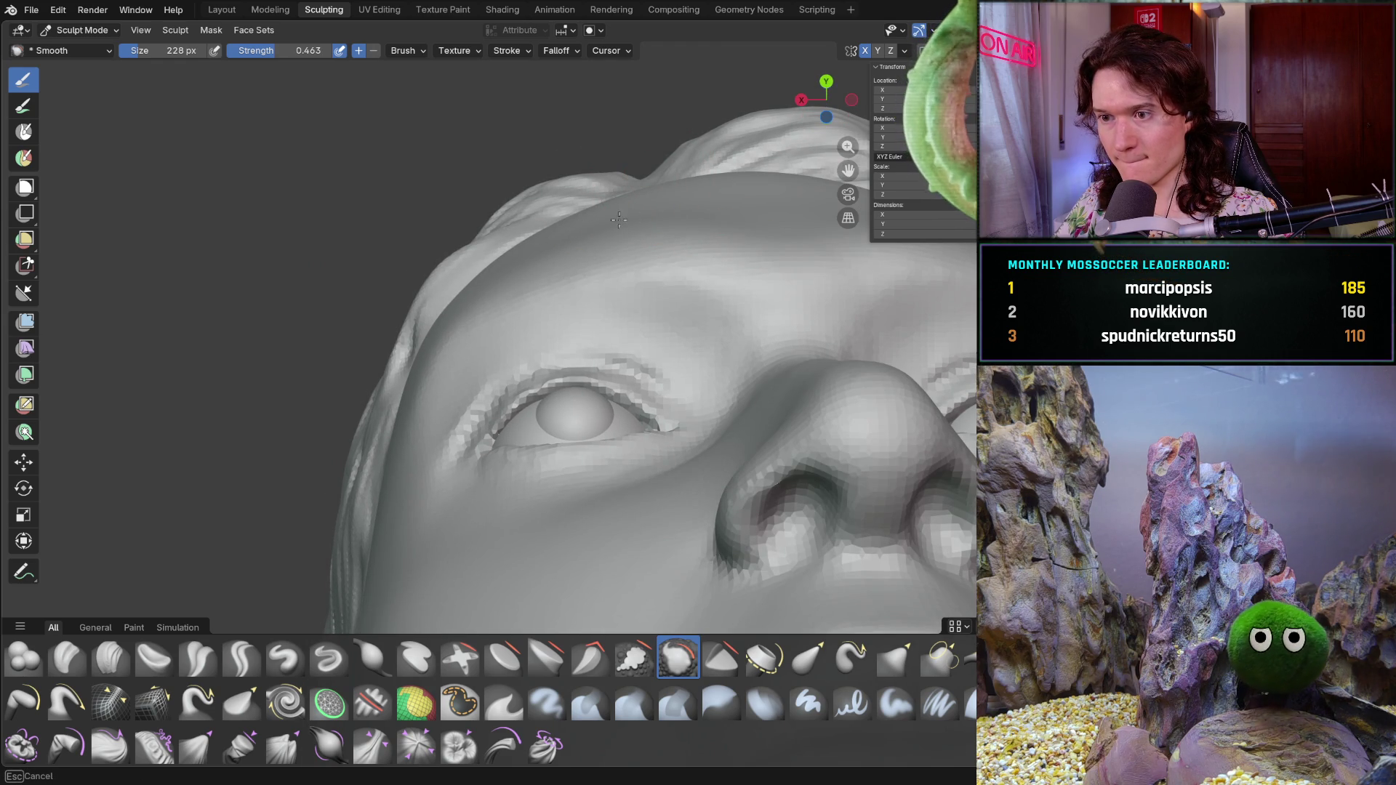
{"action": "middle_click_drag", "start_coordinate": [671, 175], "coordinate": [756, 342]}
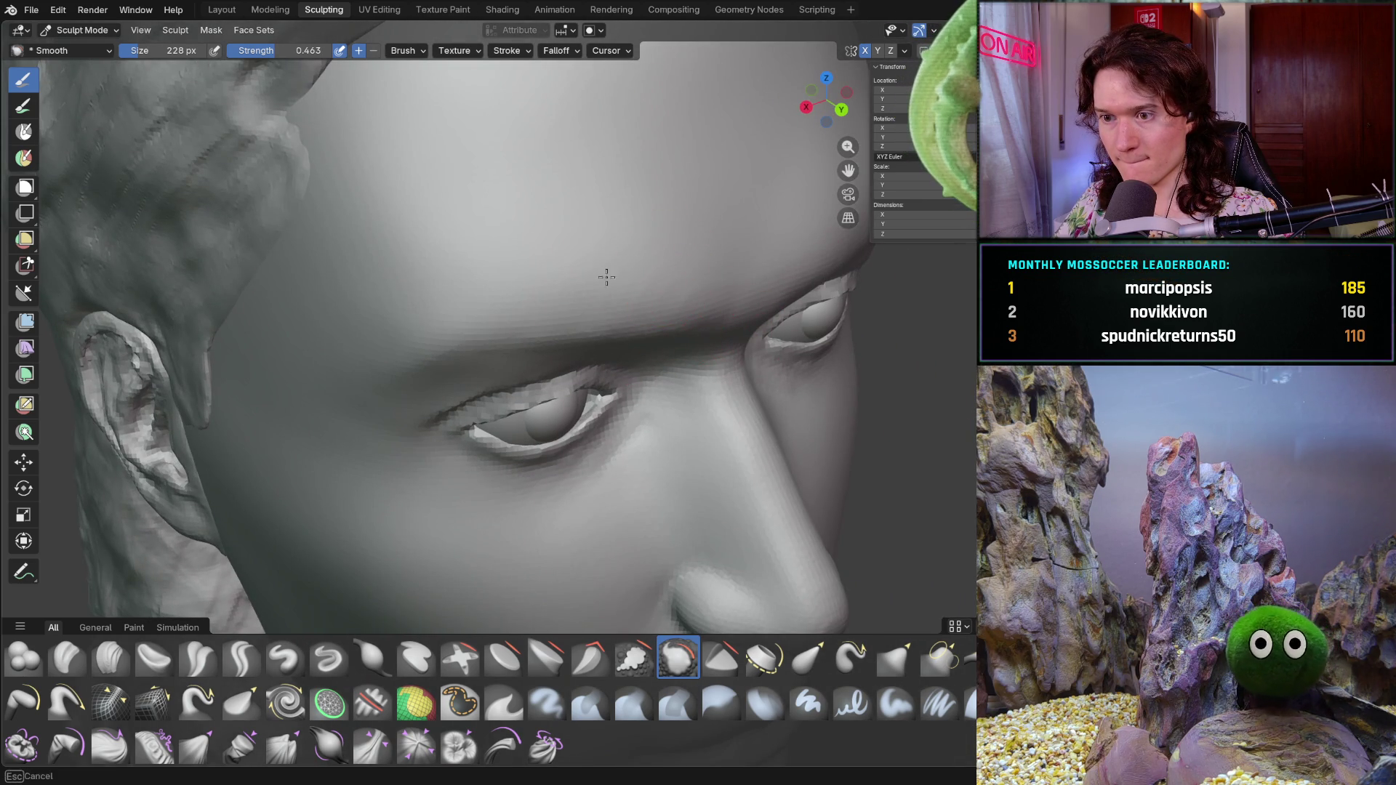
{"action": "mouse_move", "coordinate": [713, 228]}
{"action": "middle_mouse_down"}
{"action": "mouse_move", "coordinate": [564, 176]}
{"action": "mouse_move", "coordinate": [703, 413]}
{"action": "middle_mouse_up"}
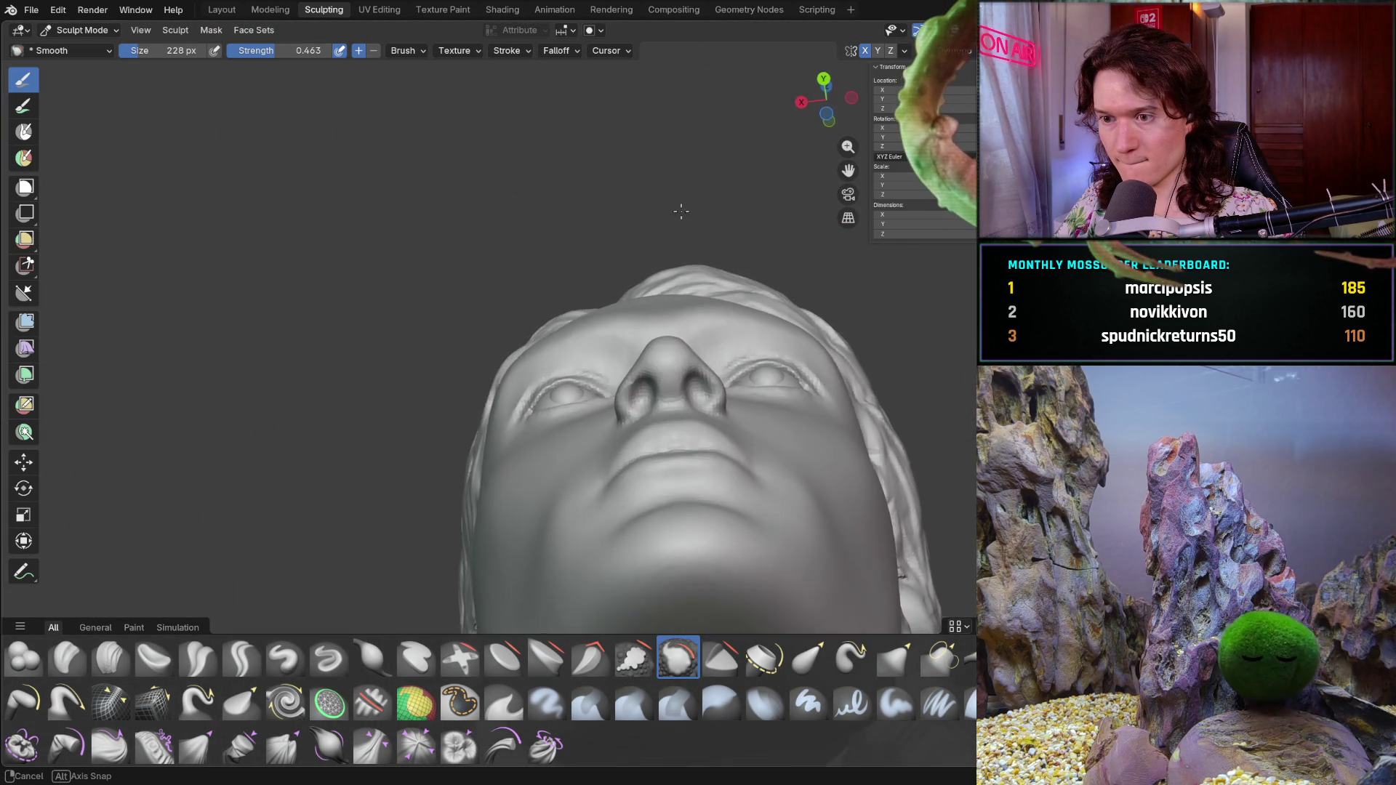
{"action": "mouse_move", "coordinate": [703, 413]}
{"action": "middle_mouse_down"}
{"action": "mouse_move", "coordinate": [586, 302]}
{"action": "mouse_move", "coordinate": [492, 389]}
{"action": "middle_mouse_up"}
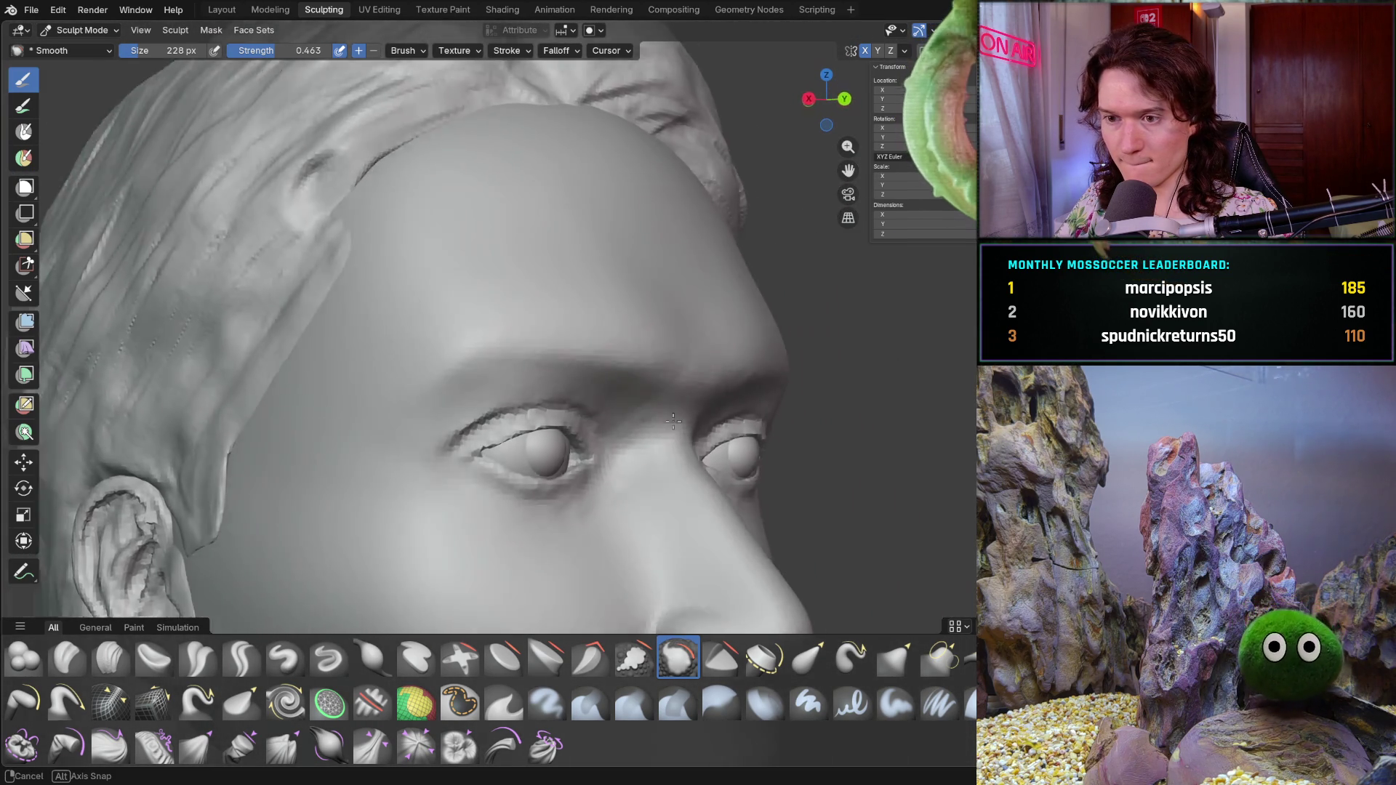
{"action": "scroll", "coordinate": [492, 389], "scroll_direction": "up", "scroll_amount": 2}
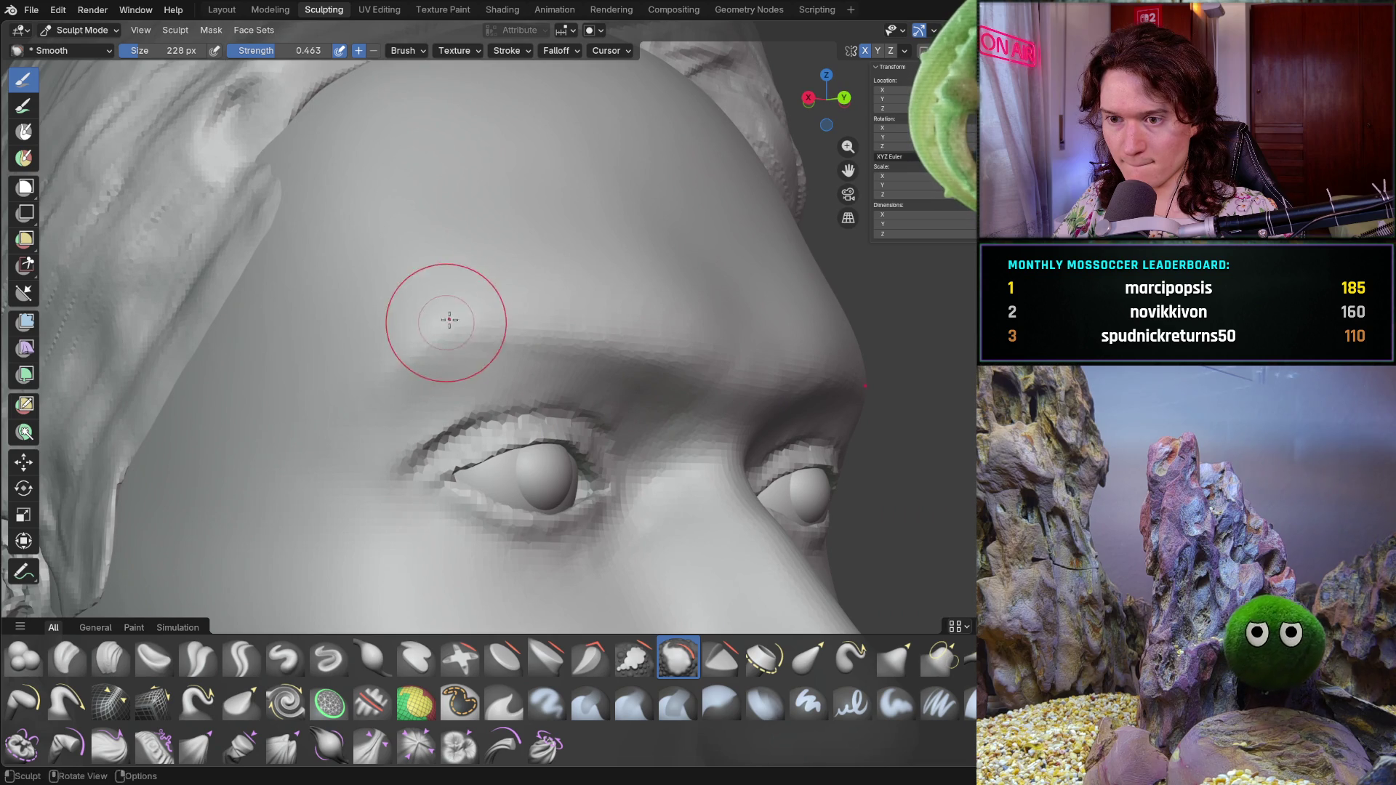
{"action": "mouse_move", "coordinate": [479, 307]}
{"action": "middle_mouse_down"}
{"action": "mouse_move", "coordinate": [622, 325]}
{"action": "mouse_move", "coordinate": [522, 274]}
{"action": "mouse_move", "coordinate": [477, 280]}
{"action": "middle_mouse_up"}
{"action": "middle_click_drag", "start_coordinate": [469, 308], "coordinate": [406, 294]}
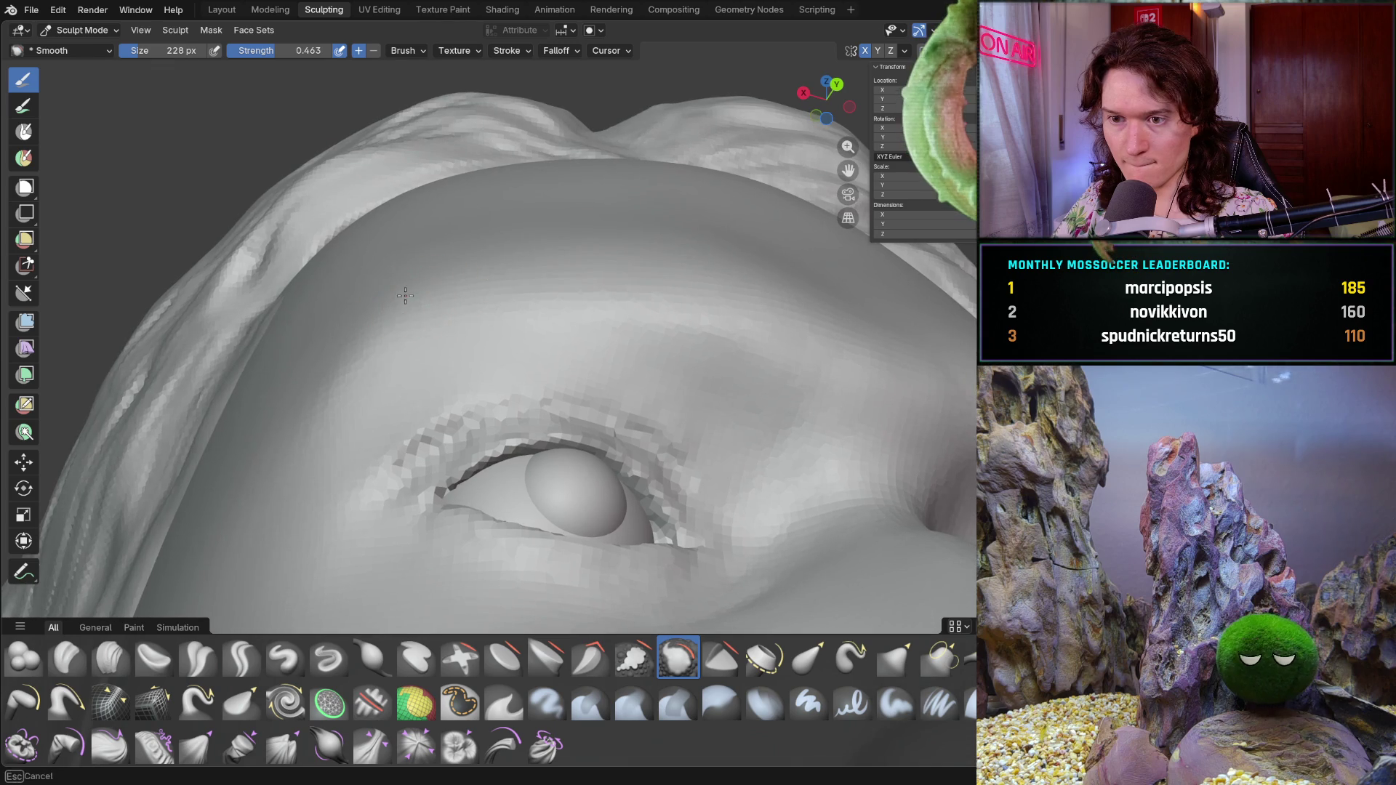
{"action": "scroll", "coordinate": [495, 247], "scroll_direction": "down", "scroll_amount": 5}
{"action": "mouse_move", "coordinate": [494, 248]}
{"action": "middle_mouse_down"}
{"action": "mouse_move", "coordinate": [446, 348]}
{"action": "mouse_move", "coordinate": [456, 322]}
{"action": "mouse_move", "coordinate": [426, 250]}
{"action": "mouse_move", "coordinate": [508, 312]}
{"action": "mouse_move", "coordinate": [455, 484]}
{"action": "mouse_move", "coordinate": [638, 363]}
{"action": "mouse_move", "coordinate": [558, 459]}
{"action": "mouse_move", "coordinate": [474, 442]}
{"action": "mouse_move", "coordinate": [524, 383]}
{"action": "mouse_move", "coordinate": [601, 353]}
{"action": "mouse_move", "coordinate": [590, 436]}
{"action": "mouse_move", "coordinate": [622, 468]}
{"action": "middle_mouse_up"}
{"action": "scroll", "coordinate": [436, 219], "scroll_direction": "down", "scroll_amount": 3}
{"action": "scroll", "coordinate": [490, 334], "scroll_direction": "up", "scroll_amount": 3}
{"action": "scroll", "coordinate": [456, 484], "scroll_direction": "up", "scroll_amount": 3}
{"action": "scroll", "coordinate": [601, 352], "scroll_direction": "down", "scroll_amount": 5}
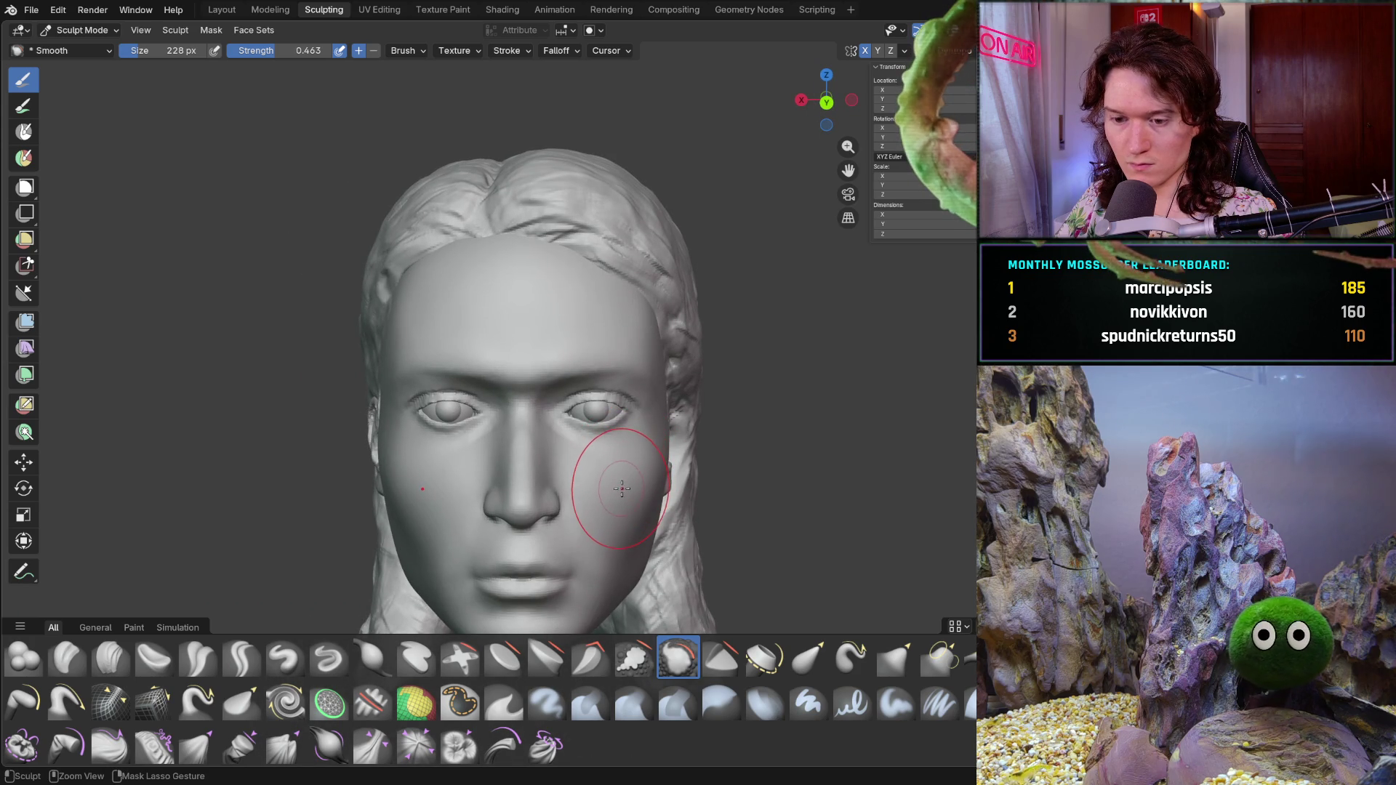
- Re-enter sculpting and inspect the chin, nose and brow from low and angled views
{"action": "key", "text": "ctrl+Tab"}
{"action": "key", "text": "ctrl+Tab"}
{"action": "key", "text": "ctrl+Tab"}
{"action": "key", "text": "ctrl+Tab"}
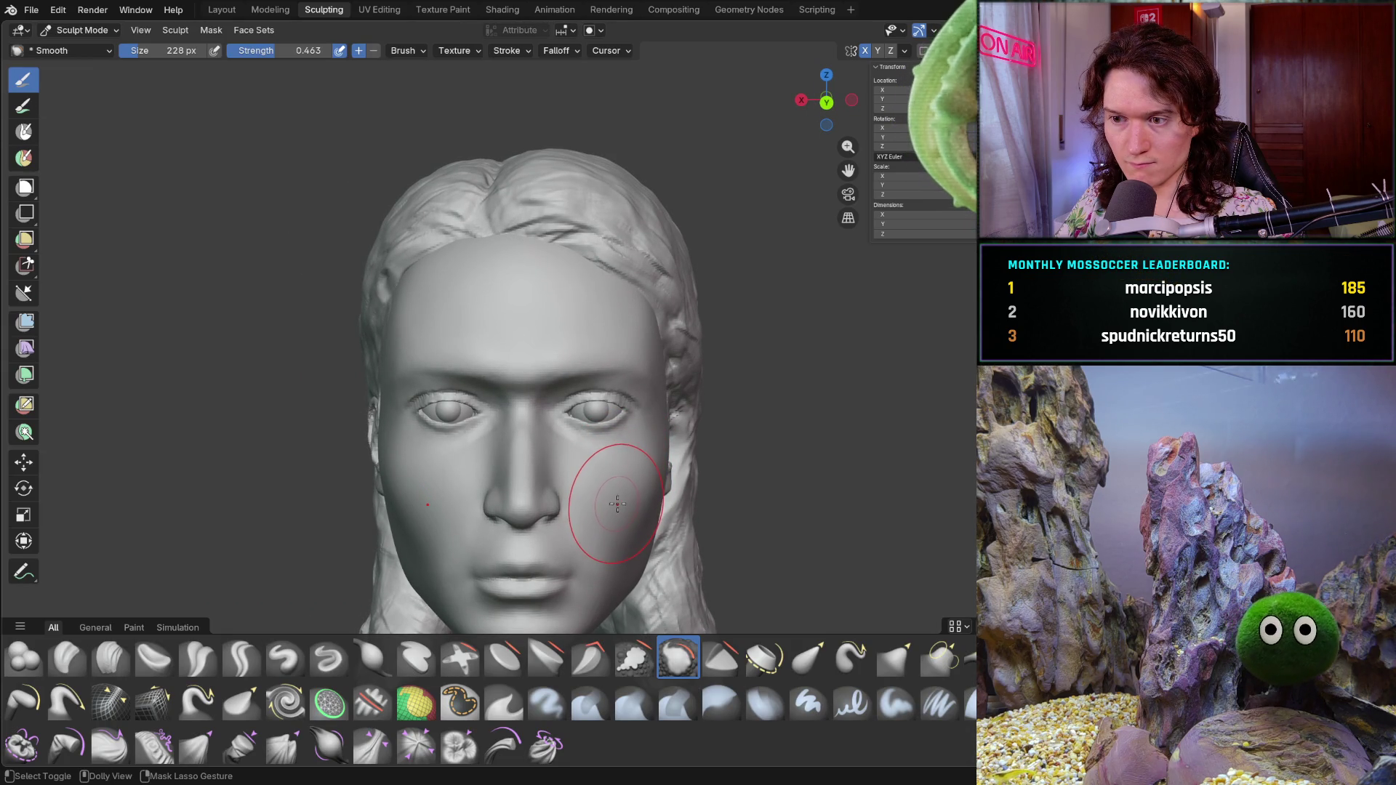
{"action": "mouse_move", "coordinate": [695, 371]}
{"action": "middle_mouse_down"}
{"action": "mouse_move", "coordinate": [639, 368]}
{"action": "mouse_move", "coordinate": [639, 349]}
{"action": "mouse_move", "coordinate": [556, 452]}
{"action": "mouse_move", "coordinate": [512, 389]}
{"action": "middle_mouse_up"}
{"action": "mouse_move", "coordinate": [445, 359]}
{"action": "middle_mouse_down"}
{"action": "mouse_move", "coordinate": [467, 374]}
{"action": "mouse_move", "coordinate": [452, 386]}
{"action": "middle_mouse_up"}
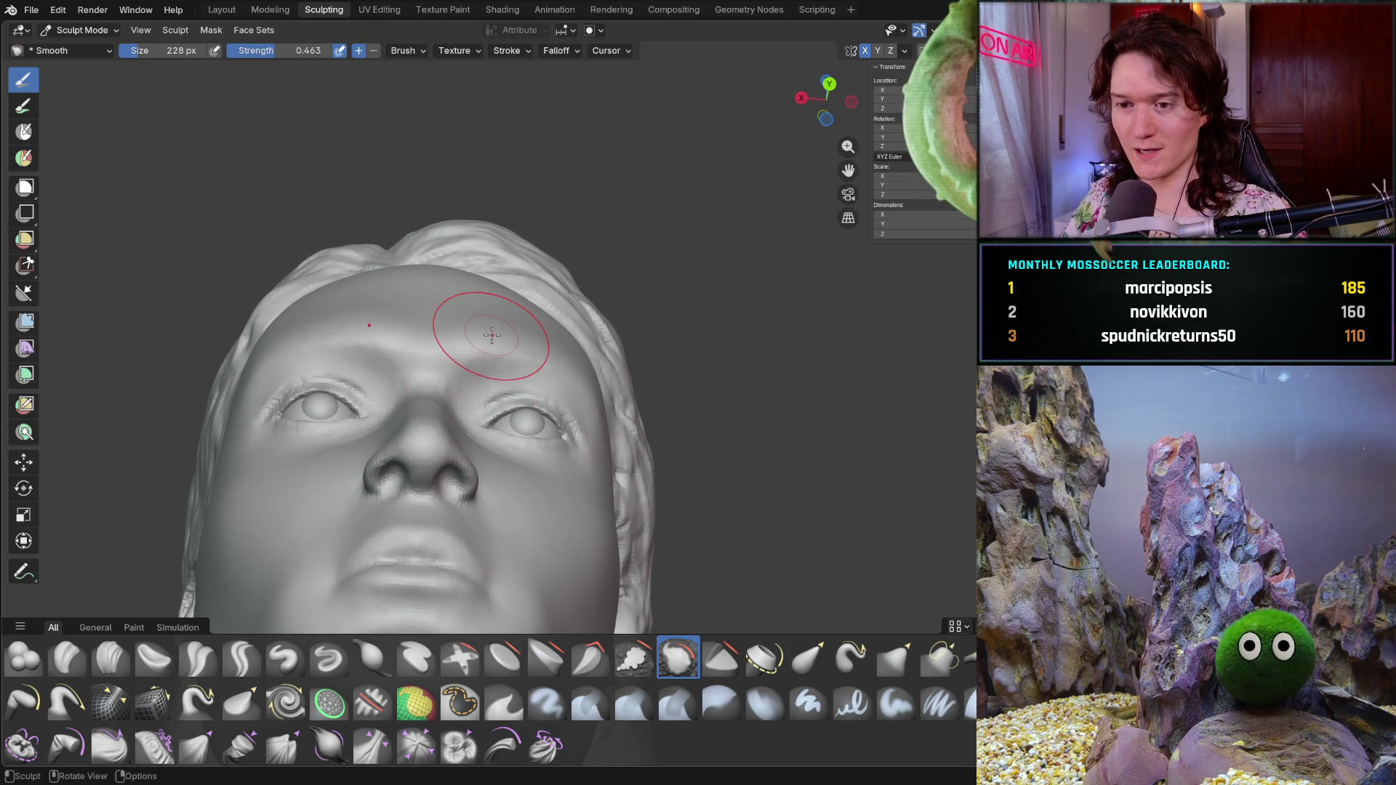
{"action": "mouse_move", "coordinate": [483, 342]}
{"action": "middle_mouse_down"}
{"action": "mouse_move", "coordinate": [437, 296]}
{"action": "mouse_move", "coordinate": [487, 306]}
{"action": "mouse_move", "coordinate": [567, 436]}
{"action": "mouse_move", "coordinate": [498, 468]}
{"action": "mouse_move", "coordinate": [566, 420]}
{"action": "middle_mouse_up"}
{"action": "scroll", "coordinate": [589, 458], "scroll_direction": "up", "scroll_amount": 2}
{"action": "scroll", "coordinate": [605, 476], "scroll_direction": "up", "scroll_amount": 3}
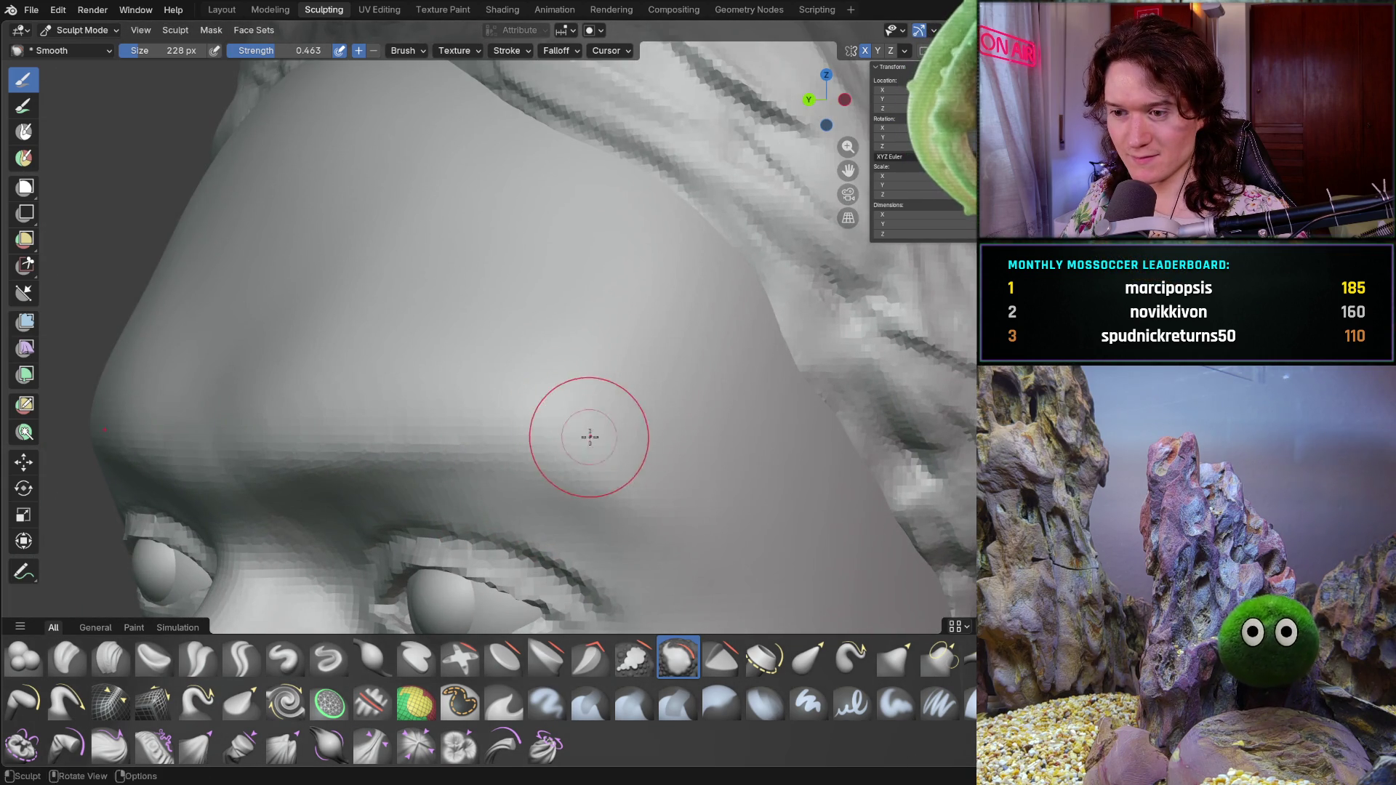
{"action": "scroll", "coordinate": [672, 487], "scroll_direction": "down", "scroll_amount": 3}
{"action": "mouse_move", "coordinate": [673, 488]}
{"action": "middle_mouse_down"}
{"action": "mouse_move", "coordinate": [611, 458]}
{"action": "mouse_move", "coordinate": [663, 416]}
{"action": "middle_mouse_up"}
{"action": "scroll", "coordinate": [586, 441], "scroll_direction": "down", "scroll_amount": 2}
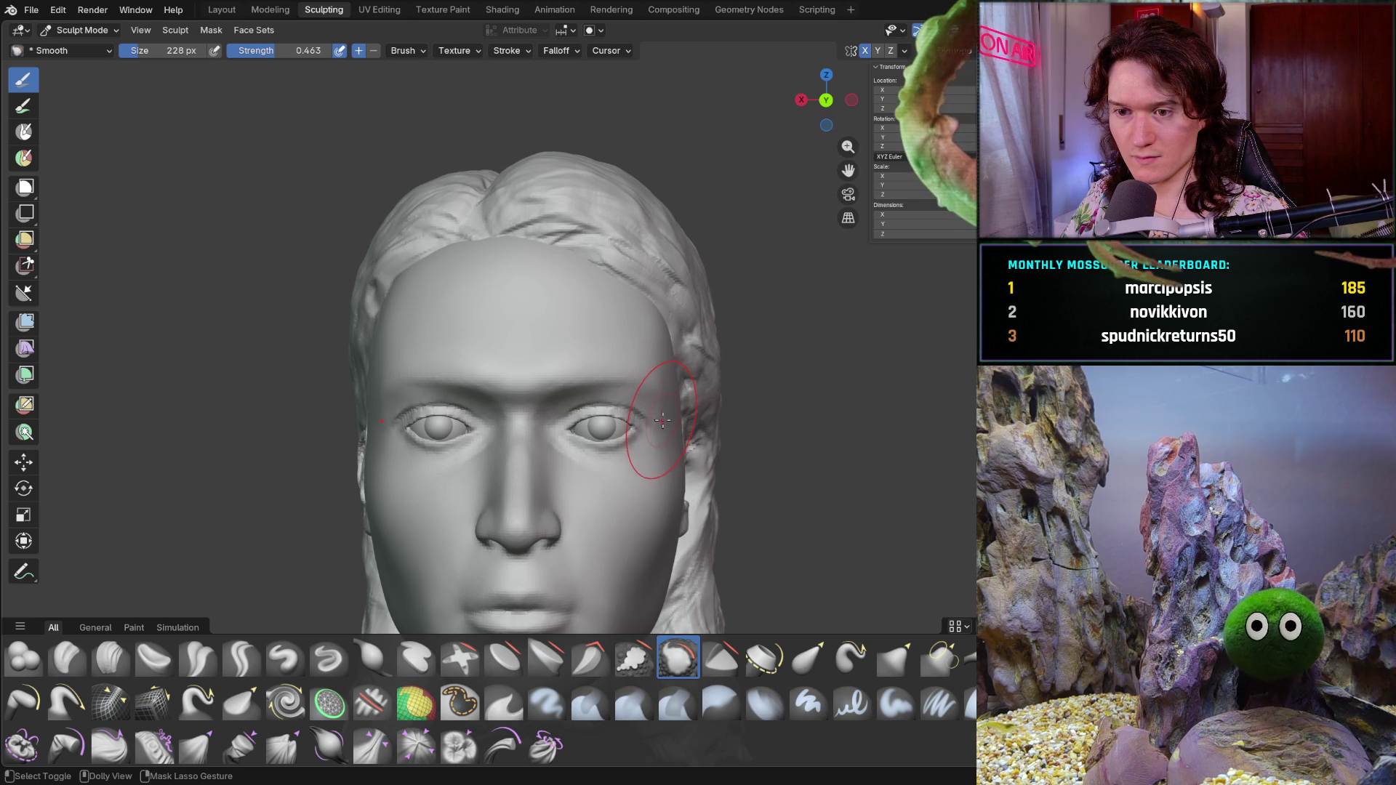
{"action": "middle_click_drag", "start_coordinate": [618, 428], "coordinate": [469, 436]}
{"action": "scroll", "coordinate": [446, 368], "scroll_direction": "up", "scroll_amount": 3}
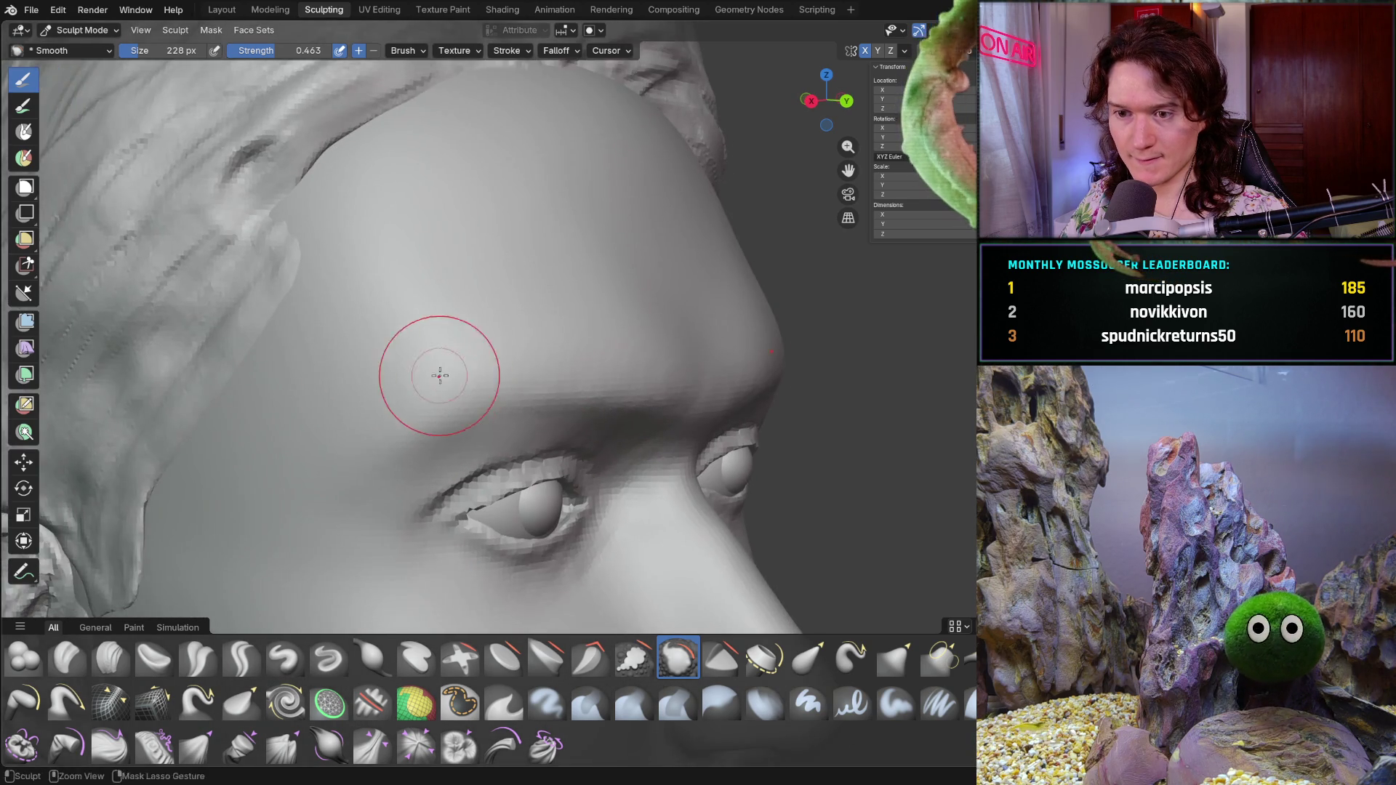
{"action": "scroll", "coordinate": [332, 373], "scroll_direction": "up", "scroll_amount": 2}
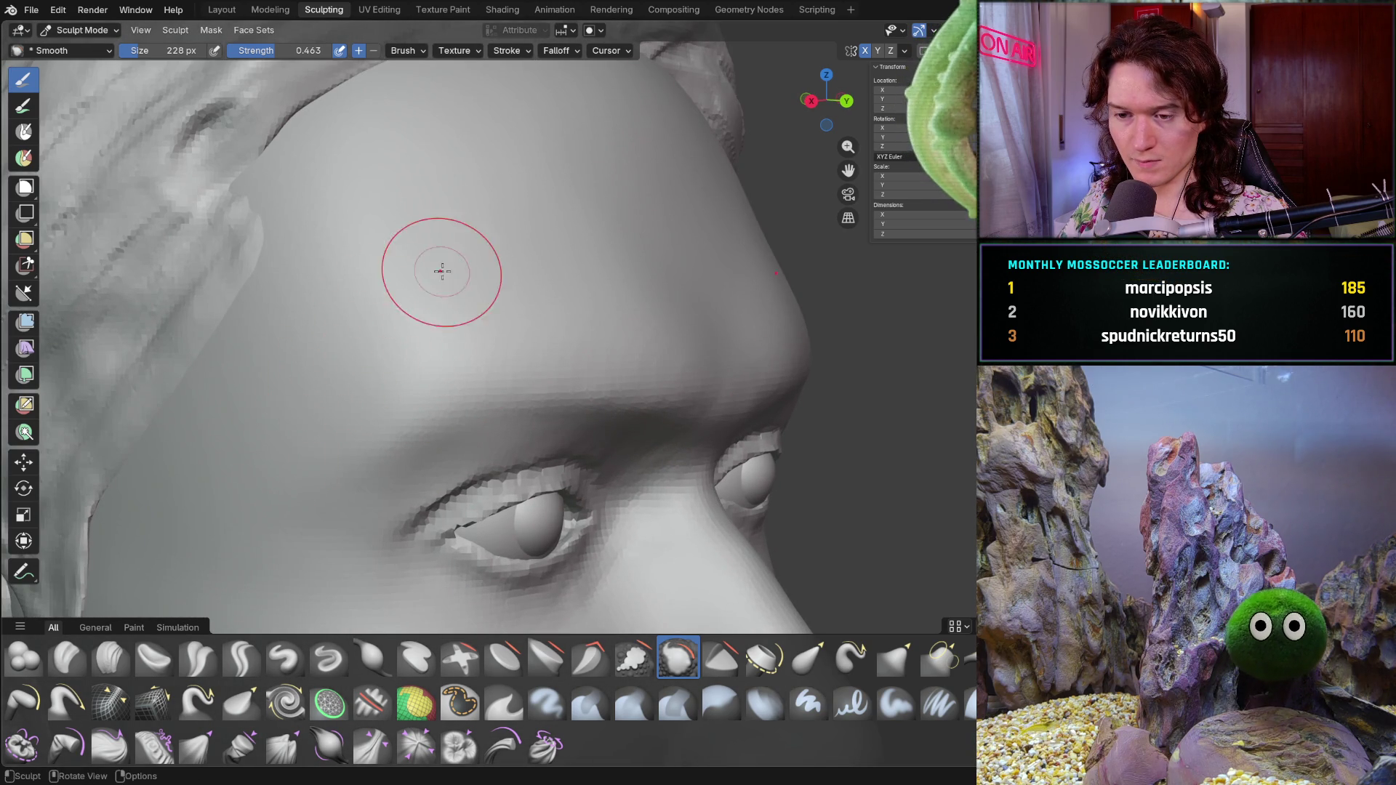
{"action": "middle_click_drag", "start_coordinate": [439, 274], "coordinate": [356, 265]}
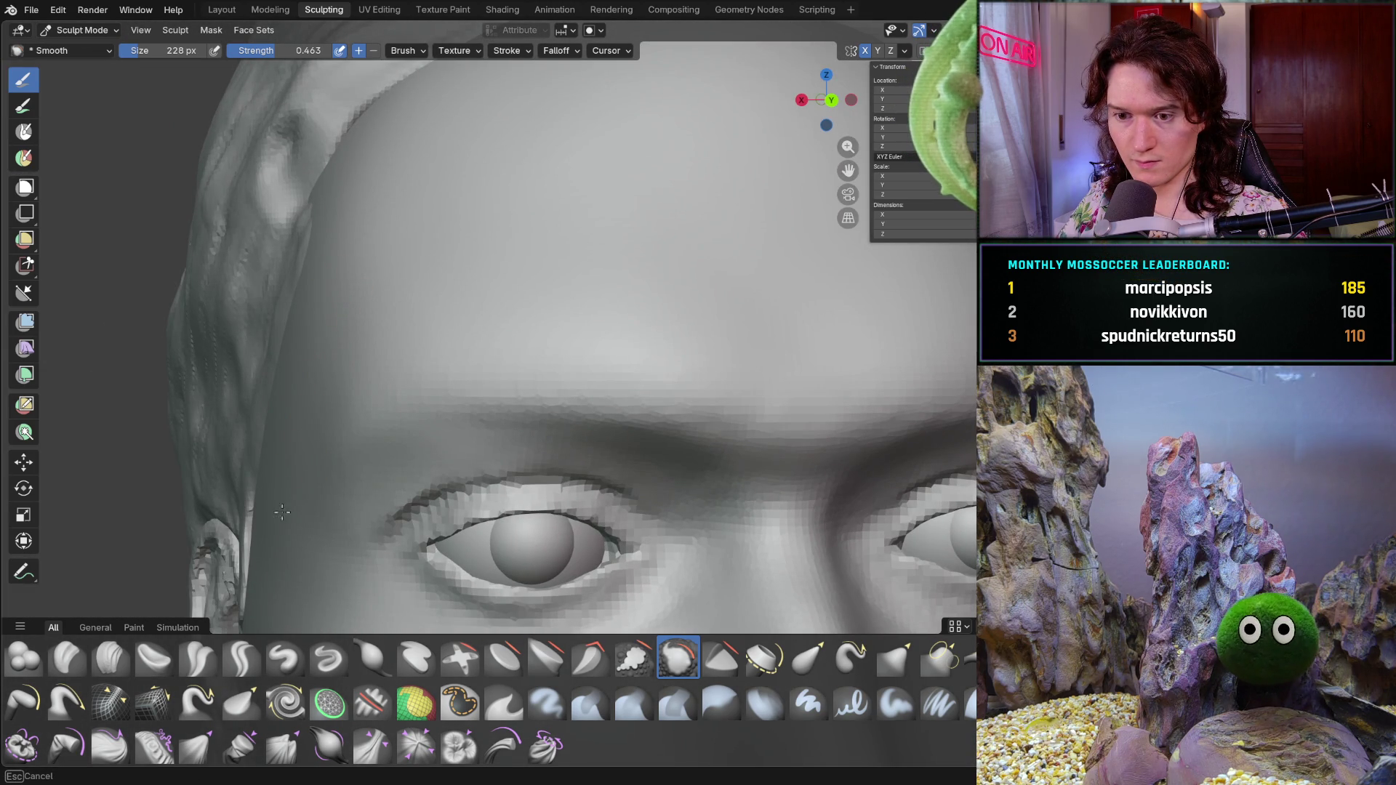
{"action": "scroll", "coordinate": [285, 425], "scroll_direction": "down", "scroll_amount": 5}
- Check the smoothed forehead from front, both profiles and three-quarter views
{"action": "middle_click_drag", "start_coordinate": [285, 437], "coordinate": [287, 468]}
{"action": "scroll", "coordinate": [276, 488], "scroll_direction": "up", "scroll_amount": 1}
{"action": "scroll", "coordinate": [426, 467], "scroll_direction": "down", "scroll_amount": 2}
{"action": "mouse_move", "coordinate": [426, 468]}
{"action": "middle_mouse_down"}
{"action": "mouse_move", "coordinate": [572, 522]}
{"action": "mouse_move", "coordinate": [514, 545]}
{"action": "mouse_move", "coordinate": [484, 577]}
{"action": "mouse_move", "coordinate": [310, 457]}
{"action": "mouse_move", "coordinate": [343, 467]}
{"action": "mouse_move", "coordinate": [436, 389]}
{"action": "middle_mouse_up"}
{"action": "scroll", "coordinate": [343, 467], "scroll_direction": "up", "scroll_amount": 5}
{"action": "scroll", "coordinate": [437, 389], "scroll_direction": "up", "scroll_amount": 2}
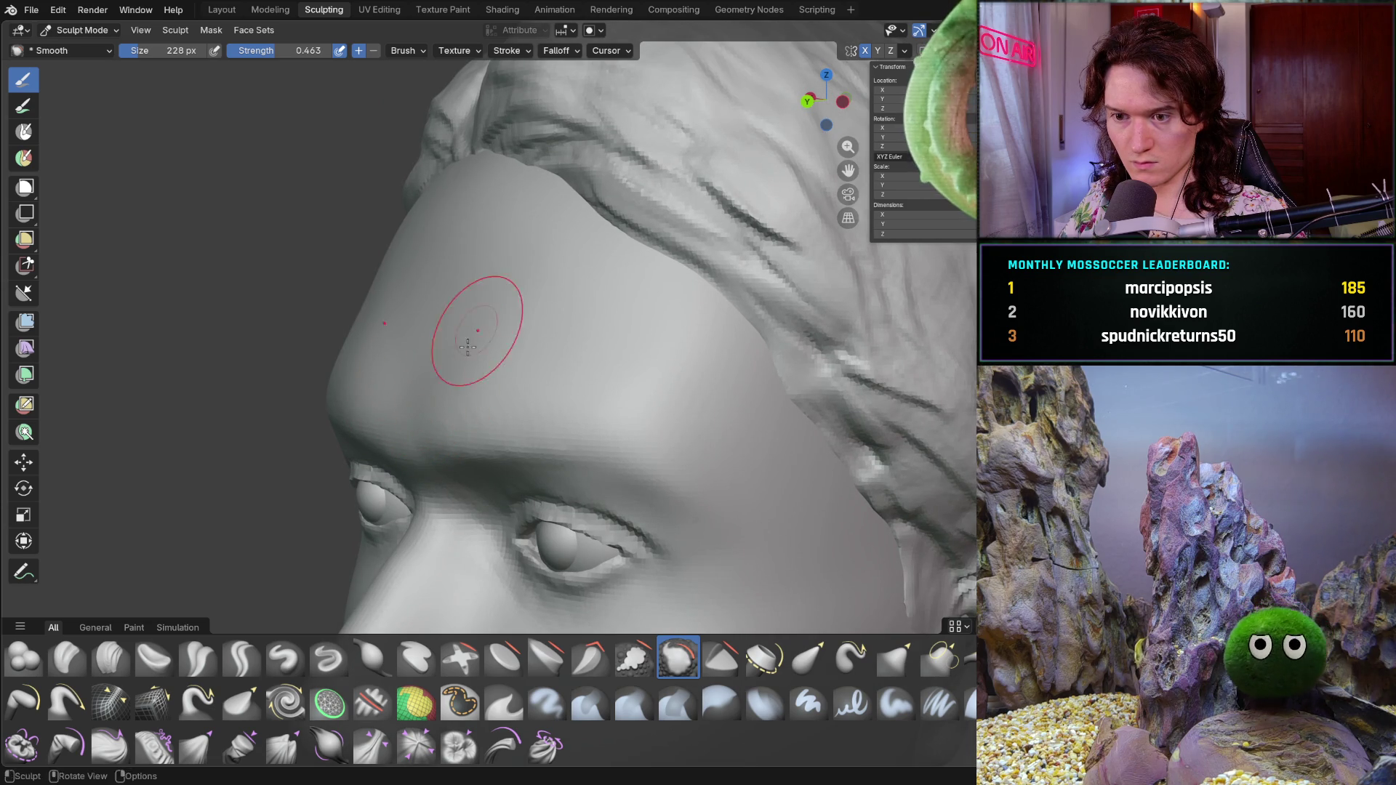
{"action": "scroll", "coordinate": [514, 270], "scroll_direction": "down", "scroll_amount": 3}
{"action": "scroll", "coordinate": [639, 312], "scroll_direction": "down", "scroll_amount": 3}
{"action": "mouse_move", "coordinate": [639, 312]}
{"action": "middle_mouse_down"}
{"action": "mouse_move", "coordinate": [732, 367]}
{"action": "mouse_move", "coordinate": [568, 360]}
{"action": "middle_mouse_up"}
{"action": "scroll", "coordinate": [452, 352], "scroll_direction": "up", "scroll_amount": 3}
{"action": "scroll", "coordinate": [452, 353], "scroll_direction": "down", "scroll_amount": 3}
{"action": "mouse_move", "coordinate": [452, 352]}
{"action": "middle_mouse_down"}
{"action": "mouse_move", "coordinate": [286, 353]}
{"action": "mouse_move", "coordinate": [415, 311]}
{"action": "mouse_move", "coordinate": [364, 287]}
{"action": "mouse_move", "coordinate": [465, 421]}
{"action": "mouse_move", "coordinate": [645, 421]}
{"action": "mouse_move", "coordinate": [670, 437]}
{"action": "mouse_move", "coordinate": [670, 520]}
{"action": "mouse_move", "coordinate": [580, 504]}
{"action": "mouse_move", "coordinate": [512, 436]}
{"action": "mouse_move", "coordinate": [421, 399]}
{"action": "middle_mouse_up"}
{"action": "scroll", "coordinate": [374, 312], "scroll_direction": "down", "scroll_amount": 3}
{"action": "scroll", "coordinate": [422, 399], "scroll_direction": "down", "scroll_amount": 2}
{"action": "mouse_move", "coordinate": [498, 498]}
{"action": "middle_mouse_down"}
{"action": "mouse_move", "coordinate": [599, 446]}
{"action": "mouse_move", "coordinate": [545, 436]}
{"action": "middle_mouse_up"}
{"action": "scroll", "coordinate": [546, 436], "scroll_direction": "up", "scroll_amount": 4}
{"action": "scroll", "coordinate": [523, 428], "scroll_direction": "up", "scroll_amount": 2}
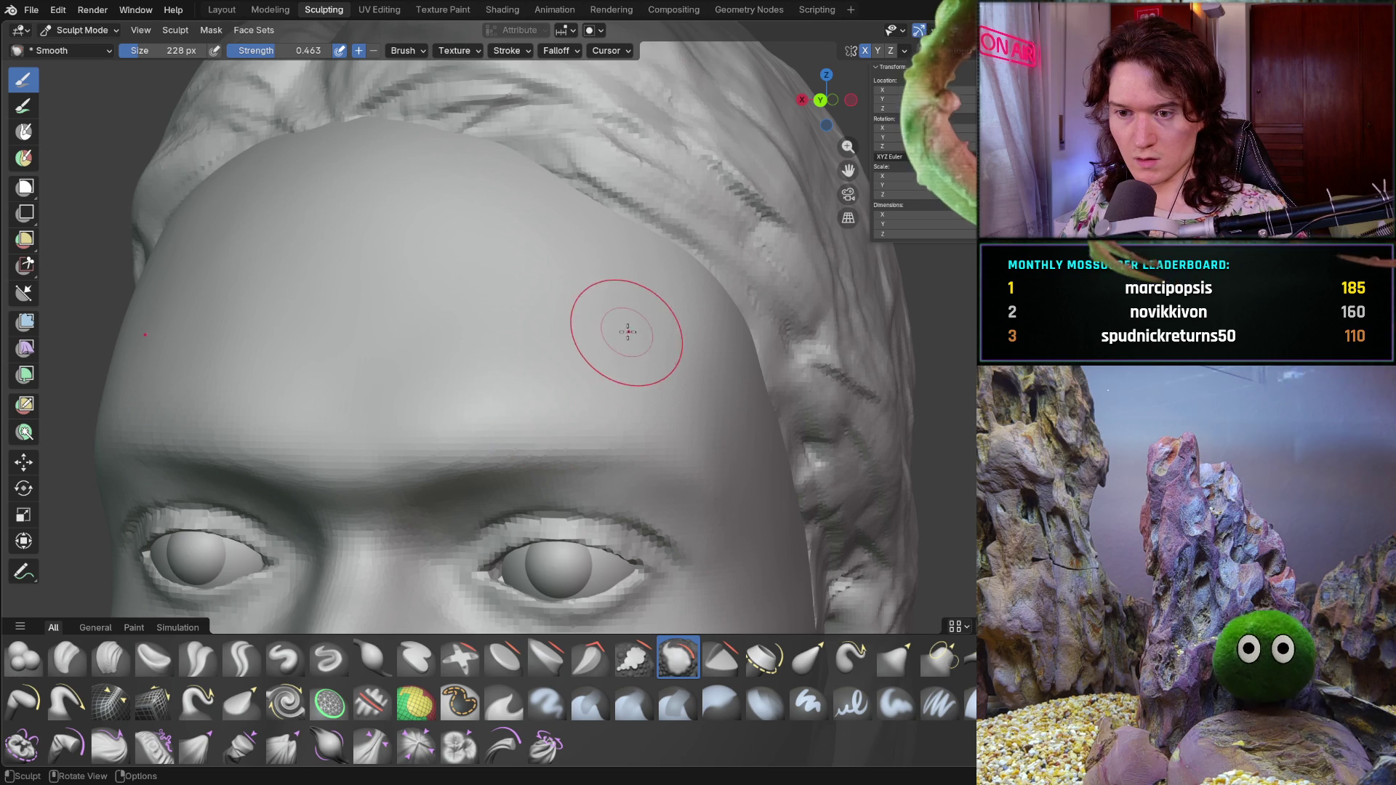
{"action": "scroll", "coordinate": [627, 333], "scroll_direction": "down", "scroll_amount": 5}
{"action": "middle_click_drag", "start_coordinate": [626, 332], "coordinate": [474, 423]}
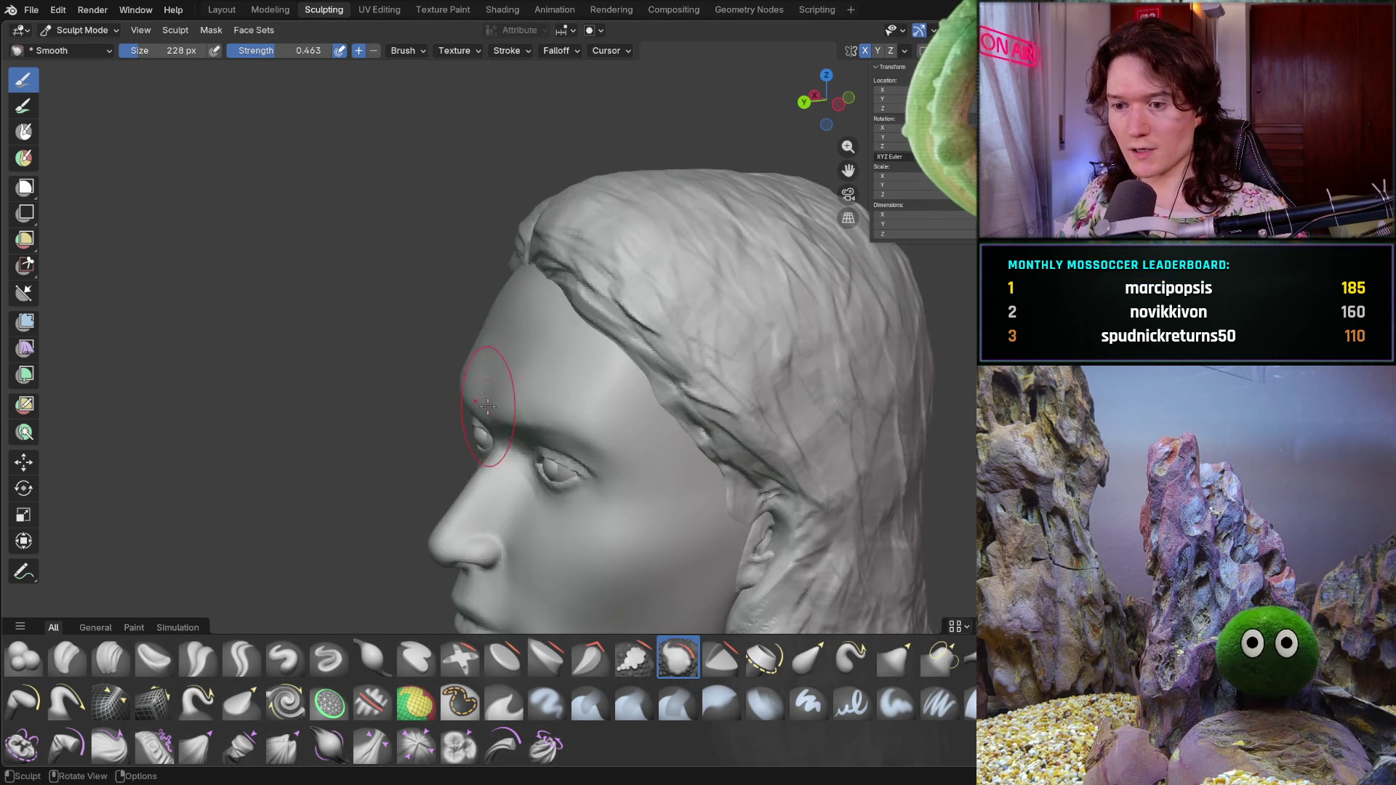
{"action": "scroll", "coordinate": [475, 424], "scroll_direction": "down", "scroll_amount": 3}
{"action": "middle_click_drag", "start_coordinate": [560, 437], "coordinate": [664, 350]}
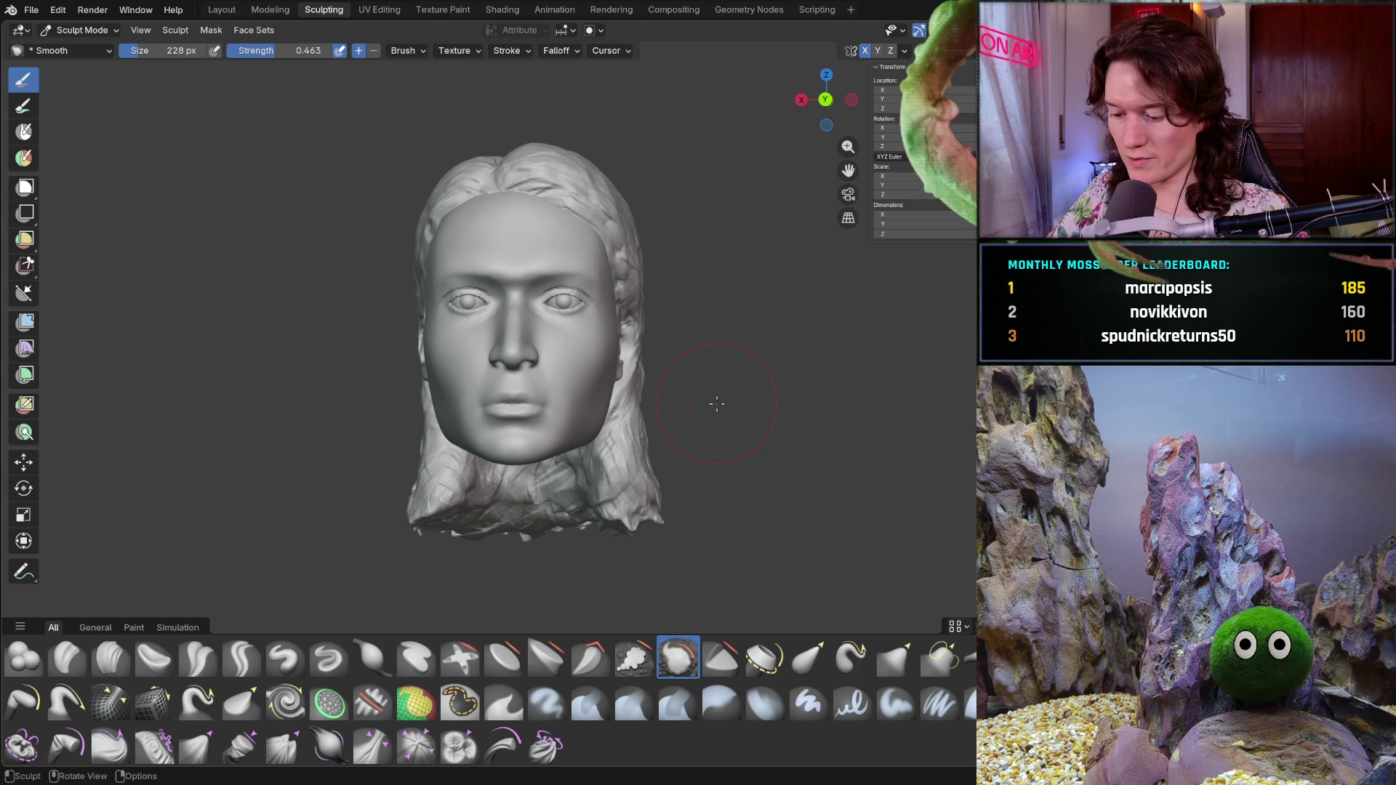
- In right profile, switch to the Grab brush and start enlarging it to 420 px
{"action": "mouse_move", "coordinate": [467, 330]}
{"action": "middle_mouse_down"}
{"action": "mouse_move", "coordinate": [713, 360]}
{"action": "mouse_move", "coordinate": [699, 364]}
{"action": "mouse_move", "coordinate": [717, 352]}
{"action": "middle_mouse_up"}
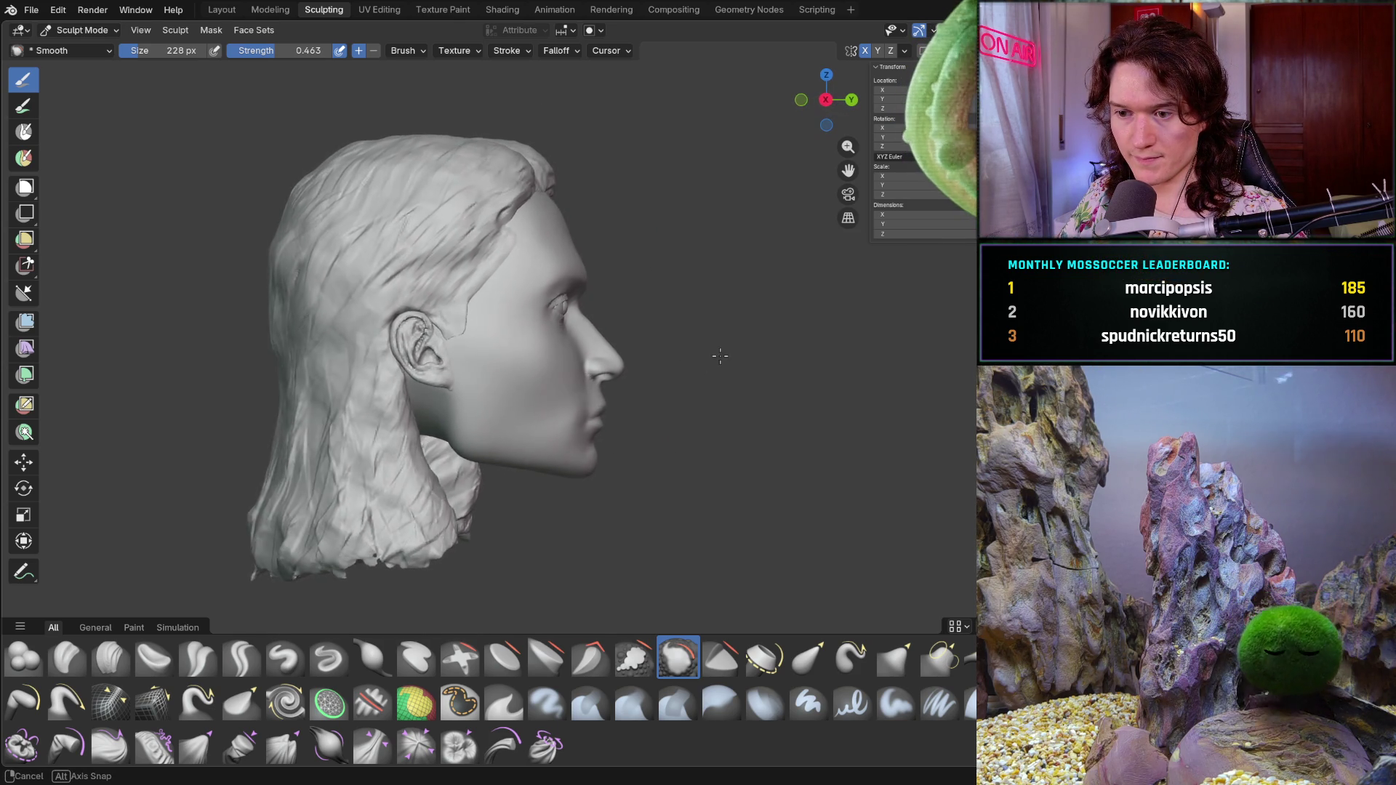
{"action": "scroll", "coordinate": [685, 421], "scroll_direction": "up", "scroll_amount": 2}
{"action": "scroll", "coordinate": [686, 421], "scroll_direction": "up", "scroll_amount": 2}
{"action": "key", "text": "g"}
{"action": "key", "text": "f"}
- Pull the chin into shape with a grab stroke, inspect the jaw, then return to the Smooth brush
{"action": "left_click_drag", "start_coordinate": [606, 506], "coordinate": [606, 511]}
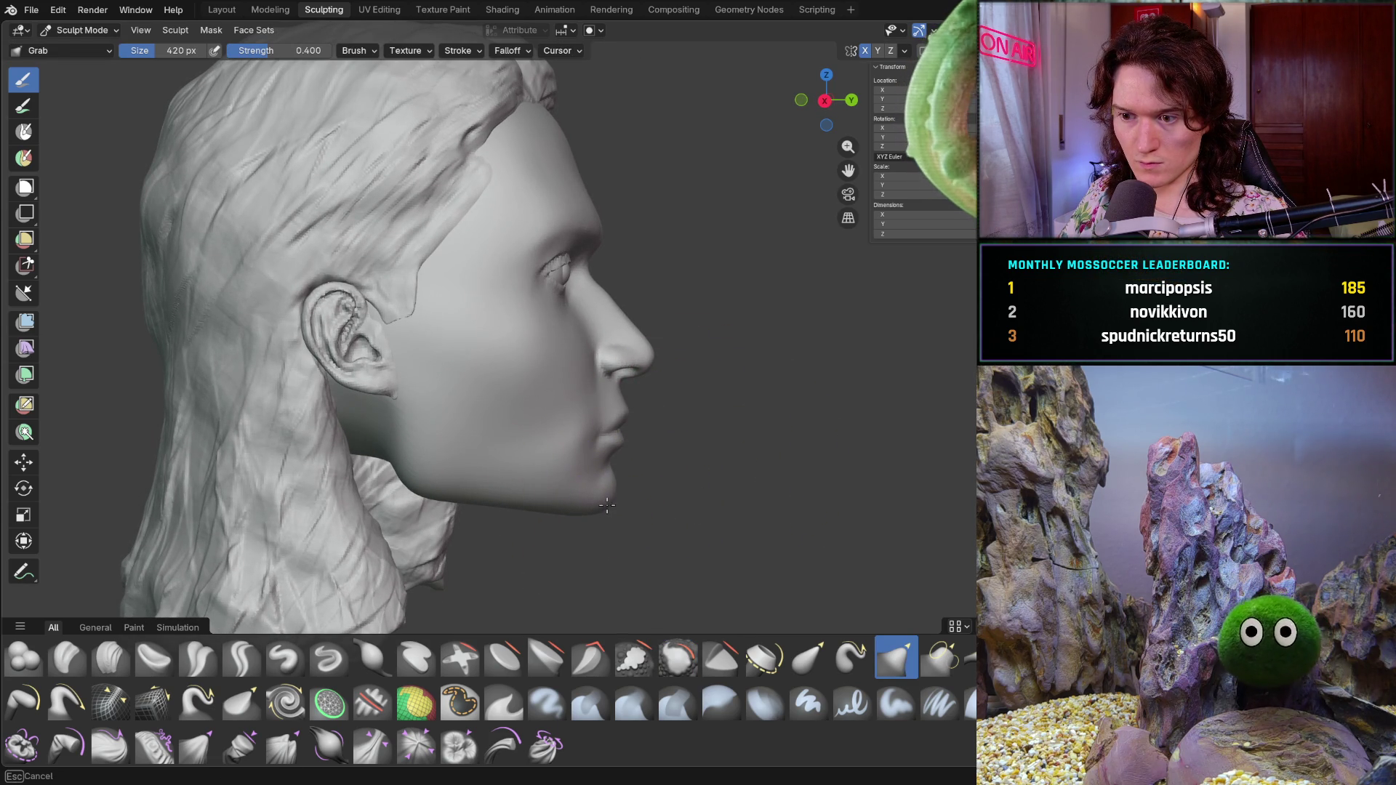
{"action": "mouse_move", "coordinate": [751, 377]}
{"action": "middle_mouse_down"}
{"action": "mouse_move", "coordinate": [607, 359]}
{"action": "mouse_move", "coordinate": [752, 374]}
{"action": "middle_mouse_up"}
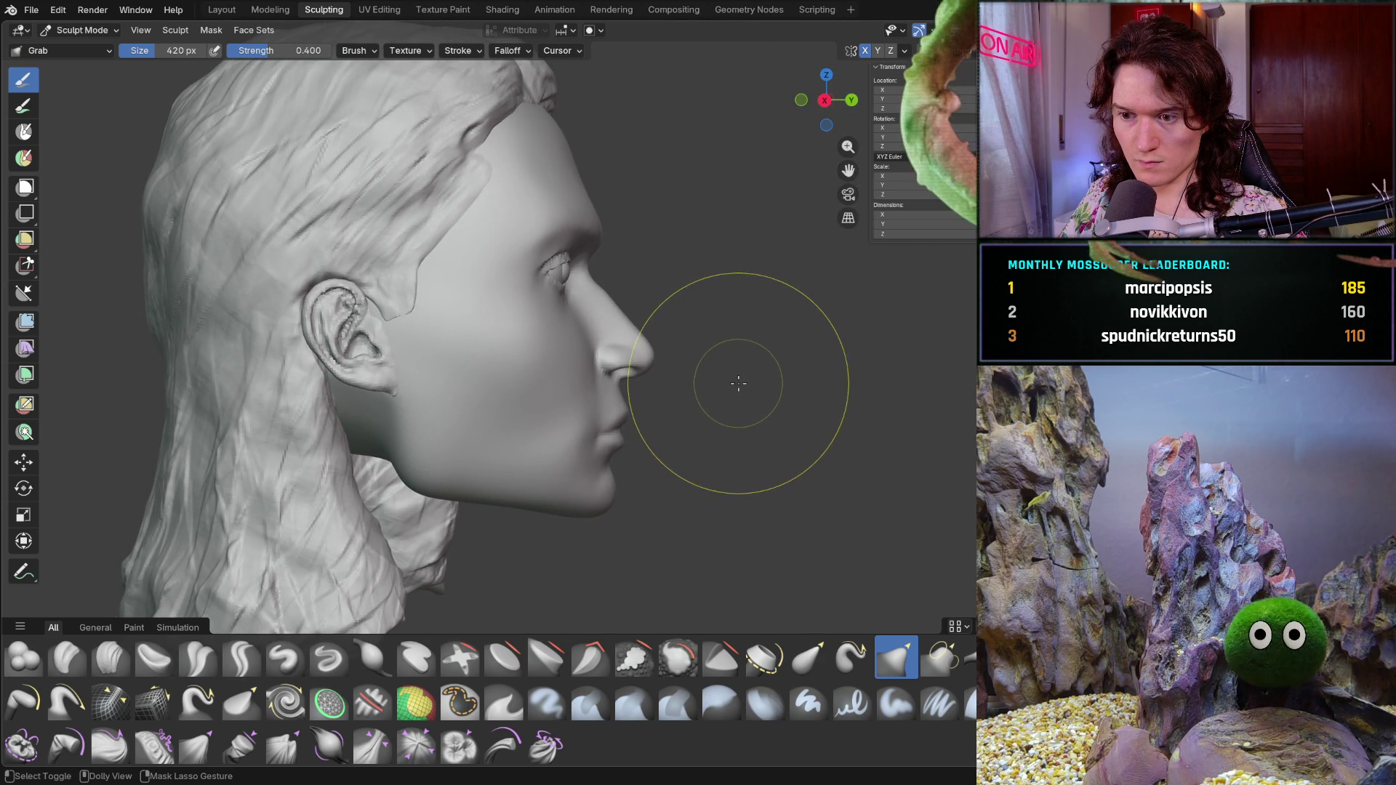
{"action": "mouse_move", "coordinate": [733, 387]}
{"action": "middle_mouse_down"}
{"action": "mouse_move", "coordinate": [573, 399]}
{"action": "mouse_move", "coordinate": [748, 377]}
{"action": "middle_mouse_up"}
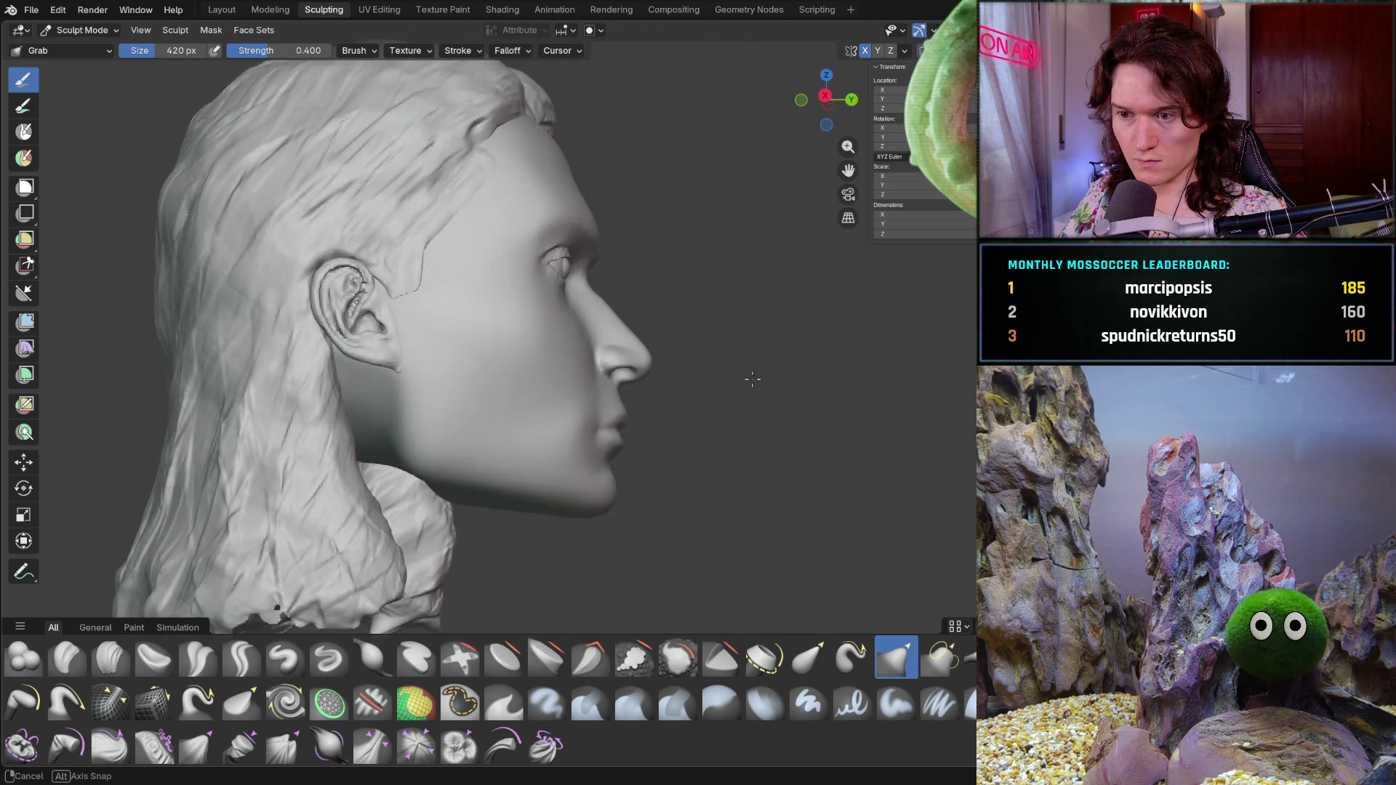
{"action": "scroll", "coordinate": [738, 393], "scroll_direction": "up", "scroll_amount": 4}
{"action": "scroll", "coordinate": [704, 368], "scroll_direction": "up", "scroll_amount": 2}
{"action": "scroll", "coordinate": [705, 368], "scroll_direction": "down", "scroll_amount": 1}
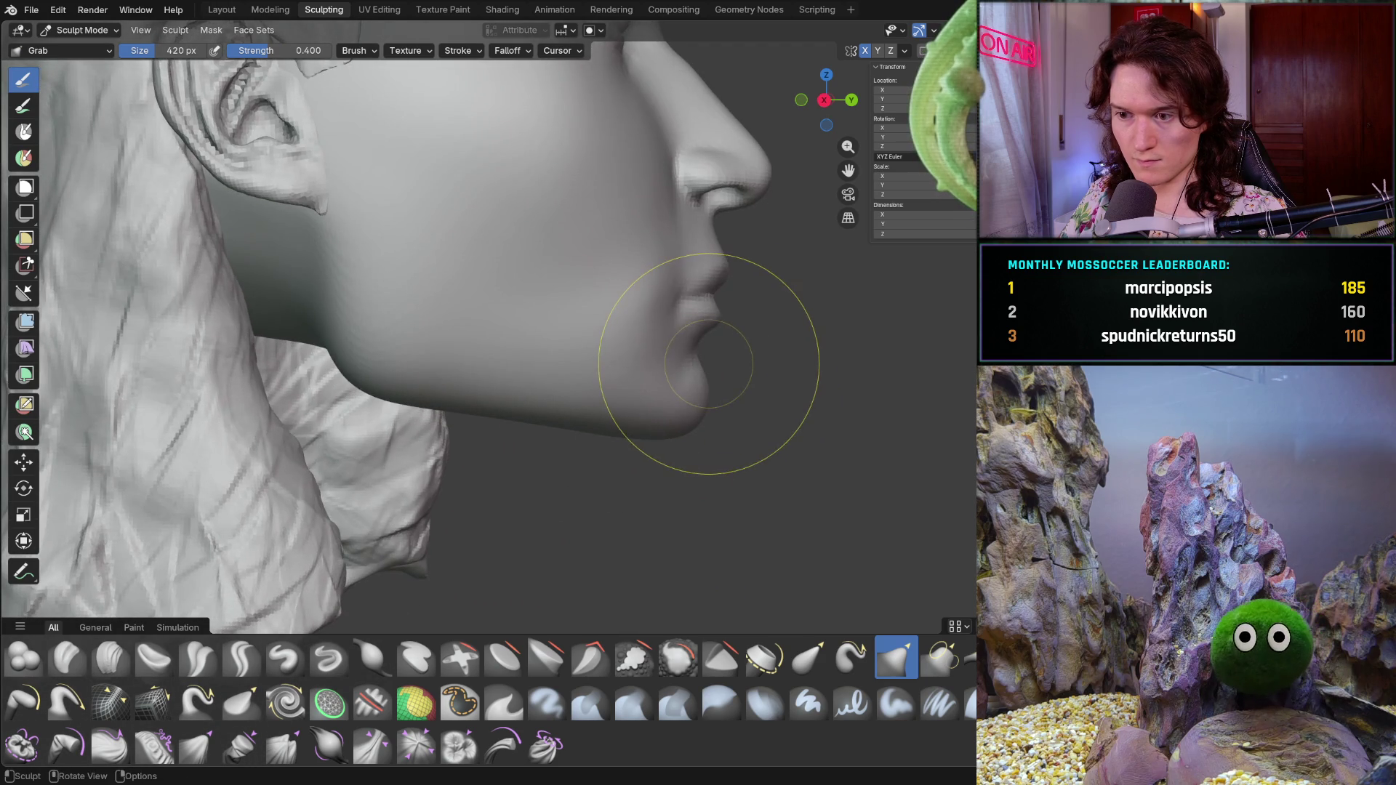
{"action": "middle_click_drag", "start_coordinate": [705, 369], "coordinate": [551, 390]}
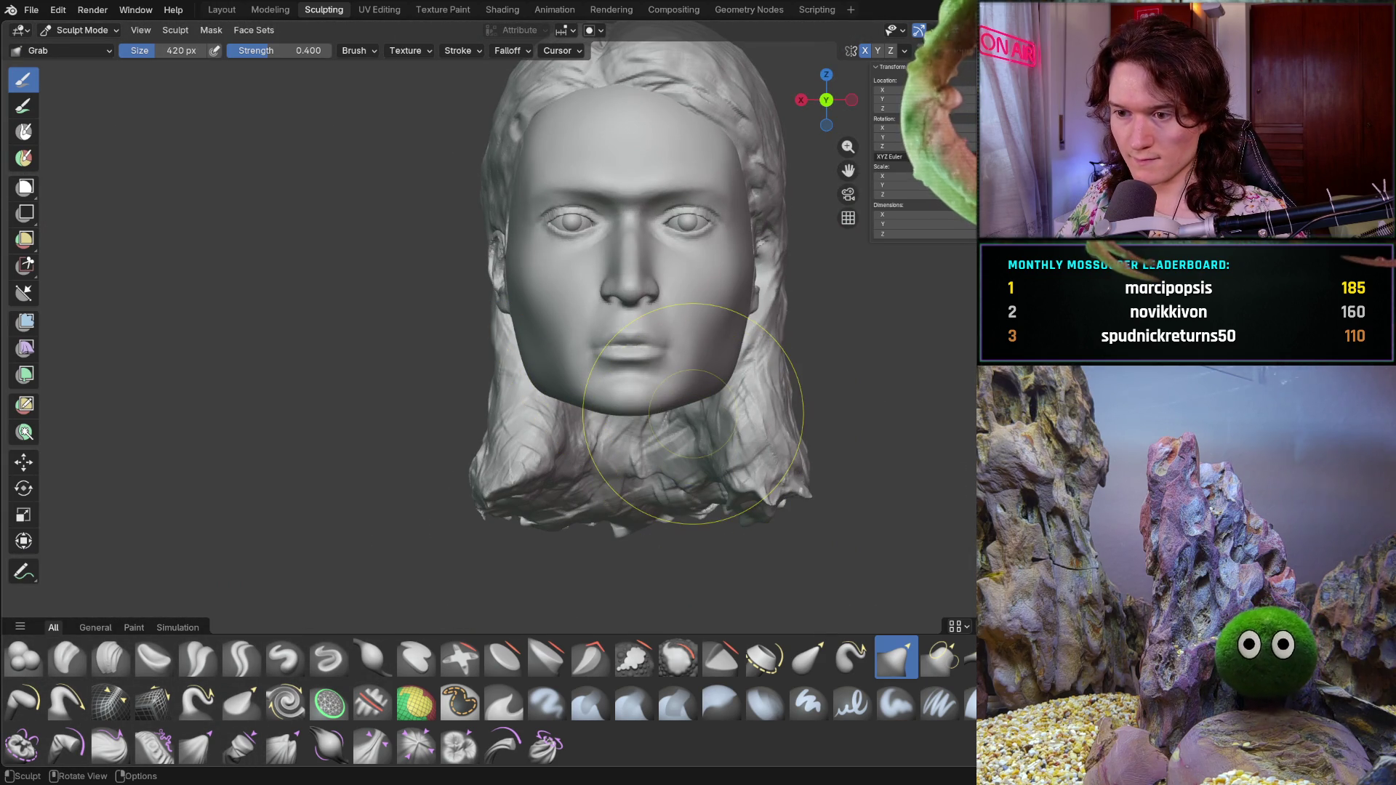
{"action": "middle_click_drag", "start_coordinate": [638, 431], "coordinate": [670, 373]}
{"action": "scroll", "coordinate": [670, 374], "scroll_direction": "up", "scroll_amount": 4}
{"action": "mouse_move", "coordinate": [680, 312]}
{"action": "middle_mouse_down"}
{"action": "mouse_move", "coordinate": [697, 403]}
{"action": "mouse_move", "coordinate": [764, 342]}
{"action": "mouse_move", "coordinate": [713, 415]}
{"action": "middle_mouse_up"}
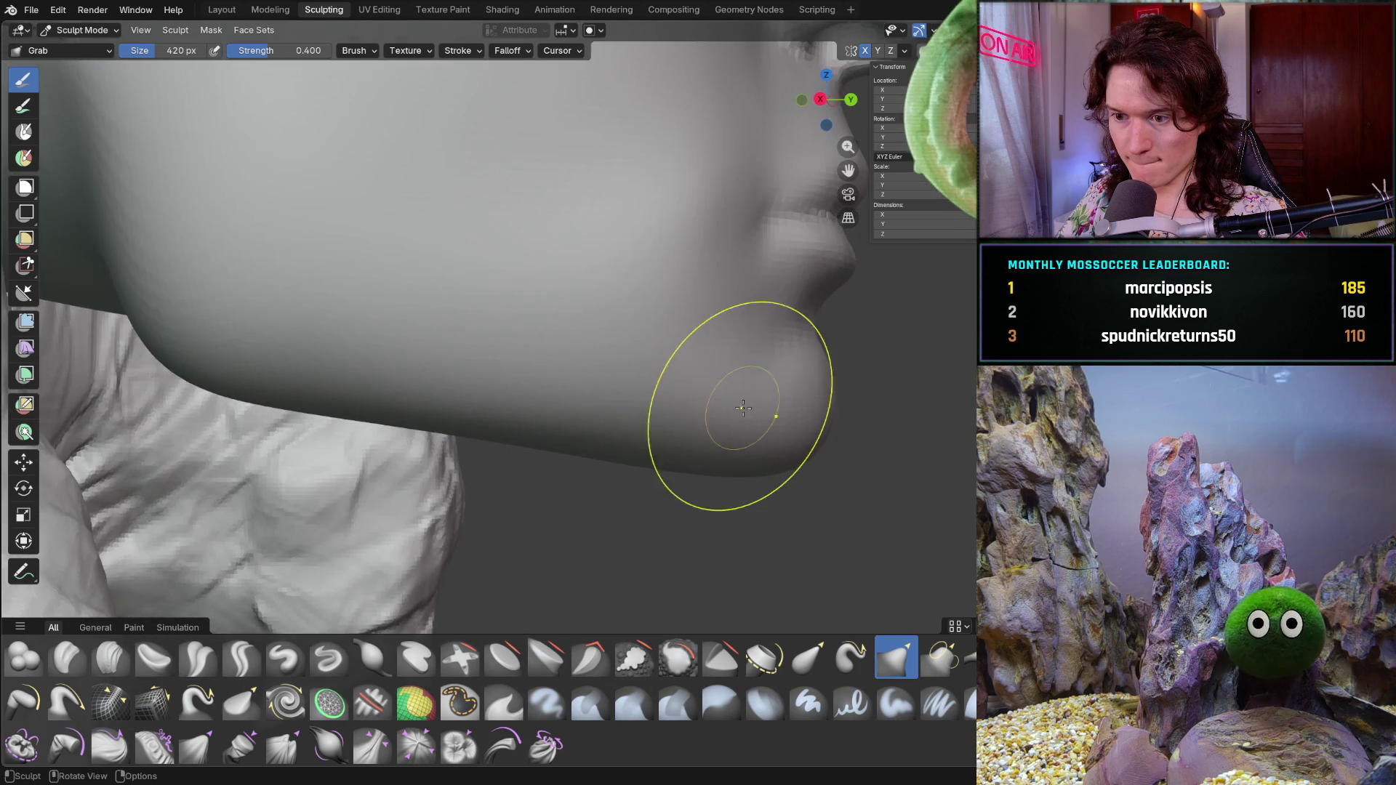
{"action": "key", "text": "shift+s"}
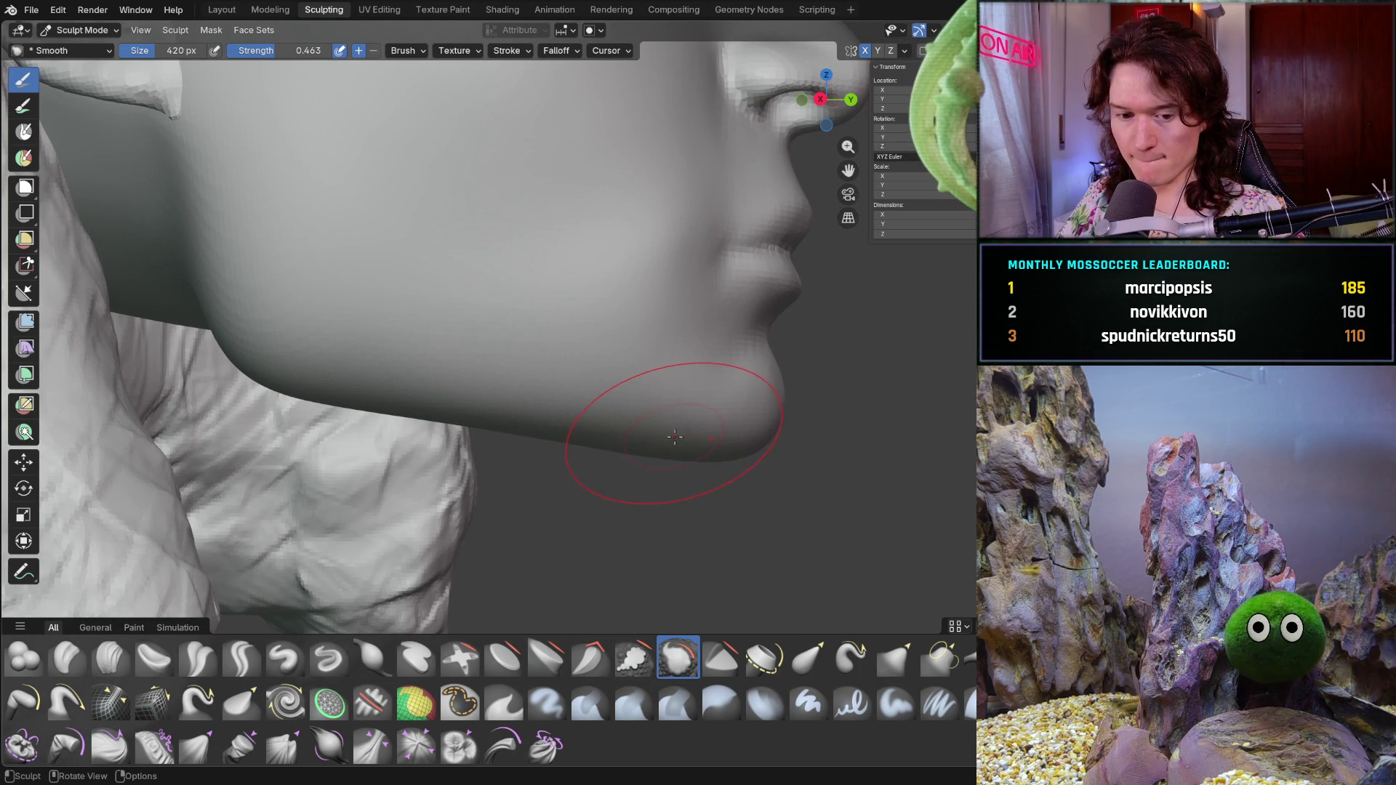
- Set the Smooth brush to 254 px and smooth the jaw, checking it close up and in profile
{"action": "key", "text": "f"}
{"action": "left_click", "coordinate": [628, 451]}
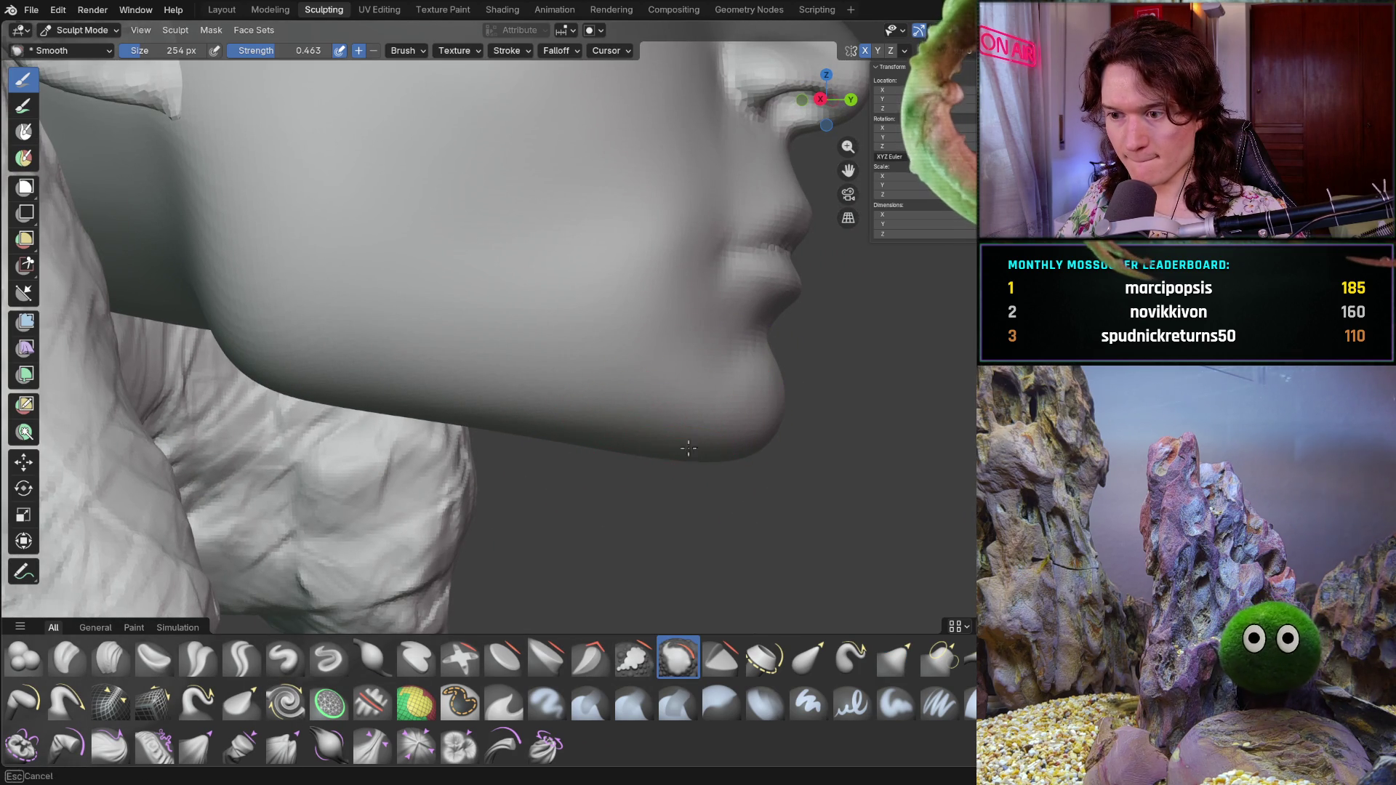
{"action": "mouse_move", "coordinate": [712, 458]}
{"action": "middle_mouse_down"}
{"action": "mouse_move", "coordinate": [664, 466]}
{"action": "mouse_move", "coordinate": [645, 308]}
{"action": "middle_mouse_up"}
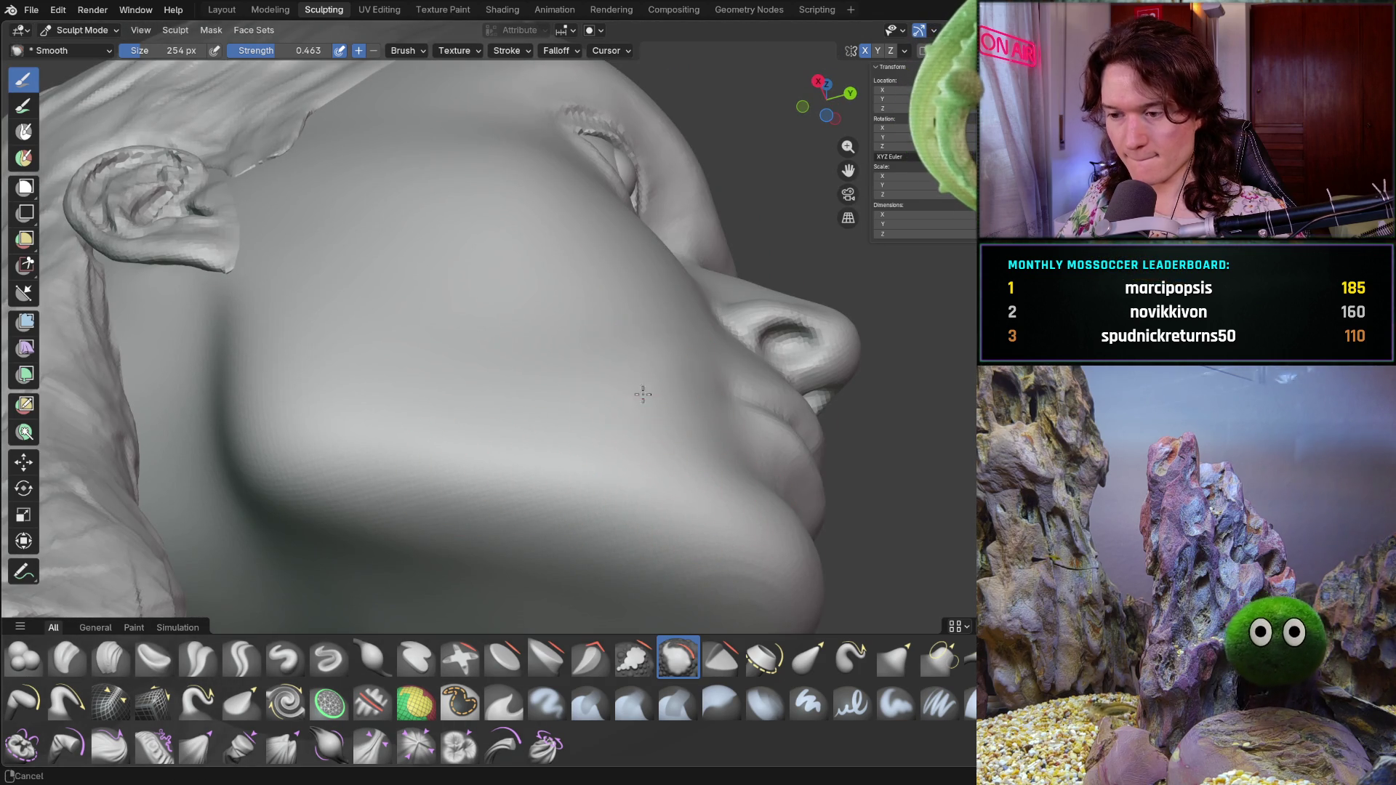
{"action": "middle_click_drag", "start_coordinate": [641, 375], "coordinate": [627, 480], "text": "ctrl"}
{"action": "scroll", "coordinate": [622, 536], "scroll_direction": "up", "scroll_amount": 5}
{"action": "middle_click_drag", "start_coordinate": [622, 535], "coordinate": [683, 510]}
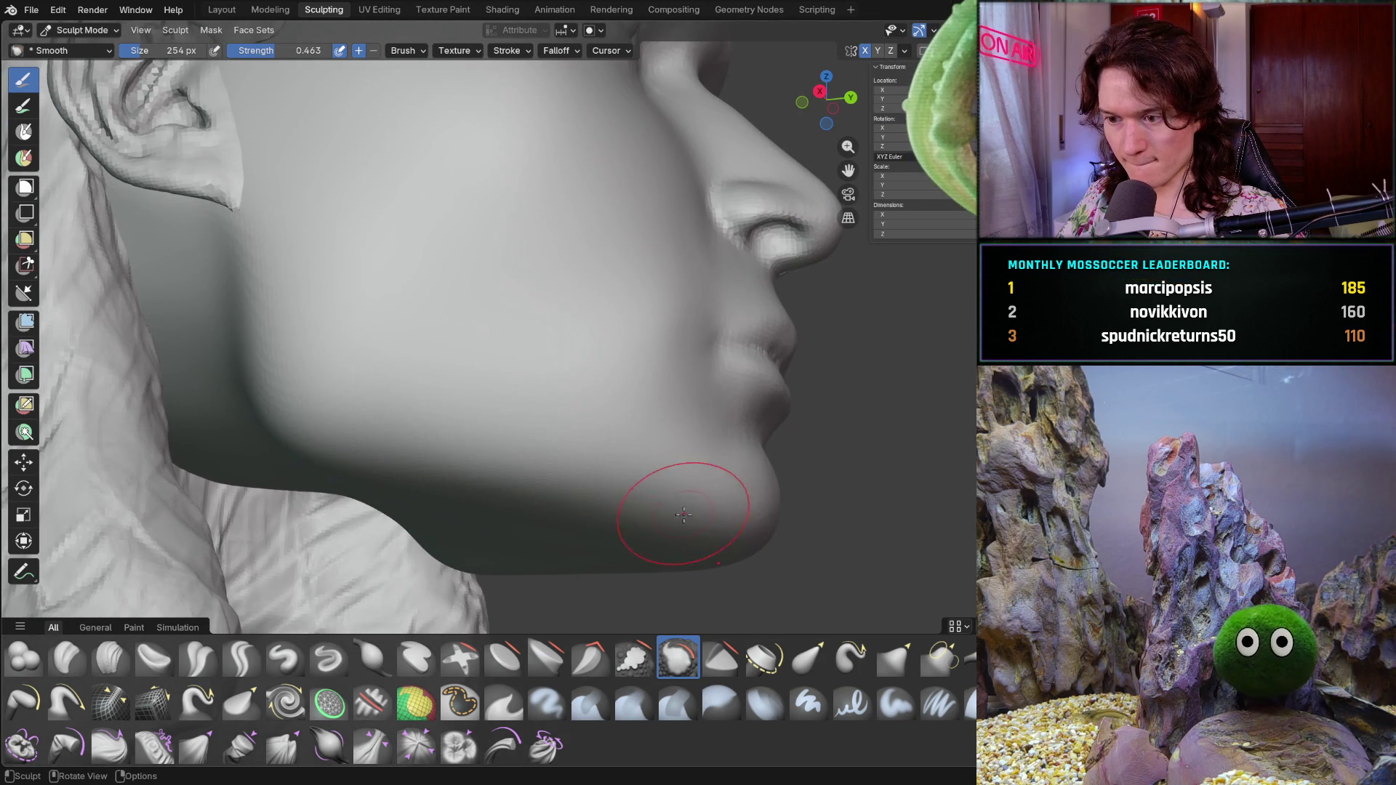
{"action": "mouse_move", "coordinate": [666, 456]}
{"action": "middle_mouse_down"}
{"action": "mouse_move", "coordinate": [694, 502]}
{"action": "mouse_move", "coordinate": [661, 517]}
{"action": "middle_mouse_up"}
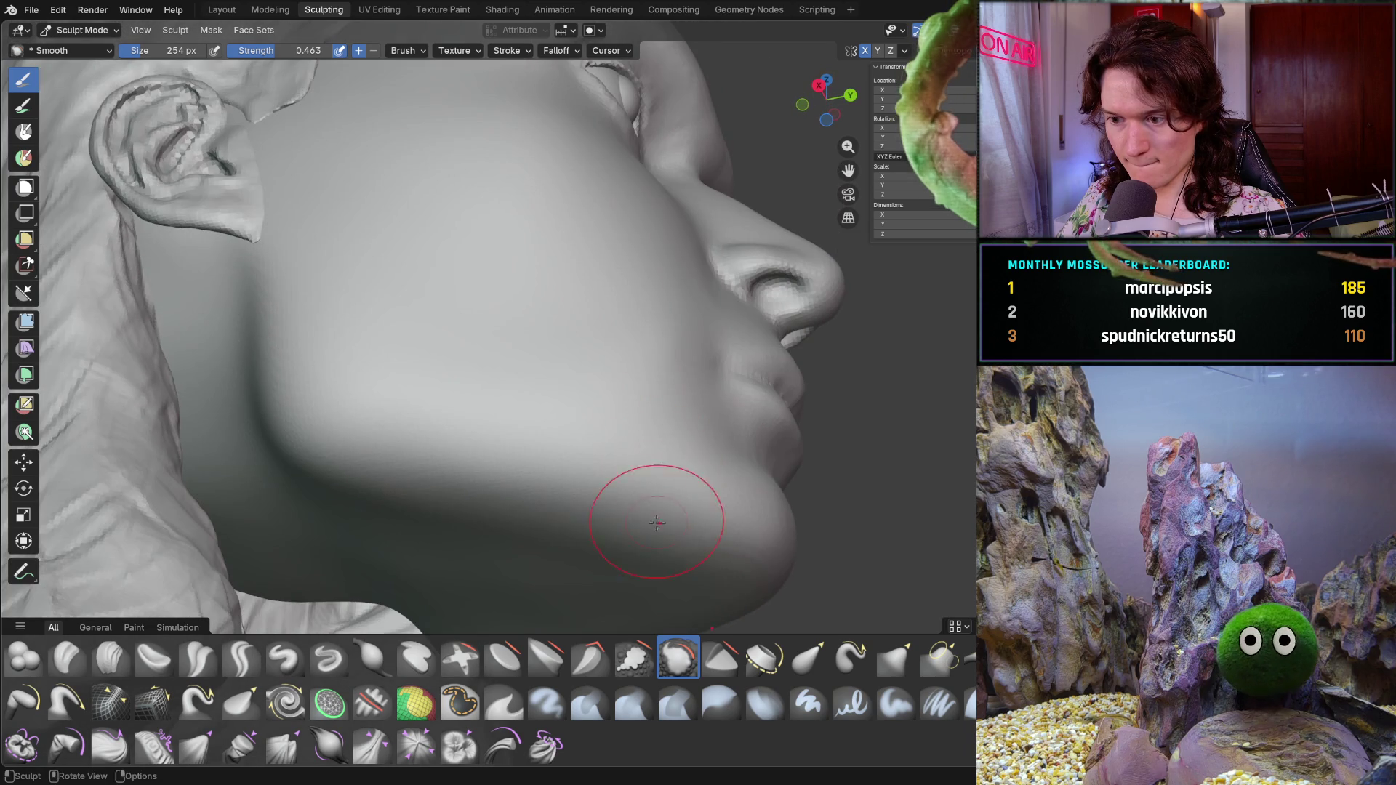
{"action": "scroll", "coordinate": [680, 495], "scroll_direction": "down", "scroll_amount": 5}
{"action": "middle_click_drag", "start_coordinate": [664, 452], "coordinate": [710, 536]}
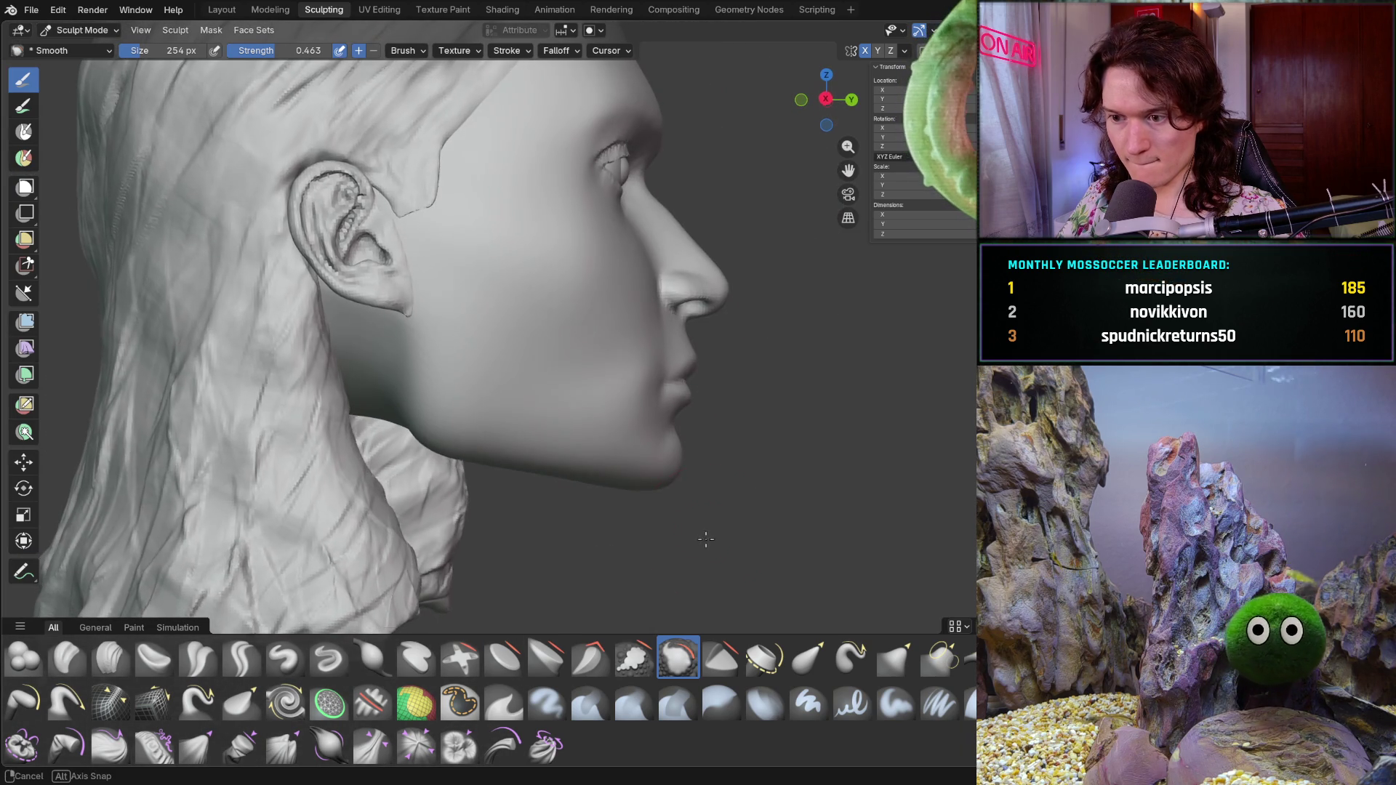
{"action": "mouse_move", "coordinate": [757, 459]}
{"action": "middle_mouse_down"}
{"action": "mouse_move", "coordinate": [738, 482]}
{"action": "mouse_move", "coordinate": [611, 499]}
{"action": "middle_mouse_up"}
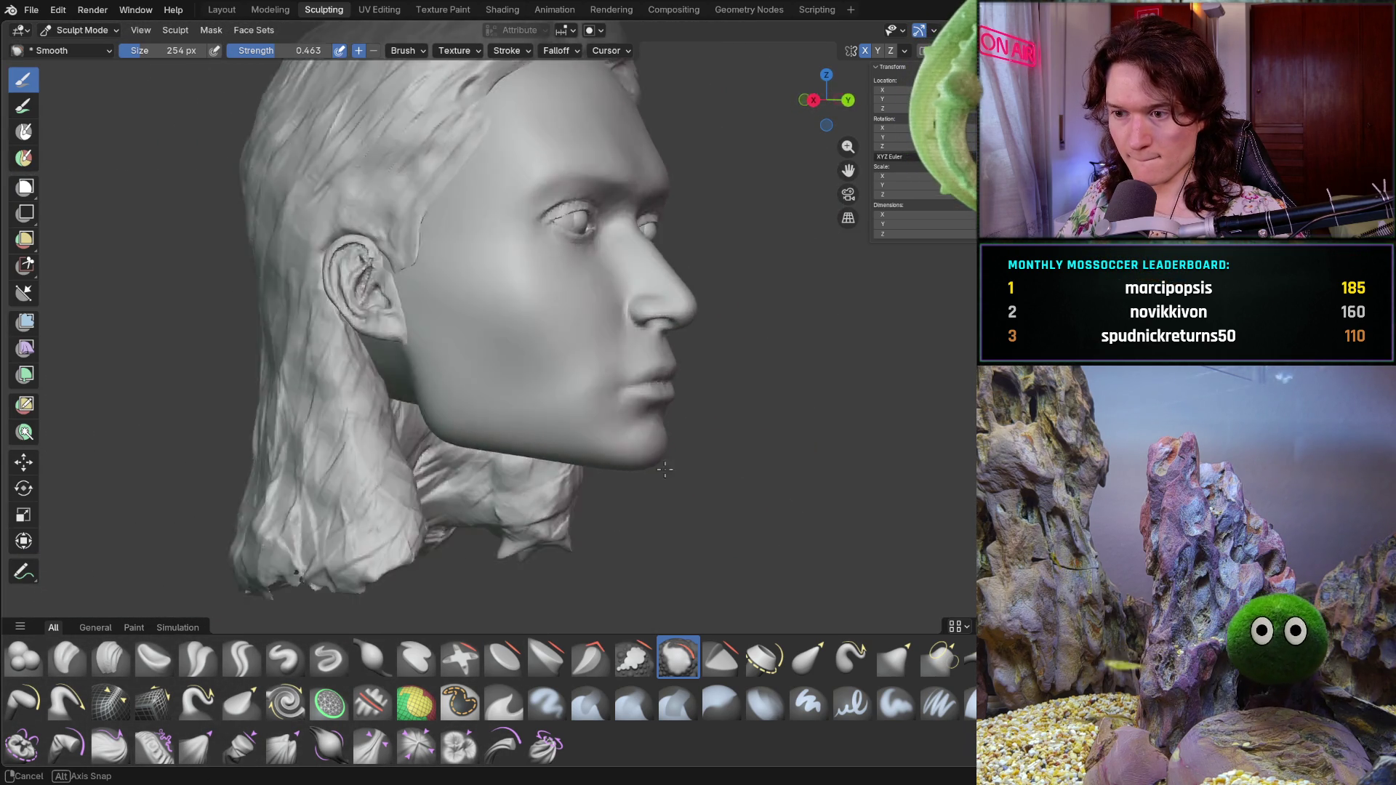
{"action": "scroll", "coordinate": [611, 500], "scroll_direction": "up", "scroll_amount": 2}
{"action": "scroll", "coordinate": [603, 505], "scroll_direction": "up", "scroll_amount": 1}
{"action": "scroll", "coordinate": [593, 513], "scroll_direction": "up", "scroll_amount": 2}
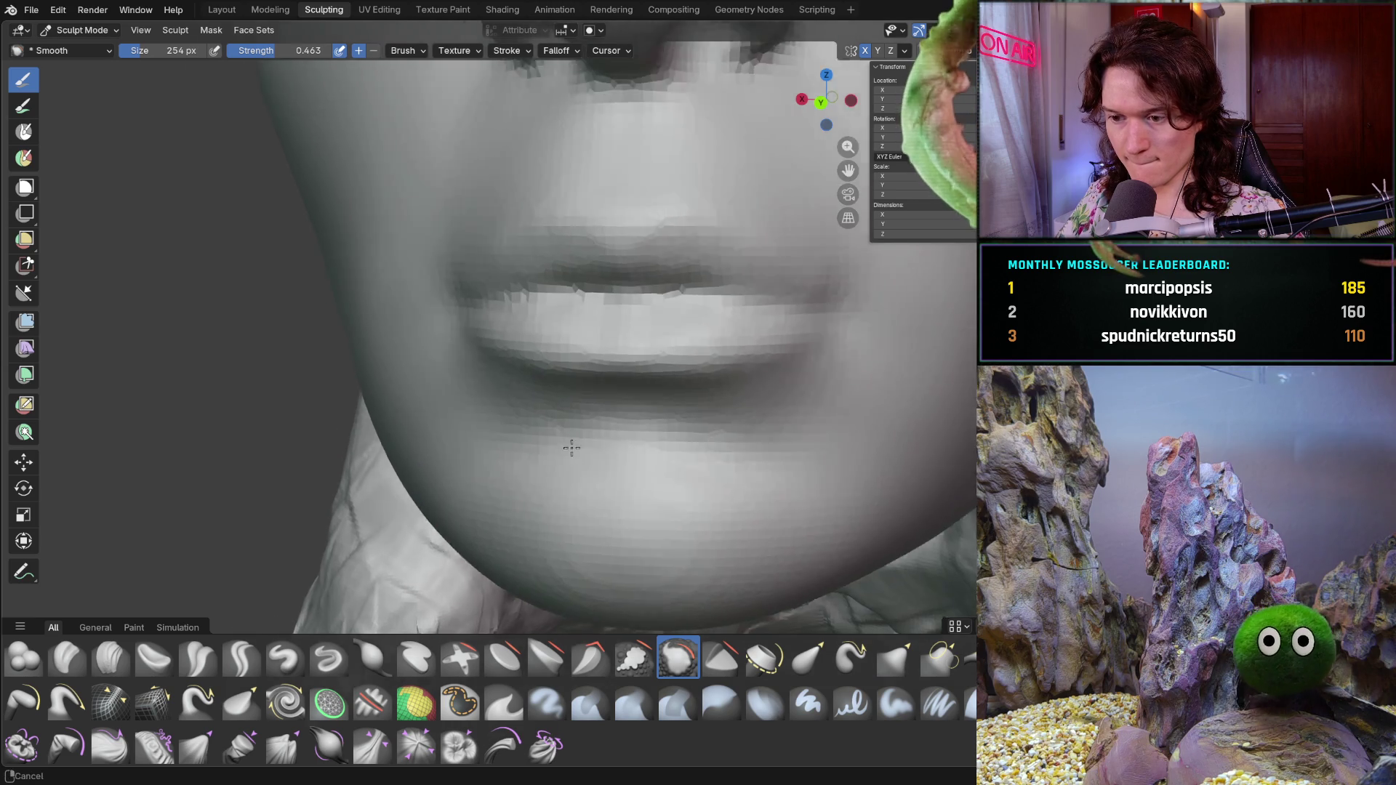
{"action": "middle_click_drag", "start_coordinate": [552, 528], "coordinate": [809, 434]}
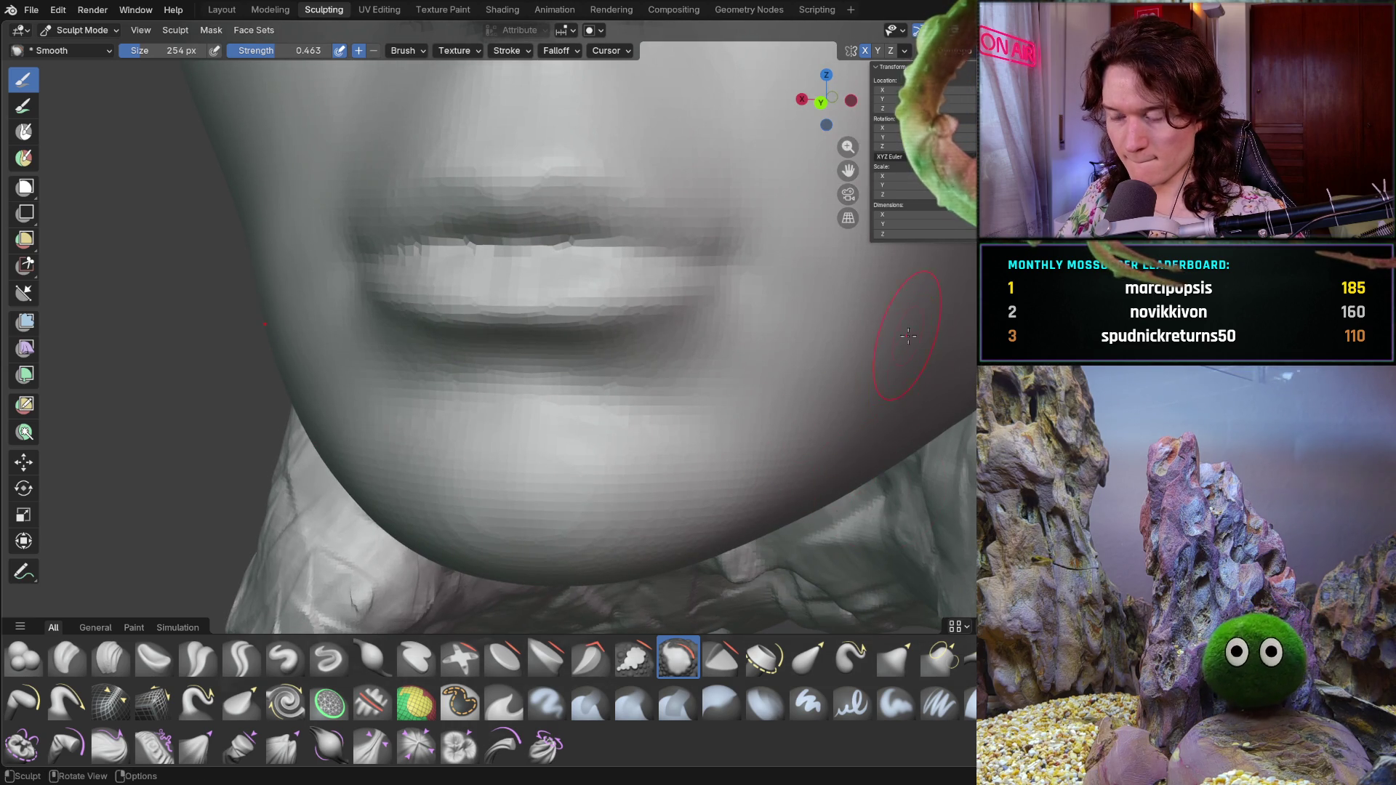
{"action": "scroll", "coordinate": [906, 347], "scroll_direction": "down", "scroll_amount": 5}
- Inspect the lips, nose, chin and neck from several angles, then save V2_main_char_10.blend
{"action": "mouse_move", "coordinate": [907, 345]}
{"action": "middle_mouse_down"}
{"action": "mouse_move", "coordinate": [673, 424]}
{"action": "mouse_move", "coordinate": [709, 411]}
{"action": "middle_mouse_up"}
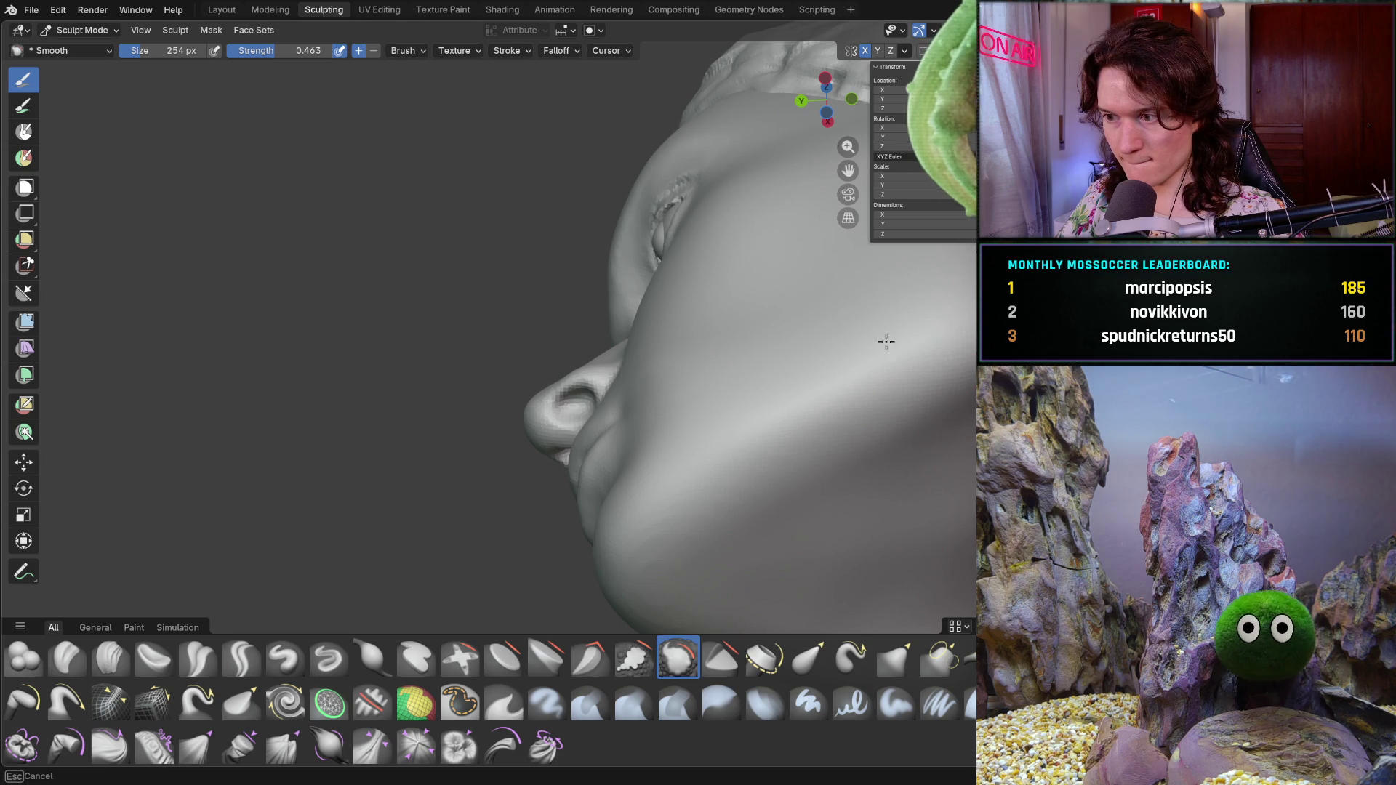
{"action": "middle_click_drag", "start_coordinate": [784, 350], "coordinate": [825, 425]}
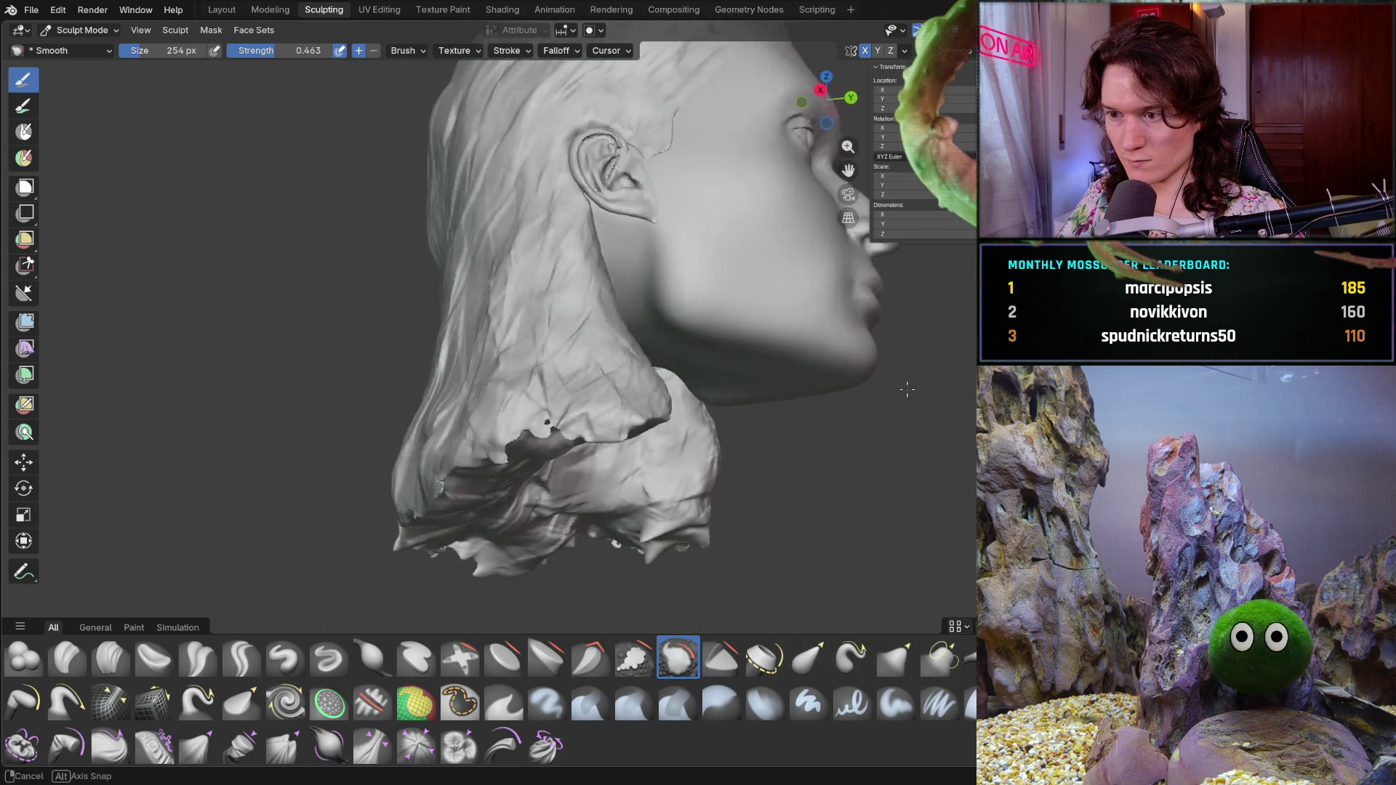
{"action": "mouse_move", "coordinate": [826, 425]}
{"action": "middle_mouse_down"}
{"action": "mouse_move", "coordinate": [848, 371]}
{"action": "mouse_move", "coordinate": [752, 370]}
{"action": "middle_mouse_up"}
{"action": "scroll", "coordinate": [848, 371], "scroll_direction": "up", "scroll_amount": 5}
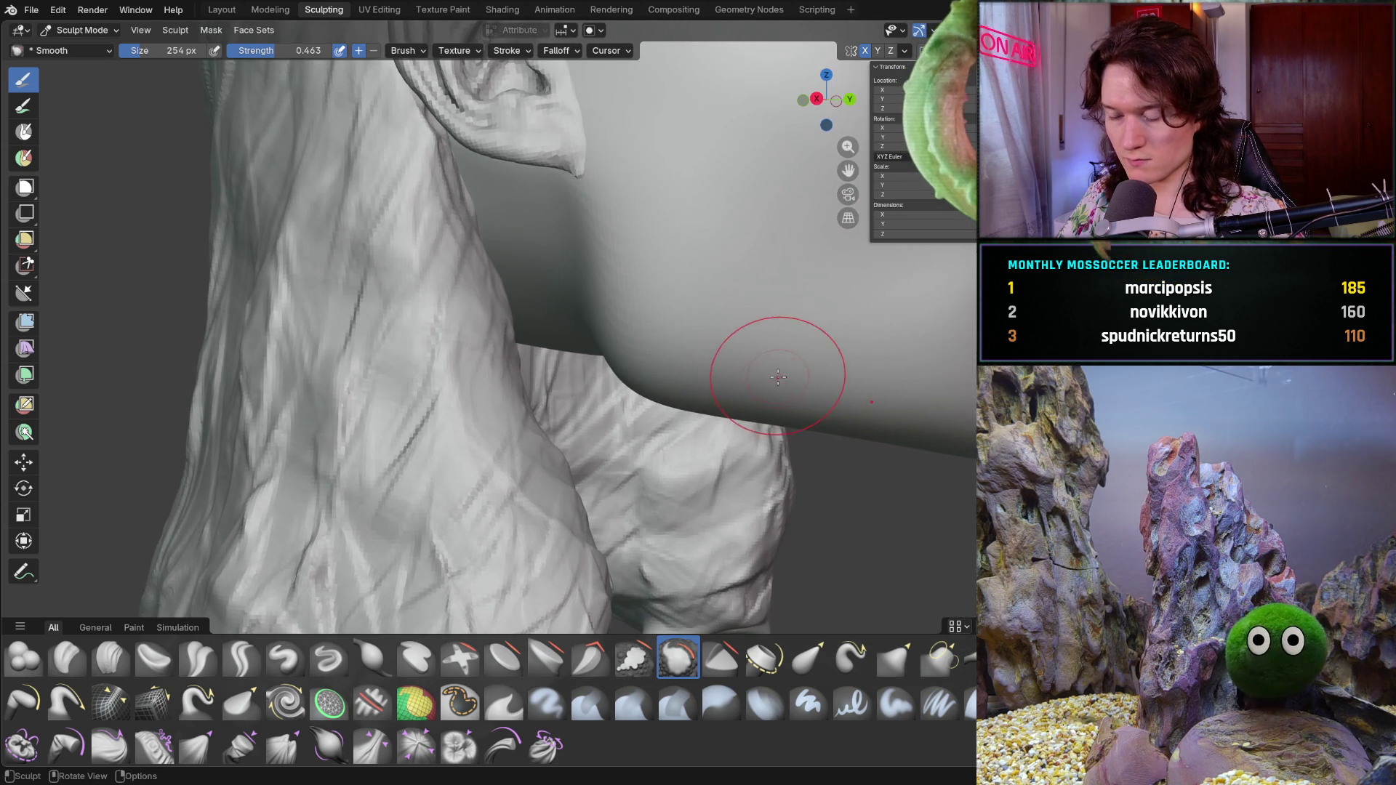
{"action": "mouse_move", "coordinate": [832, 406]}
{"action": "middle_mouse_down"}
{"action": "mouse_move", "coordinate": [866, 337]}
{"action": "mouse_move", "coordinate": [738, 364]}
{"action": "mouse_move", "coordinate": [758, 250]}
{"action": "mouse_move", "coordinate": [701, 361]}
{"action": "mouse_move", "coordinate": [734, 426]}
{"action": "middle_mouse_up"}
{"action": "middle_click_drag", "start_coordinate": [754, 478], "coordinate": [742, 364]}
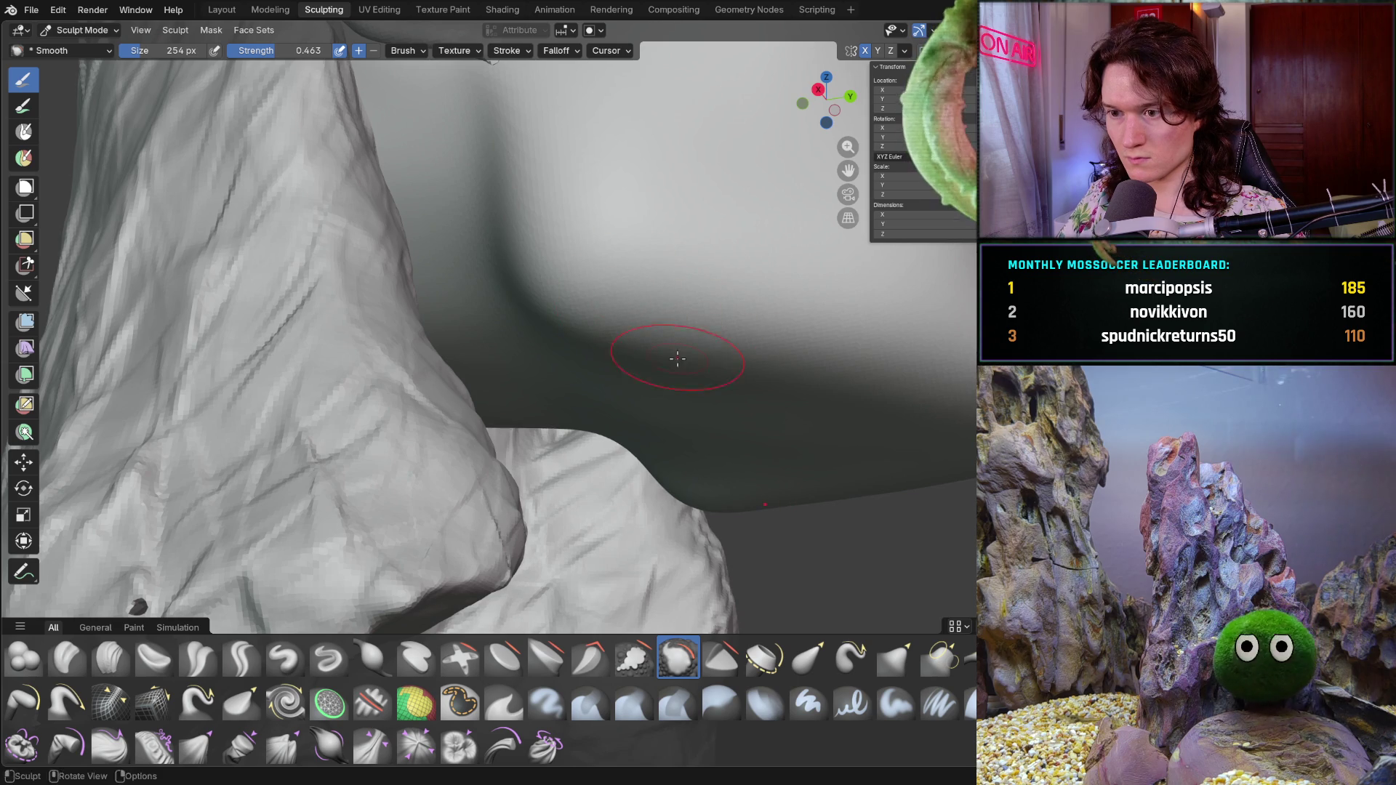
{"action": "scroll", "coordinate": [843, 282], "scroll_direction": "down", "scroll_amount": 5}
{"action": "middle_click_drag", "start_coordinate": [842, 283], "coordinate": [756, 433]}
{"action": "scroll", "coordinate": [758, 426], "scroll_direction": "up", "scroll_amount": 5}
{"action": "mouse_move", "coordinate": [832, 357]}
{"action": "middle_mouse_down"}
{"action": "mouse_move", "coordinate": [593, 415]}
{"action": "mouse_move", "coordinate": [786, 386]}
{"action": "mouse_move", "coordinate": [726, 459]}
{"action": "middle_mouse_up"}
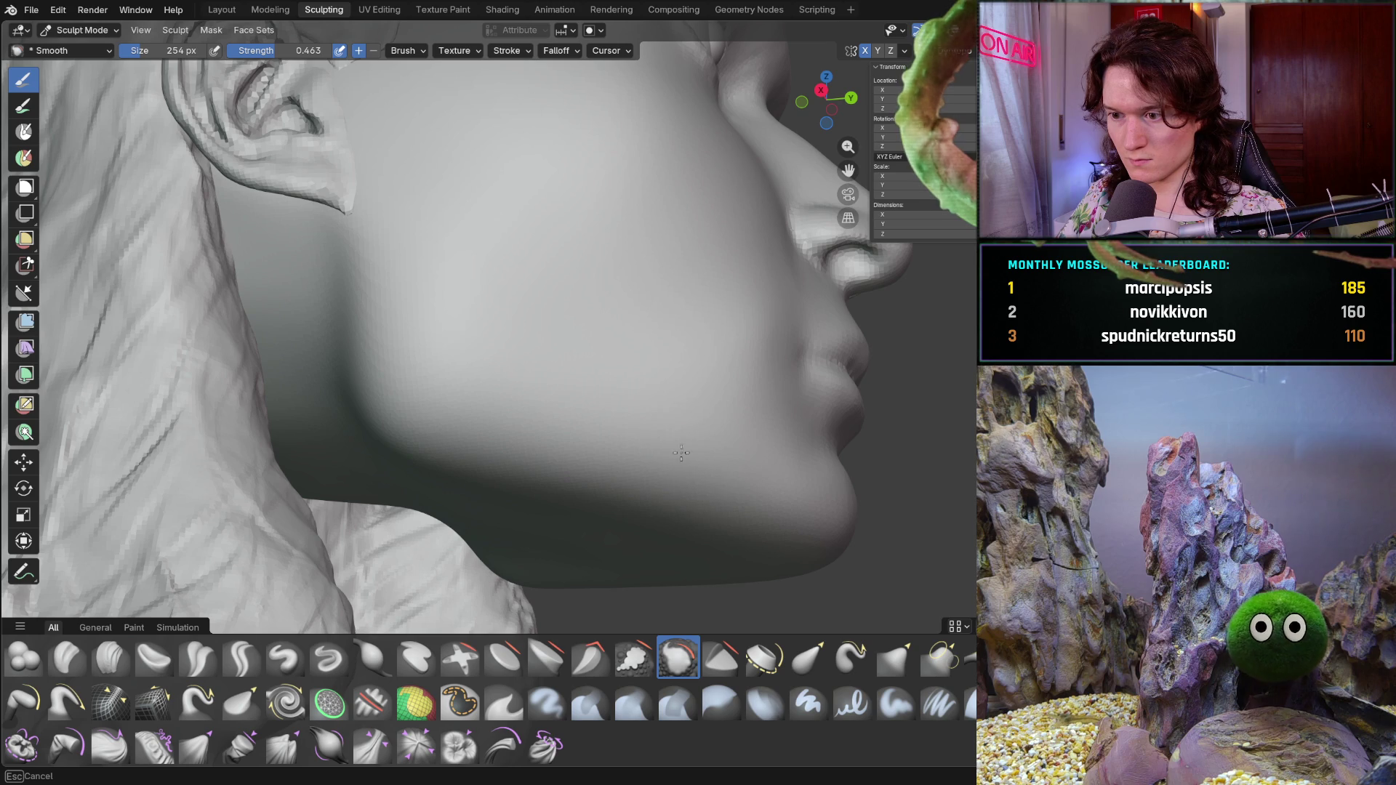
{"action": "mouse_move", "coordinate": [708, 411]}
{"action": "middle_mouse_down"}
{"action": "mouse_move", "coordinate": [676, 393]}
{"action": "mouse_move", "coordinate": [626, 471]}
{"action": "mouse_move", "coordinate": [455, 491]}
{"action": "mouse_move", "coordinate": [552, 444]}
{"action": "middle_mouse_up"}
{"action": "scroll", "coordinate": [662, 375], "scroll_direction": "down", "scroll_amount": 3}
{"action": "scroll", "coordinate": [578, 477], "scroll_direction": "down", "scroll_amount": 2}
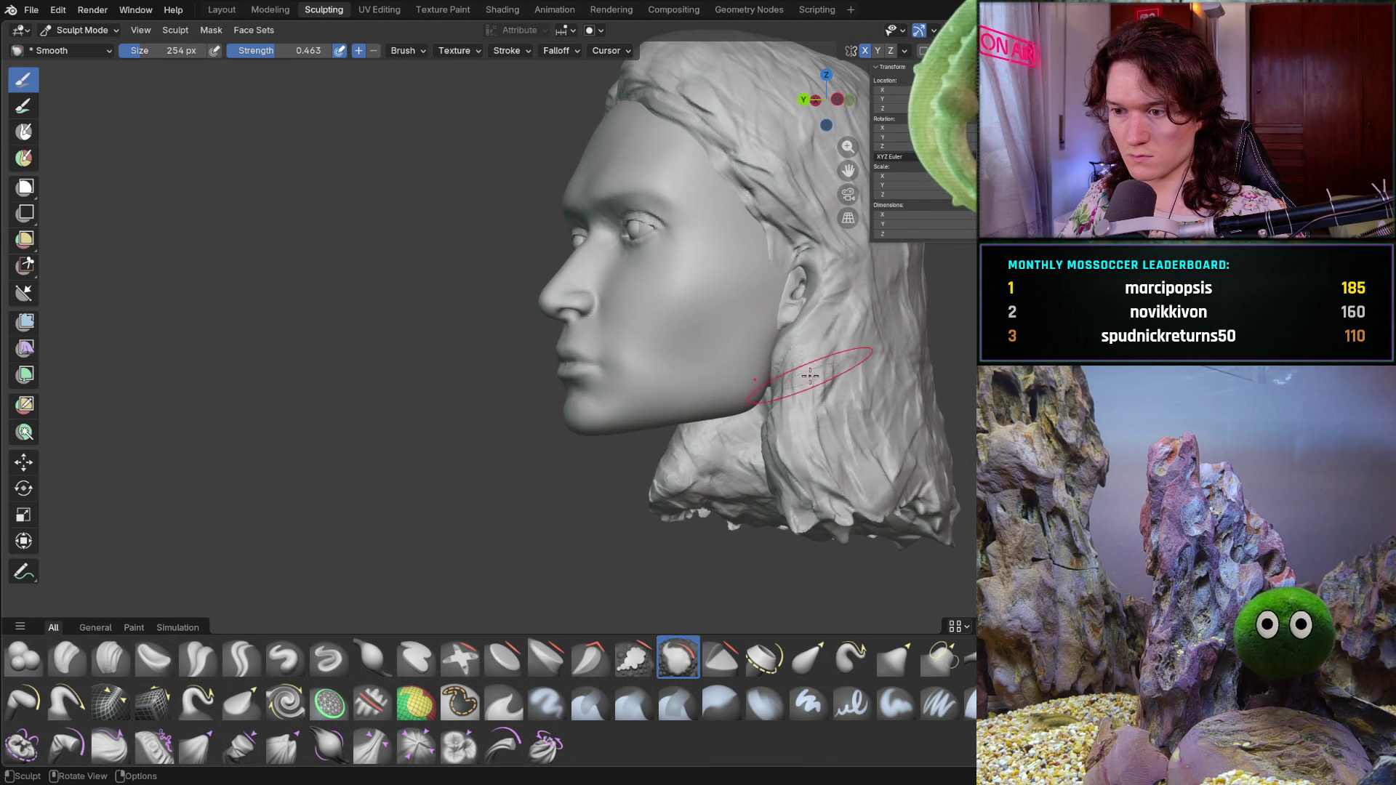
{"action": "scroll", "coordinate": [799, 378], "scroll_direction": "down", "scroll_amount": 2}
{"action": "scroll", "coordinate": [677, 459], "scroll_direction": "down", "scroll_amount": 4}
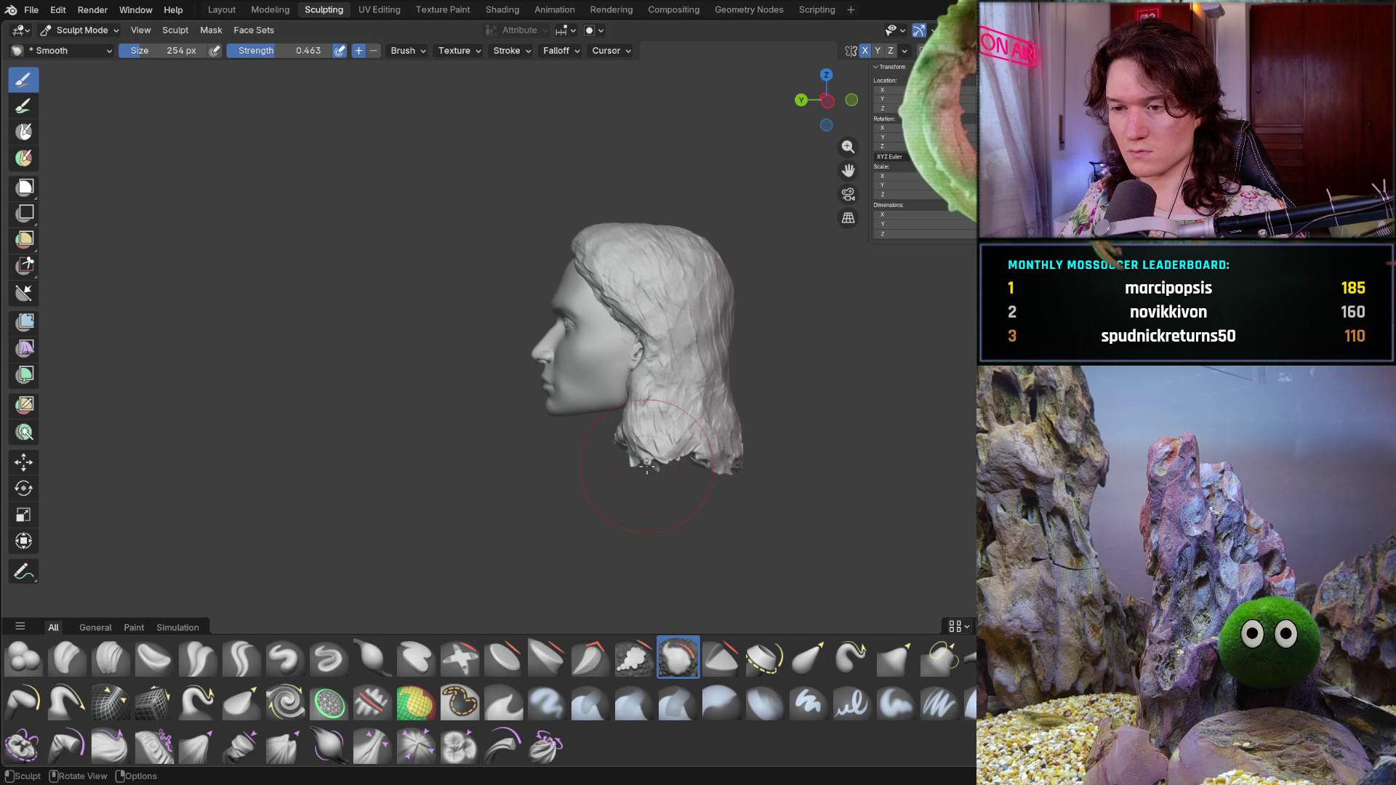
{"action": "mouse_move", "coordinate": [656, 470]}
{"action": "middle_mouse_down"}
{"action": "mouse_move", "coordinate": [836, 437]}
{"action": "mouse_move", "coordinate": [757, 394]}
{"action": "mouse_move", "coordinate": [669, 390]}
{"action": "middle_mouse_up"}
{"action": "scroll", "coordinate": [836, 436], "scroll_direction": "up", "scroll_amount": 2}
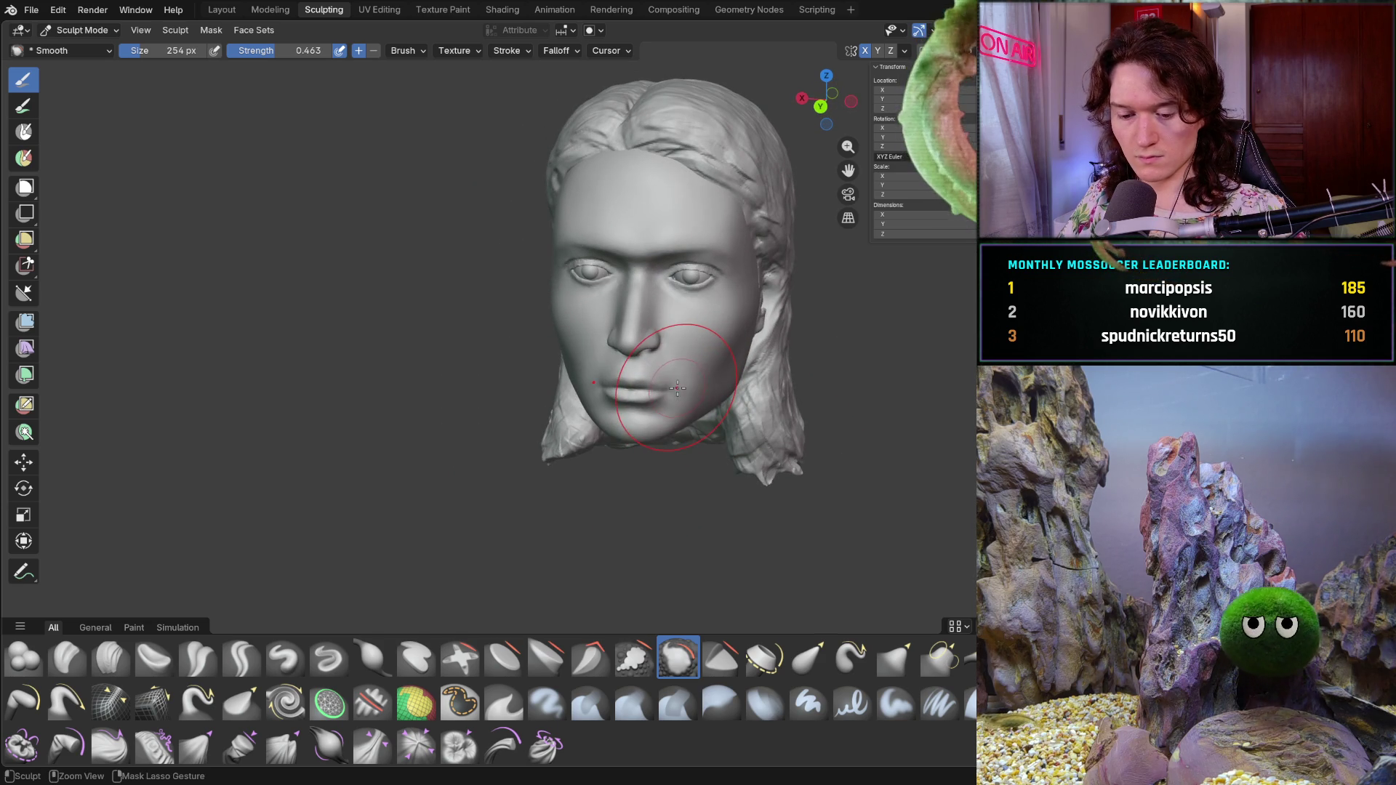
{"action": "key", "text": "ctrl+s"}
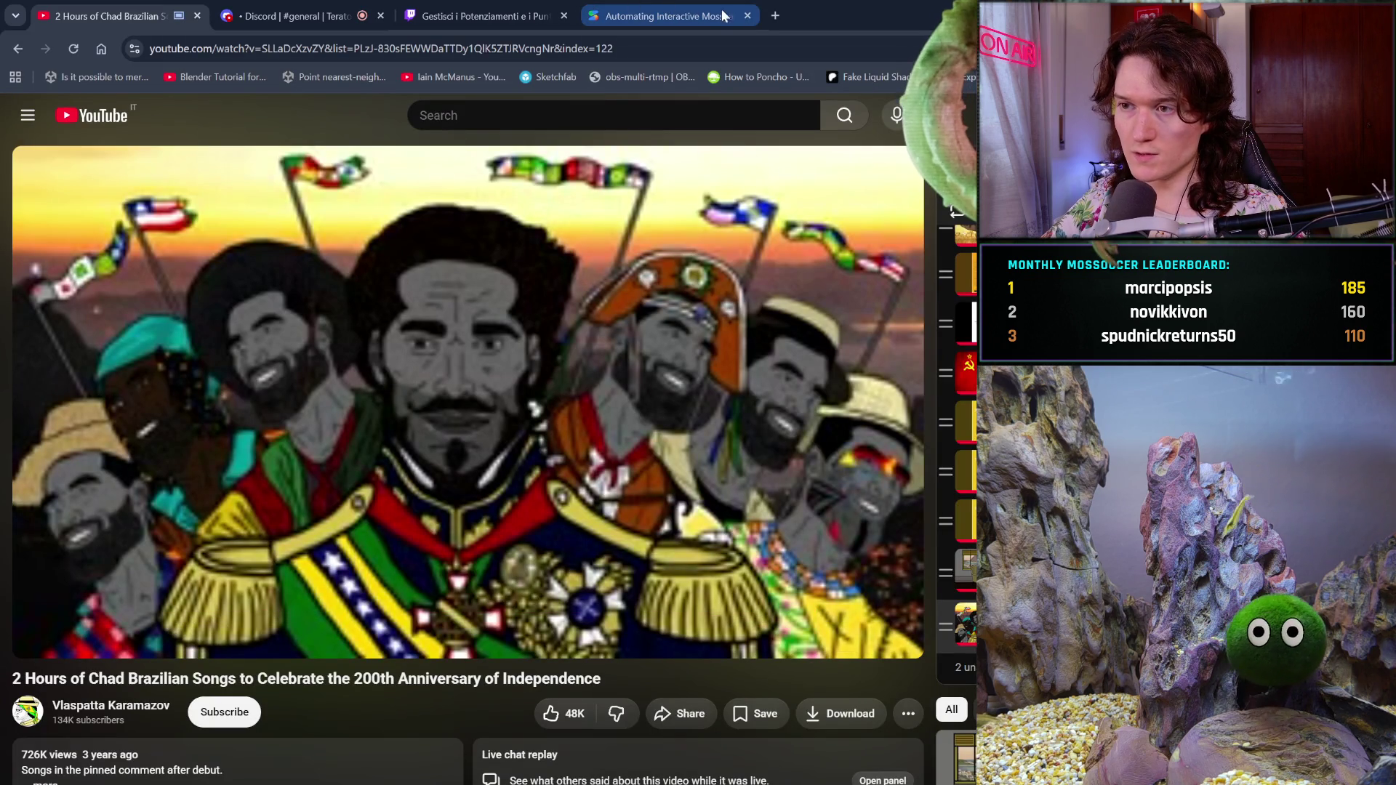
- Close the last tab and open the Udemy realistic character creation lecture in a new tab
{"action": "left_click", "coordinate": [743, 15]}
{"action": "left_click", "coordinate": [589, 18]}
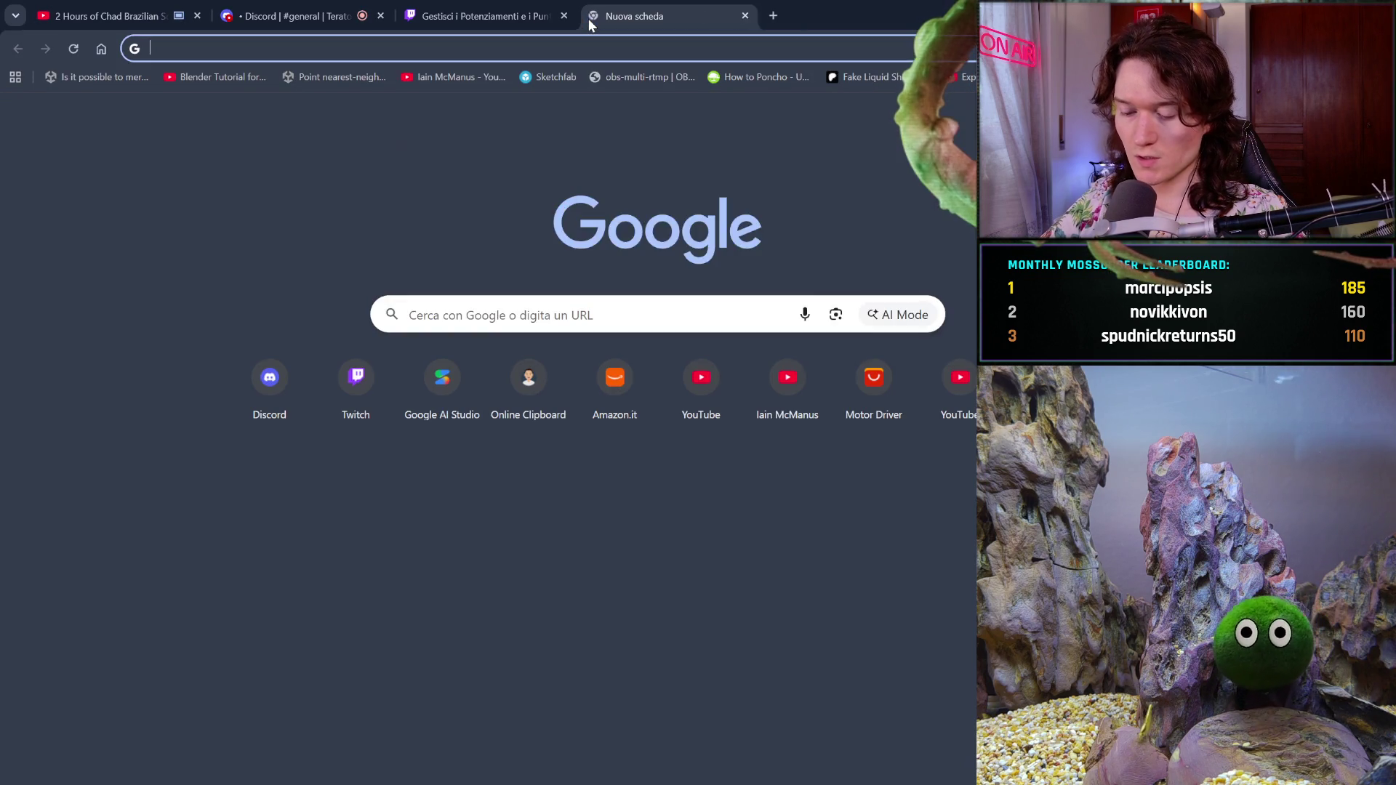
{"action": "type", "text": "udem"}
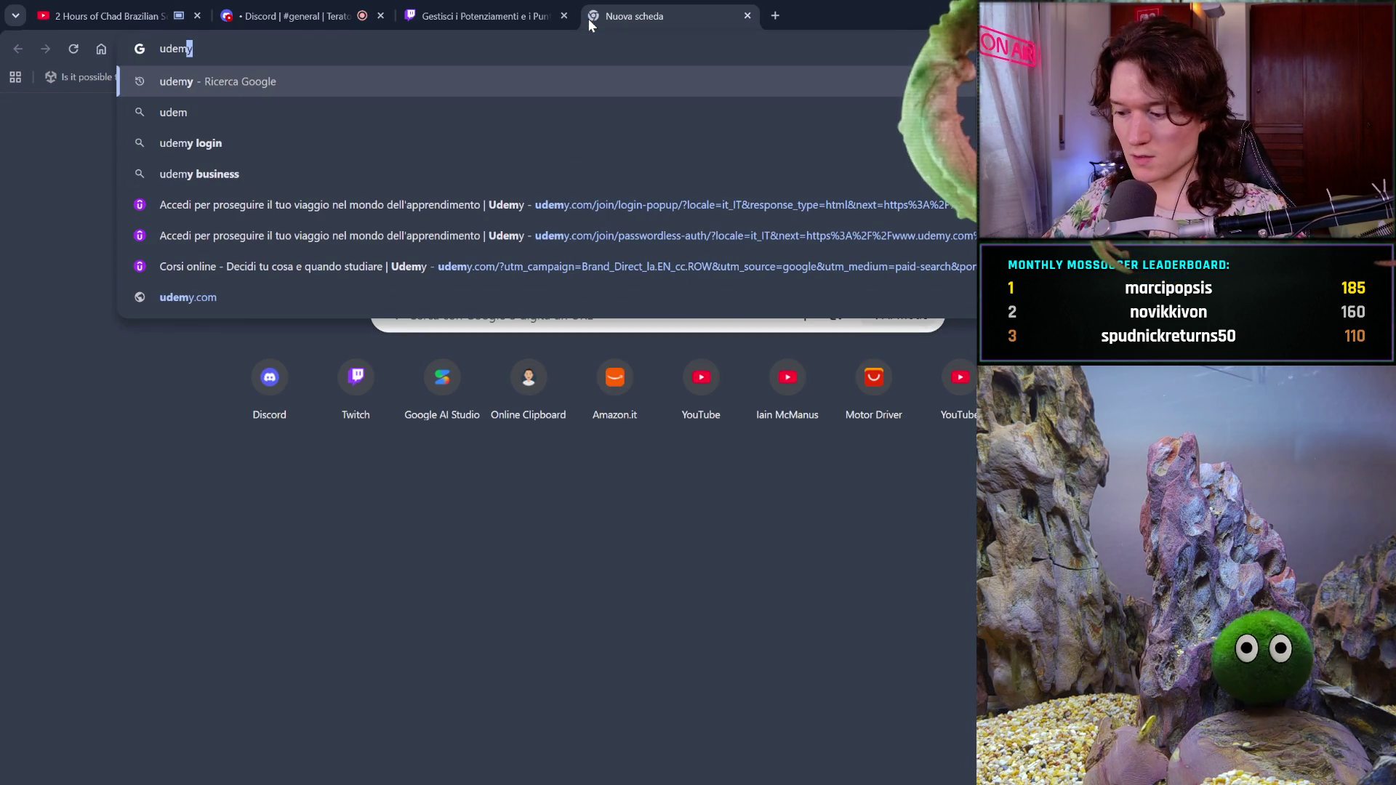
{"action": "key", "text": "Down"}
{"action": "key", "text": "Down"}
{"action": "key", "text": "Down"}
{"action": "key", "text": "Down"}
{"action": "key", "text": "Down"}
{"action": "key", "text": "Down"}
{"action": "key", "text": "Return"}
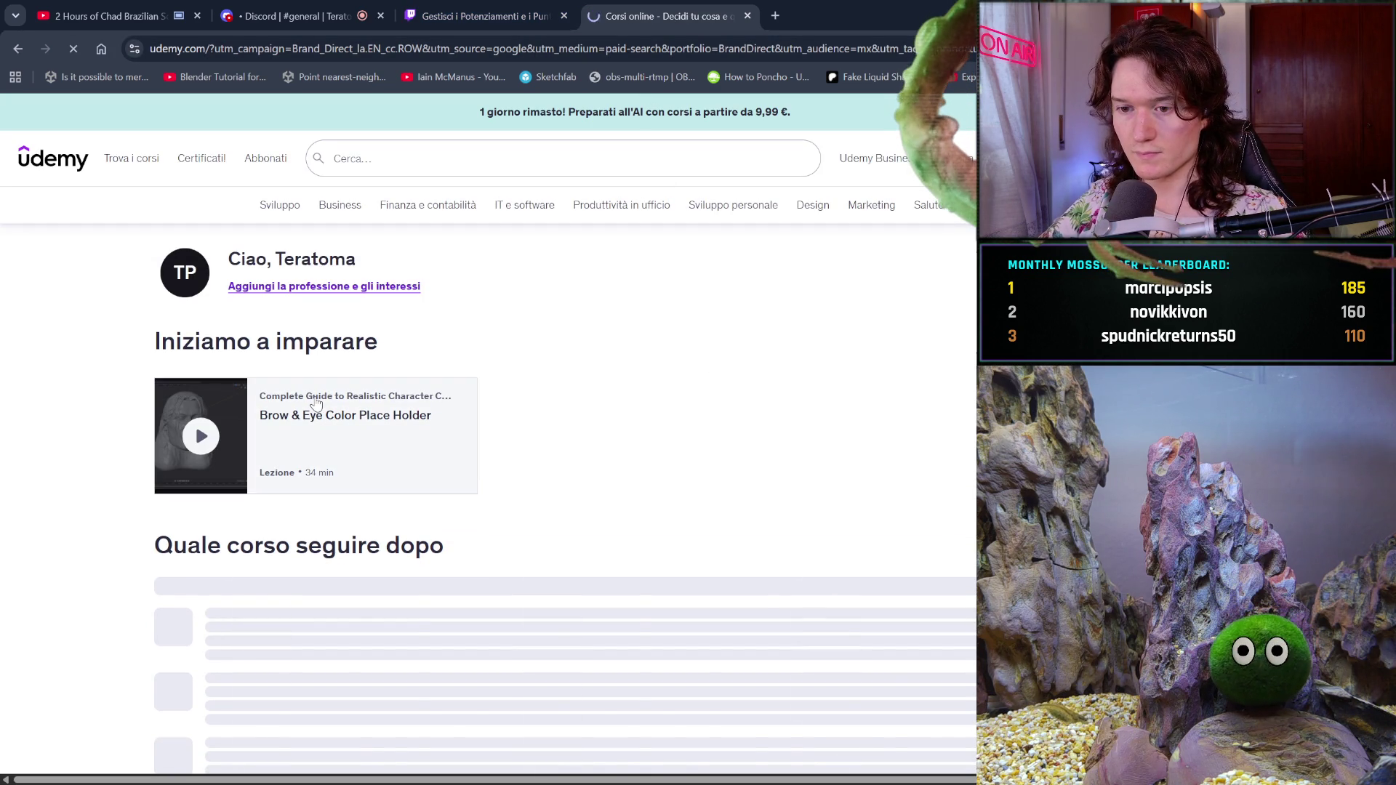
{"action": "left_click", "coordinate": [229, 410]}
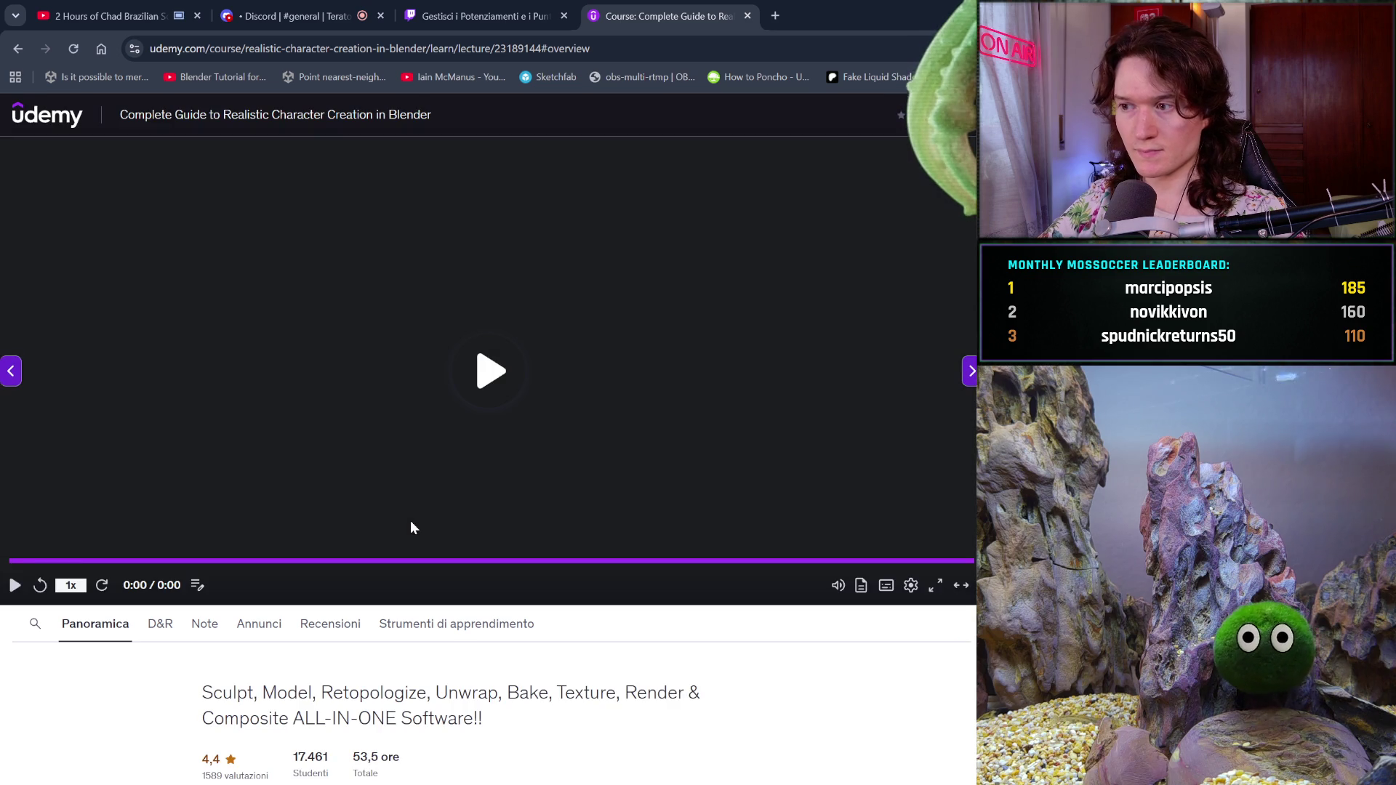
- Play the lecture, restart it near the beginning, and pause at 1:47 on the UV editor step
{"action": "left_click", "coordinate": [503, 347]}
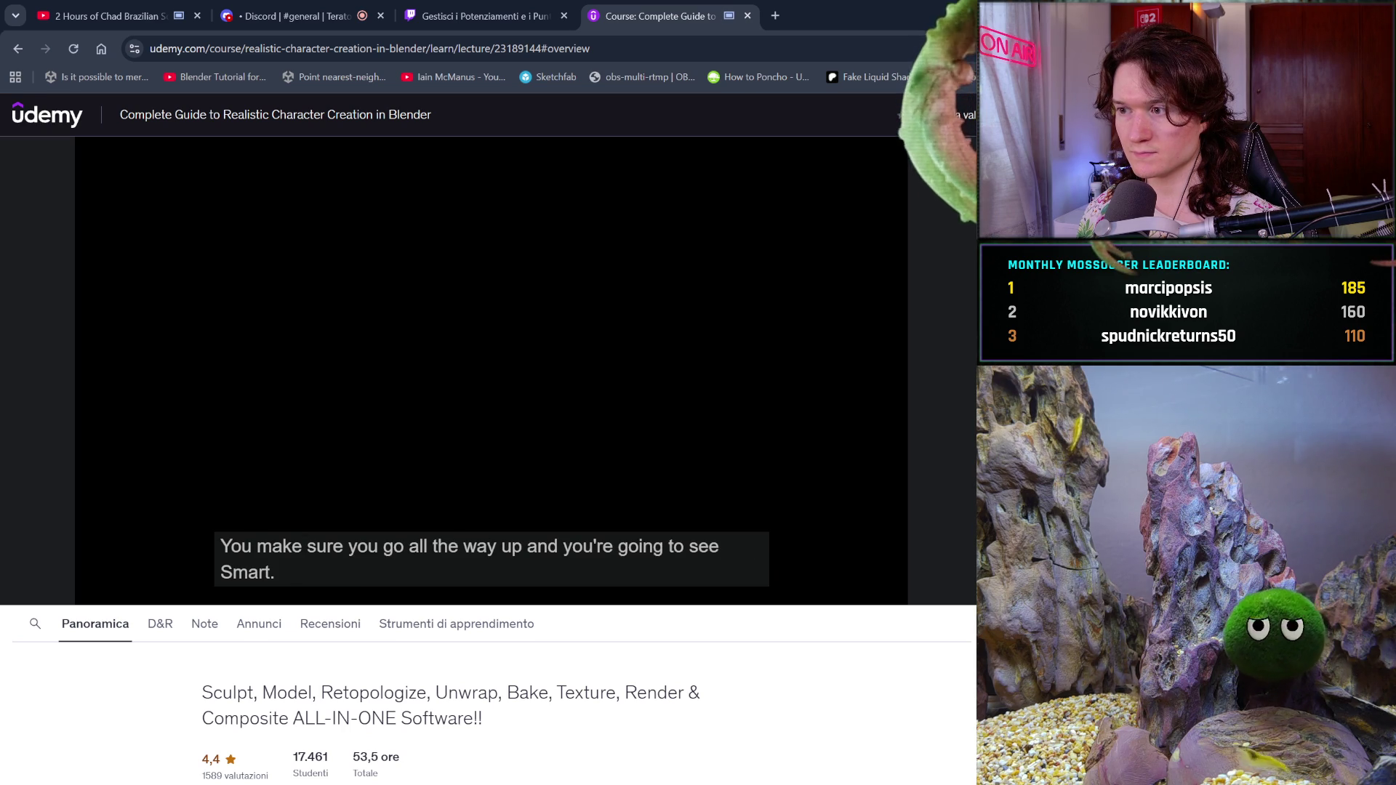
{"action": "left_click", "coordinate": [750, 484]}
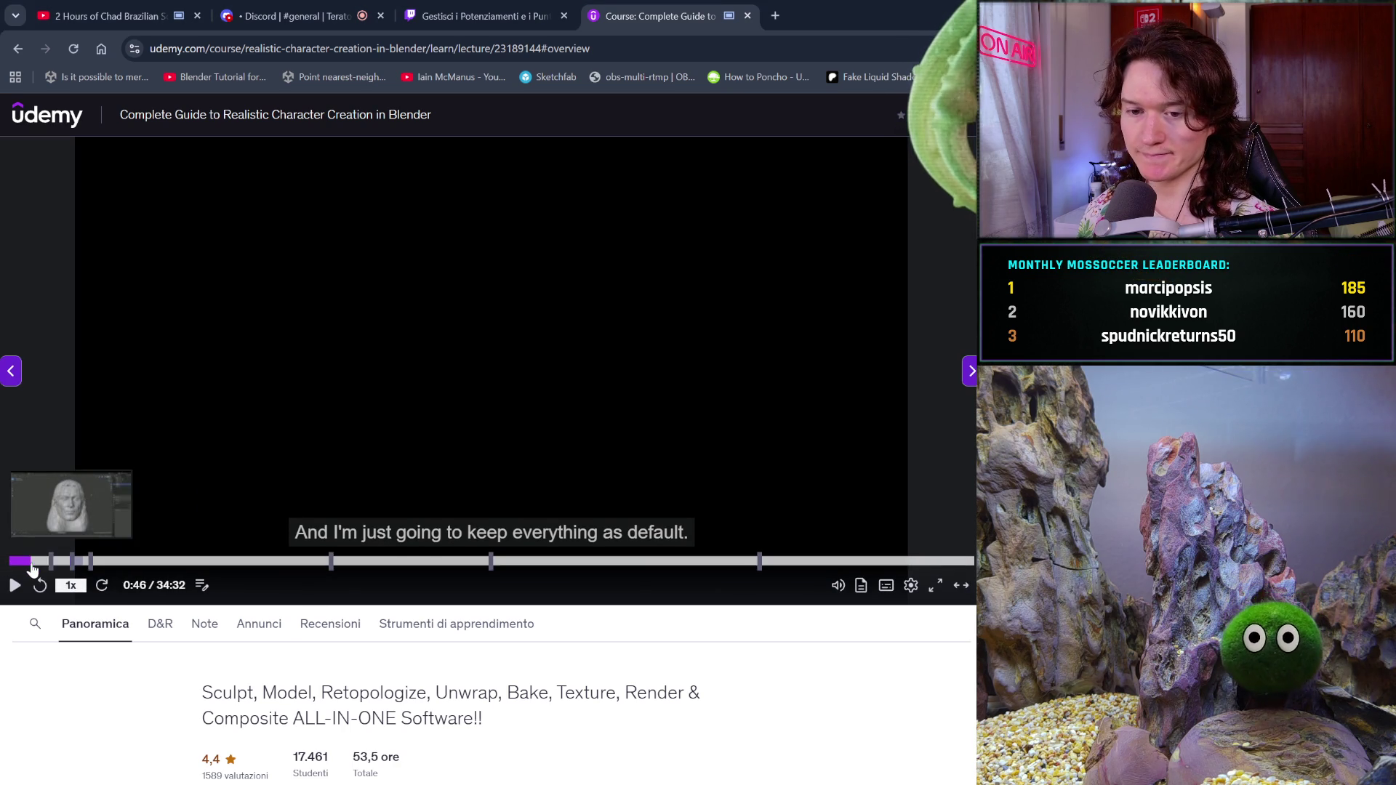
{"action": "left_click", "coordinate": [9, 565]}
{"action": "left_click", "coordinate": [230, 495]}
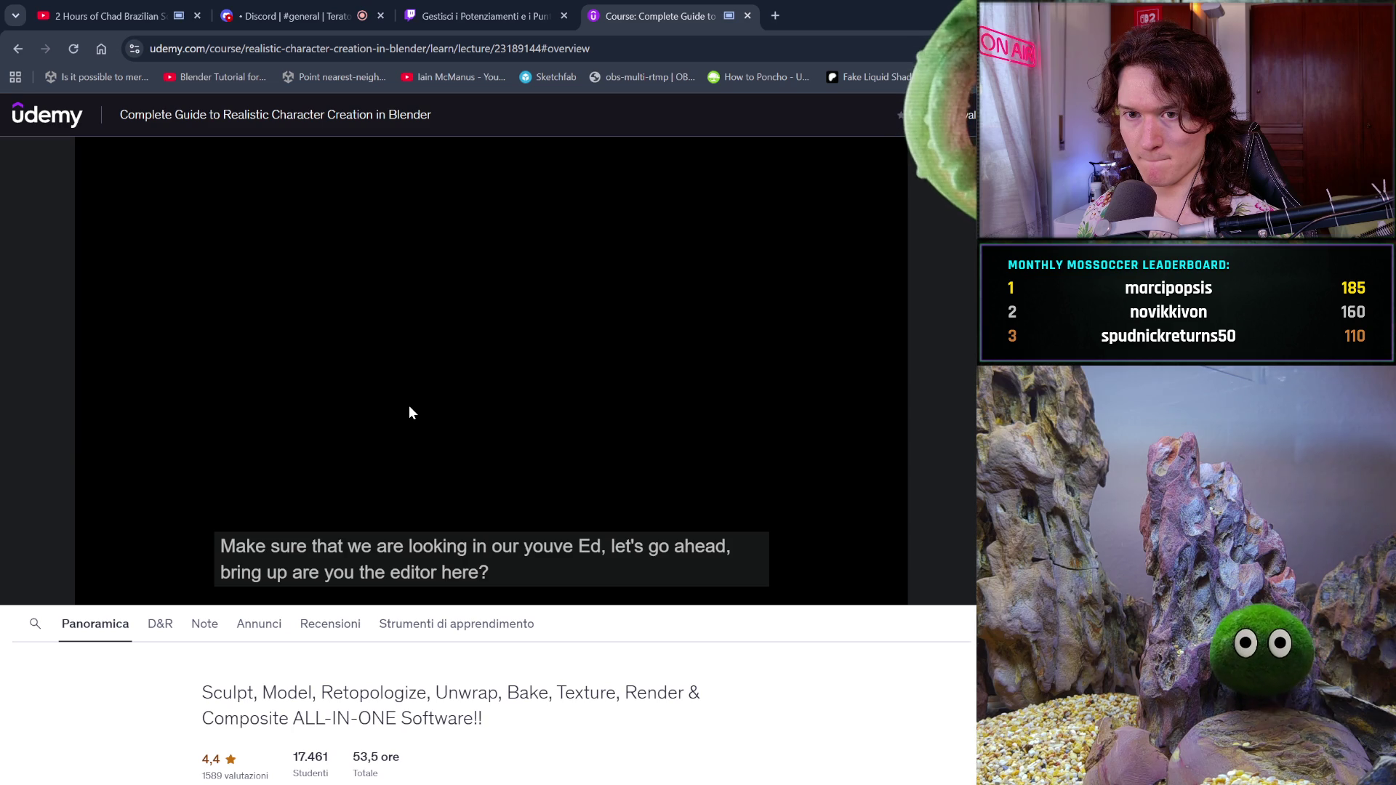
{"action": "left_click", "coordinate": [444, 425]}
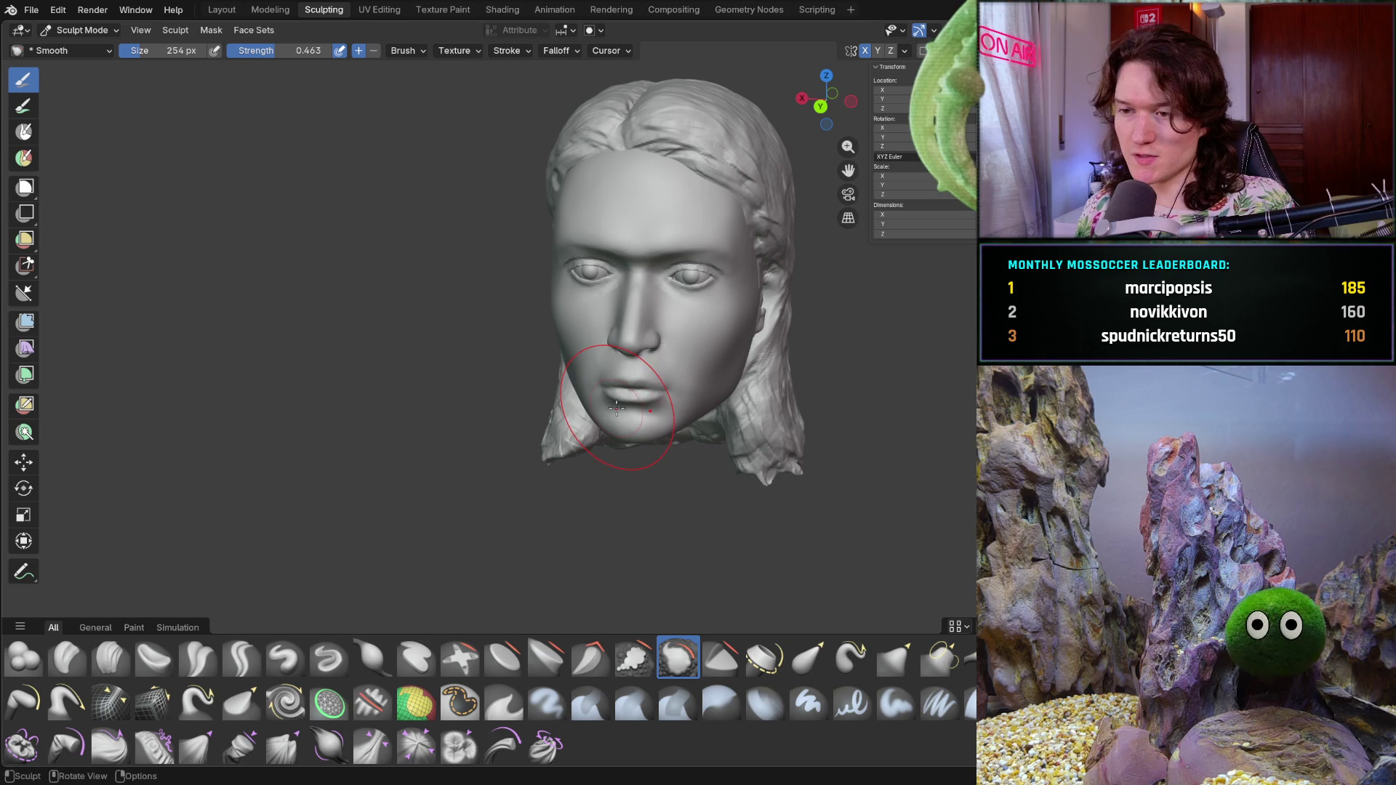
- Face the head from the front and enter Edit Mode on its mesh
{"action": "middle_click_drag", "start_coordinate": [616, 406], "coordinate": [599, 347]}
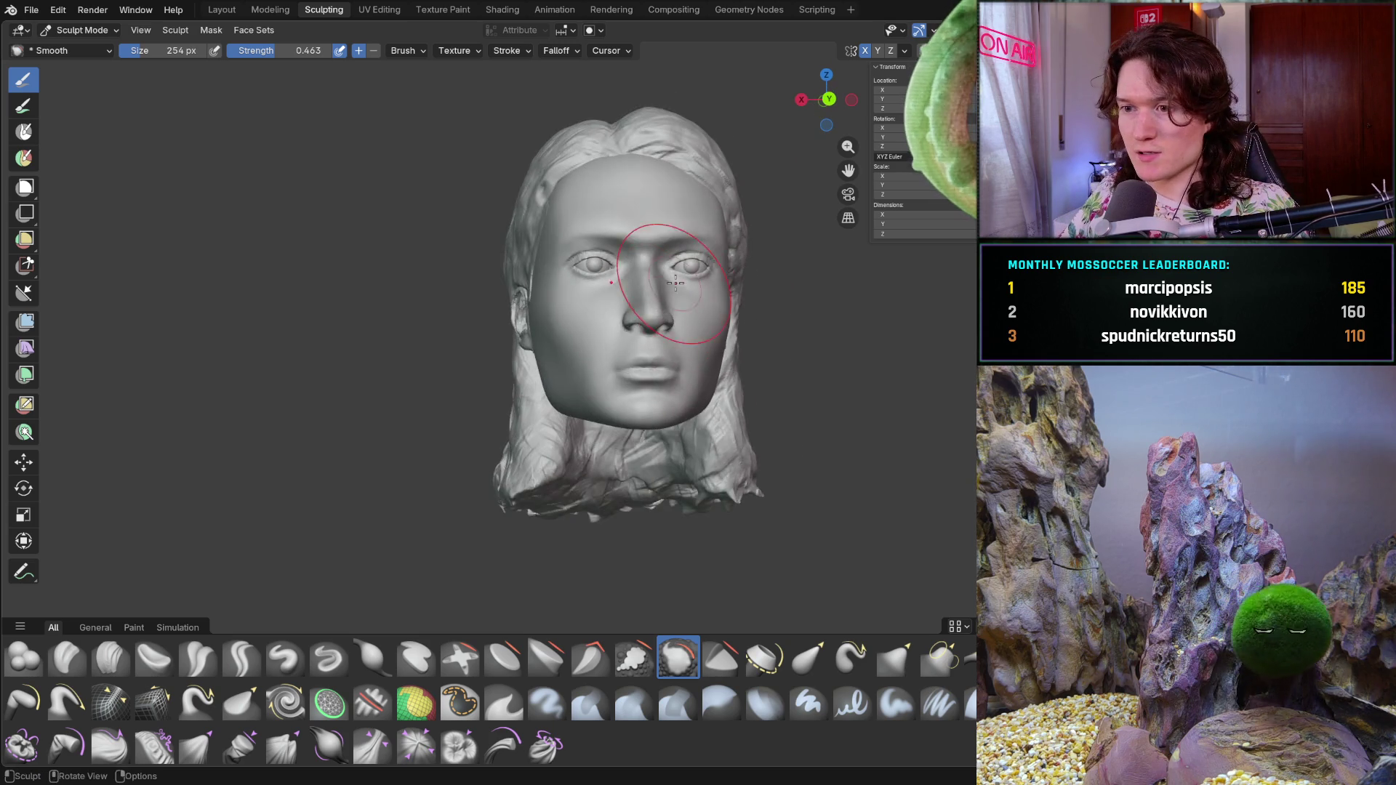
{"action": "key", "text": "Tab"}
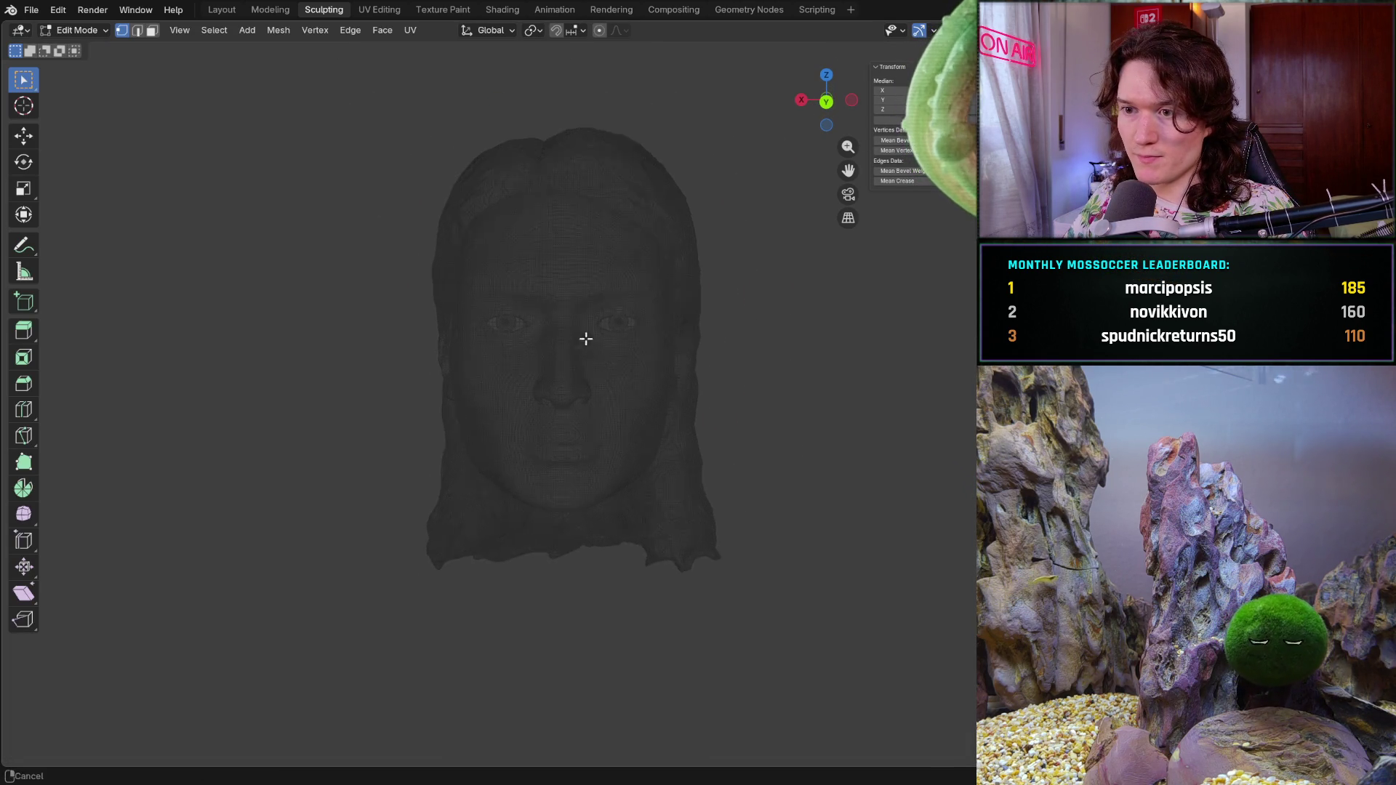
{"action": "scroll", "coordinate": [593, 346], "scroll_direction": "up", "scroll_amount": 2}
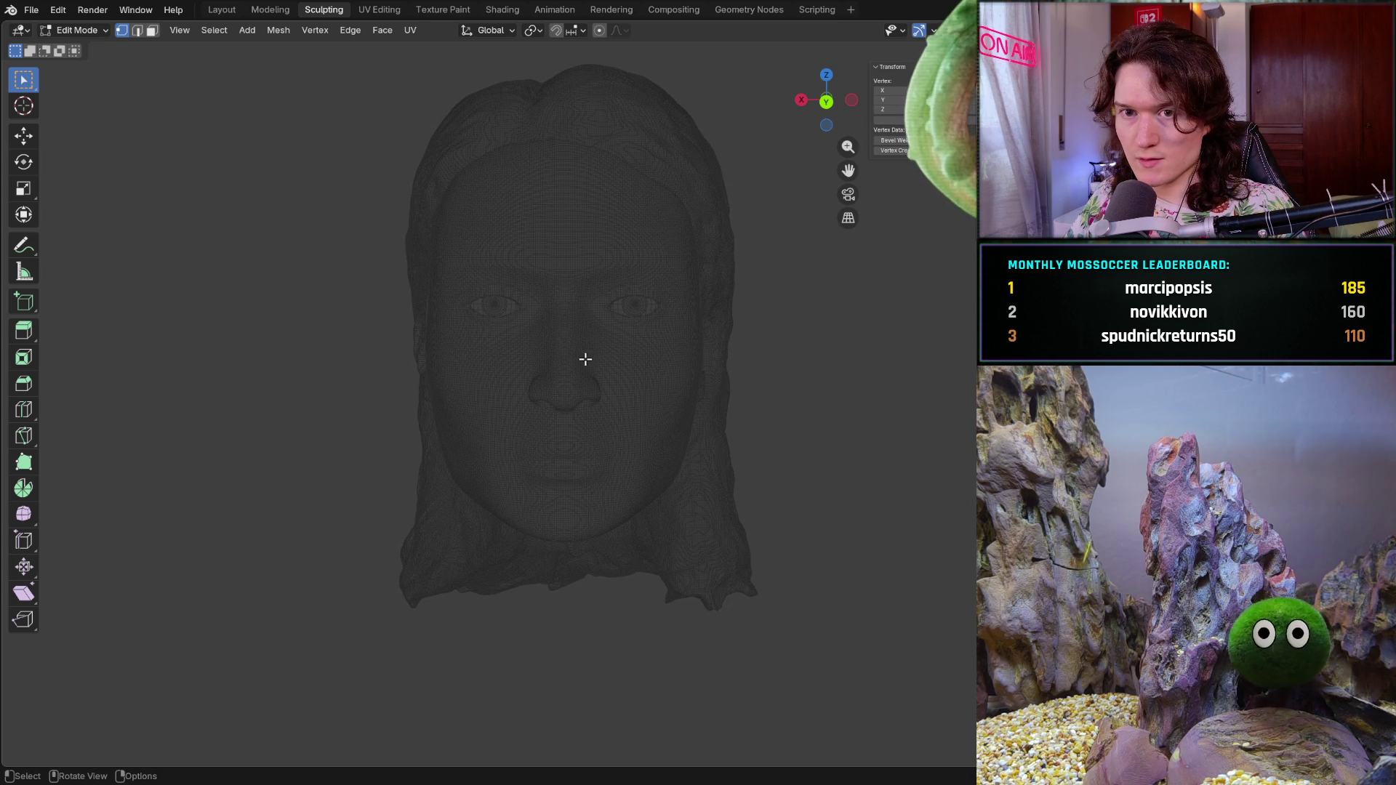
- Inspect the dense face mesh up close, orbiting to a side profile and trying box selections on the nose and cheek
{"action": "key", "text": "ctrl"}
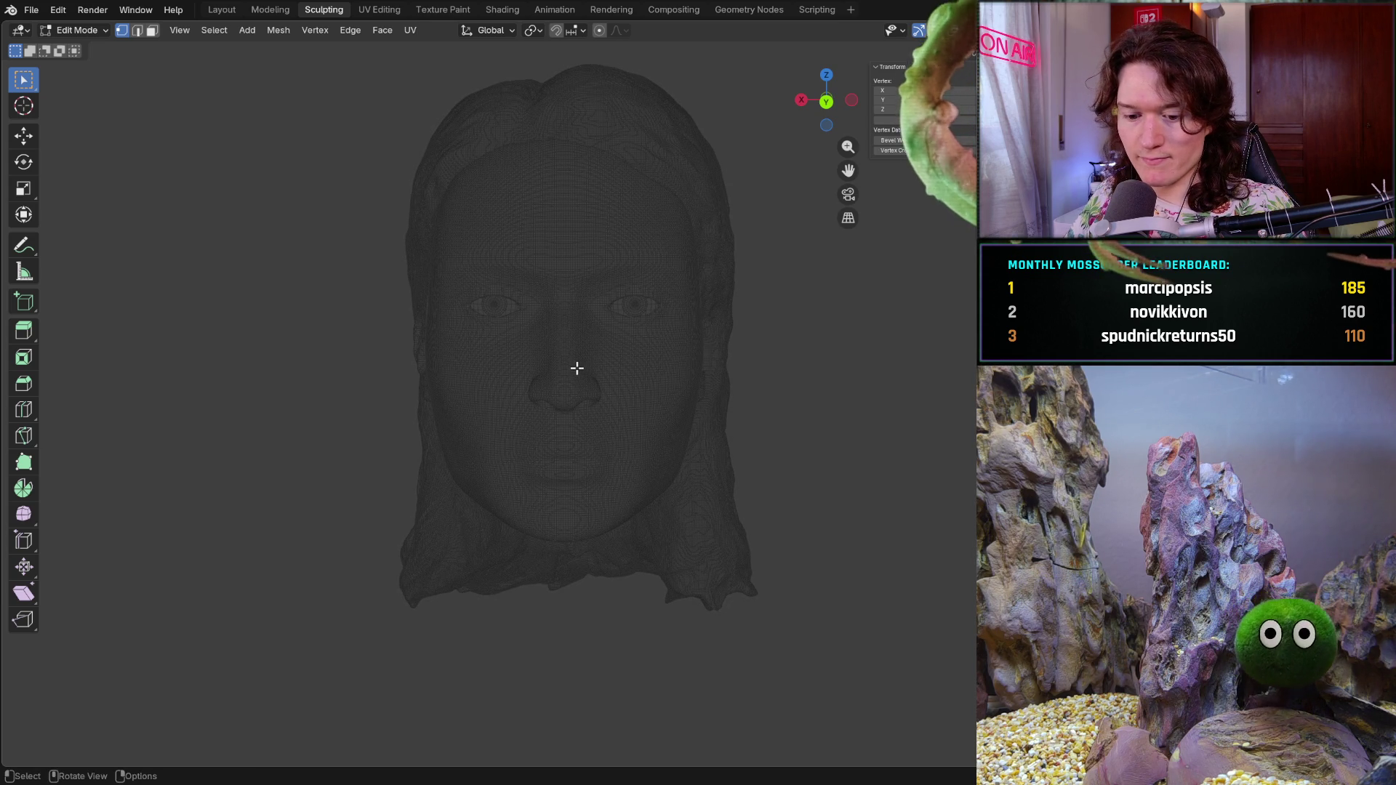
{"action": "left_click", "coordinate": [574, 370], "text": "ctrl"}
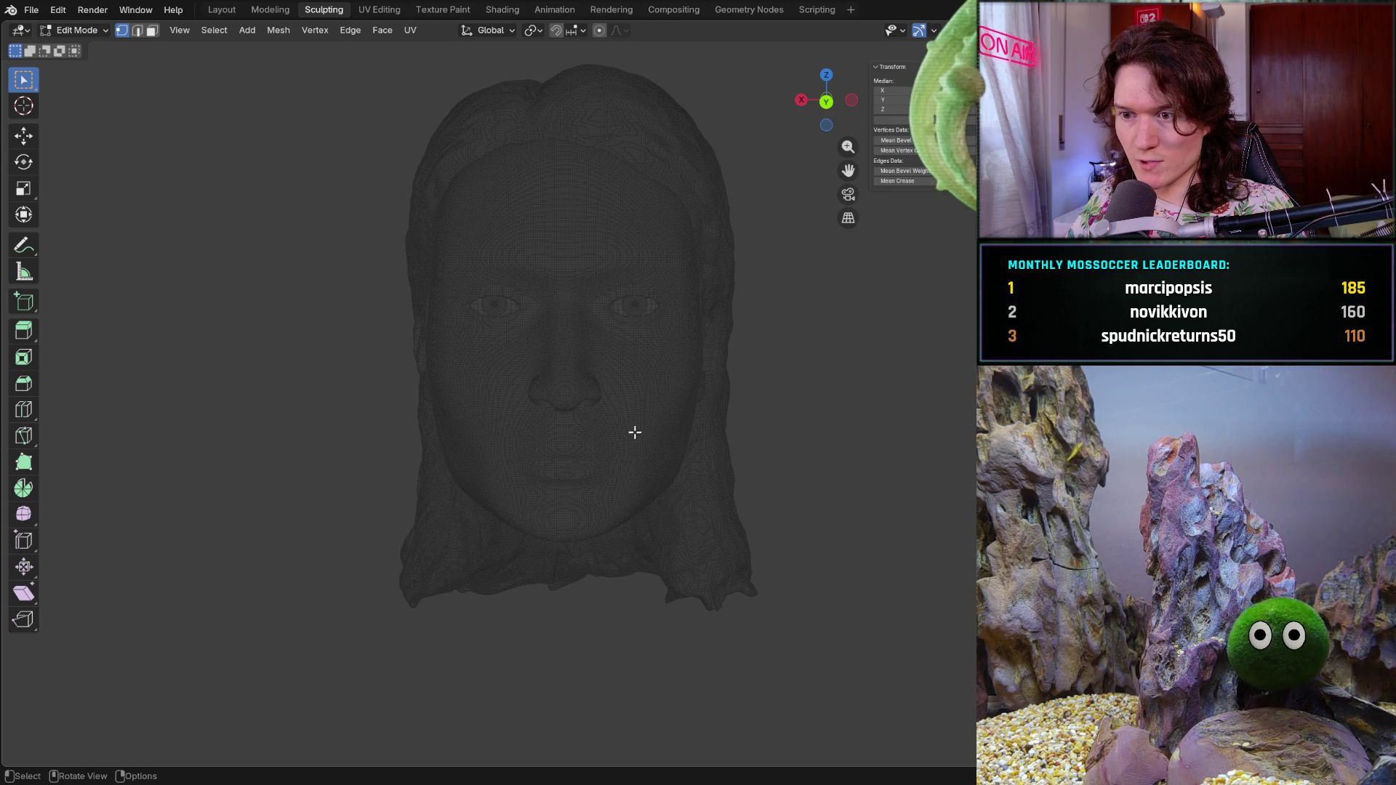
{"action": "middle_click_drag", "start_coordinate": [630, 434], "coordinate": [782, 305]}
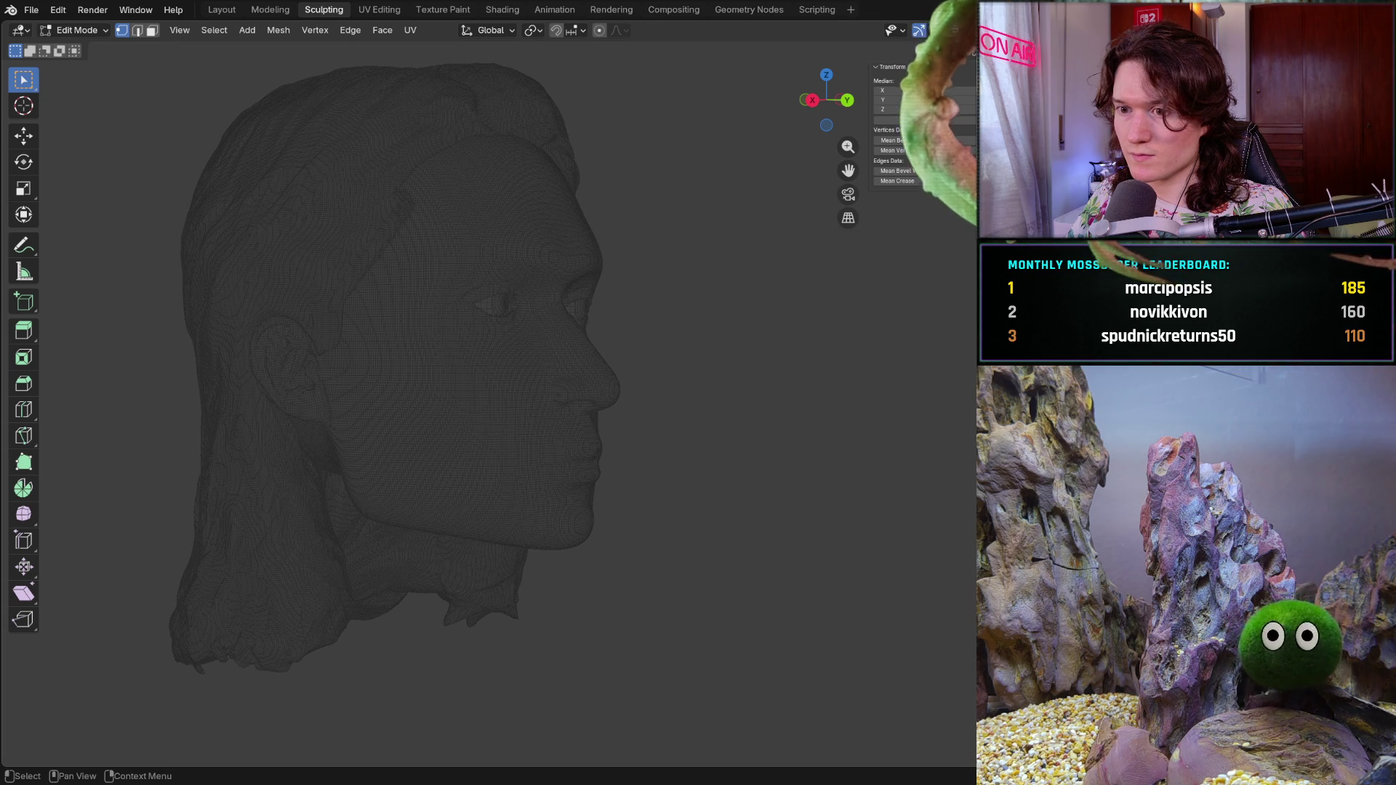
{"action": "scroll", "coordinate": [544, 352], "scroll_direction": "up", "scroll_amount": 5}
{"action": "left_click_drag", "start_coordinate": [530, 384], "coordinate": [733, 469]}
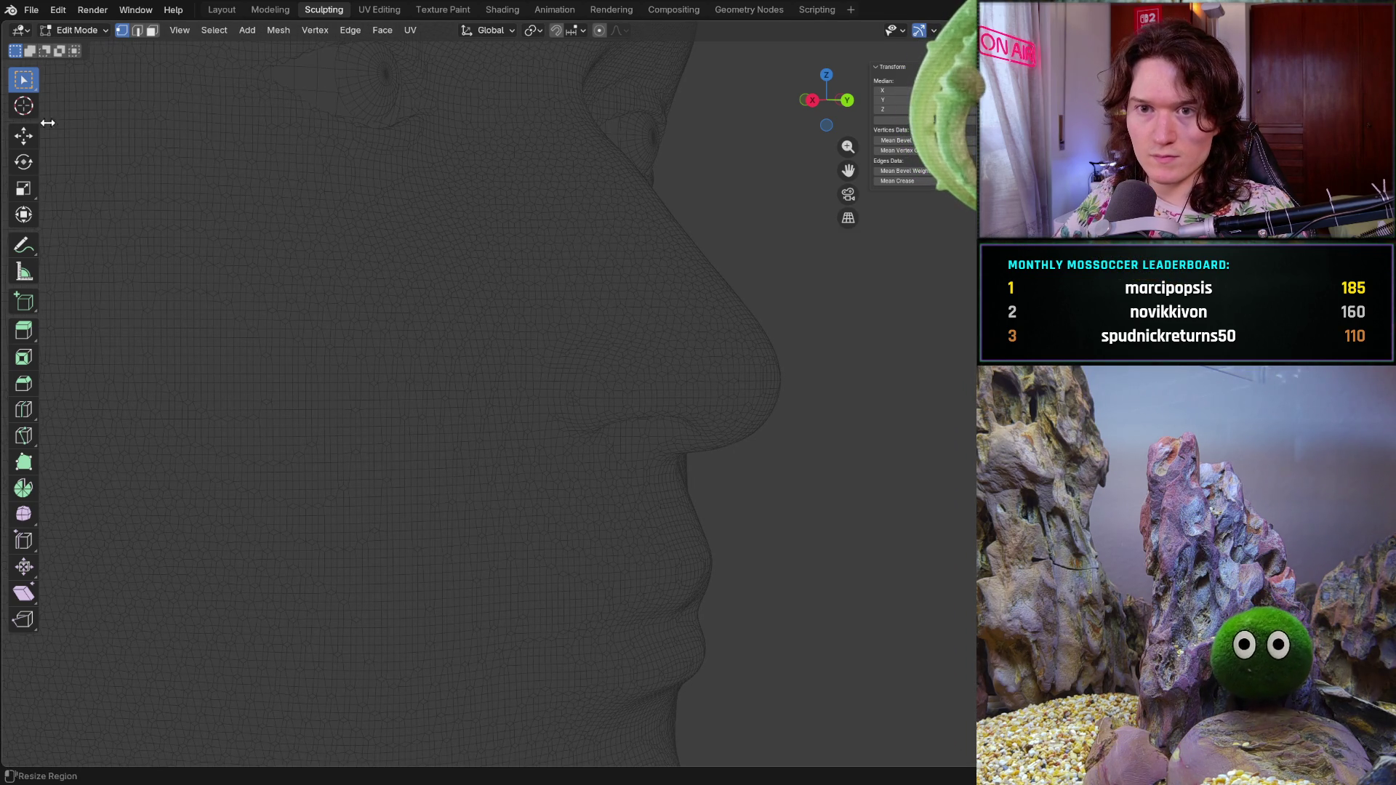
{"action": "left_click", "coordinate": [77, 29]}
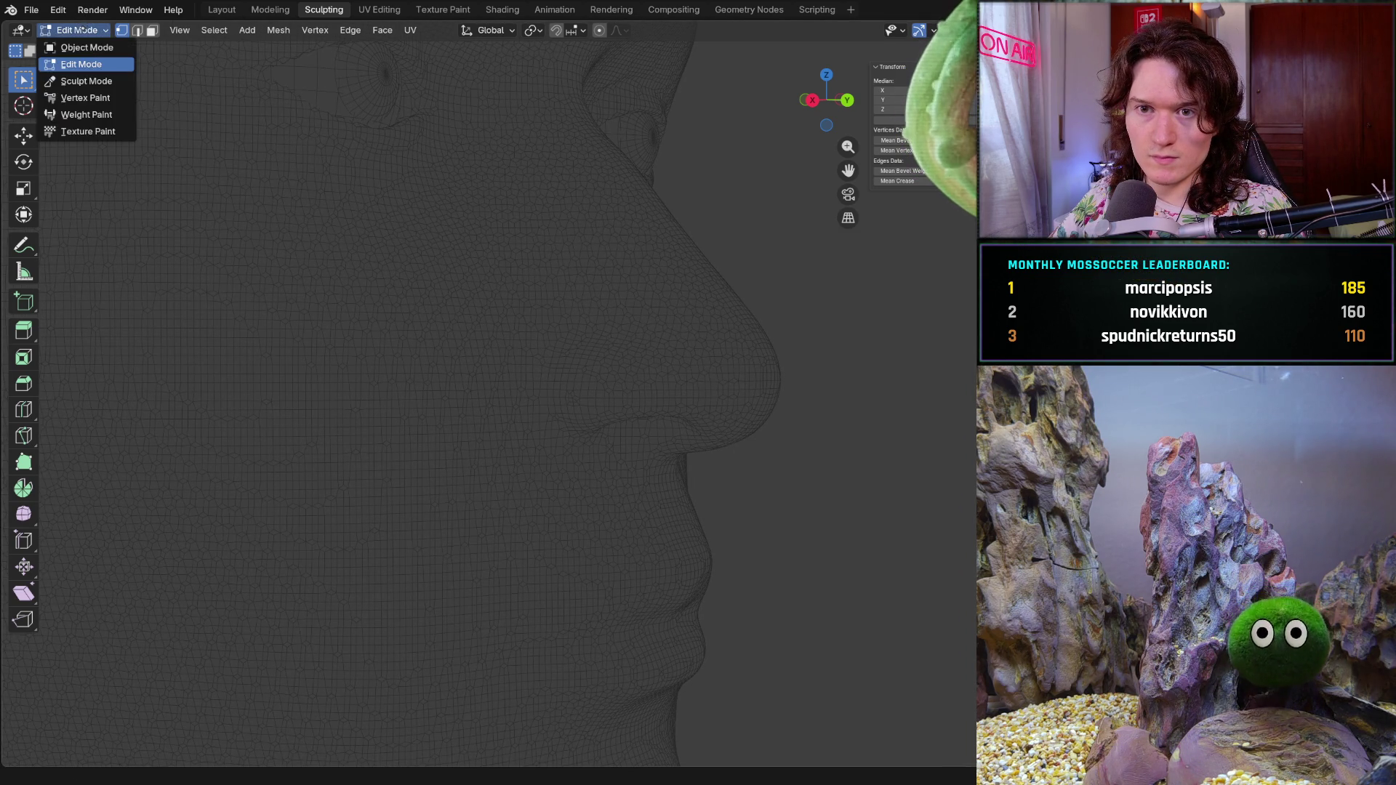
{"action": "left_click_drag", "start_coordinate": [253, 289], "coordinate": [372, 413]}
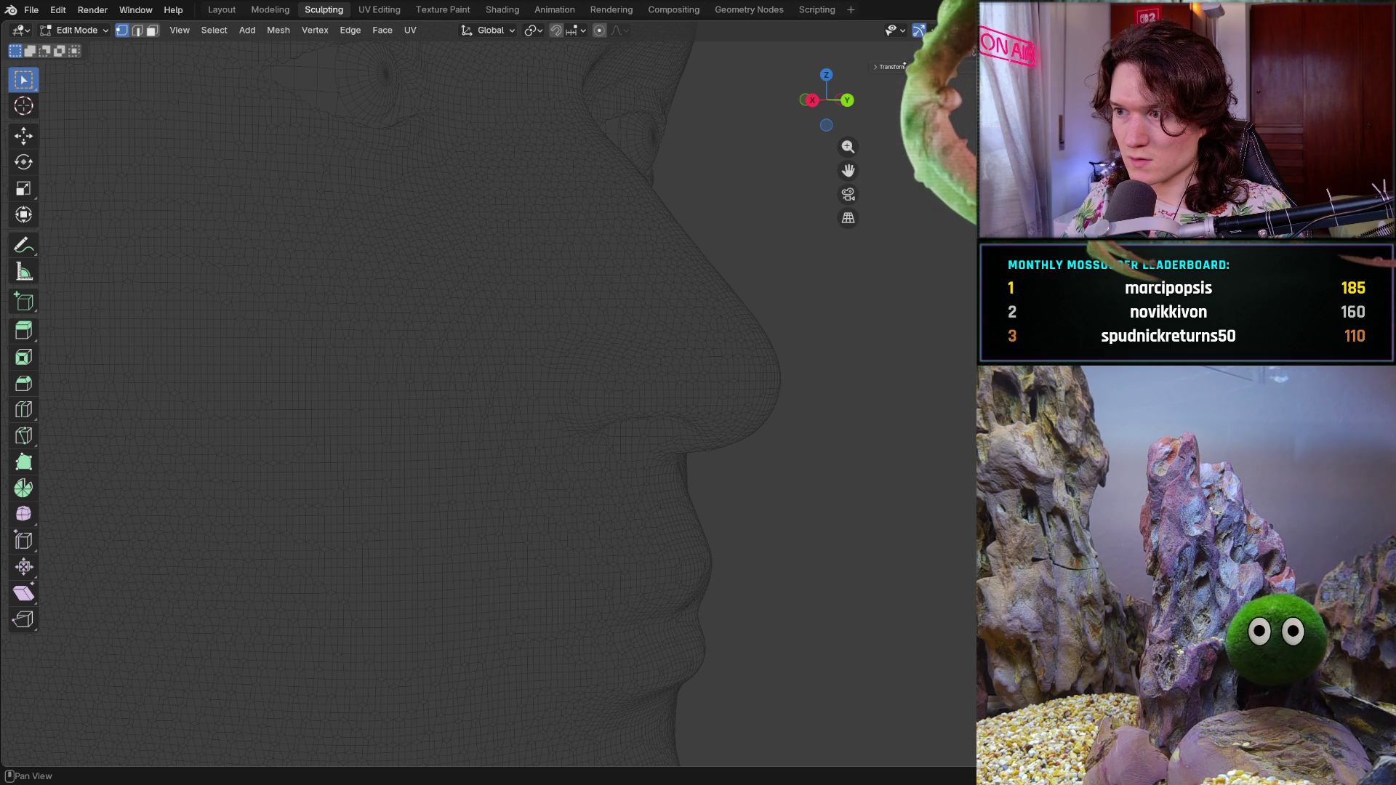
- Expand the sidebar's transform details and view settings, then turn the head back toward the front
{"action": "left_click", "coordinate": [893, 67]}
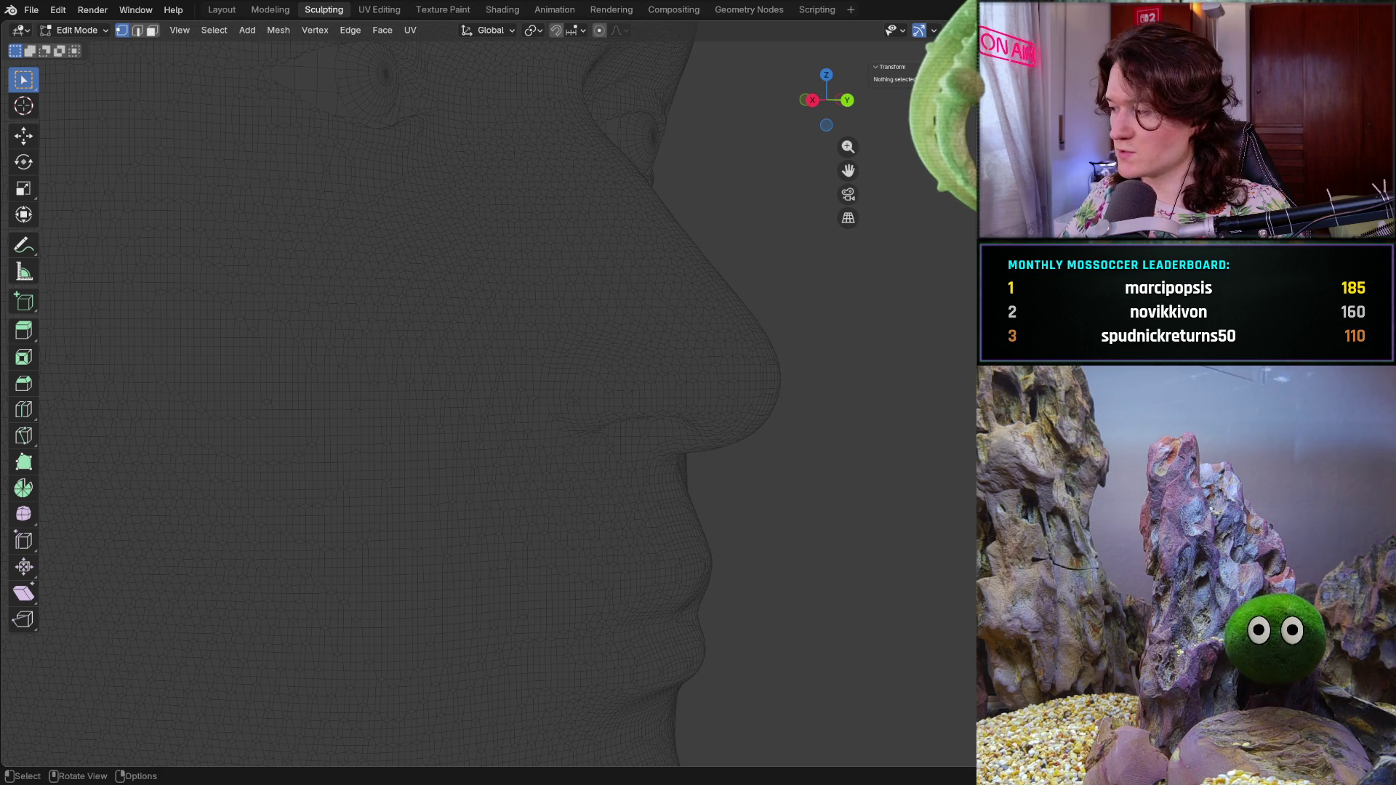
{"action": "left_click", "coordinate": [972, 88]}
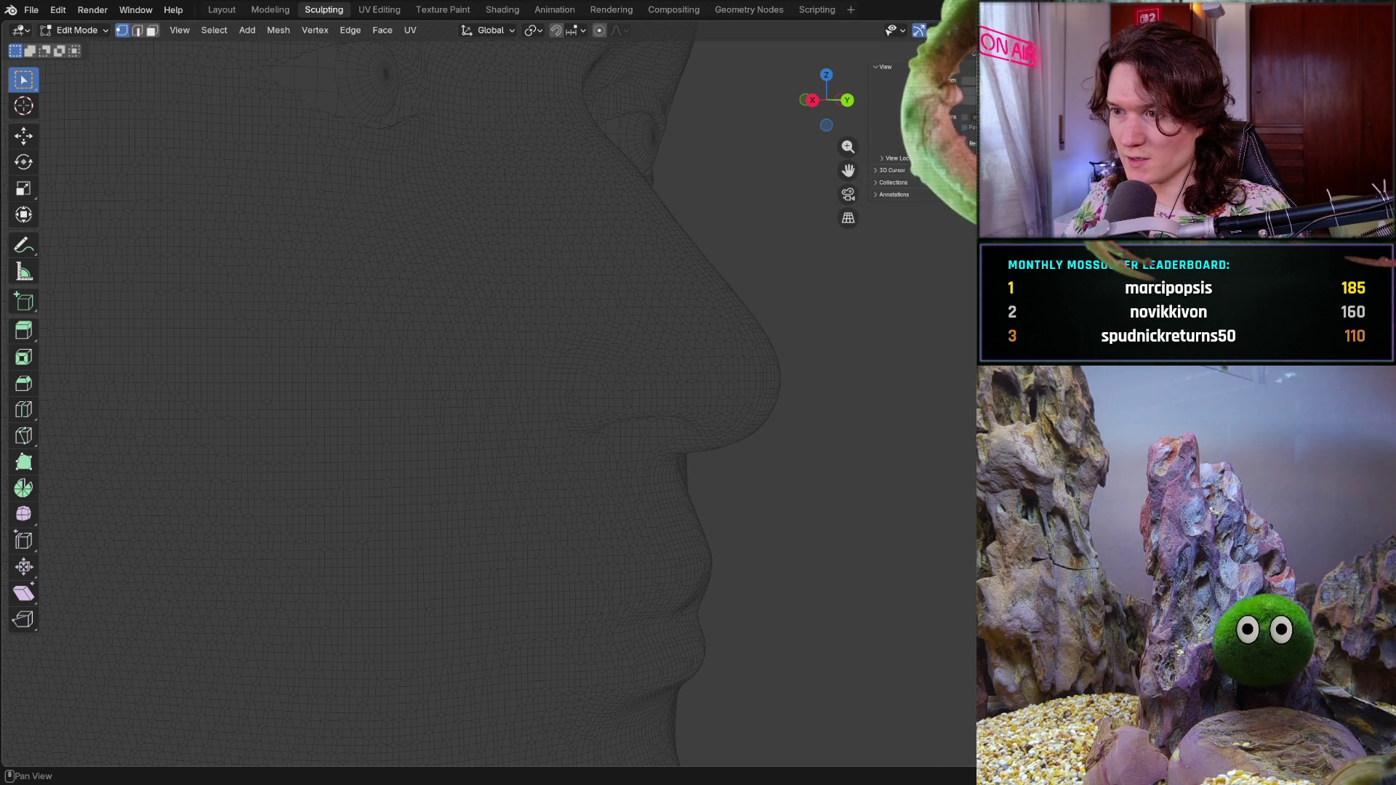
{"action": "left_click", "coordinate": [885, 68]}
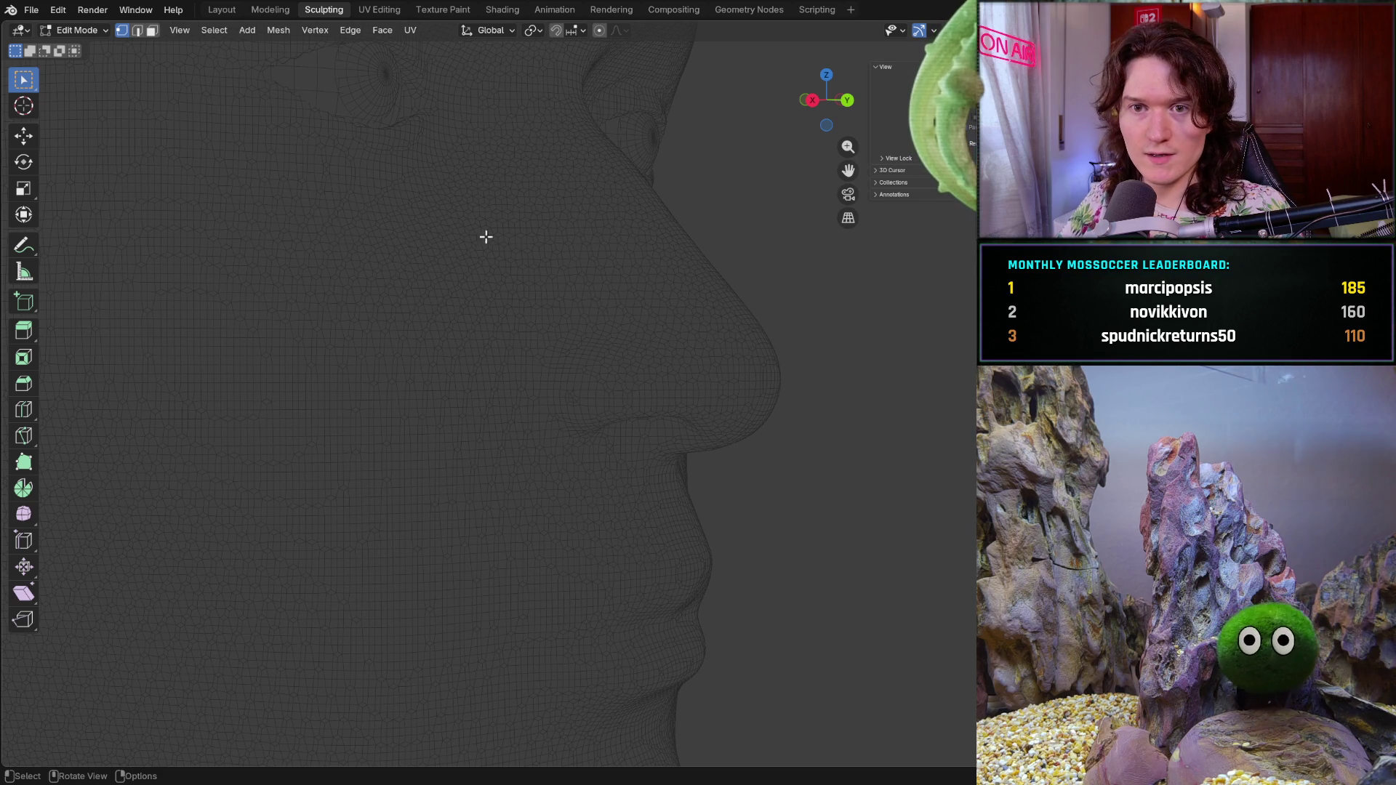
{"action": "scroll", "coordinate": [588, 324], "scroll_direction": "down", "scroll_amount": 5}
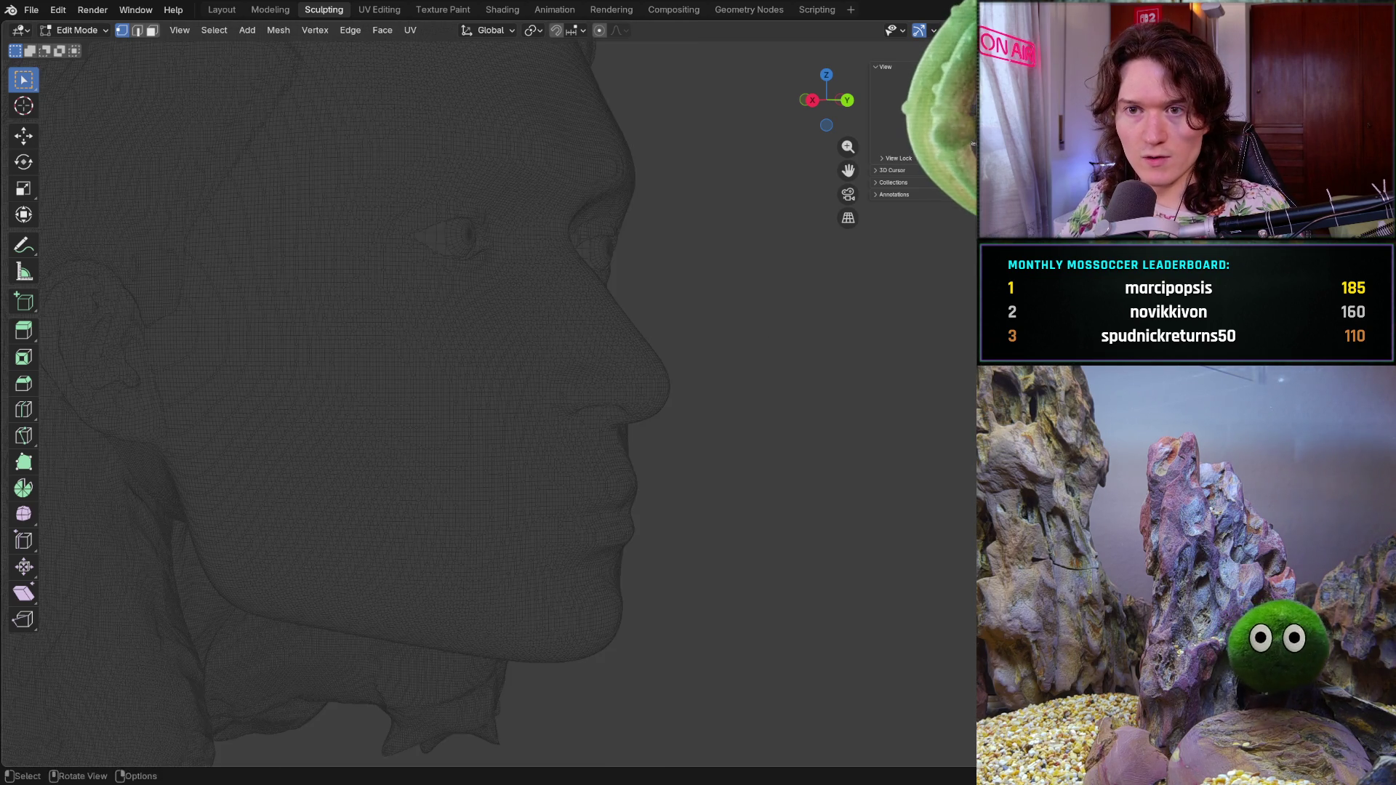
{"action": "middle_click_drag", "start_coordinate": [477, 371], "coordinate": [408, 292]}
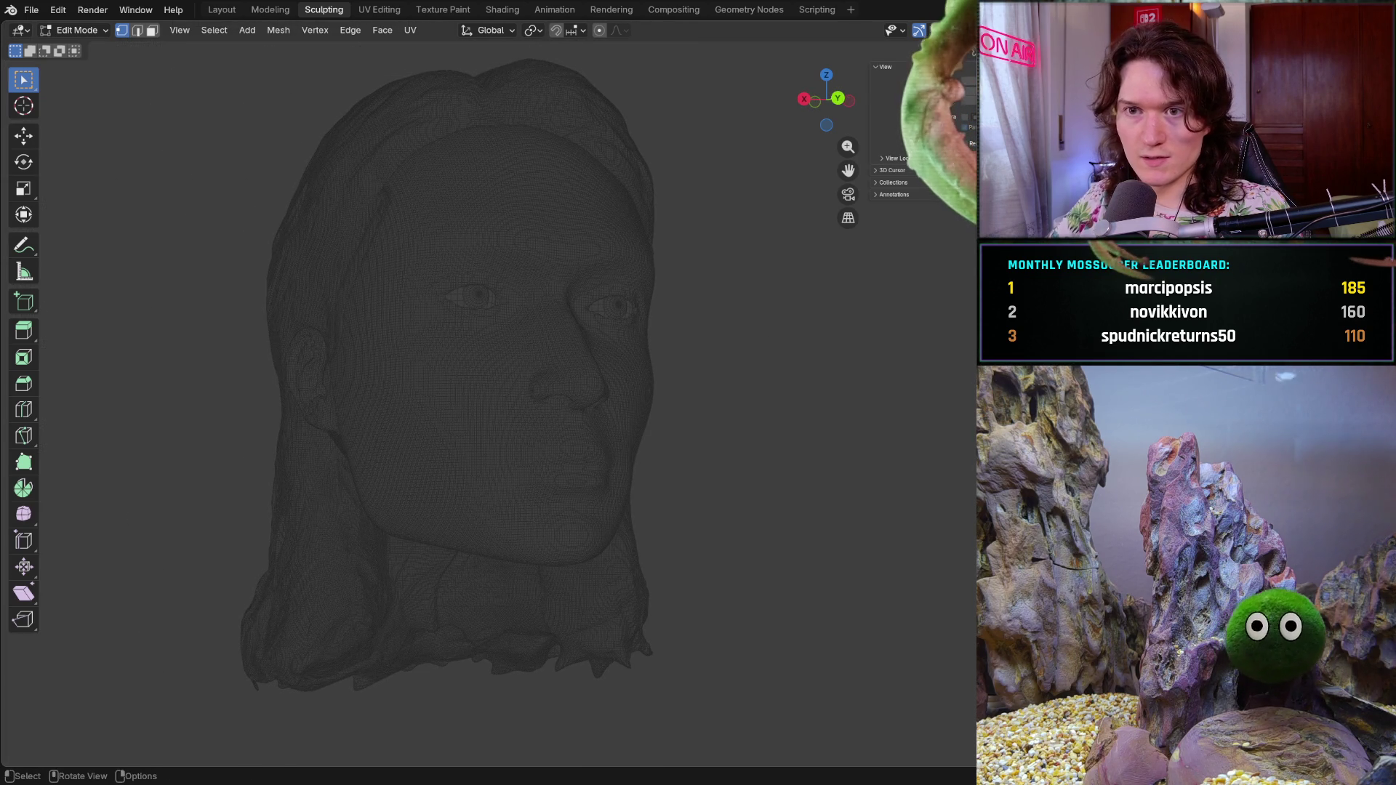
- Switch to the Modeling workspace and select every vertex of the face mesh
{"action": "left_click", "coordinate": [221, 9]}
{"action": "left_click", "coordinate": [269, 10]}
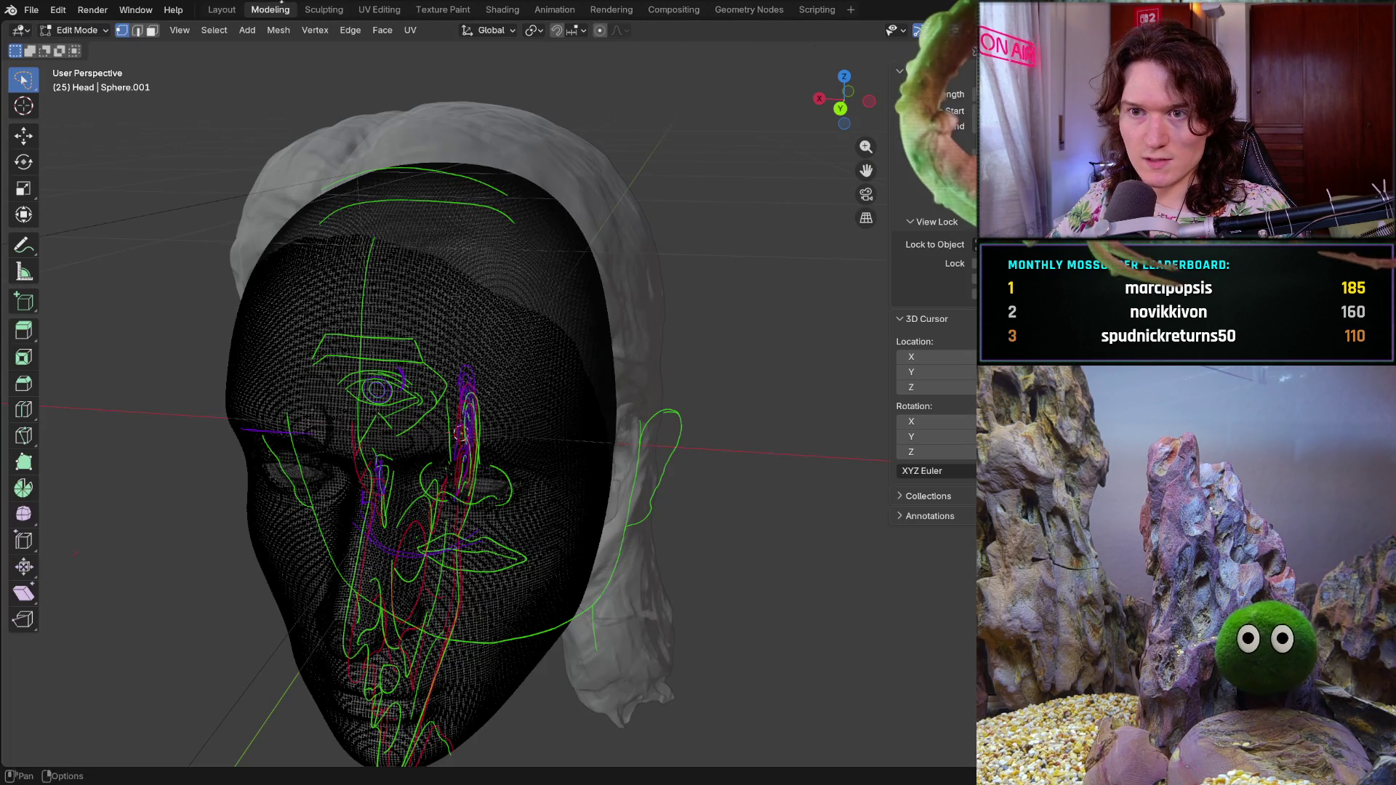
{"action": "left_click_drag", "start_coordinate": [458, 314], "coordinate": [534, 360]}
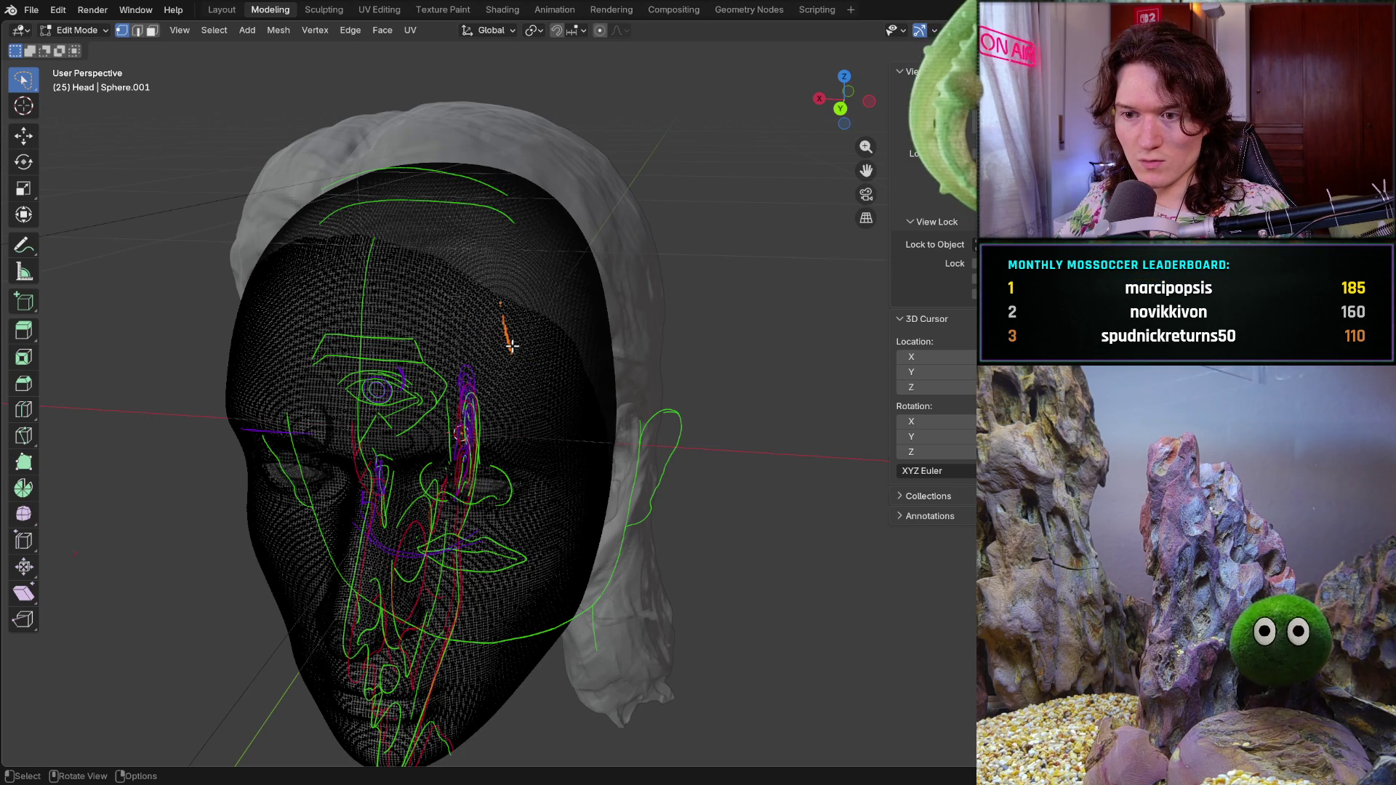
{"action": "key", "text": "a"}
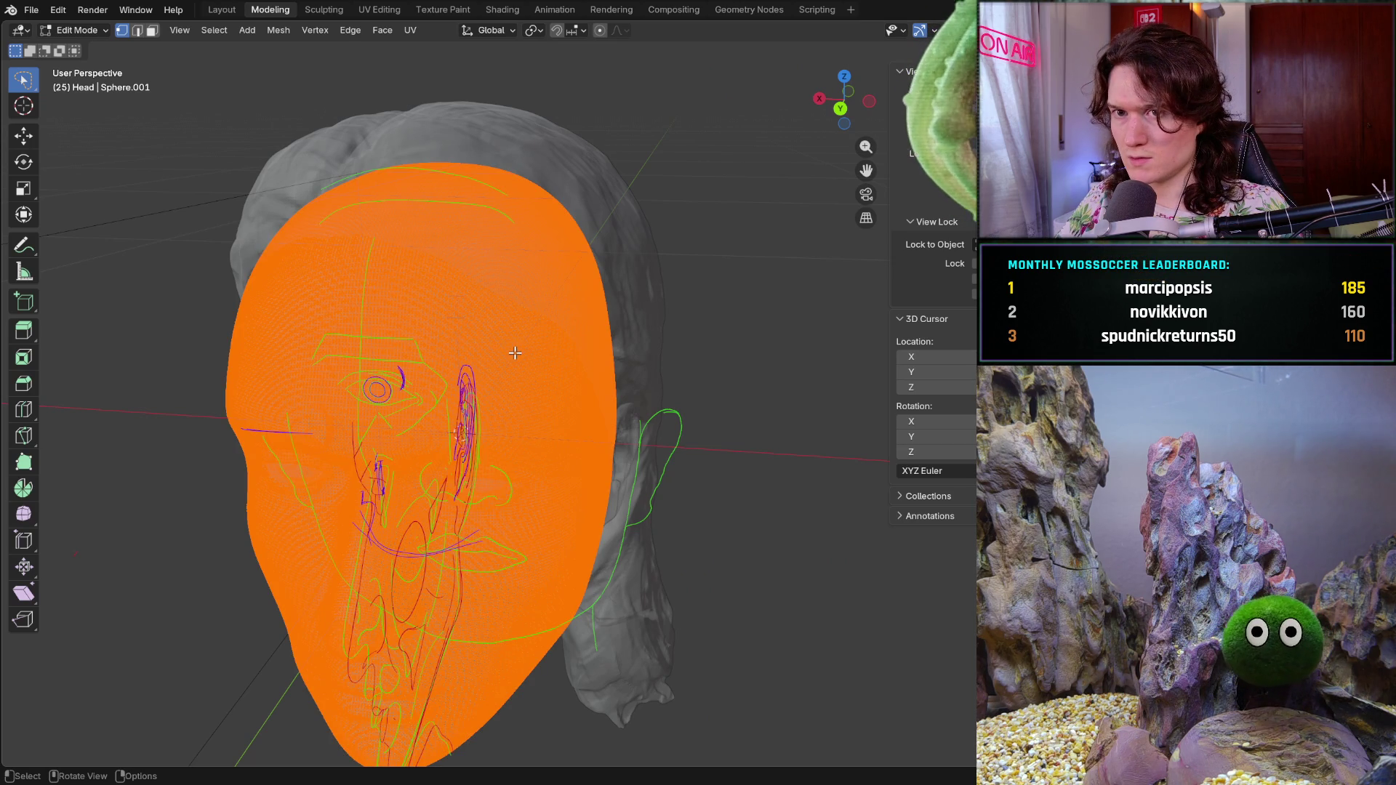
- Return to the Sculpting workspace, dismiss the mask pie menu, and enter Edit Mode with all 150,856 face vertices selected
{"action": "left_click", "coordinate": [324, 10]}
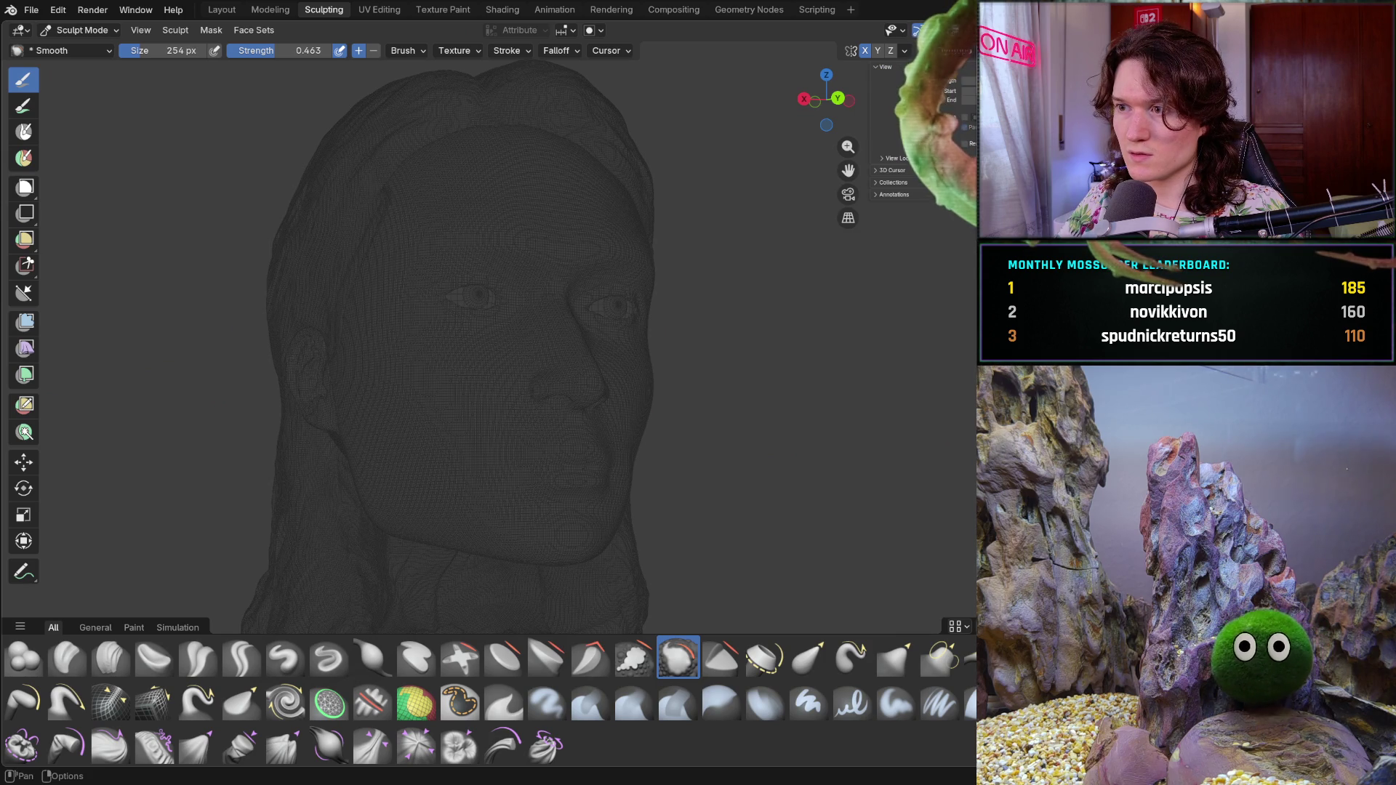
{"action": "middle_click_drag", "start_coordinate": [557, 267], "coordinate": [565, 240]}
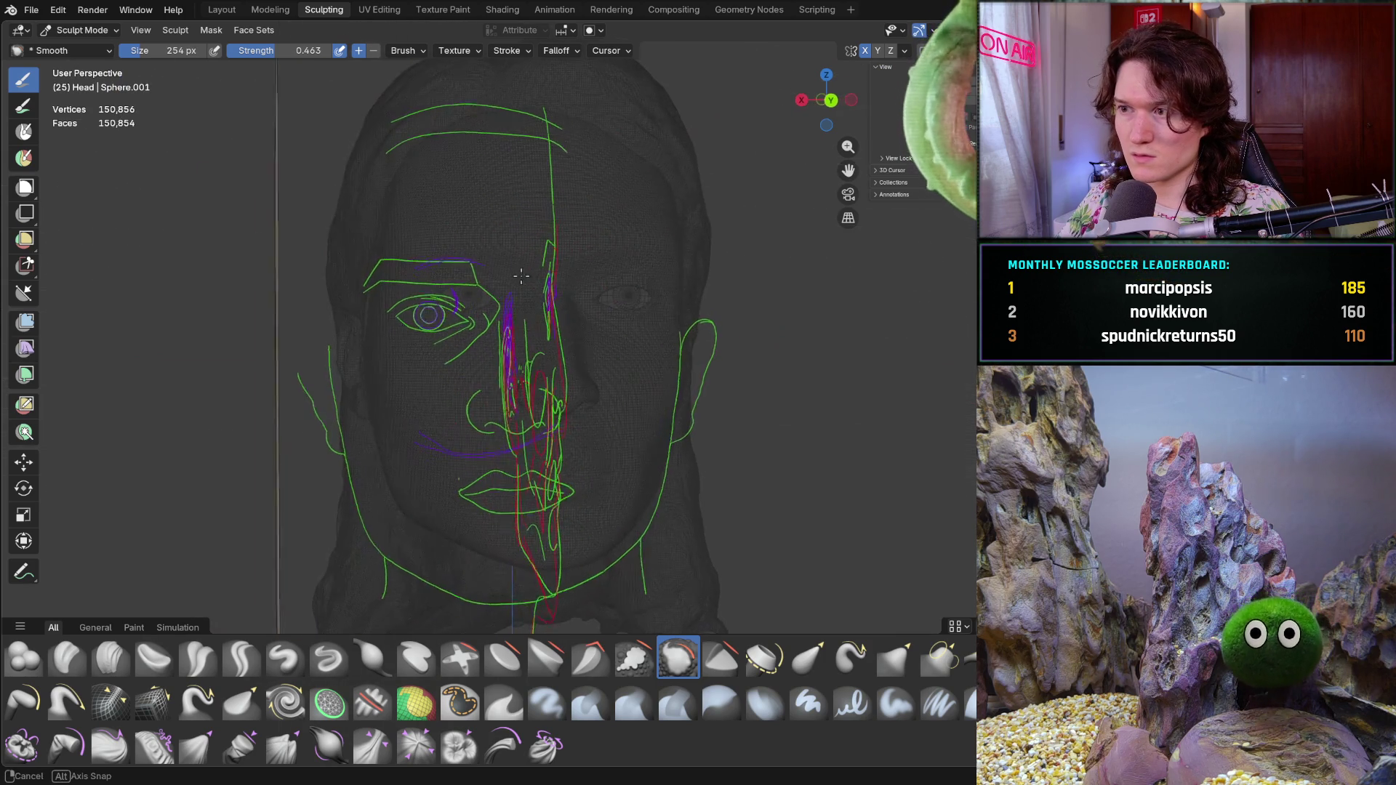
{"action": "key", "text": "alt+a"}
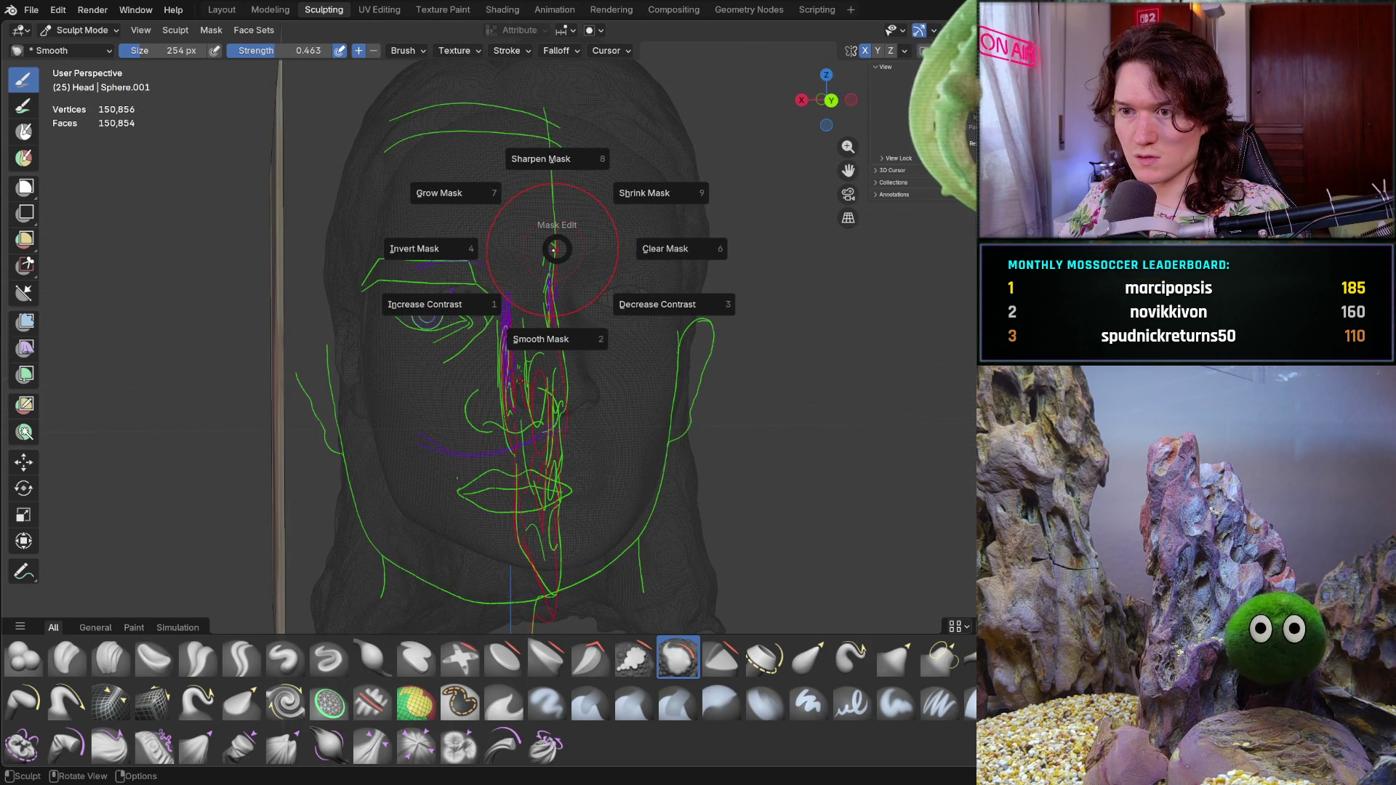
{"action": "key", "text": "Escape"}
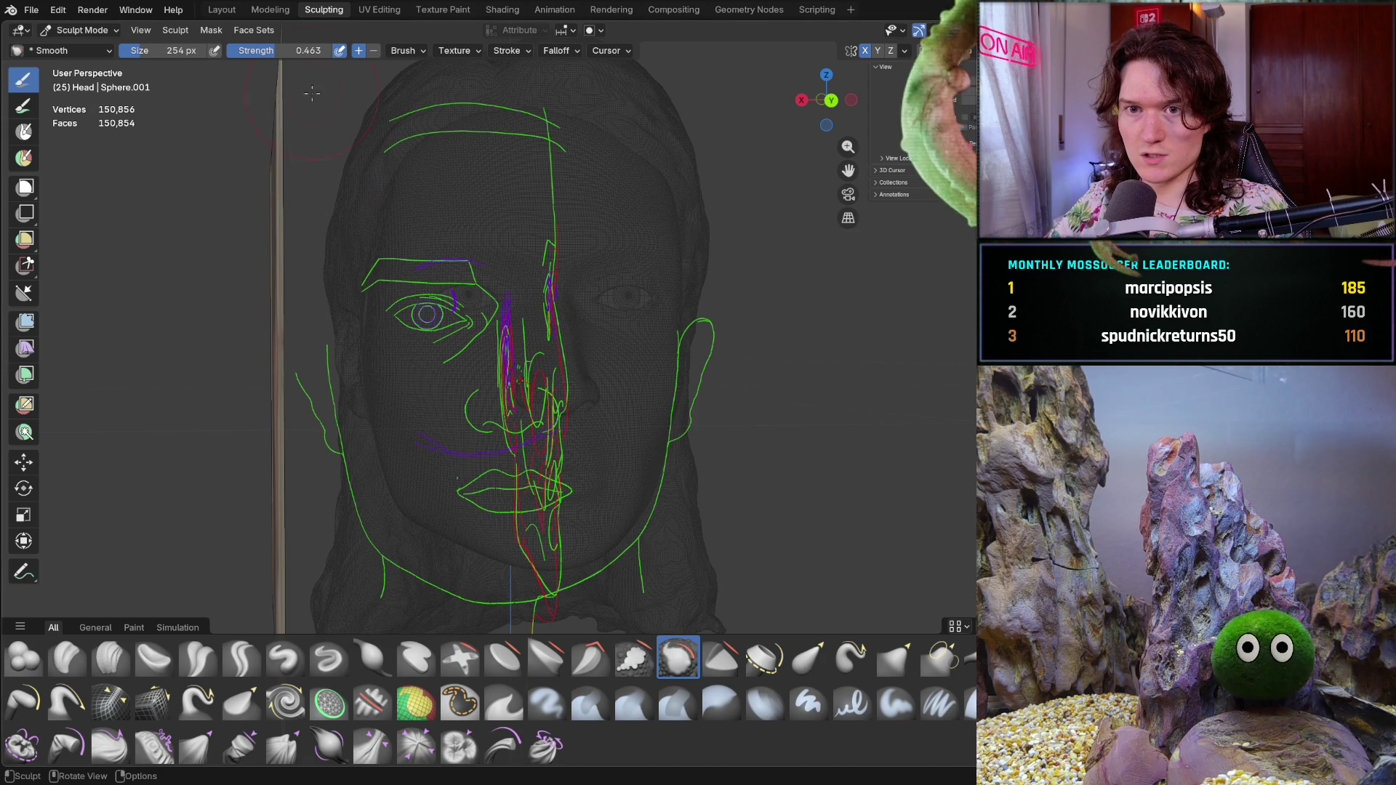
{"action": "key", "text": "Tab"}
{"action": "middle_click_drag", "start_coordinate": [578, 257], "coordinate": [469, 218]}
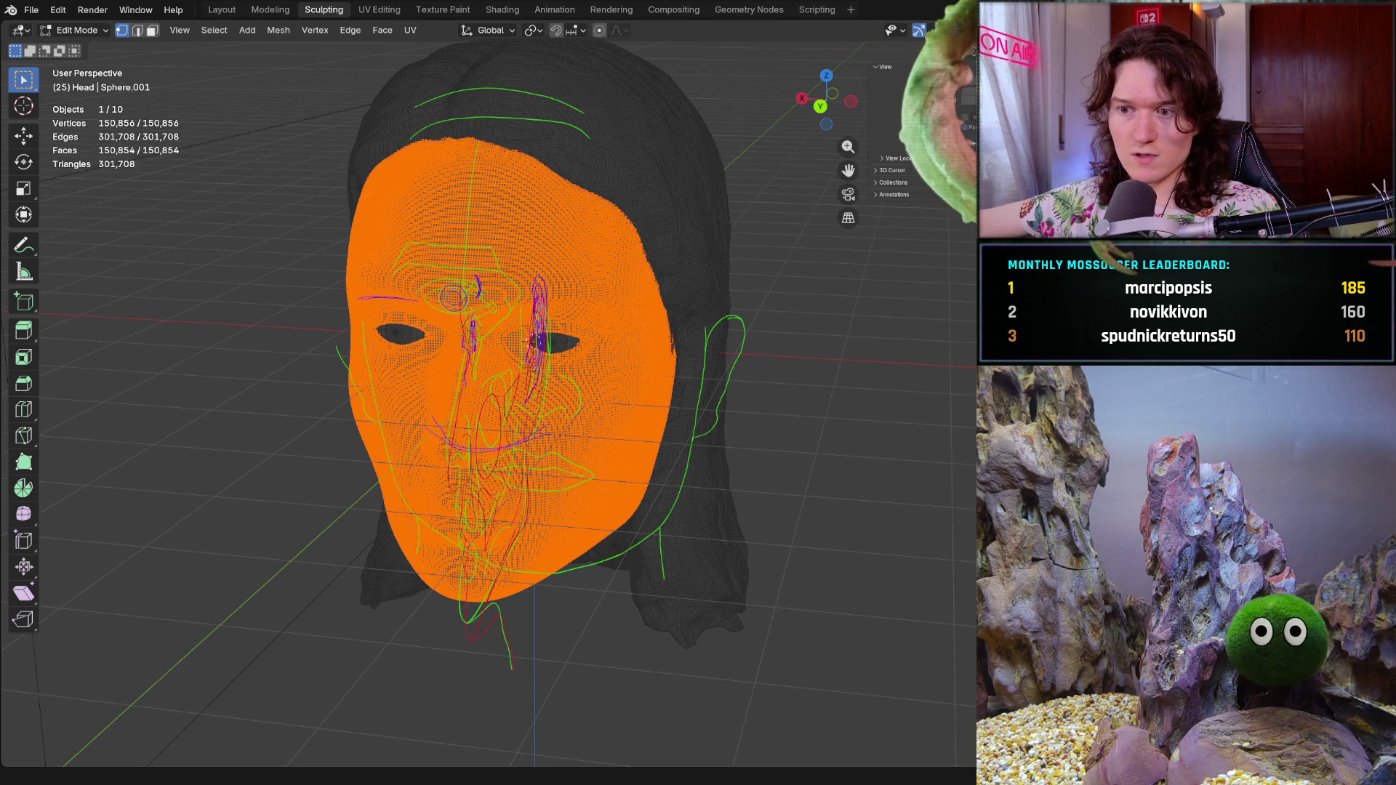
- Split the 3D viewport into two side-by-side views
{"action": "left_click", "coordinate": [26, 31]}
{"action": "left_click", "coordinate": [27, 34]}
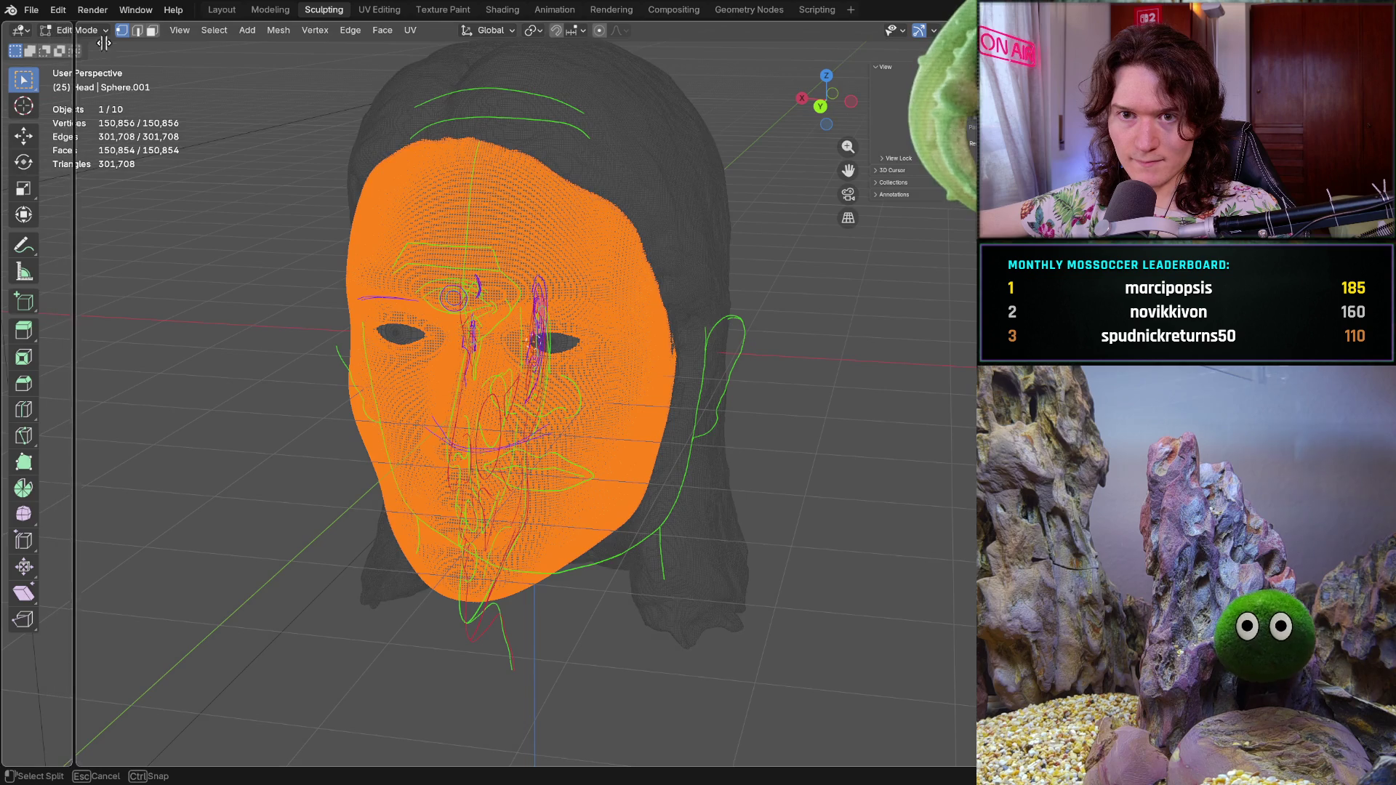
{"action": "left_click_drag", "start_coordinate": [14, 31], "coordinate": [553, 96]}
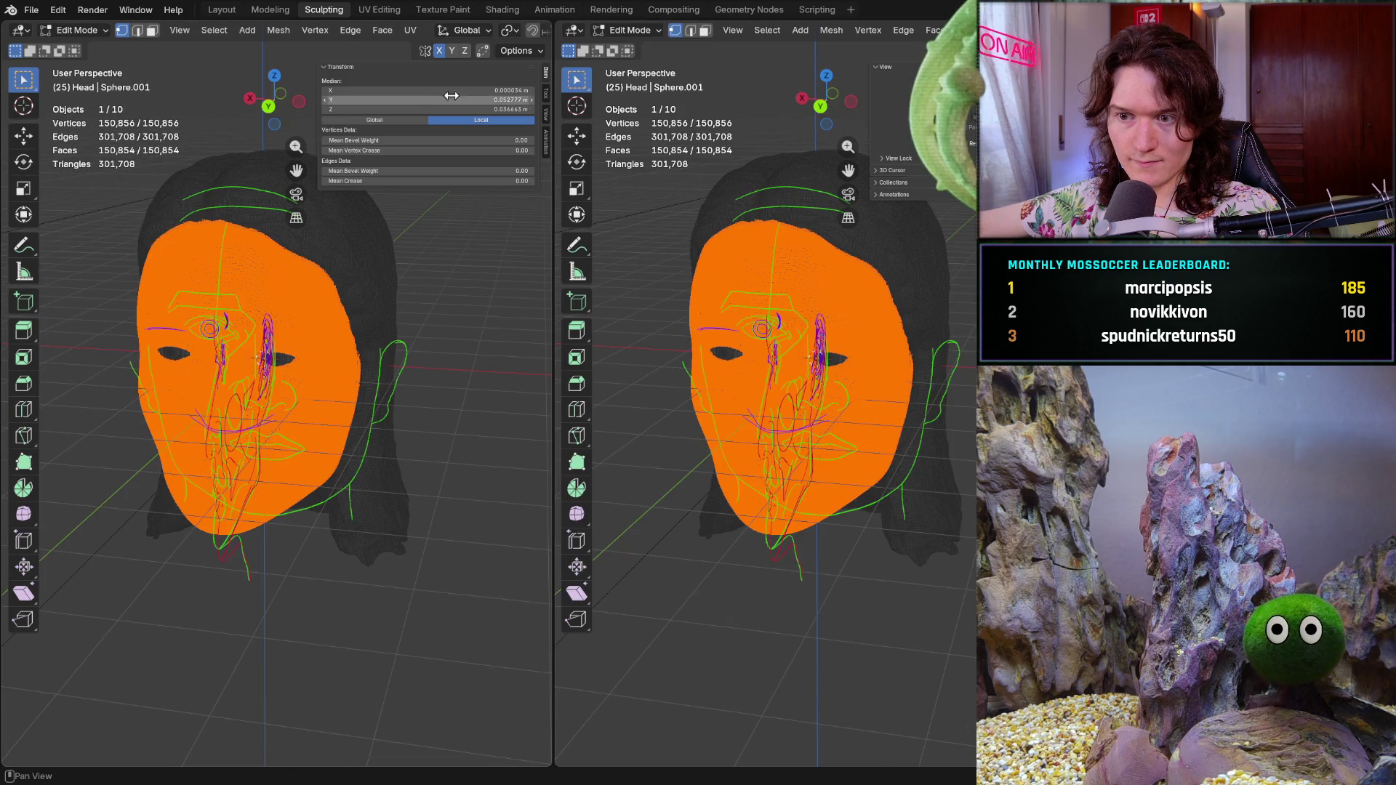
- Turn the left view into a UV Editor showing the head's square UV grid, then split it into upper and lower halves
{"action": "left_click", "coordinate": [94, 31]}
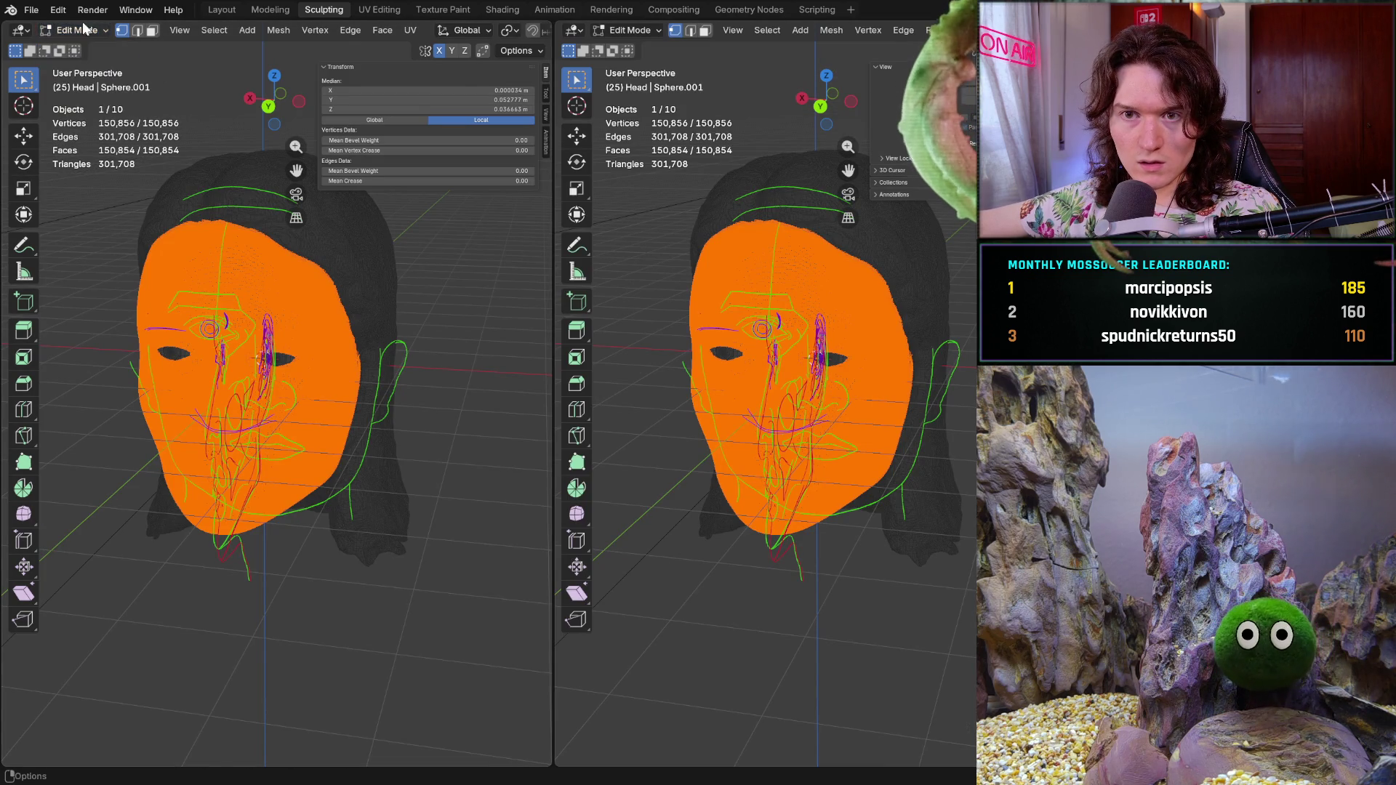
{"action": "left_click", "coordinate": [22, 30]}
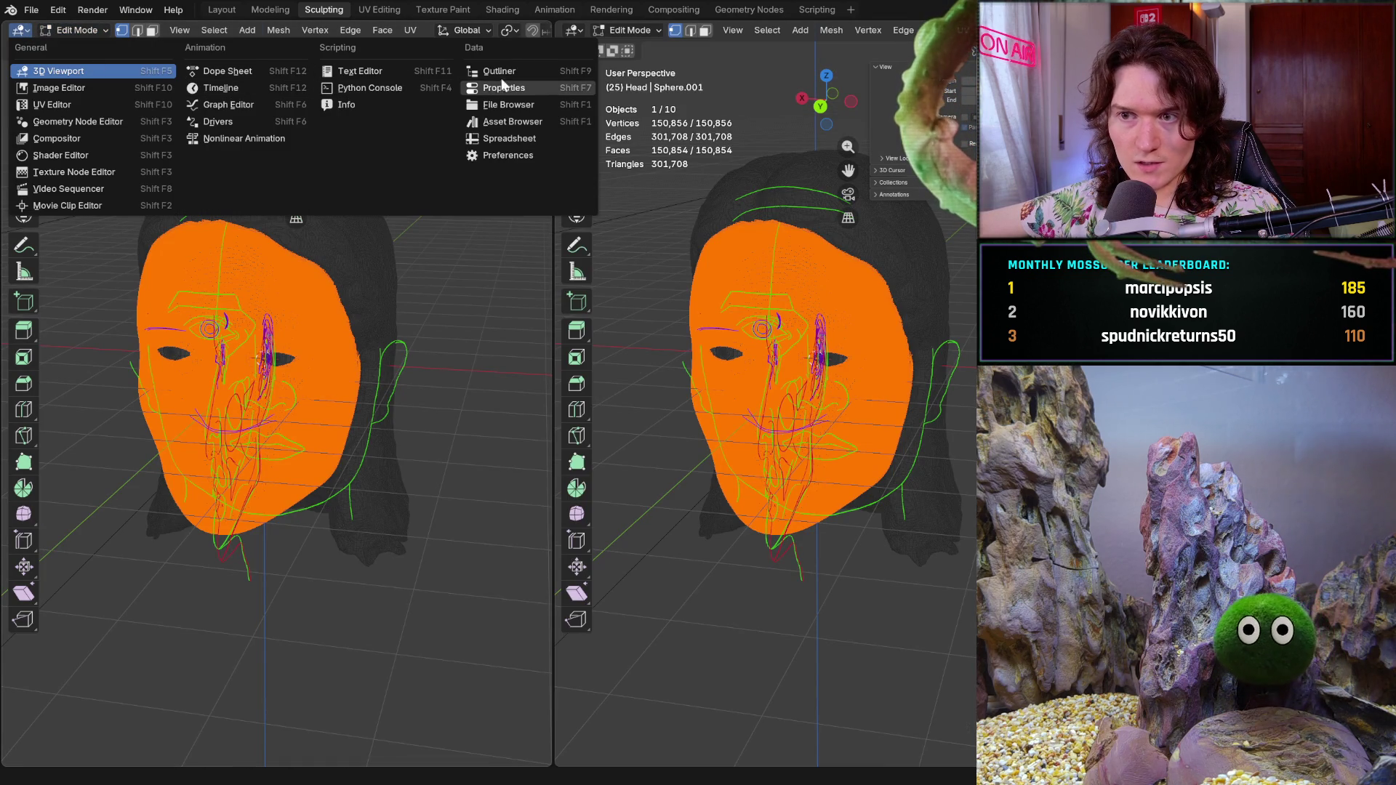
{"action": "left_click", "coordinate": [99, 102]}
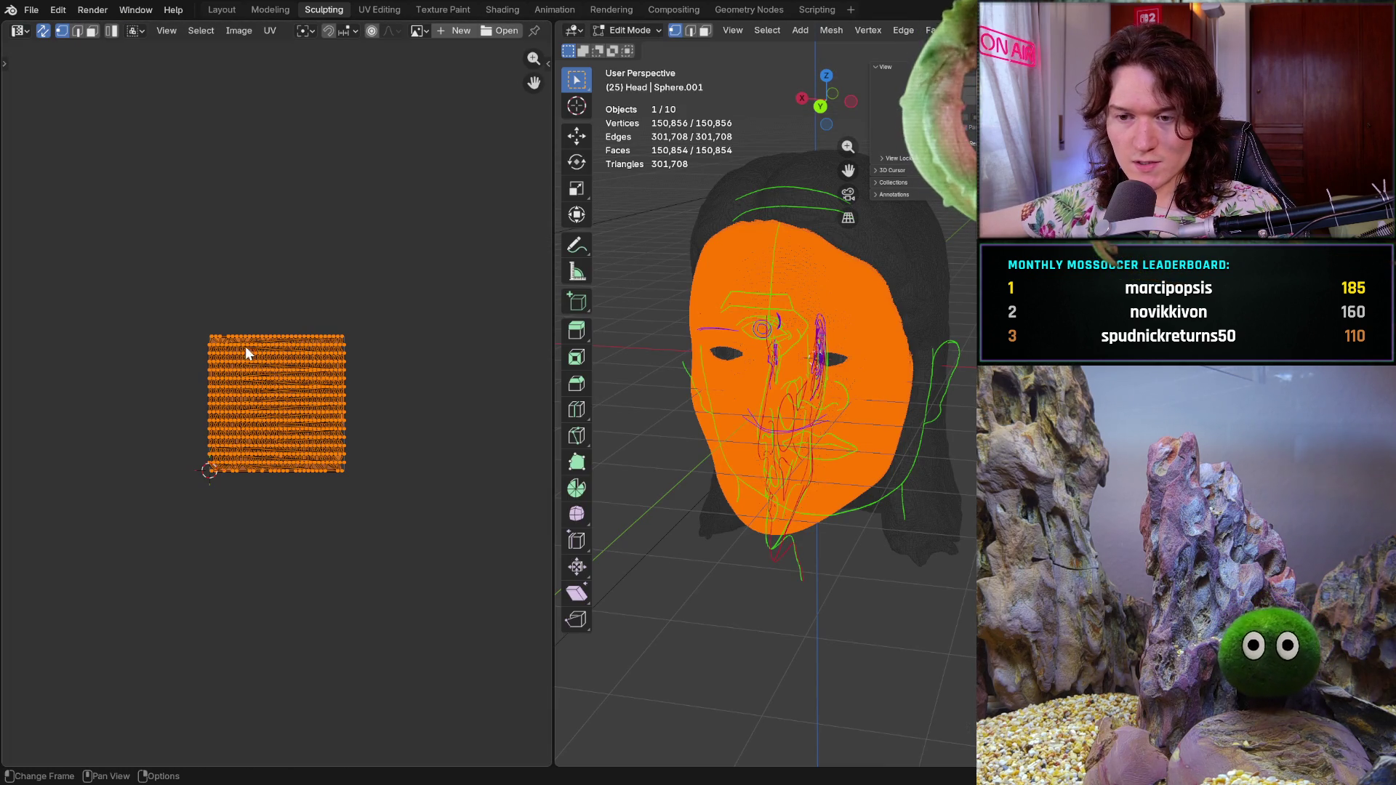
{"action": "scroll", "coordinate": [224, 375], "scroll_direction": "up", "scroll_amount": 4}
{"action": "scroll", "coordinate": [223, 374], "scroll_direction": "up", "scroll_amount": 2}
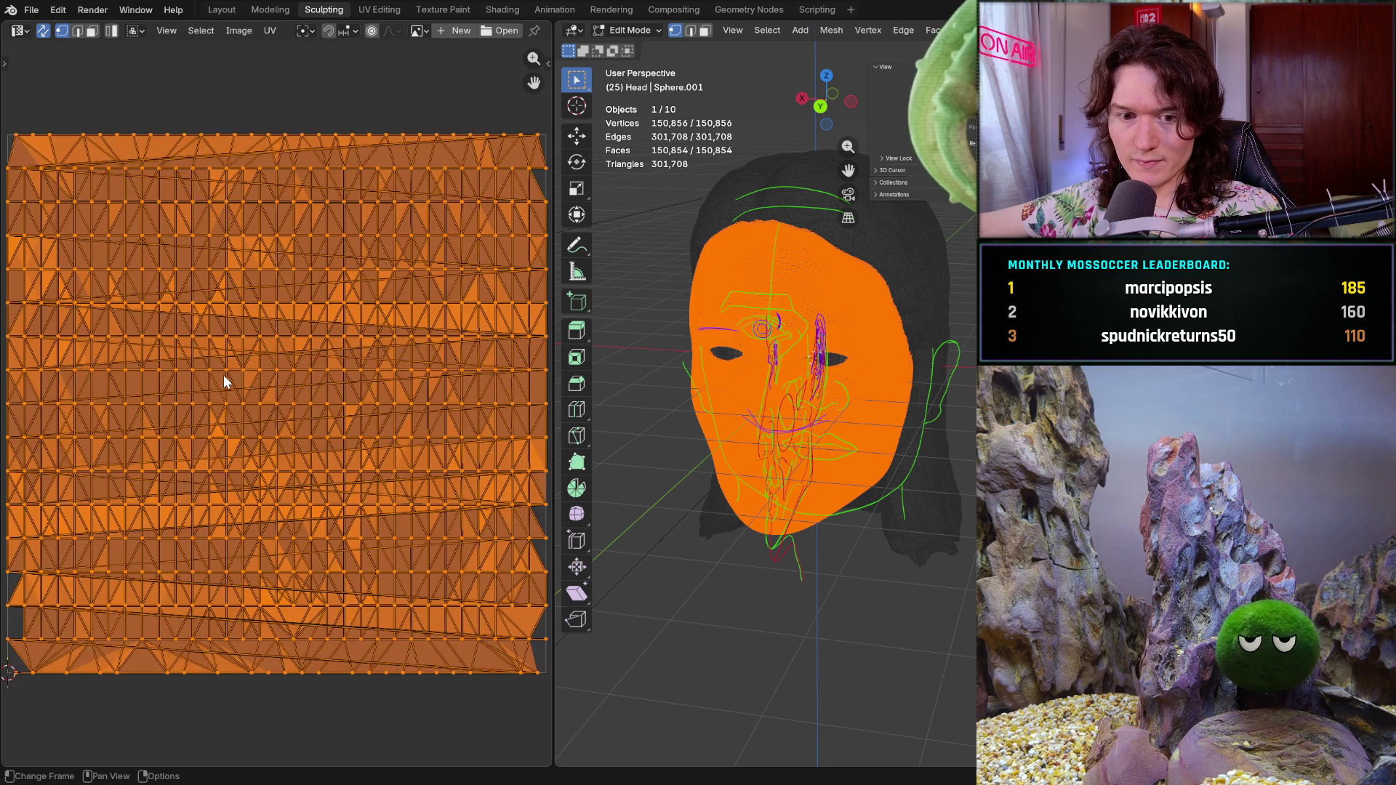
{"action": "scroll", "coordinate": [223, 374], "scroll_direction": "down", "scroll_amount": 1}
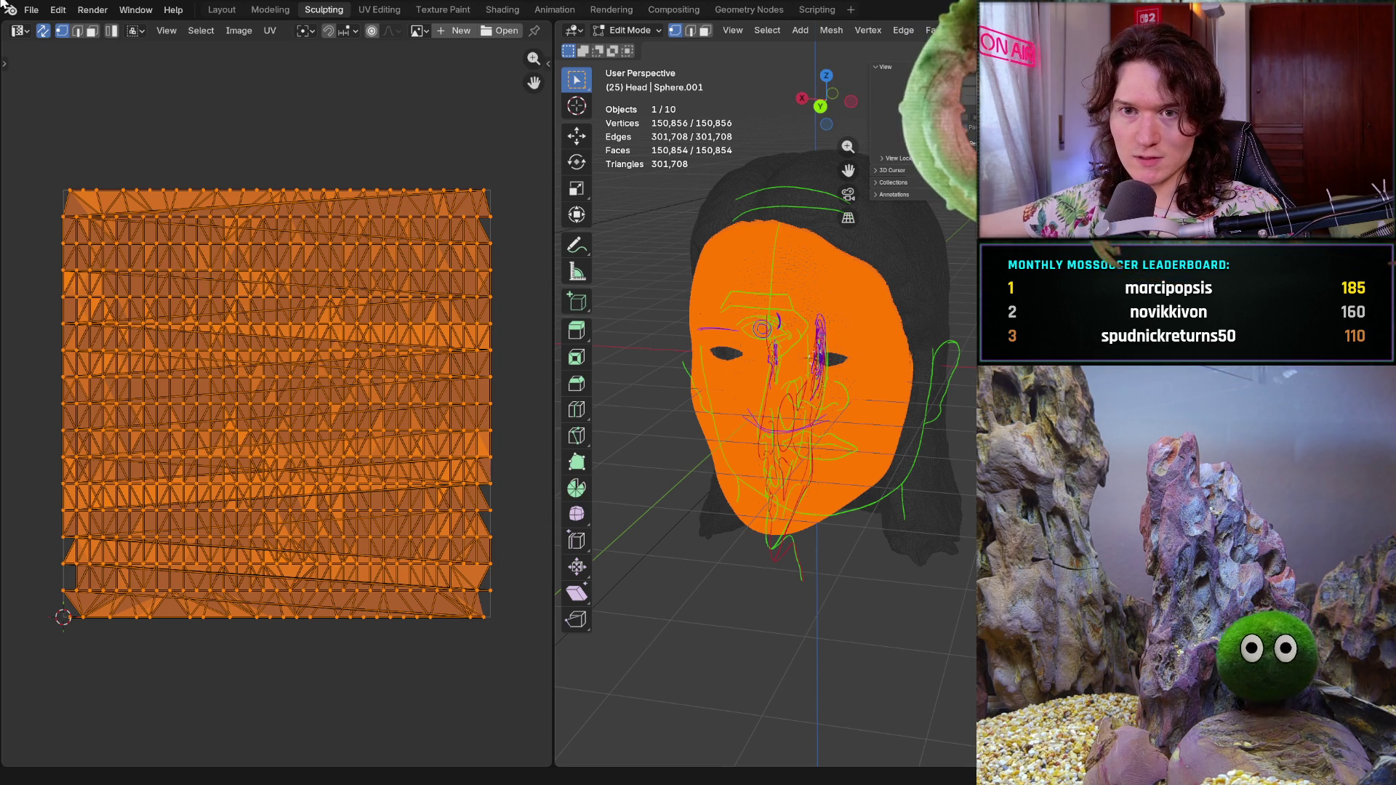
{"action": "left_click_drag", "start_coordinate": [6, 20], "coordinate": [36, 348]}
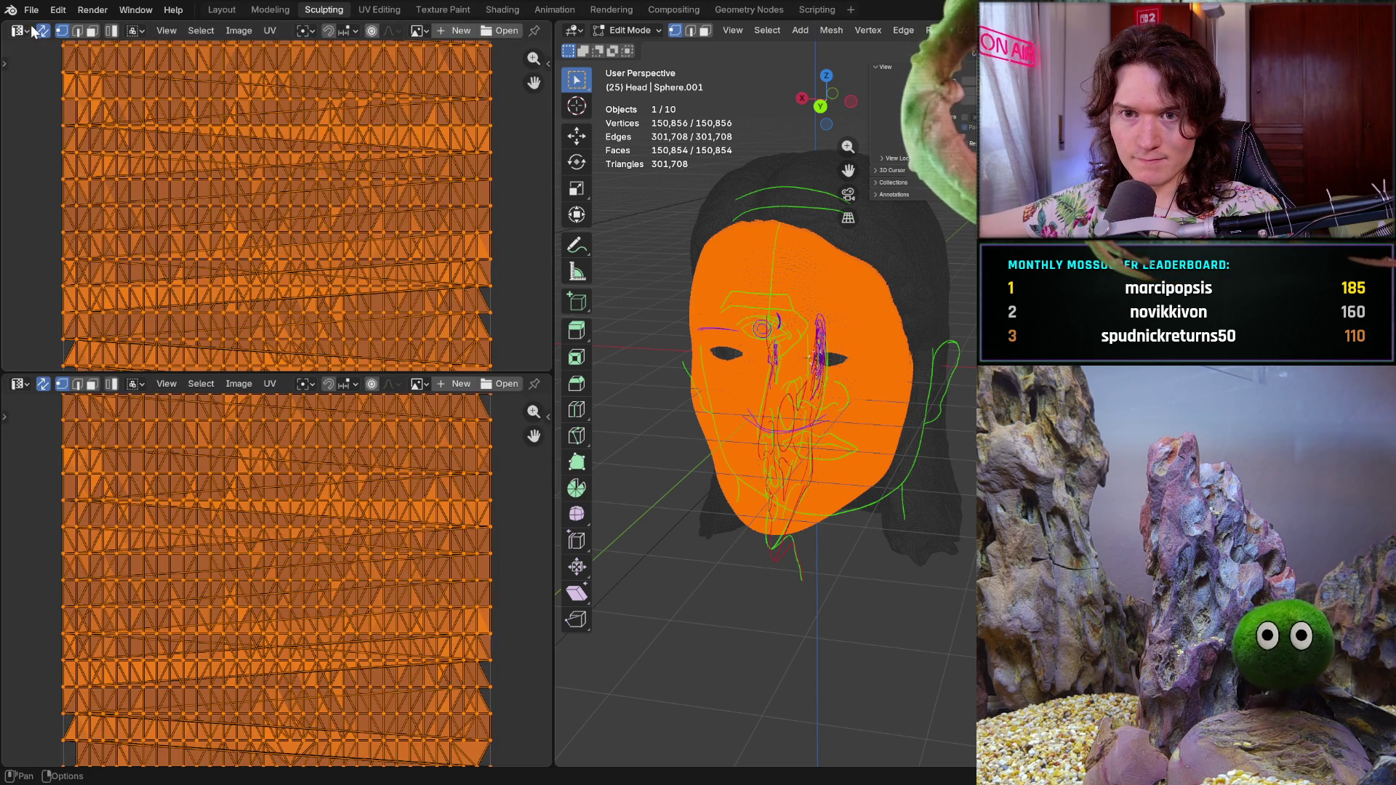
- Make the upper-left area a Shader Editor, collapse the Active Tool panel and hide the side panels
{"action": "left_click", "coordinate": [18, 30]}
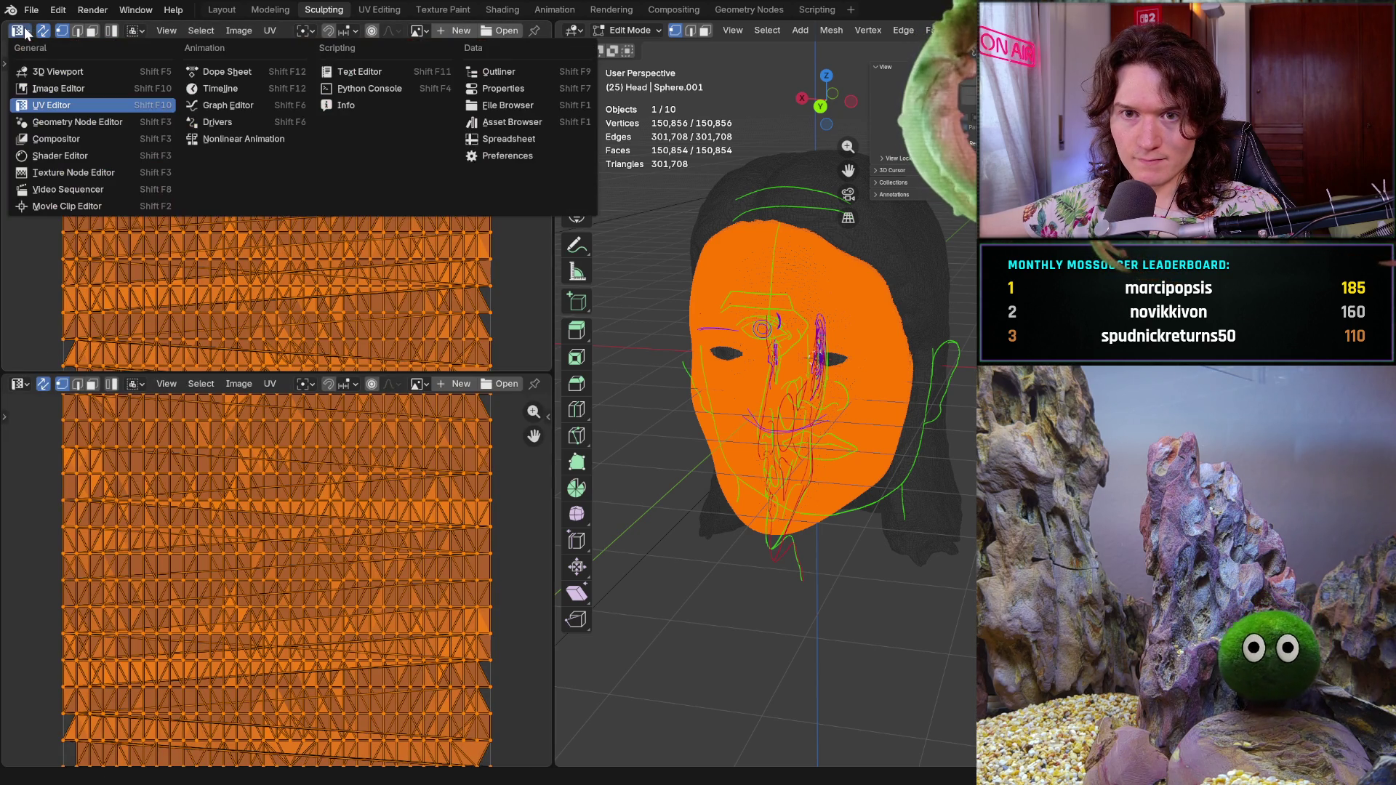
{"action": "left_click", "coordinate": [101, 160]}
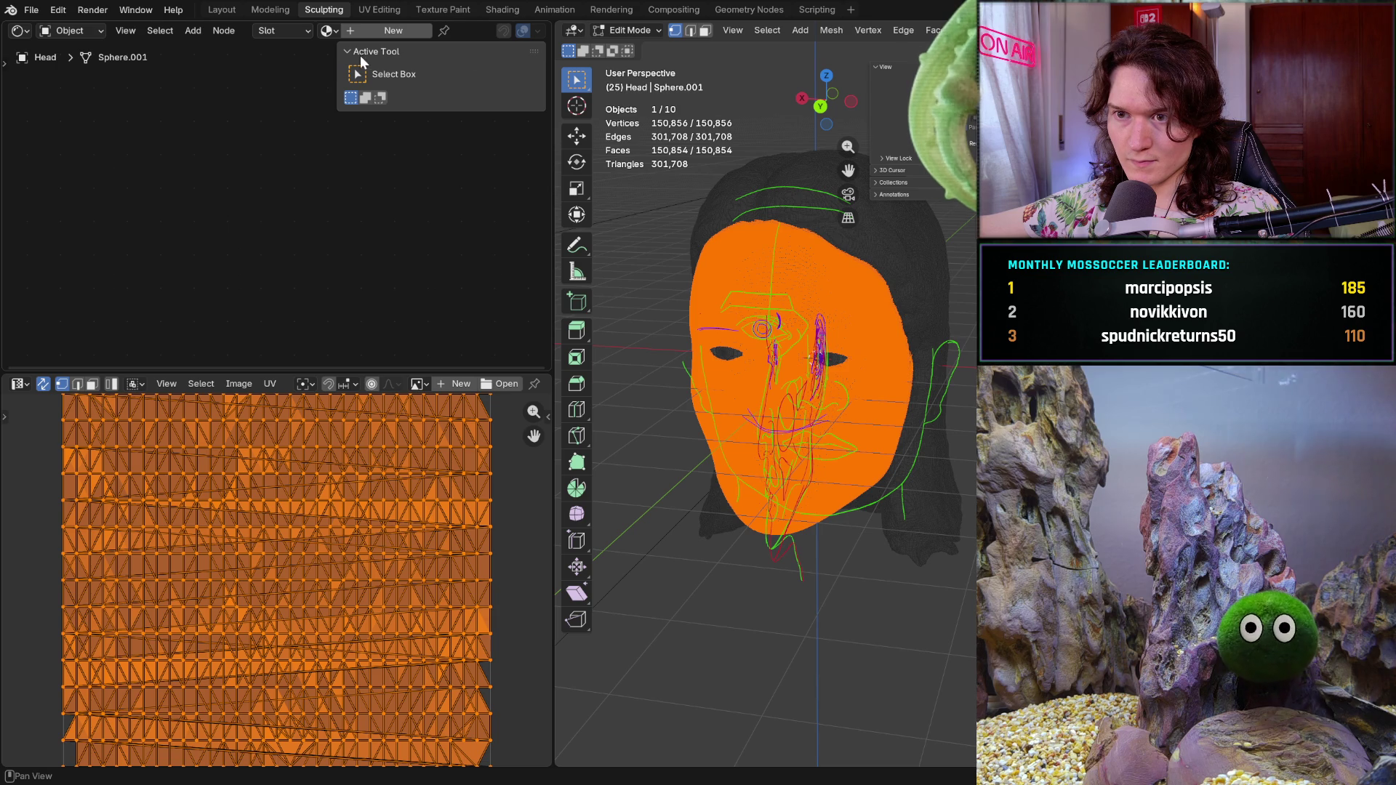
{"action": "left_click", "coordinate": [349, 52]}
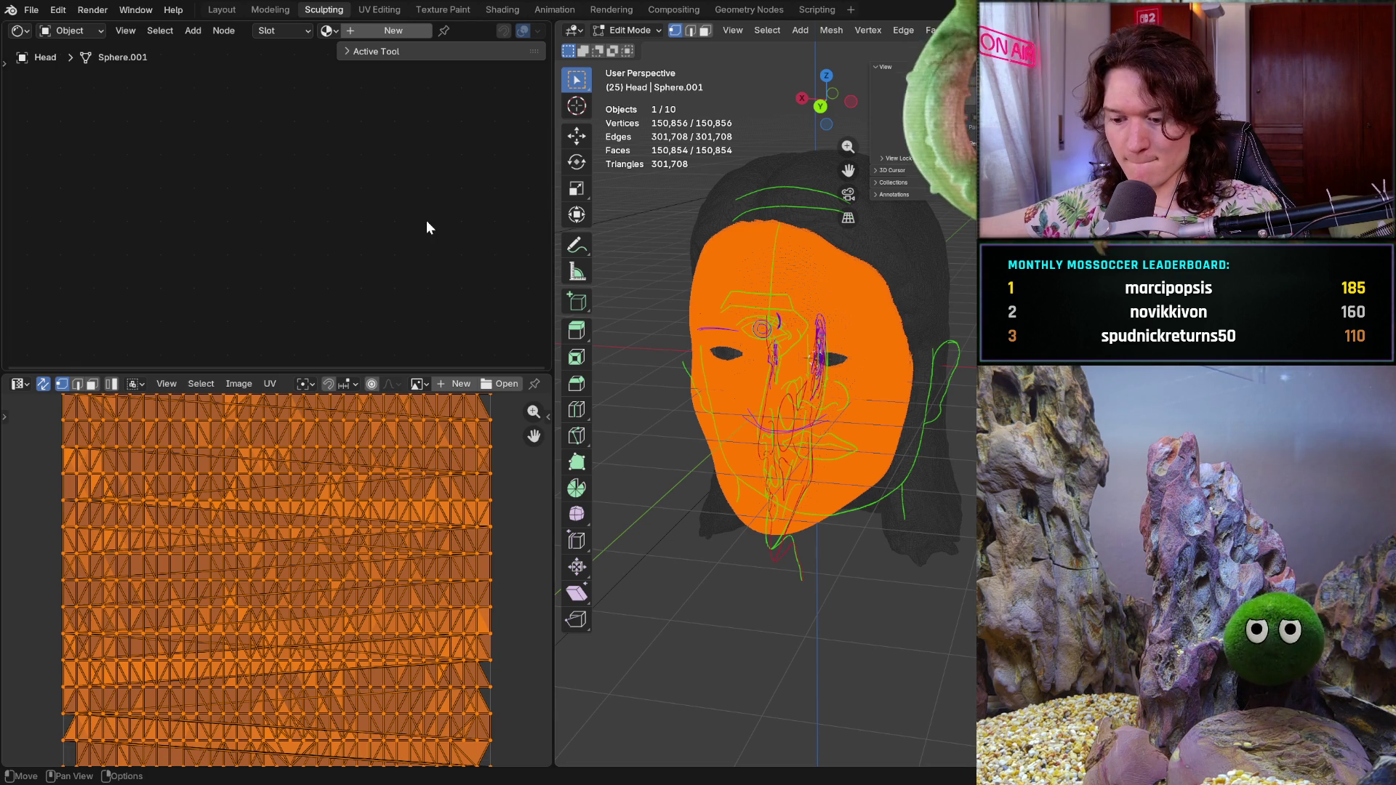
{"action": "key", "text": "n"}
{"action": "key", "text": "n"}
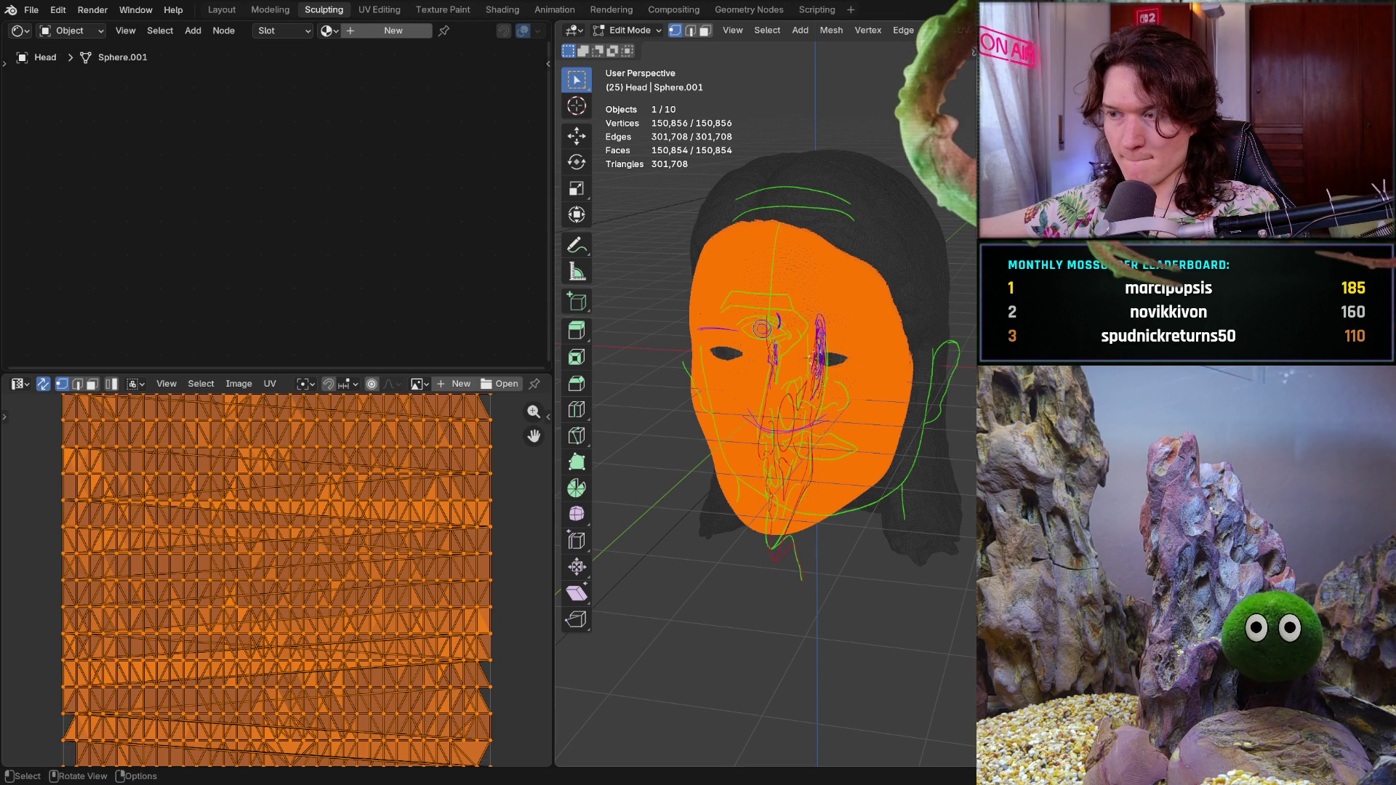
{"action": "key", "text": "n"}
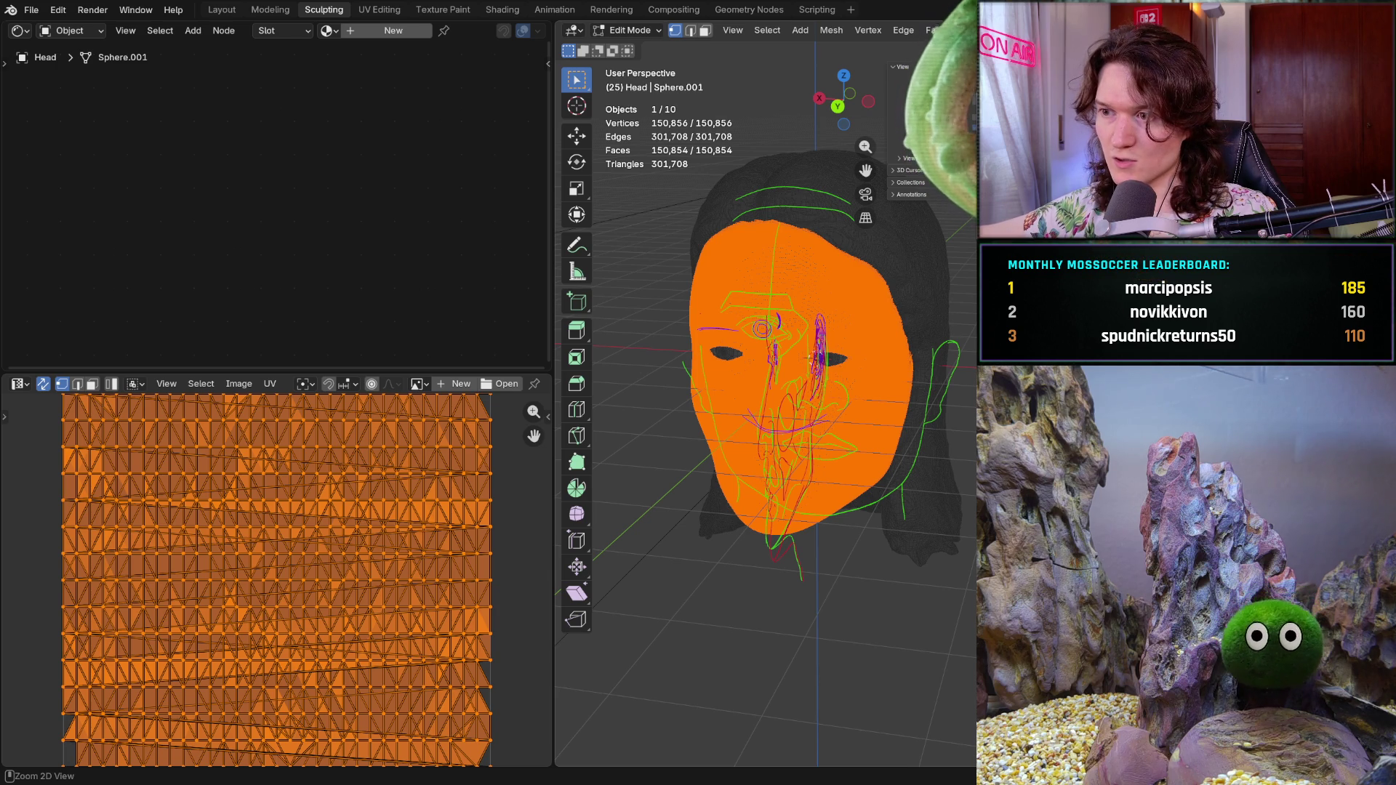
{"action": "middle_click_drag", "start_coordinate": [932, 164], "coordinate": [928, 223], "text": "ctrl"}
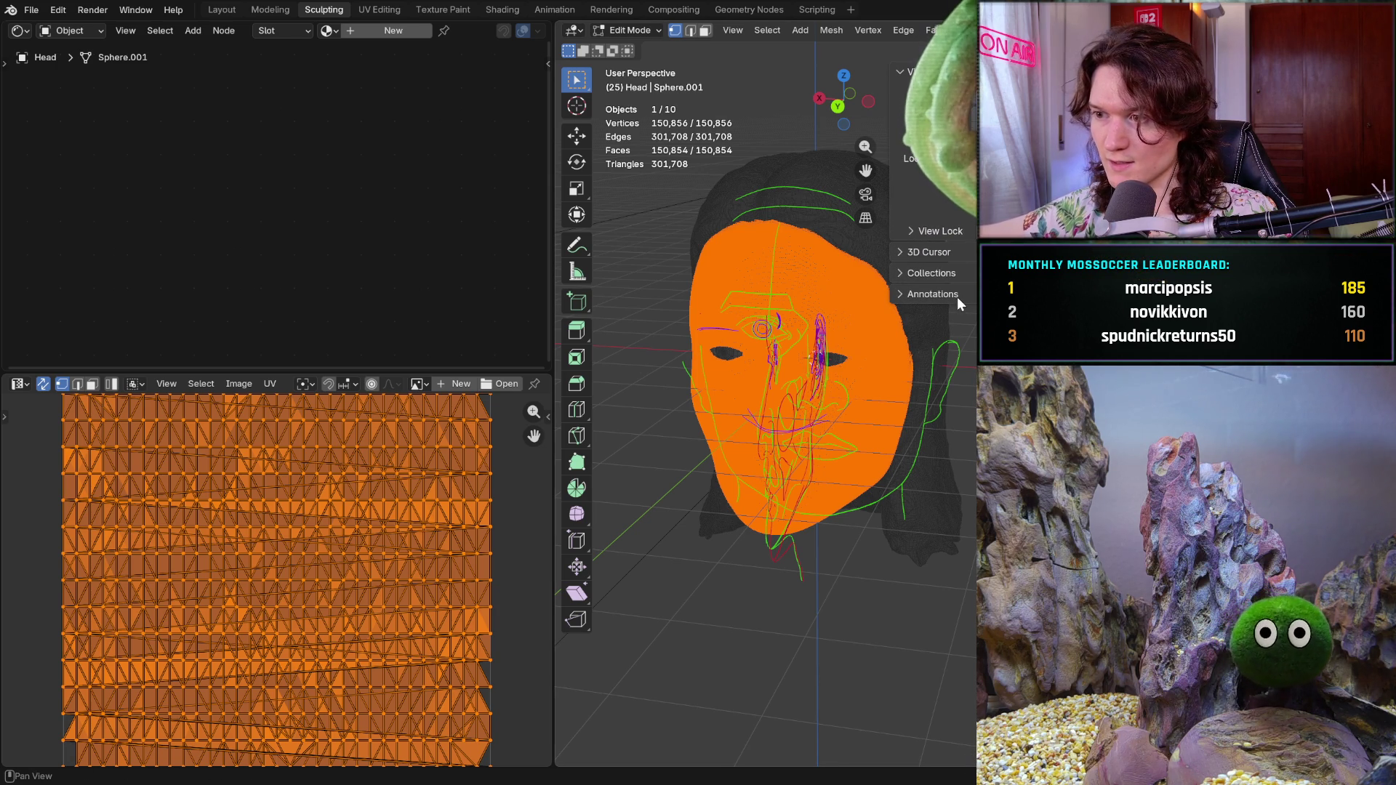
{"action": "middle_click_drag", "start_coordinate": [929, 224], "coordinate": [923, 189], "text": "ctrl"}
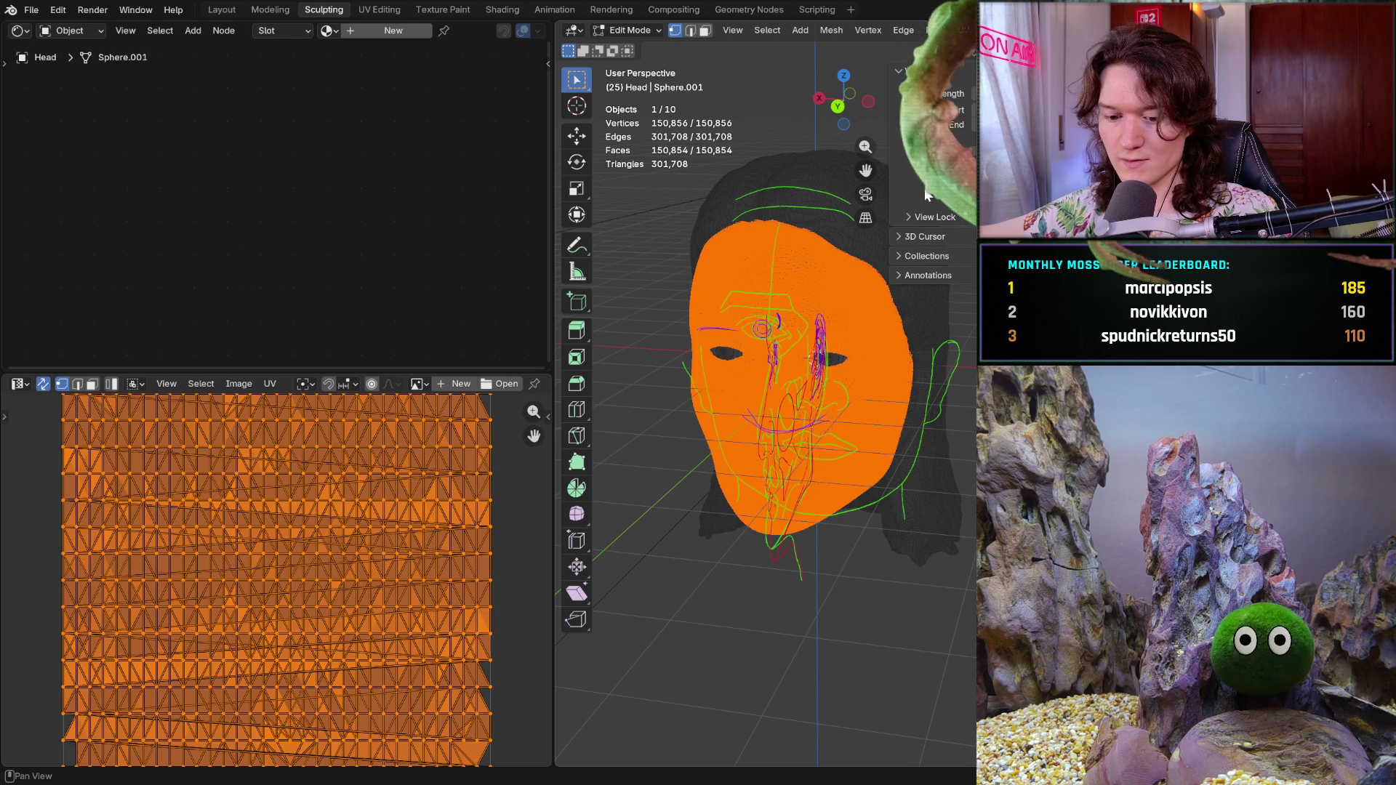
{"action": "key", "text": "n"}
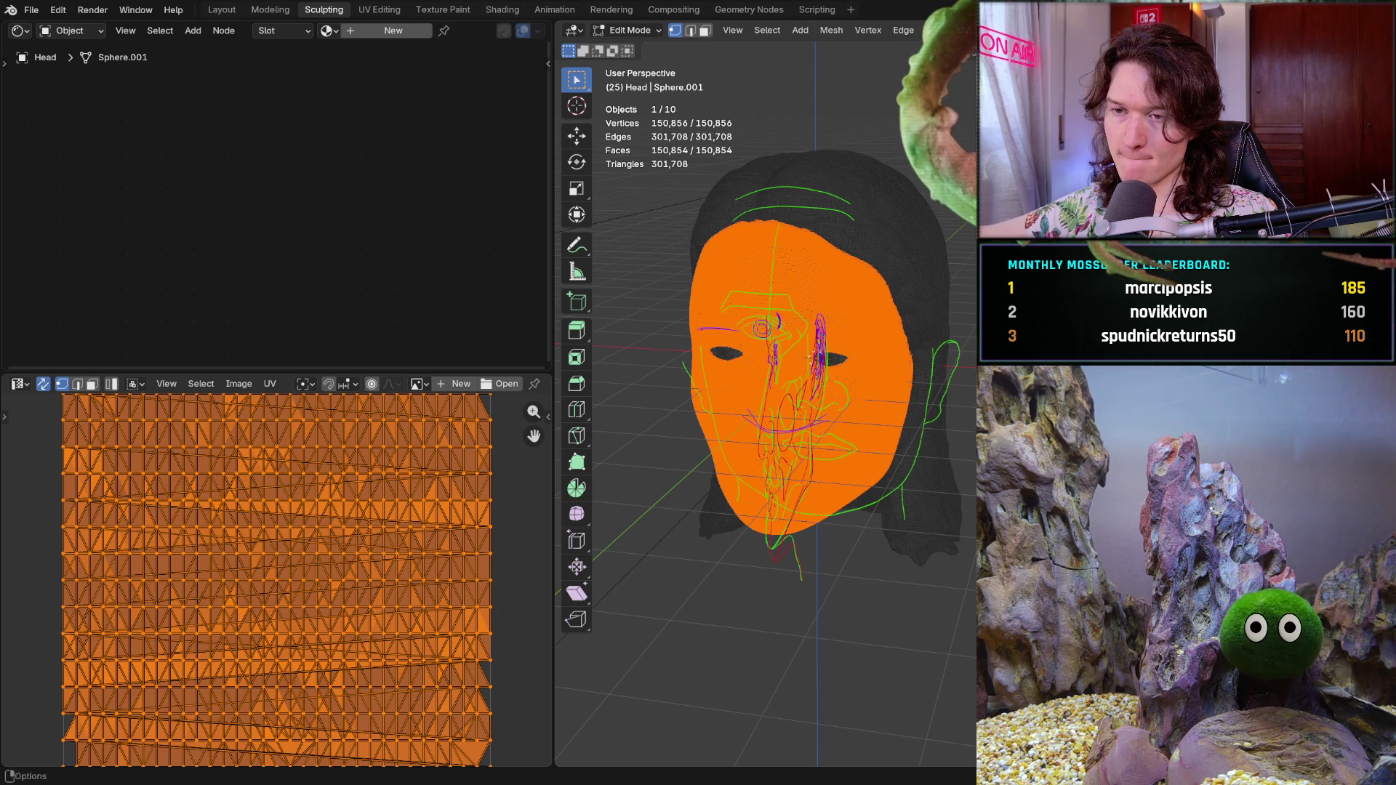
{"action": "left_click", "coordinate": [703, 32]}
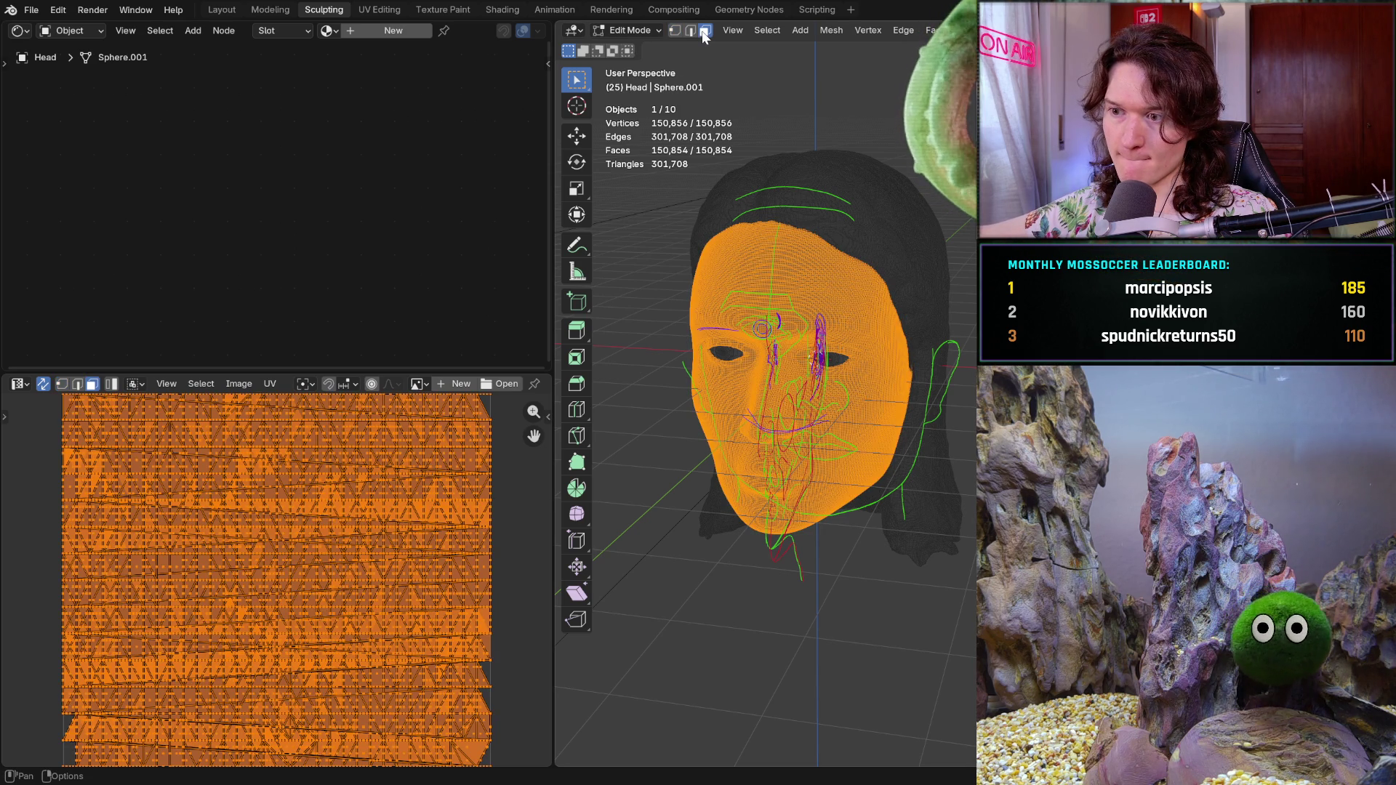
- Bring up the Smart UV Project settings from the Face menu for the selected head mesh
{"action": "key", "text": "ctrl+f"}
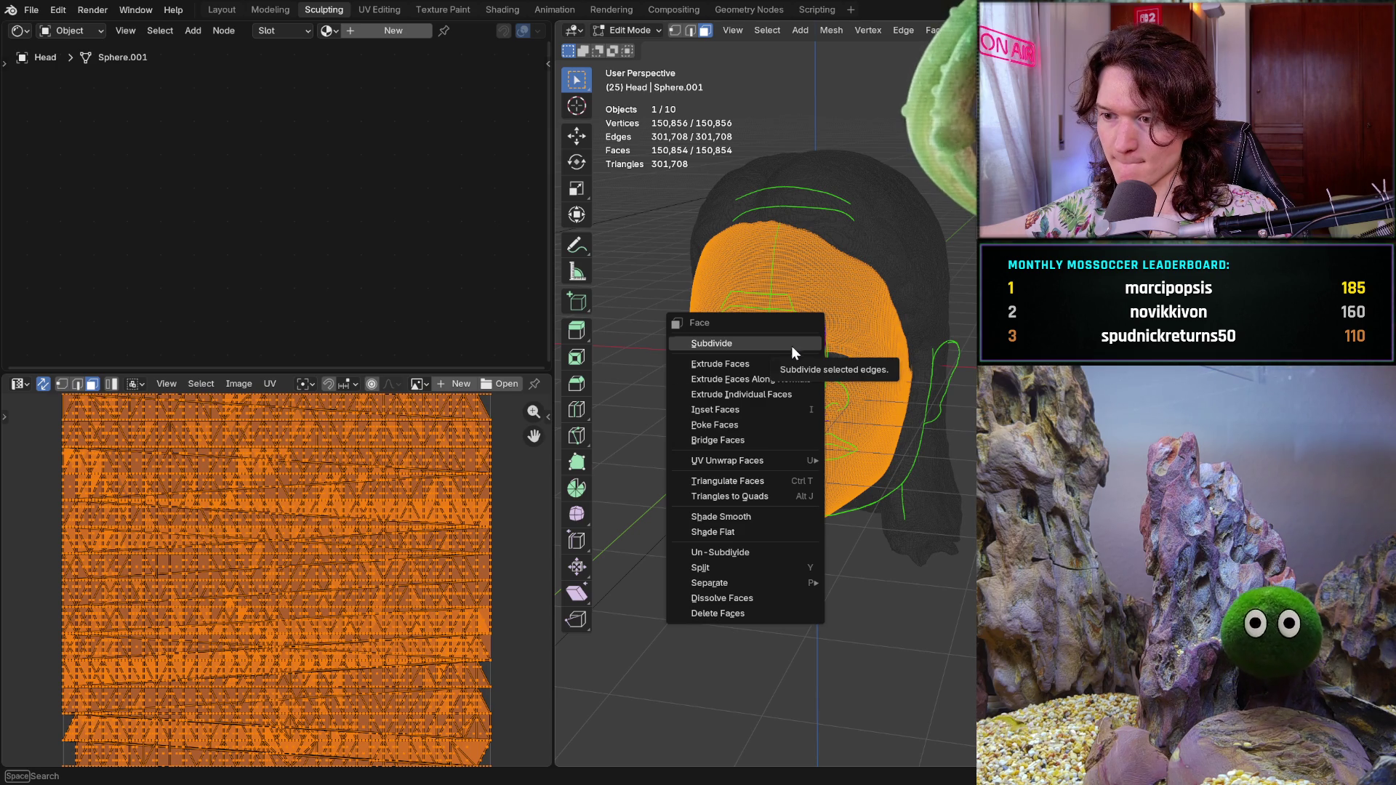
{"action": "mouse_move", "coordinate": [728, 461]}
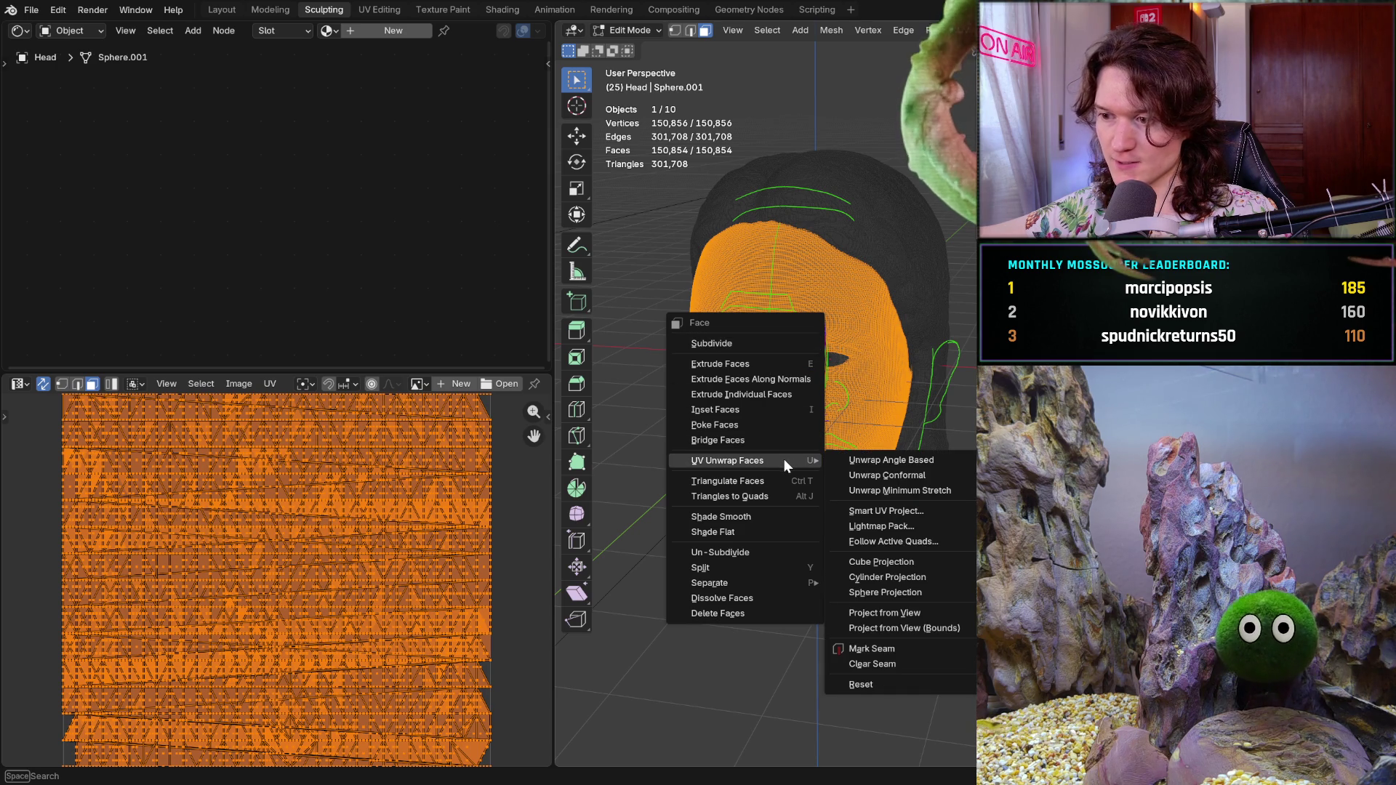
{"action": "left_click", "coordinate": [912, 509]}
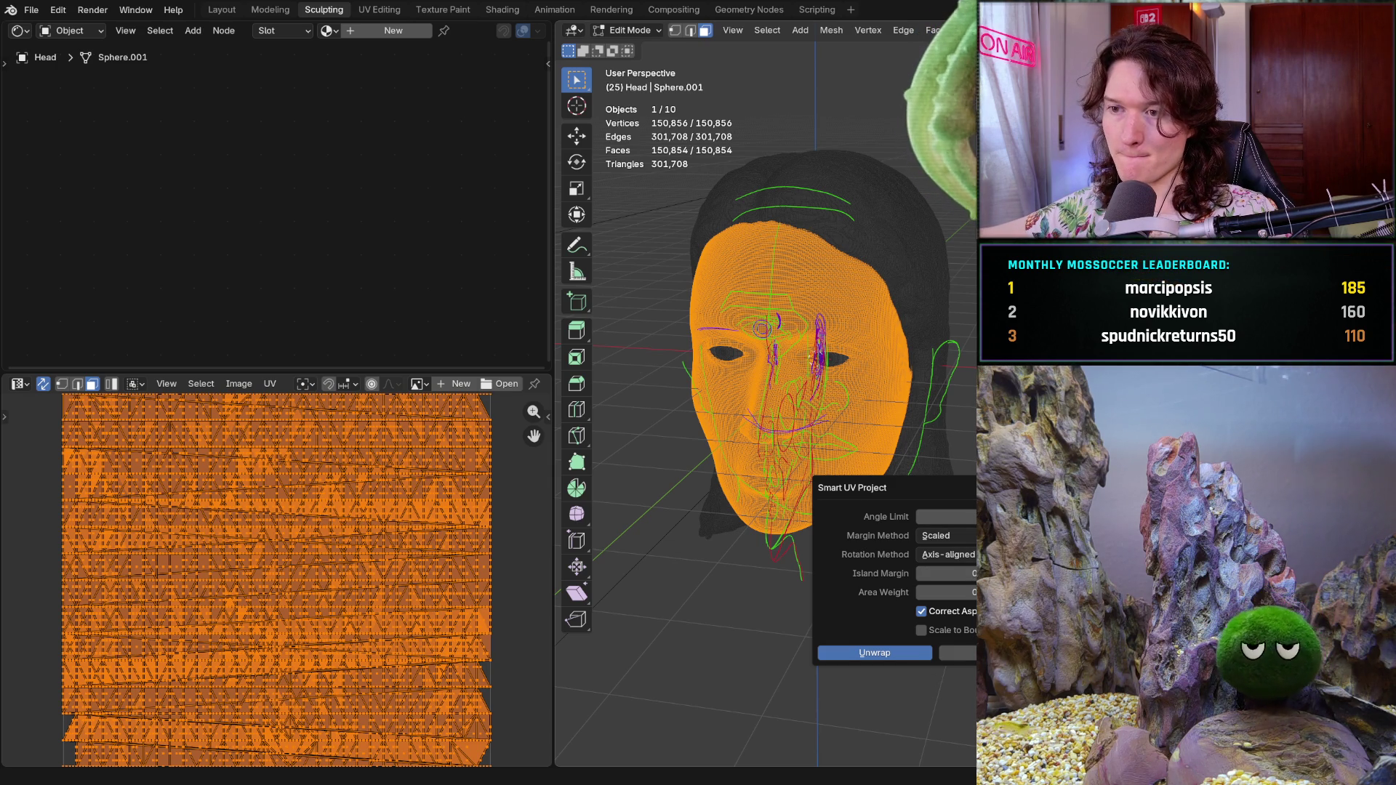
- Run the Smart UV Project unwrap and pan the UV Editor to inspect the resulting face islands and their gaps
{"action": "left_click", "coordinate": [875, 654]}
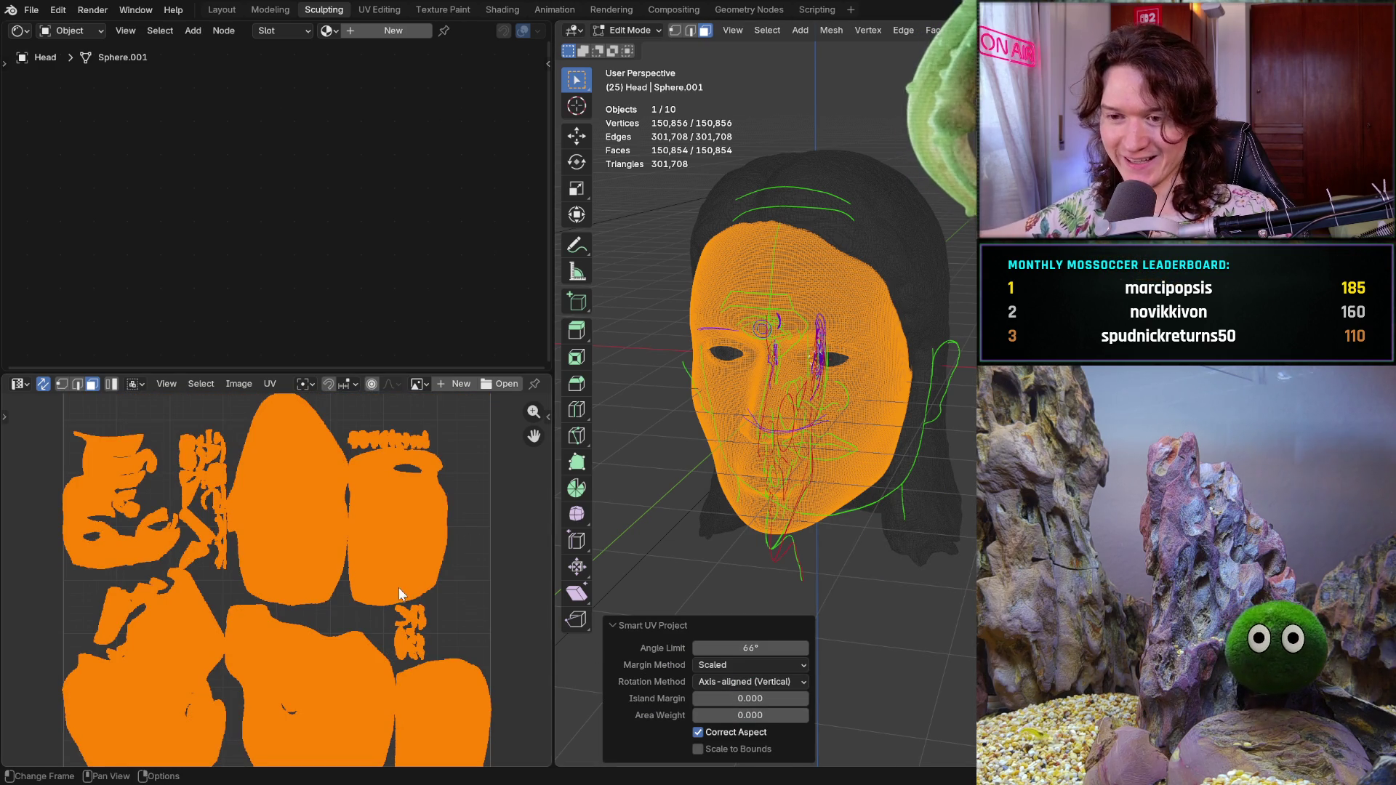
{"action": "scroll", "coordinate": [393, 587], "scroll_direction": "up", "scroll_amount": 1}
{"action": "scroll", "coordinate": [306, 517], "scroll_direction": "up", "scroll_amount": 2}
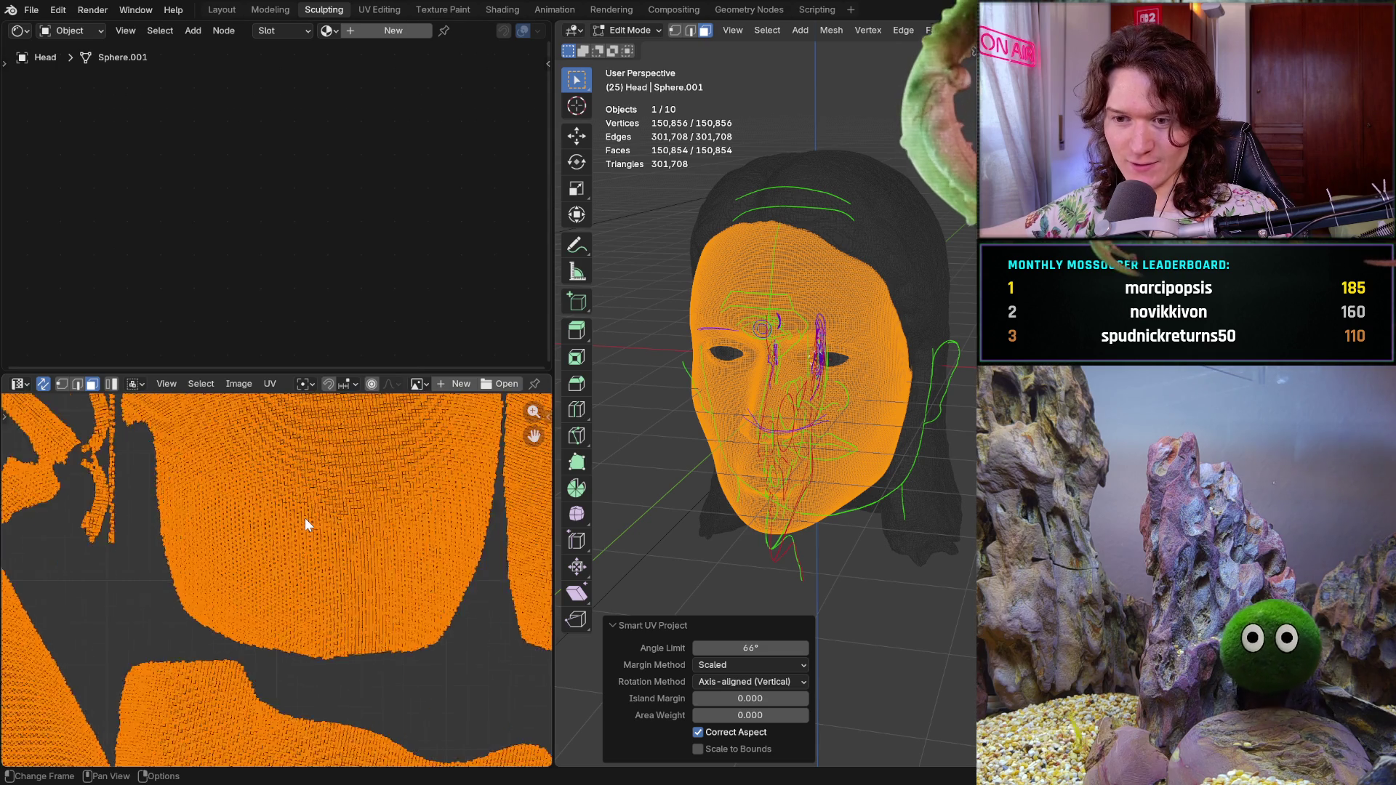
{"action": "scroll", "coordinate": [305, 518], "scroll_direction": "up", "scroll_amount": 2}
{"action": "scroll", "coordinate": [305, 517], "scroll_direction": "down", "scroll_amount": 2}
{"action": "scroll", "coordinate": [304, 515], "scroll_direction": "down", "scroll_amount": 1}
{"action": "scroll", "coordinate": [165, 550], "scroll_direction": "down", "scroll_amount": 1}
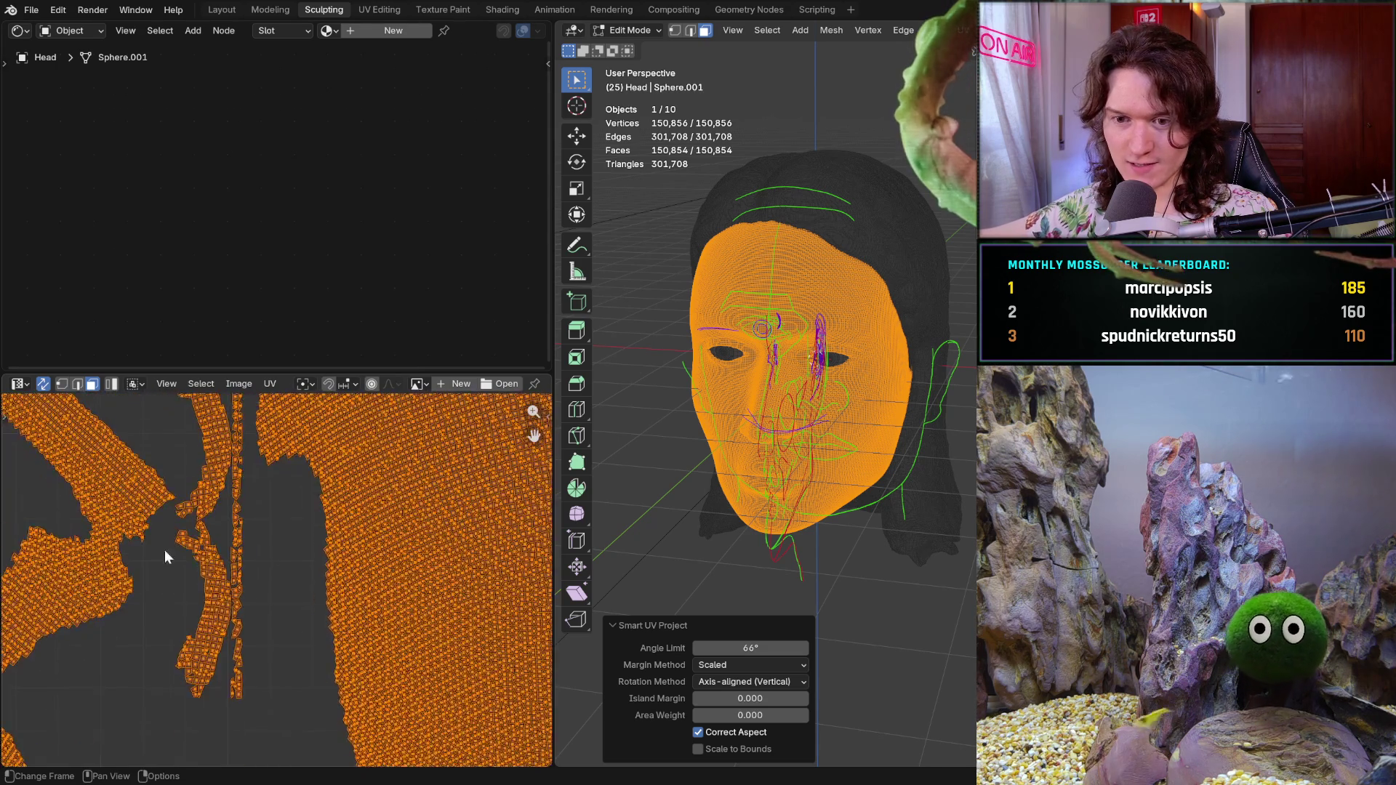
{"action": "scroll", "coordinate": [164, 553], "scroll_direction": "down", "scroll_amount": 2}
{"action": "scroll", "coordinate": [164, 552], "scroll_direction": "down", "scroll_amount": 2}
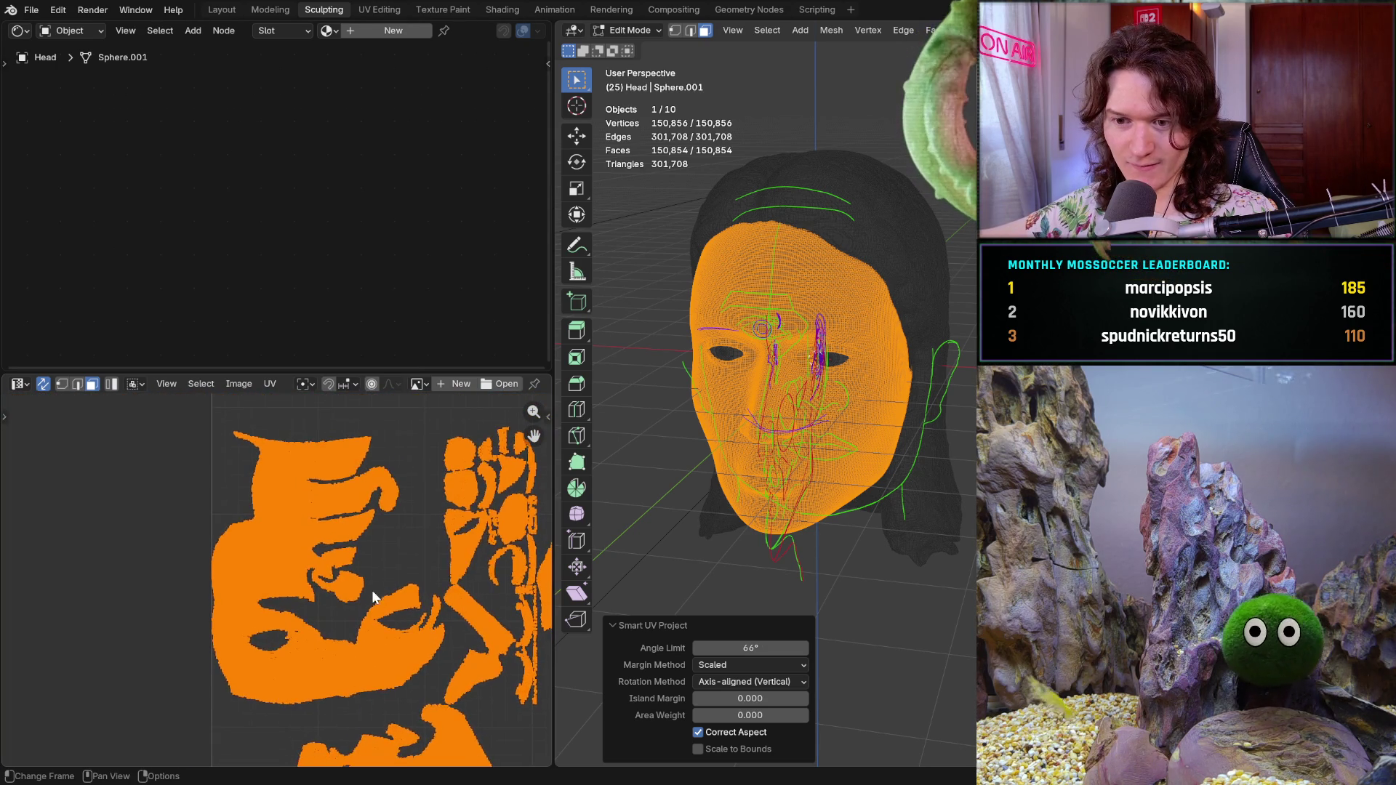
{"action": "scroll", "coordinate": [373, 590], "scroll_direction": "up", "scroll_amount": 3}
{"action": "scroll", "coordinate": [418, 559], "scroll_direction": "down", "scroll_amount": 3}
{"action": "scroll", "coordinate": [413, 560], "scroll_direction": "down", "scroll_amount": 2}
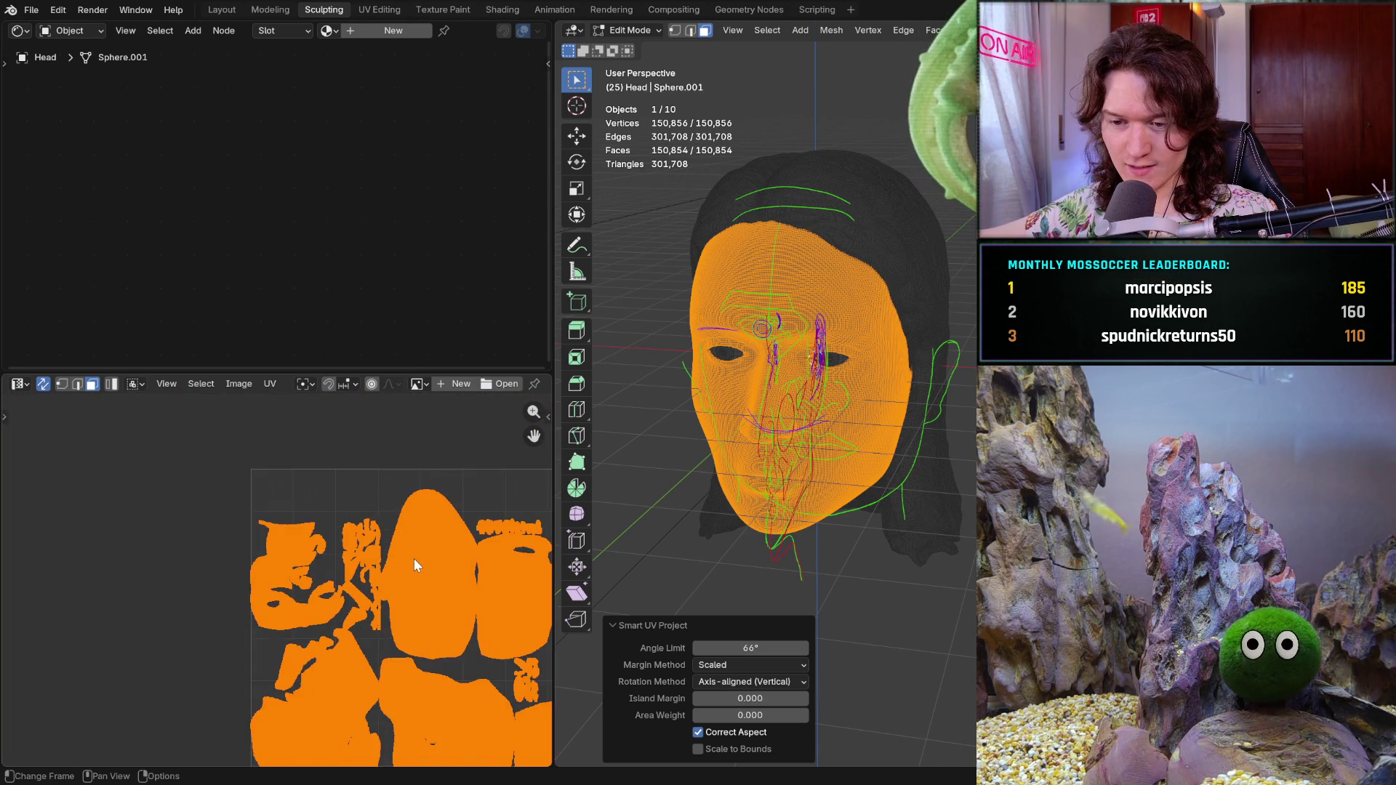
{"action": "middle_click_drag", "start_coordinate": [414, 558], "coordinate": [283, 452]}
{"action": "scroll", "coordinate": [272, 575], "scroll_direction": "up", "scroll_amount": 1}
{"action": "scroll", "coordinate": [256, 582], "scroll_direction": "up", "scroll_amount": 2}
{"action": "scroll", "coordinate": [256, 583], "scroll_direction": "up", "scroll_amount": 1}
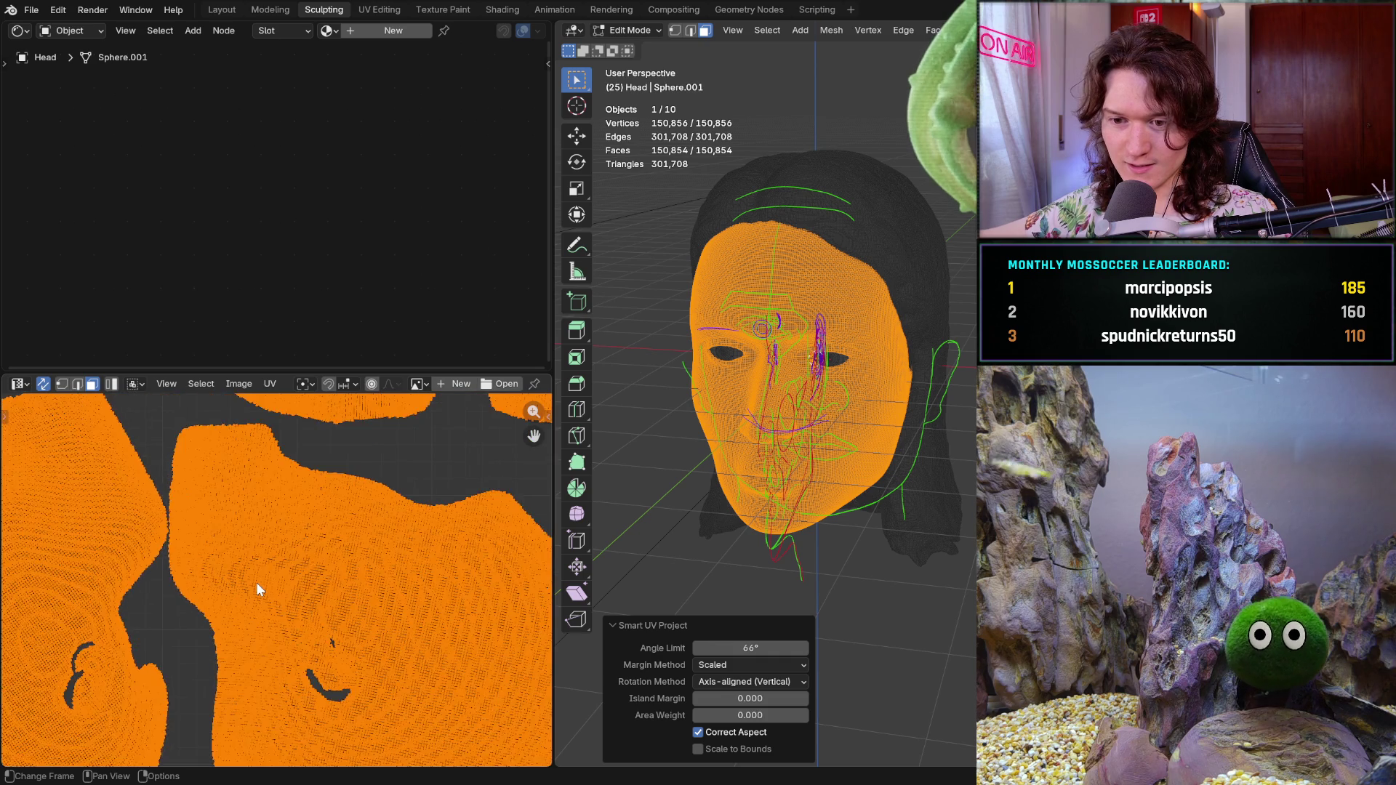
{"action": "scroll", "coordinate": [388, 547], "scroll_direction": "up", "scroll_amount": 2}
{"action": "mouse_move", "coordinate": [388, 554]}
{"action": "middle_mouse_down"}
{"action": "mouse_move", "coordinate": [250, 608]}
{"action": "mouse_move", "coordinate": [312, 393]}
{"action": "mouse_move", "coordinate": [405, 669]}
{"action": "middle_mouse_up"}
{"action": "scroll", "coordinate": [397, 585], "scroll_direction": "down", "scroll_amount": 1}
{"action": "scroll", "coordinate": [392, 577], "scroll_direction": "down", "scroll_amount": 2}
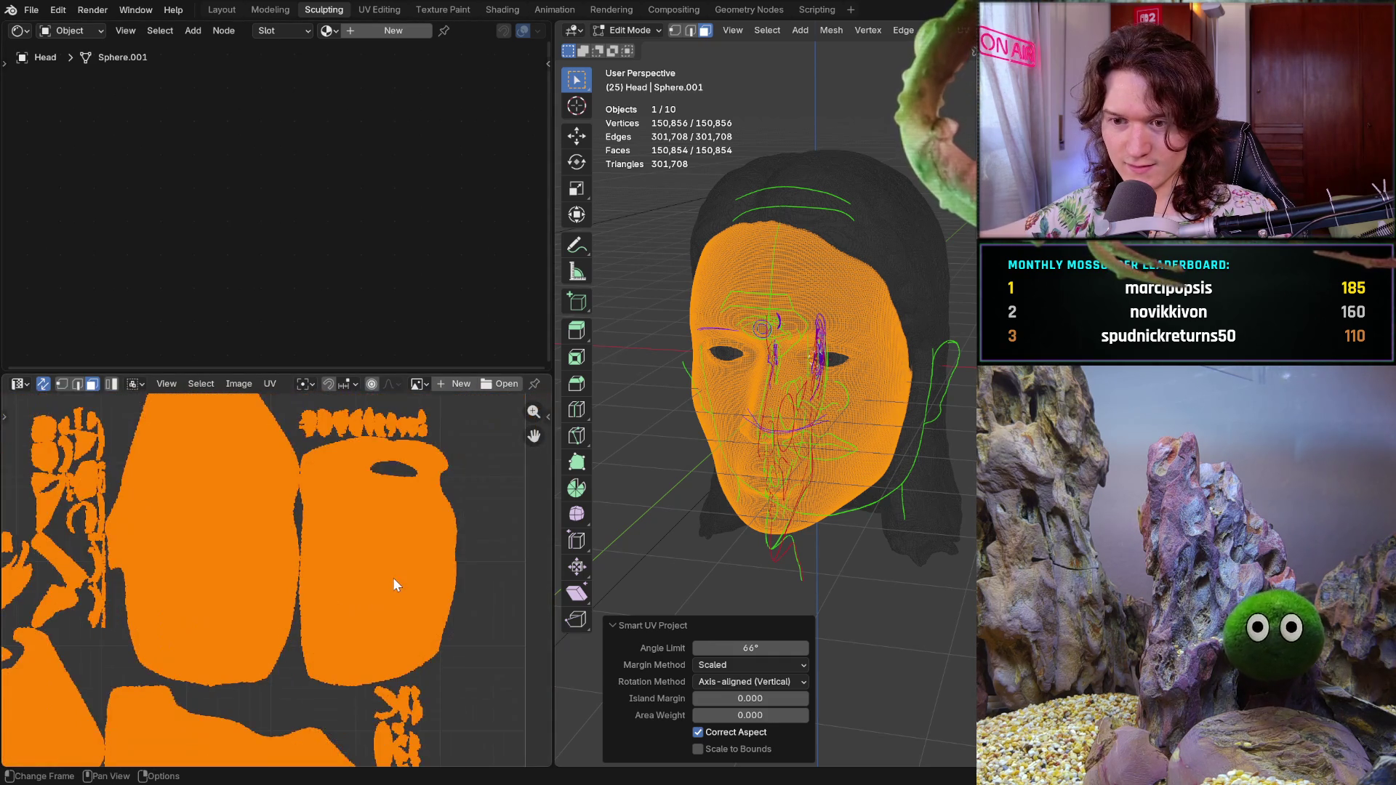
{"action": "scroll", "coordinate": [393, 578], "scroll_direction": "down", "scroll_amount": 1}
{"action": "middle_click_drag", "start_coordinate": [307, 589], "coordinate": [357, 576]}
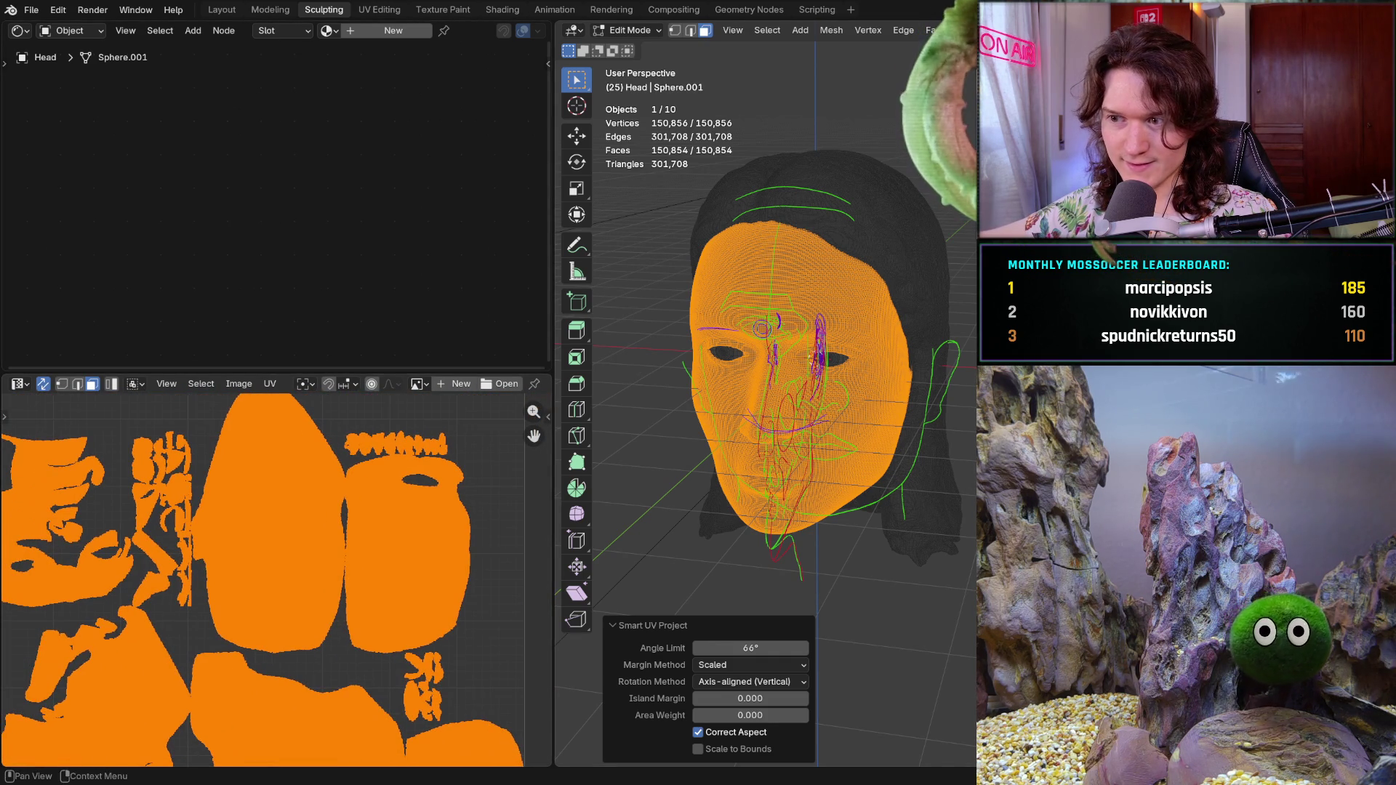
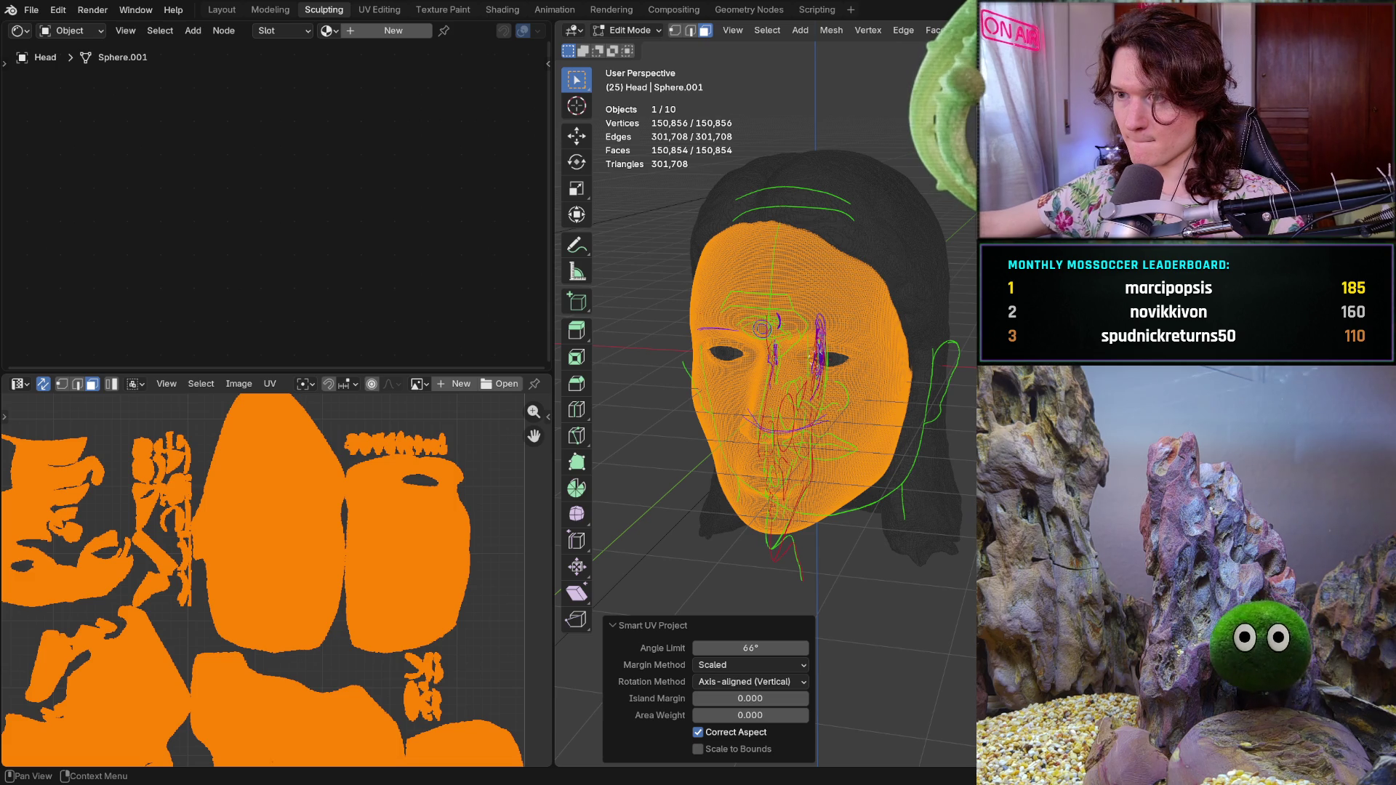
- Create a new material on the head and rename it Brow_testing_material
{"action": "left_click", "coordinate": [393, 29]}
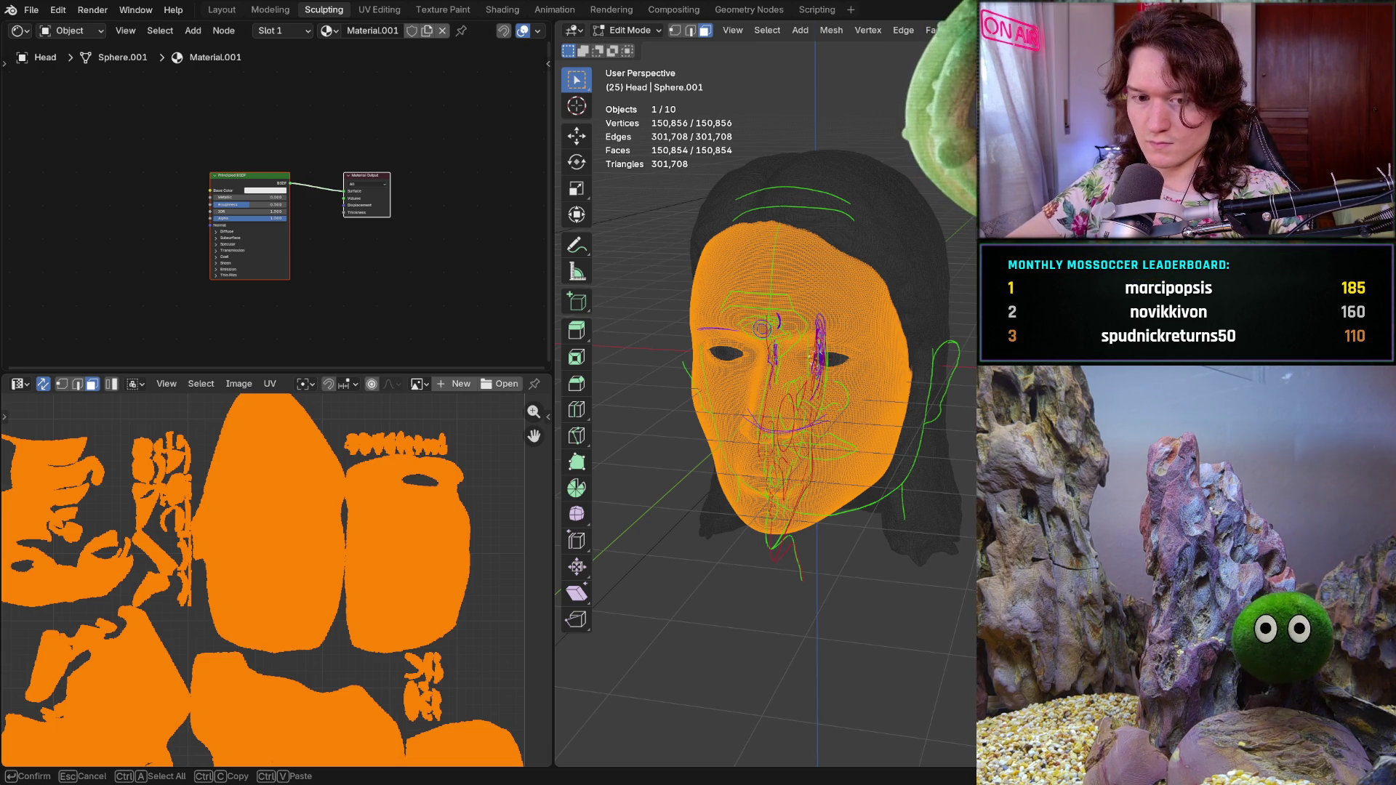
{"action": "type", "text": "Brow_testing_material"}
{"action": "key", "text": "Return"}
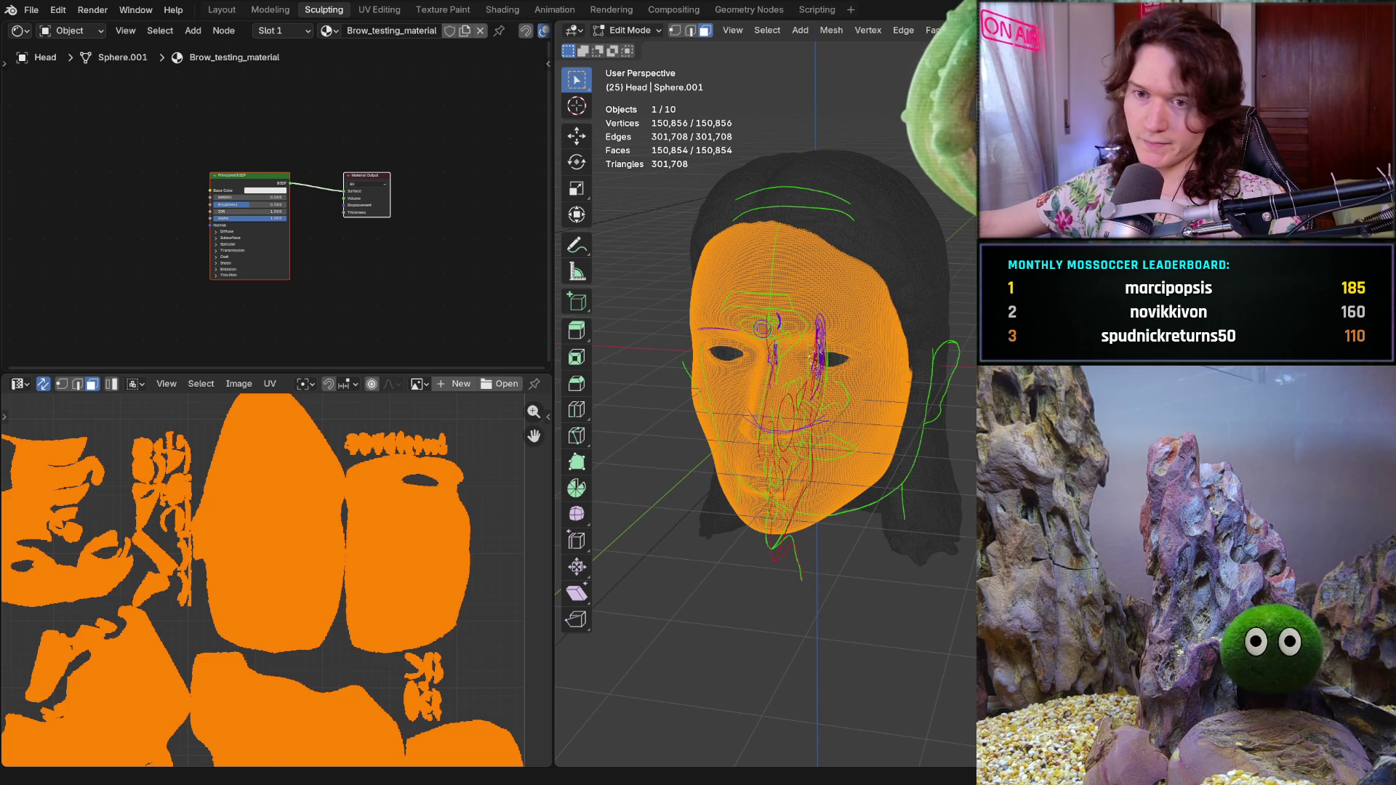
{"action": "right_click", "coordinate": [146, 163]}
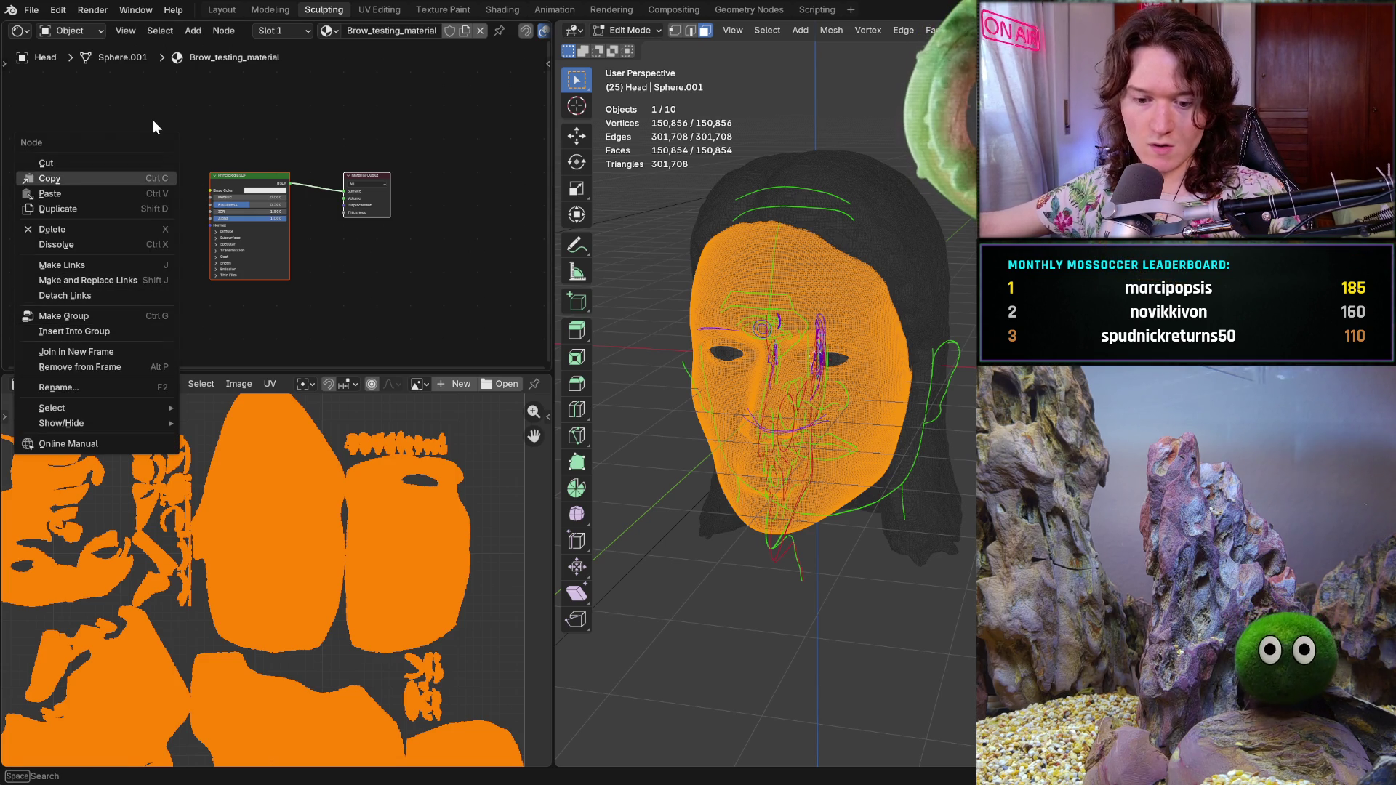
- Add an Image Texture node and place it left of the Principled BSDF
{"action": "key", "text": "Escape"}
{"action": "key", "text": "shift+a"}
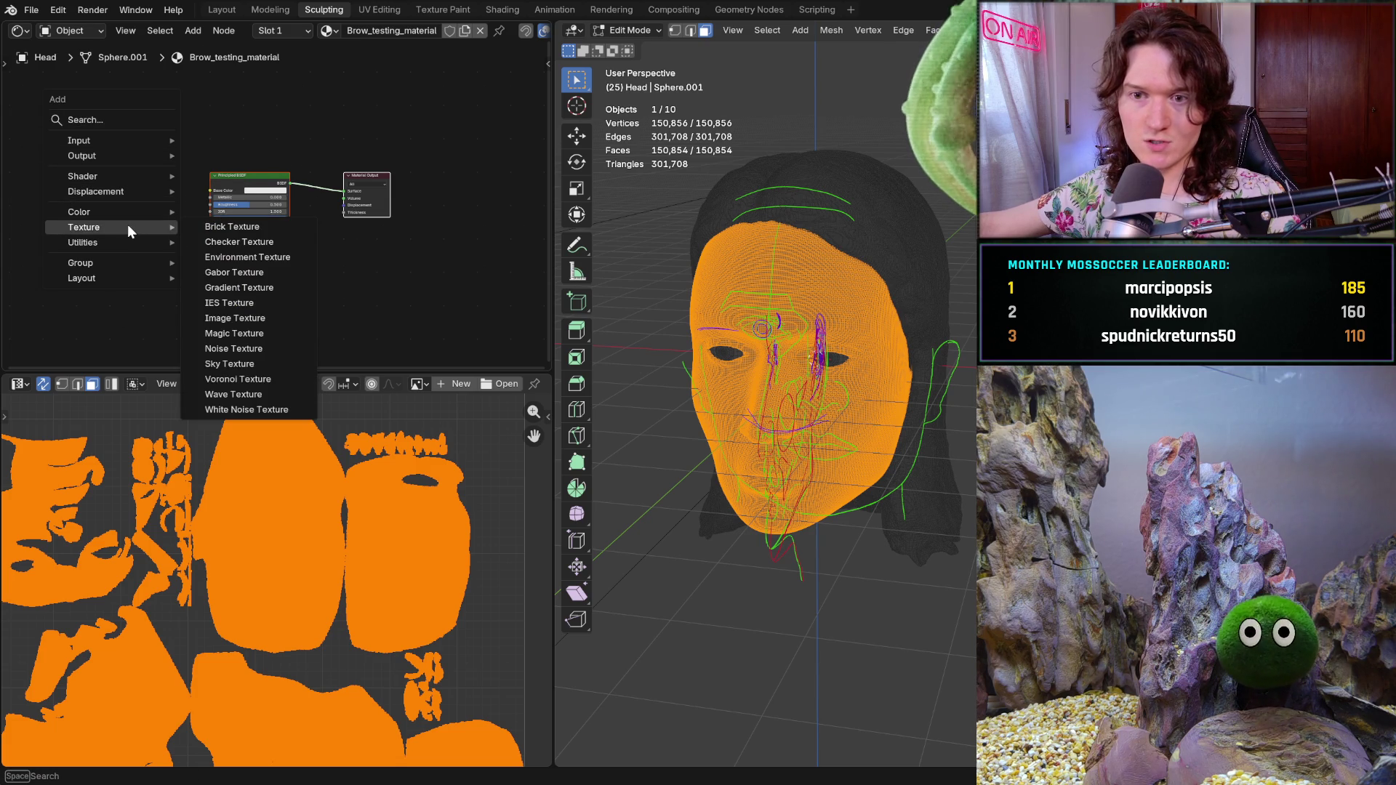
{"action": "mouse_move", "coordinate": [109, 228]}
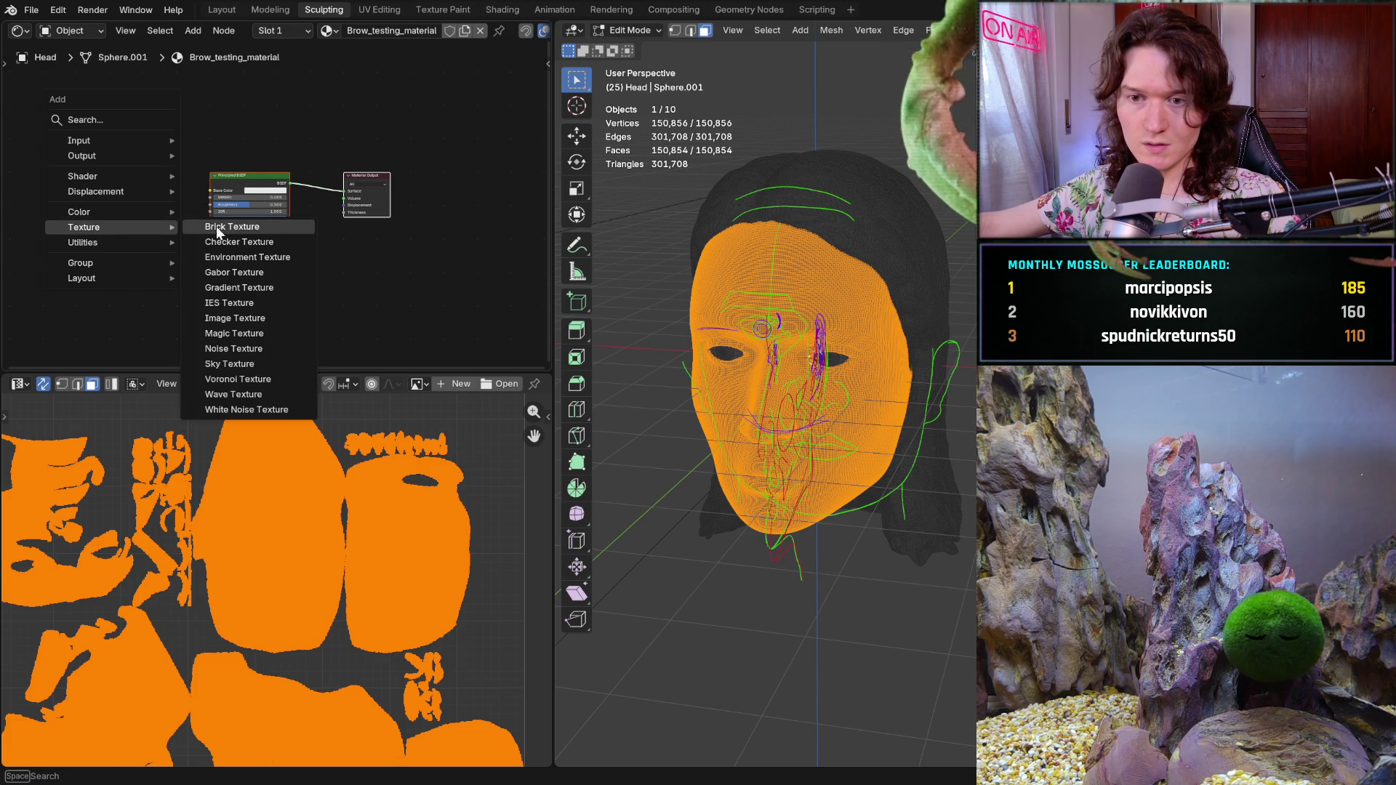
{"action": "left_click", "coordinate": [226, 318]}
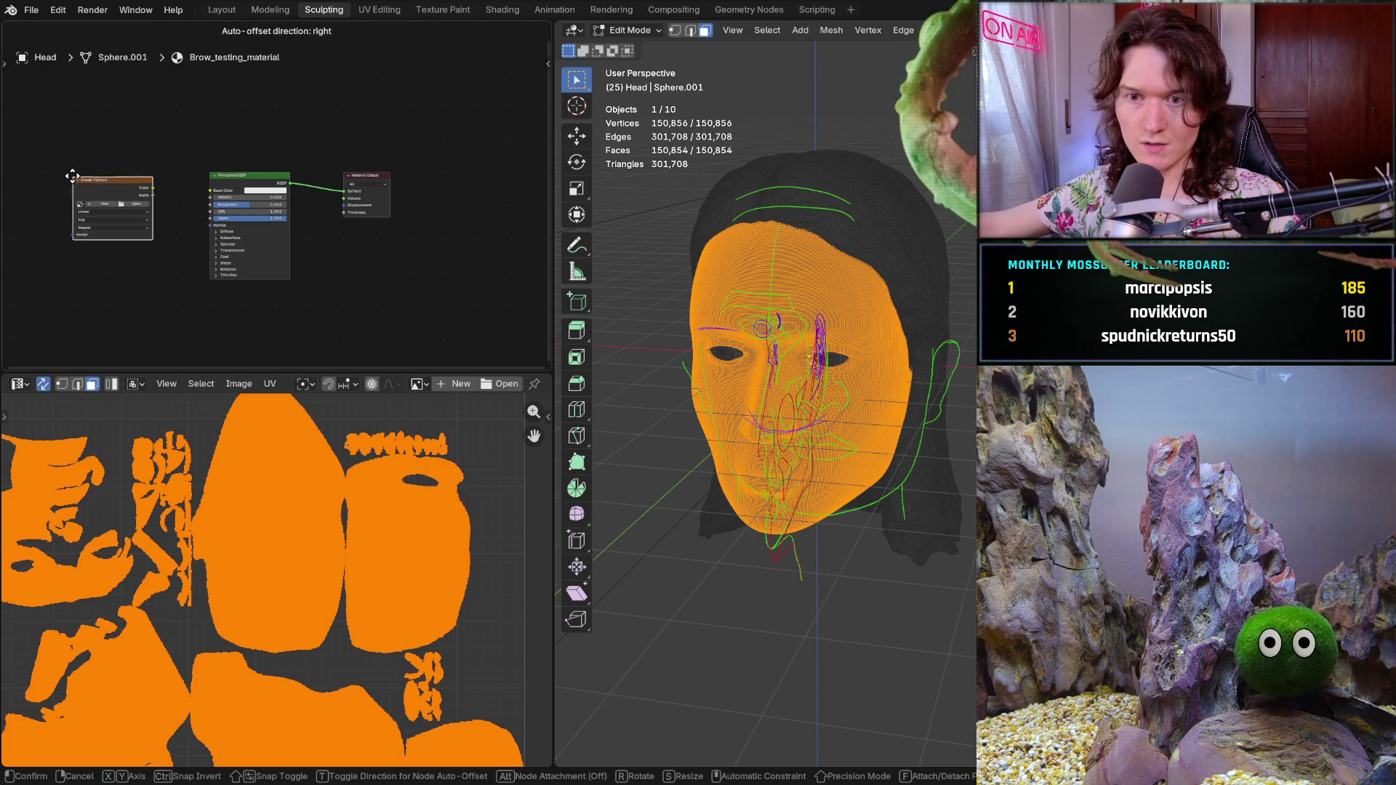
{"action": "left_click", "coordinate": [52, 172]}
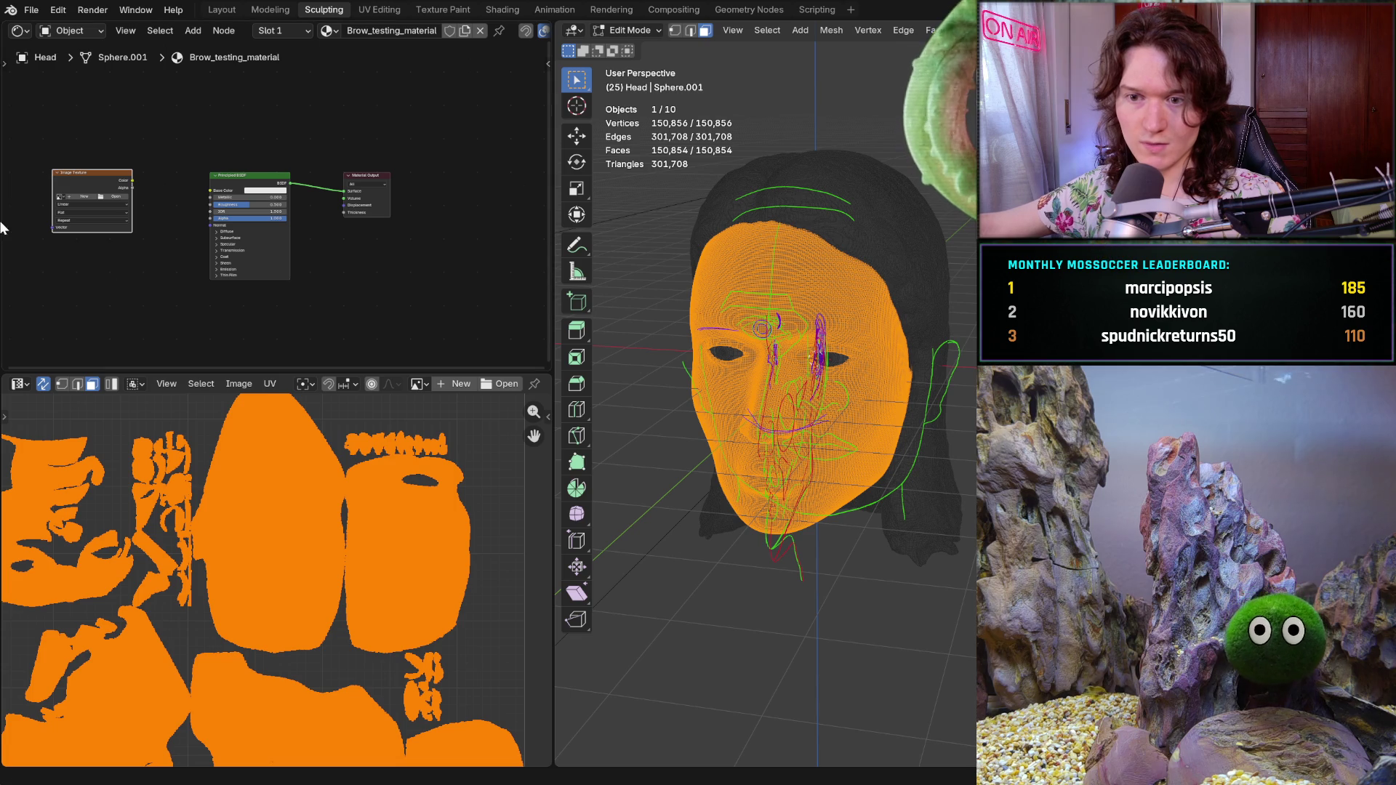
{"action": "scroll", "coordinate": [26, 216], "scroll_direction": "up", "scroll_amount": 2}
{"action": "scroll", "coordinate": [26, 217], "scroll_direction": "up", "scroll_amount": 1}
{"action": "middle_click_drag", "start_coordinate": [152, 229], "coordinate": [266, 234]}
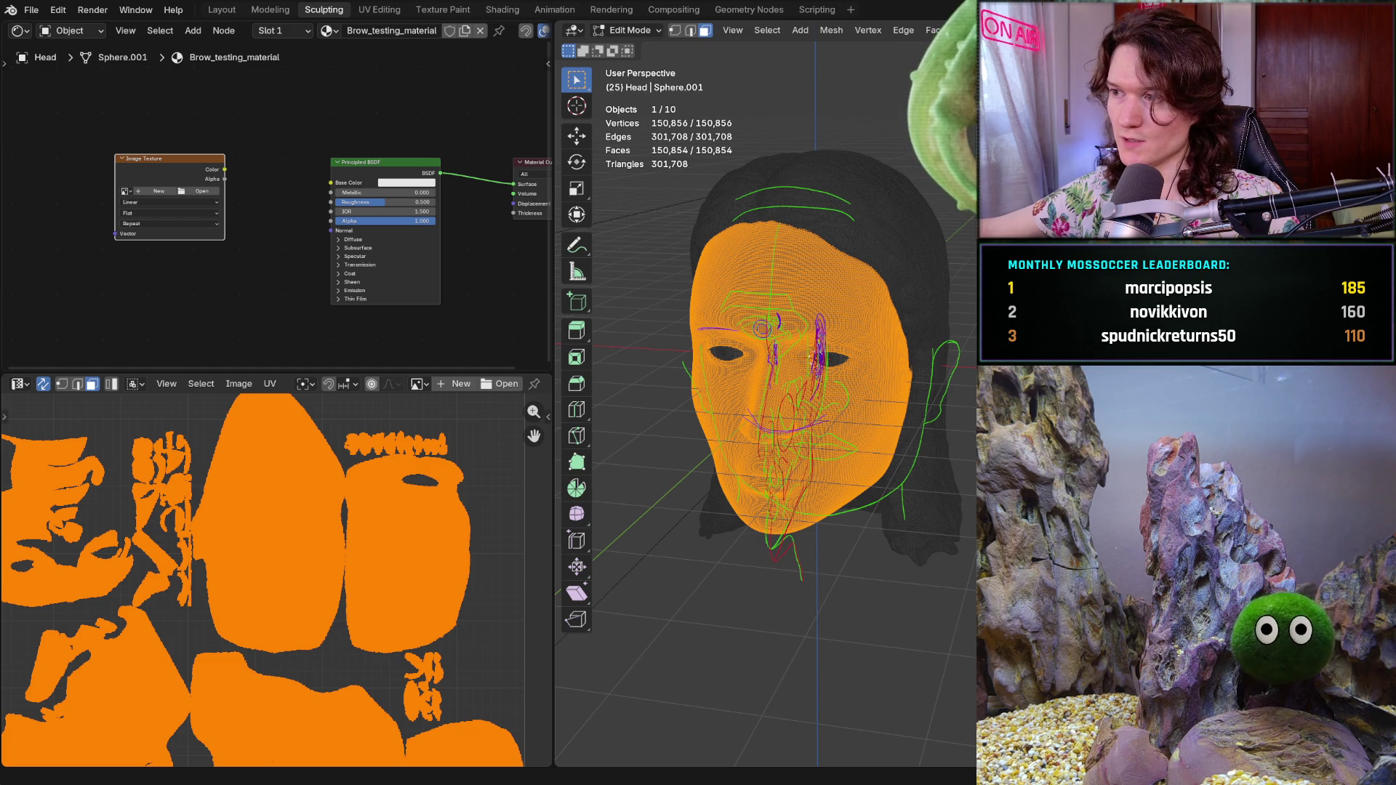
- Create a blank 1024×1024 image named Brow_testing_texture in the image editor
{"action": "left_click", "coordinate": [449, 383]}
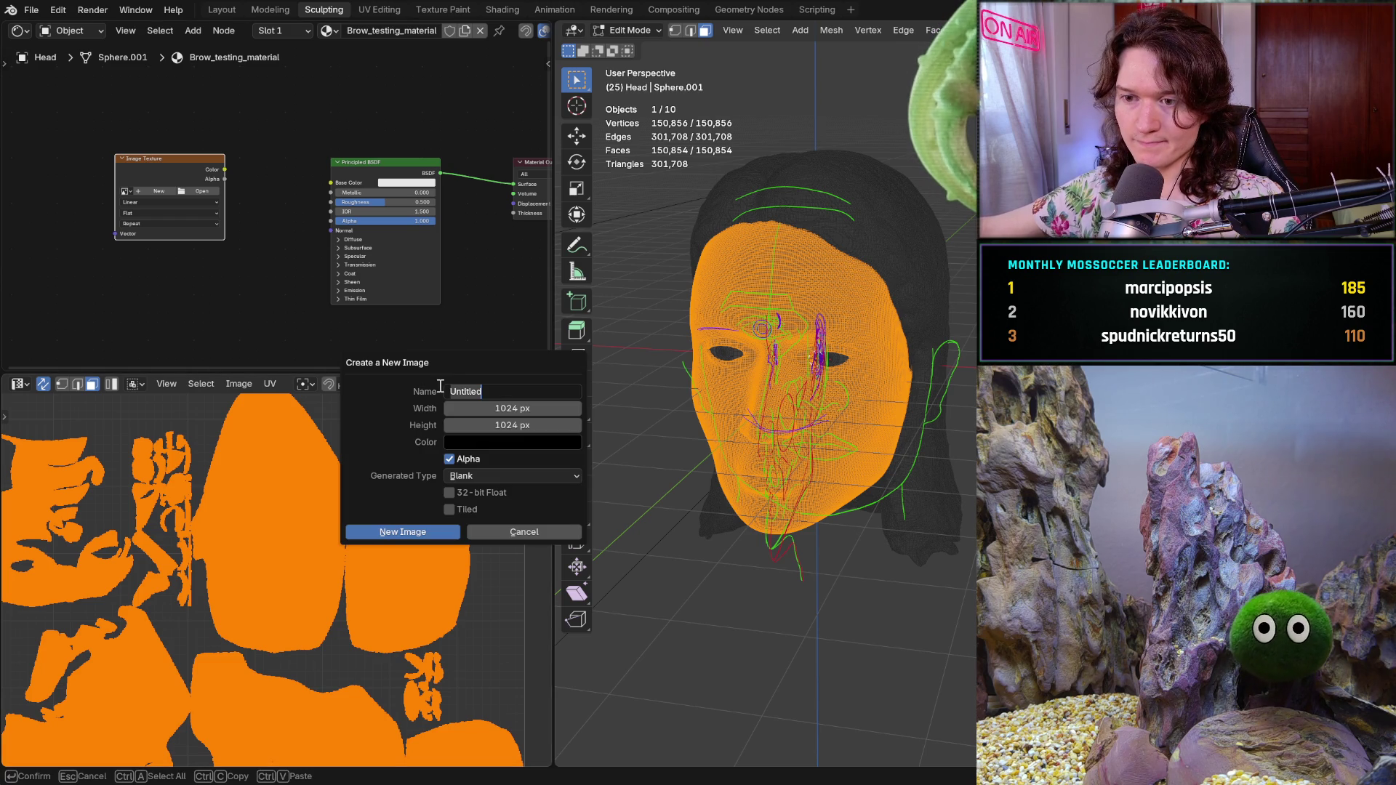
{"action": "type", "text": "B"}
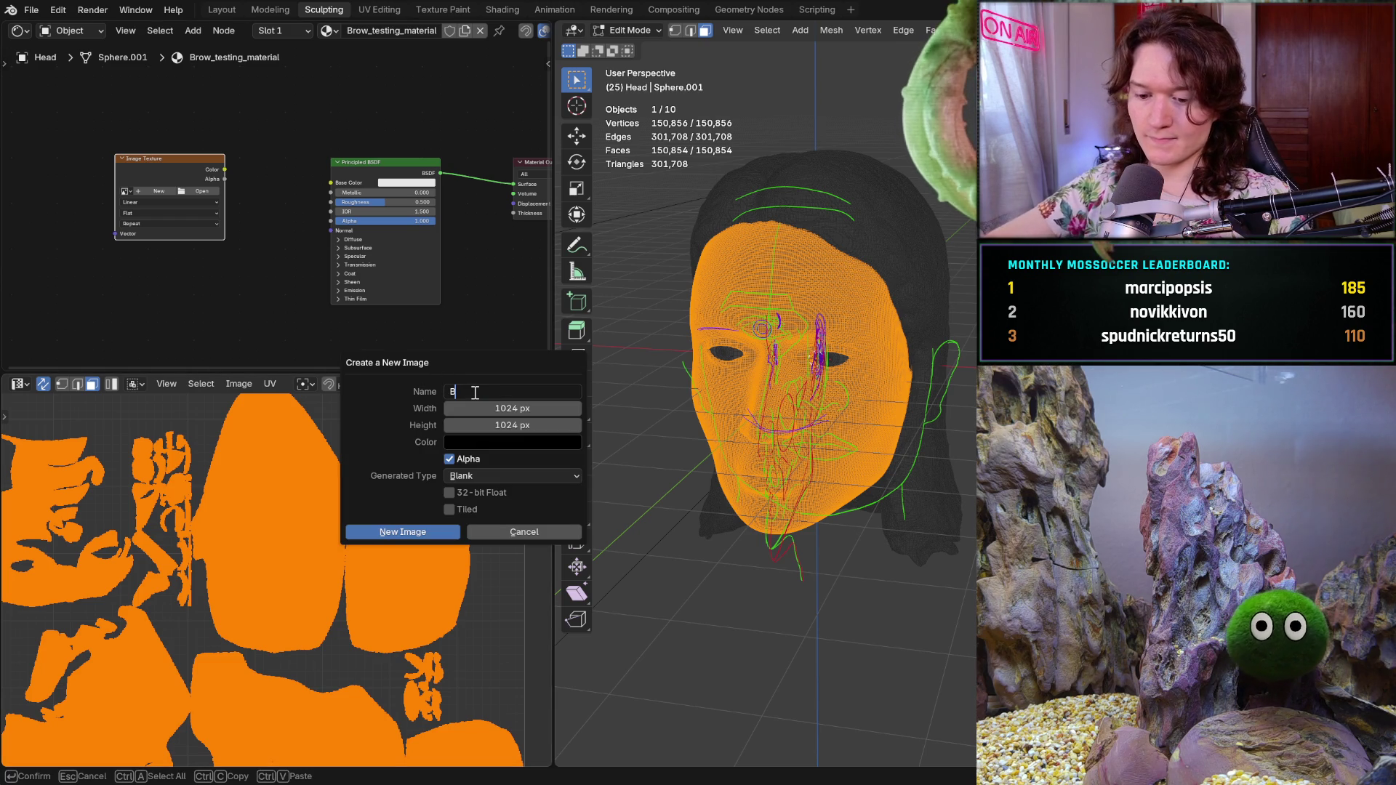
{"action": "type", "text": "row"}
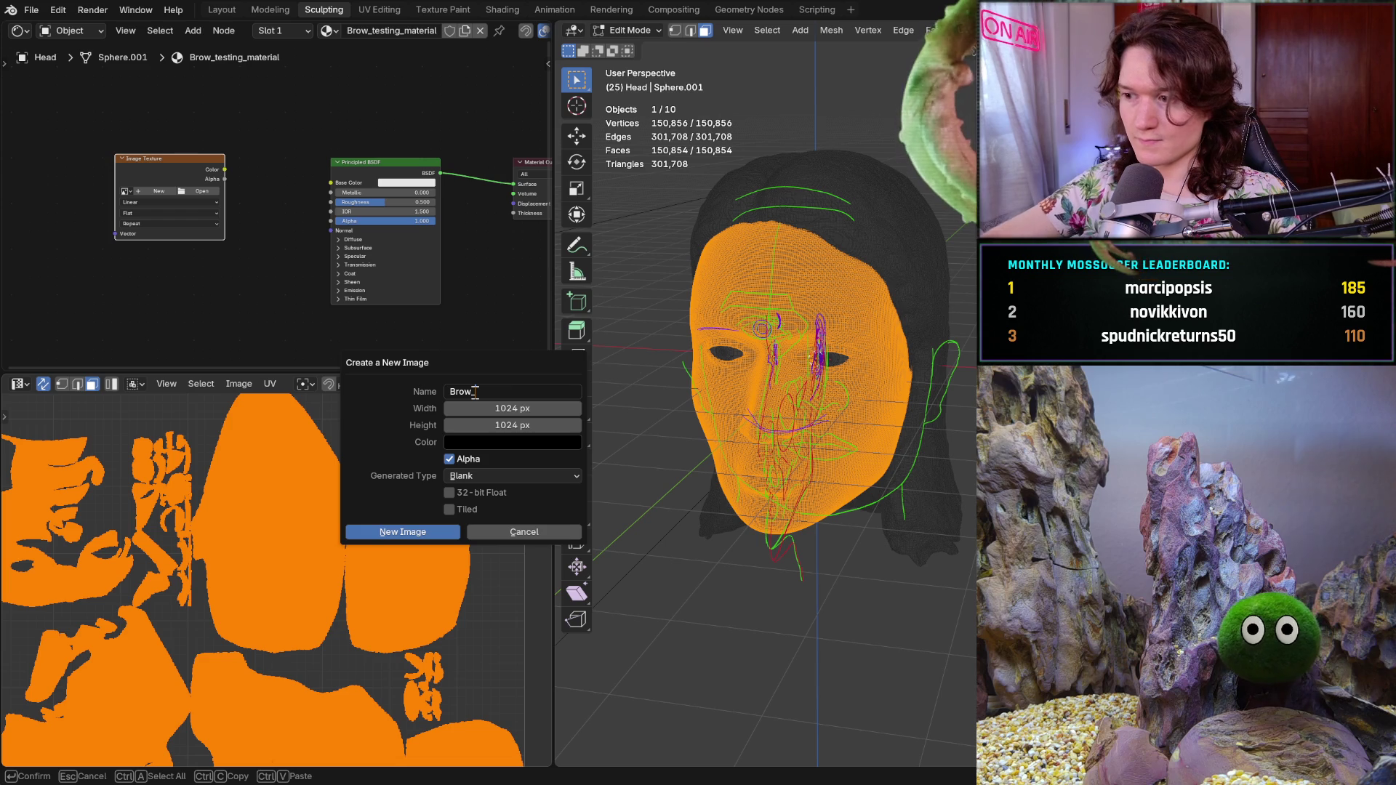
{"action": "type", "text": "_testdting"}
{"action": "key", "text": "BackSpace"}
{"action": "key", "text": "BackSpace"}
{"action": "key", "text": "BackSpace"}
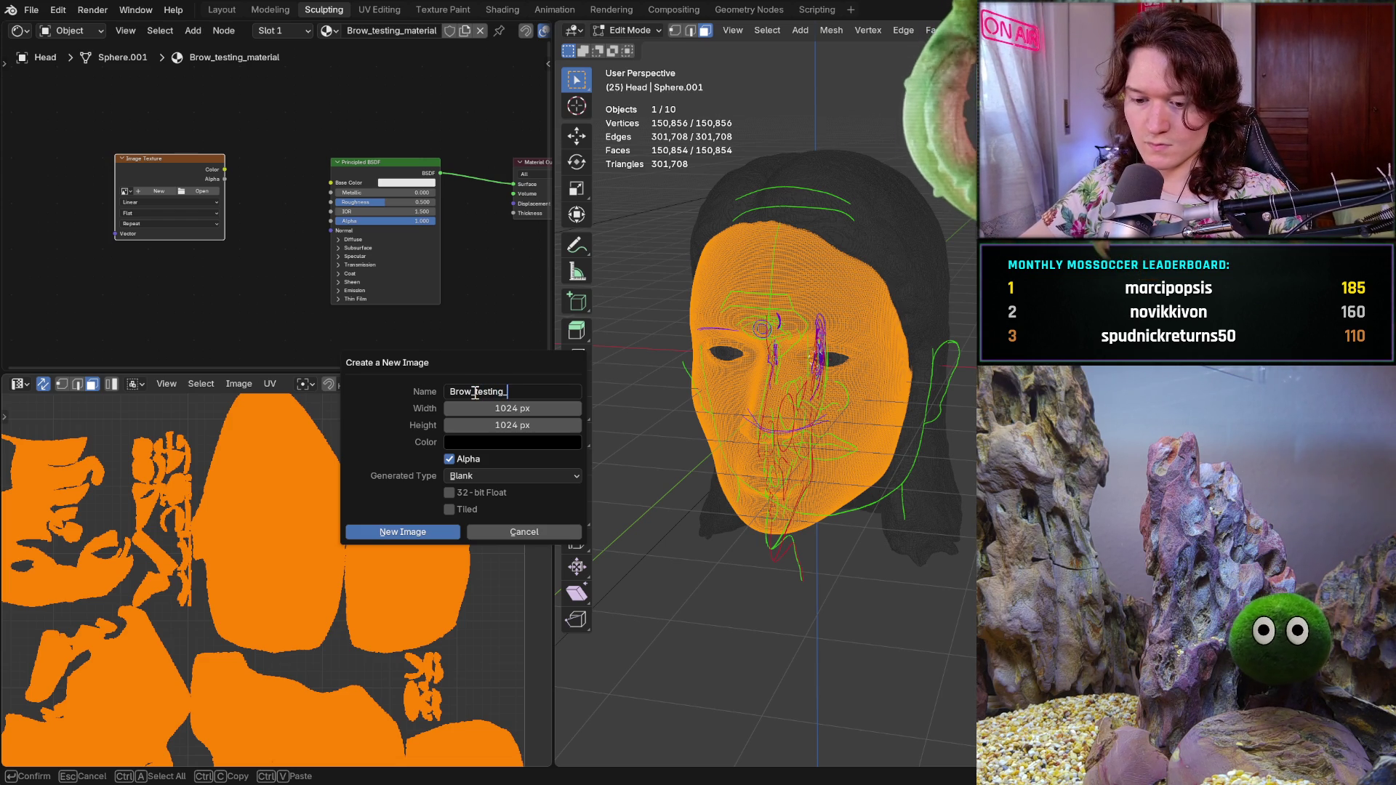
{"action": "type", "text": "xture"}
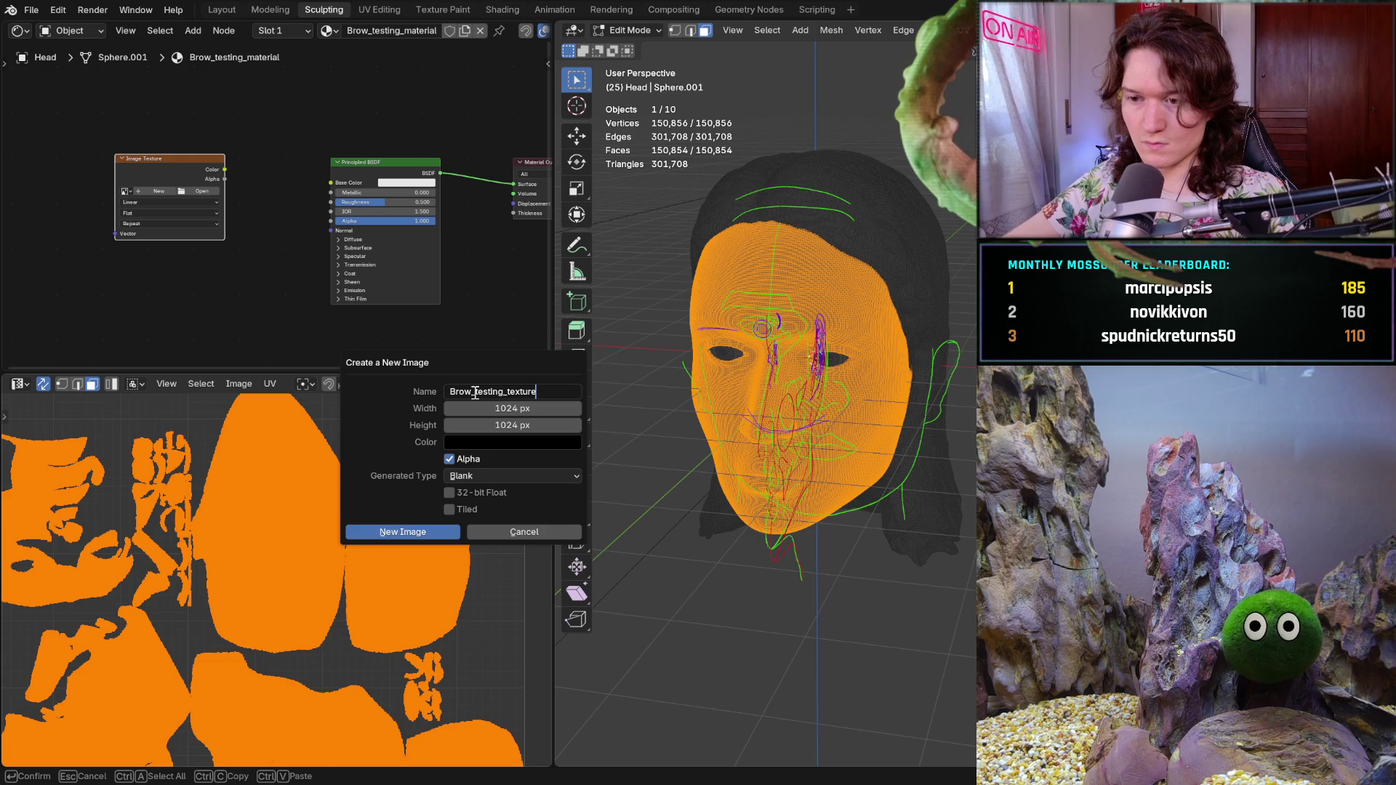
{"action": "left_click", "coordinate": [396, 532]}
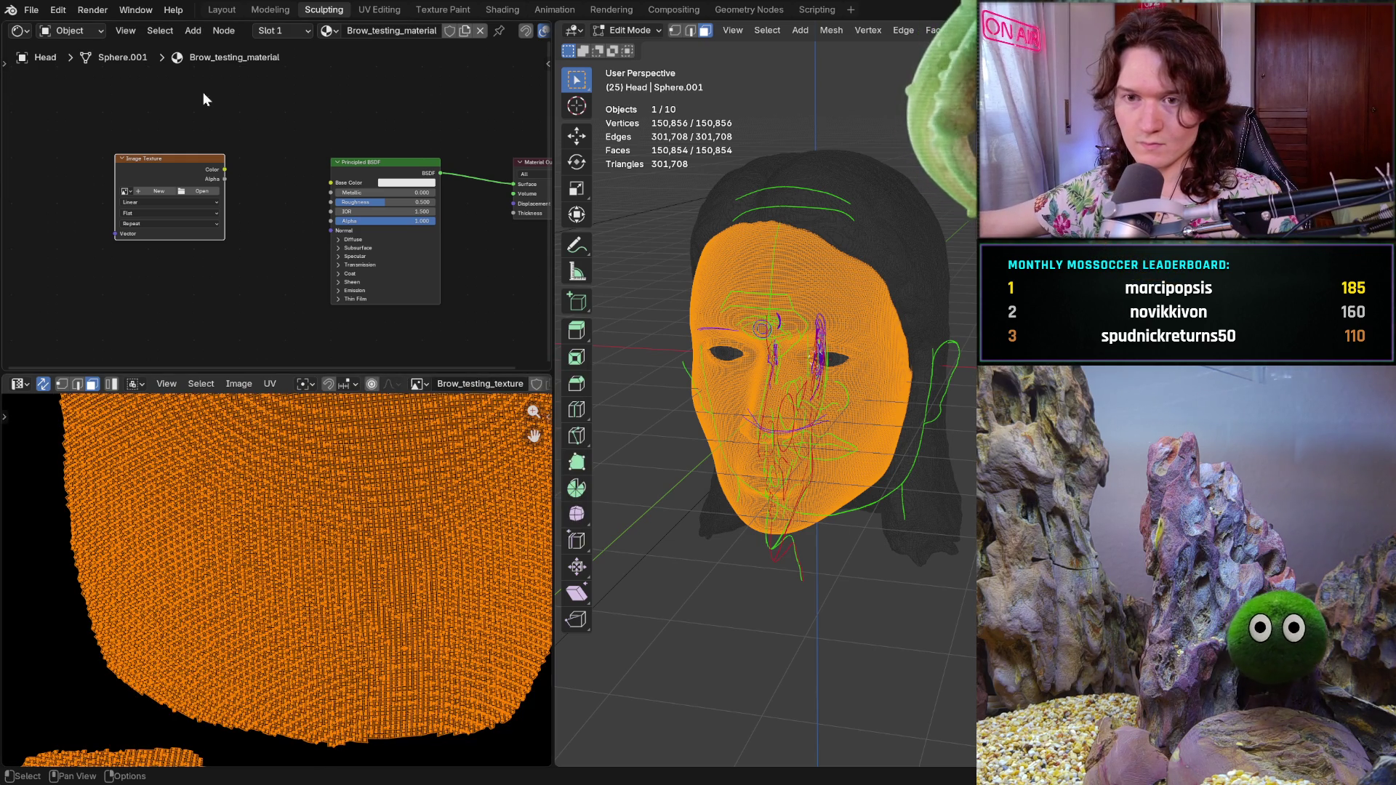
{"action": "scroll", "coordinate": [164, 125], "scroll_direction": "up", "scroll_amount": 3}
- Assign Brow_testing_texture to the Image Texture node and wire its Color to Base Color
{"action": "left_click", "coordinate": [88, 186]}
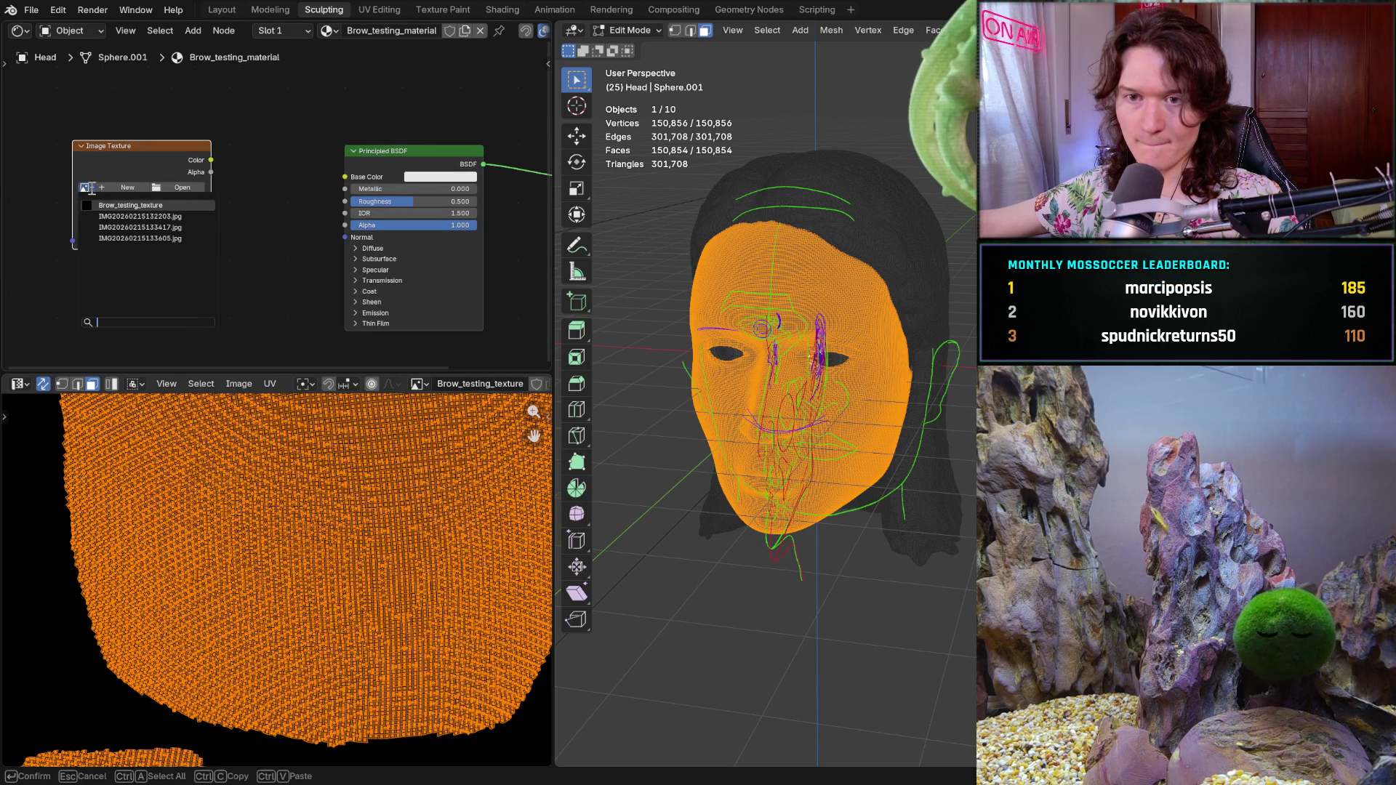
{"action": "left_click", "coordinate": [117, 206]}
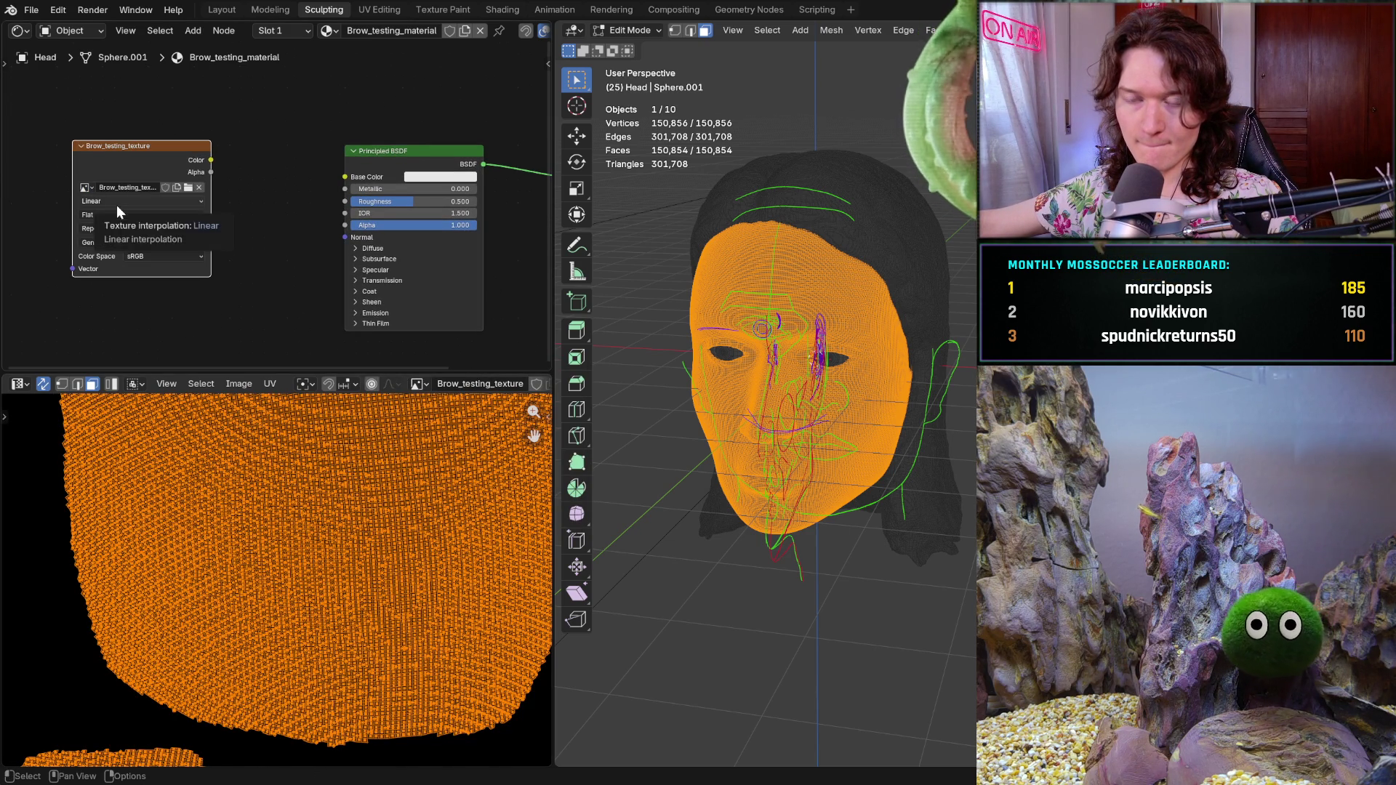
{"action": "left_click_drag", "start_coordinate": [211, 159], "coordinate": [341, 176]}
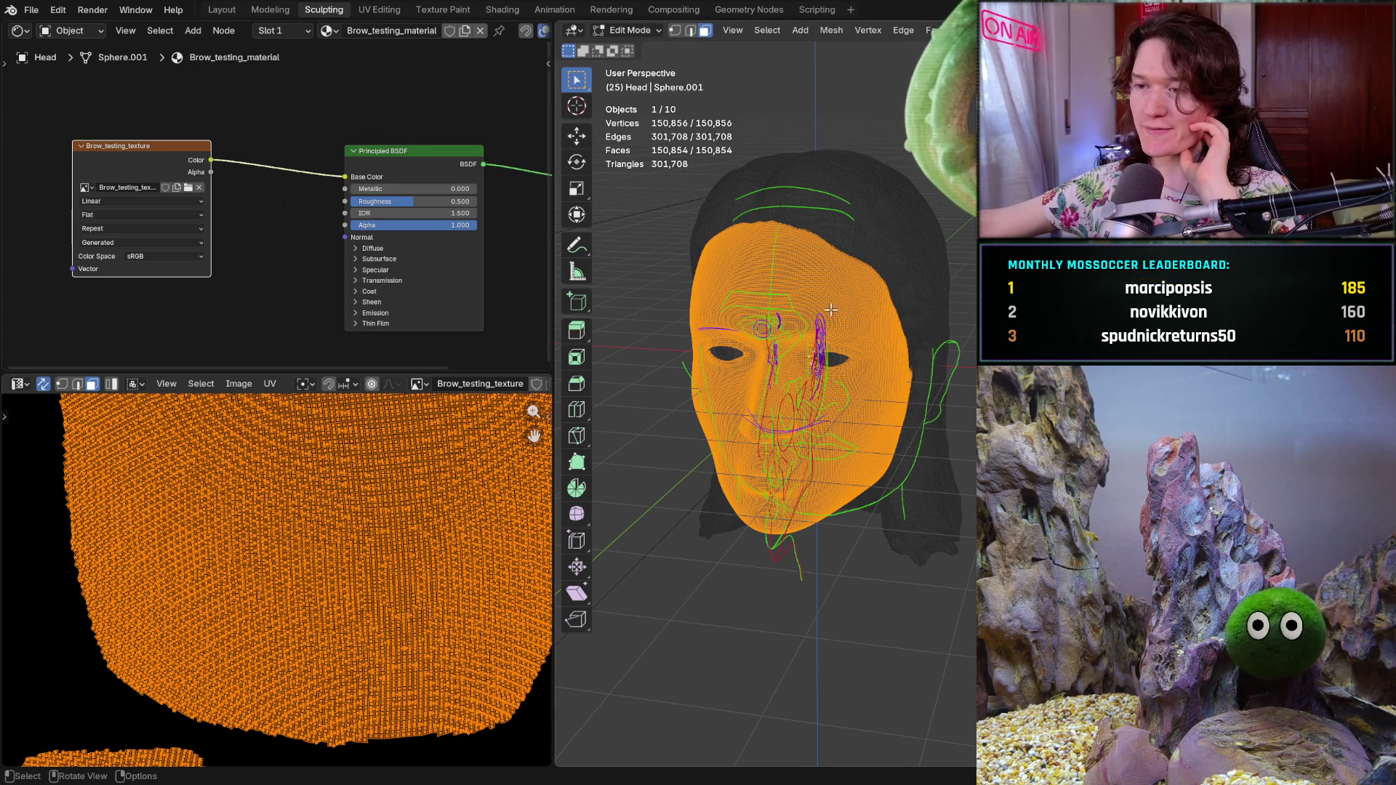
{"action": "right_click", "coordinate": [803, 302]}
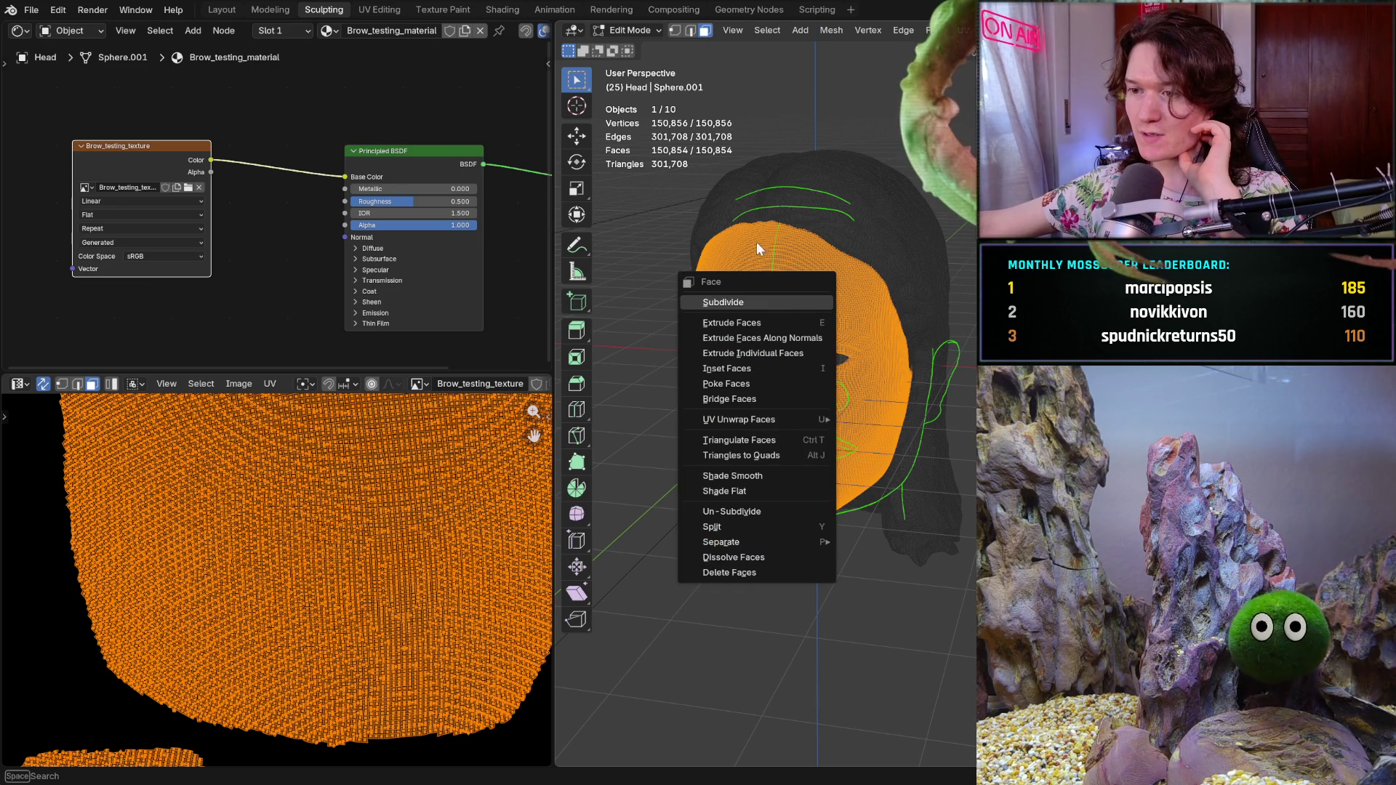
{"action": "key", "text": "Escape"}
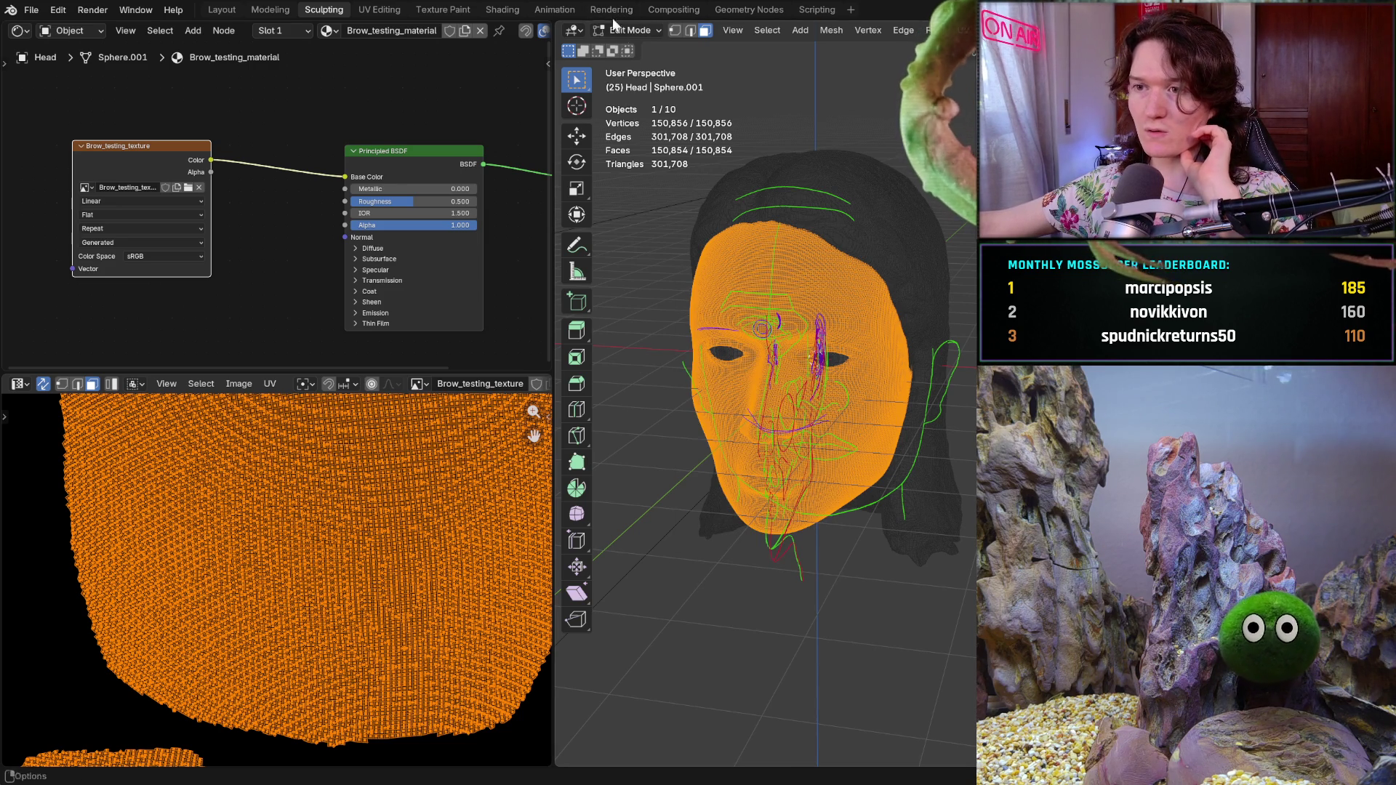
{"action": "left_click", "coordinate": [627, 29]}
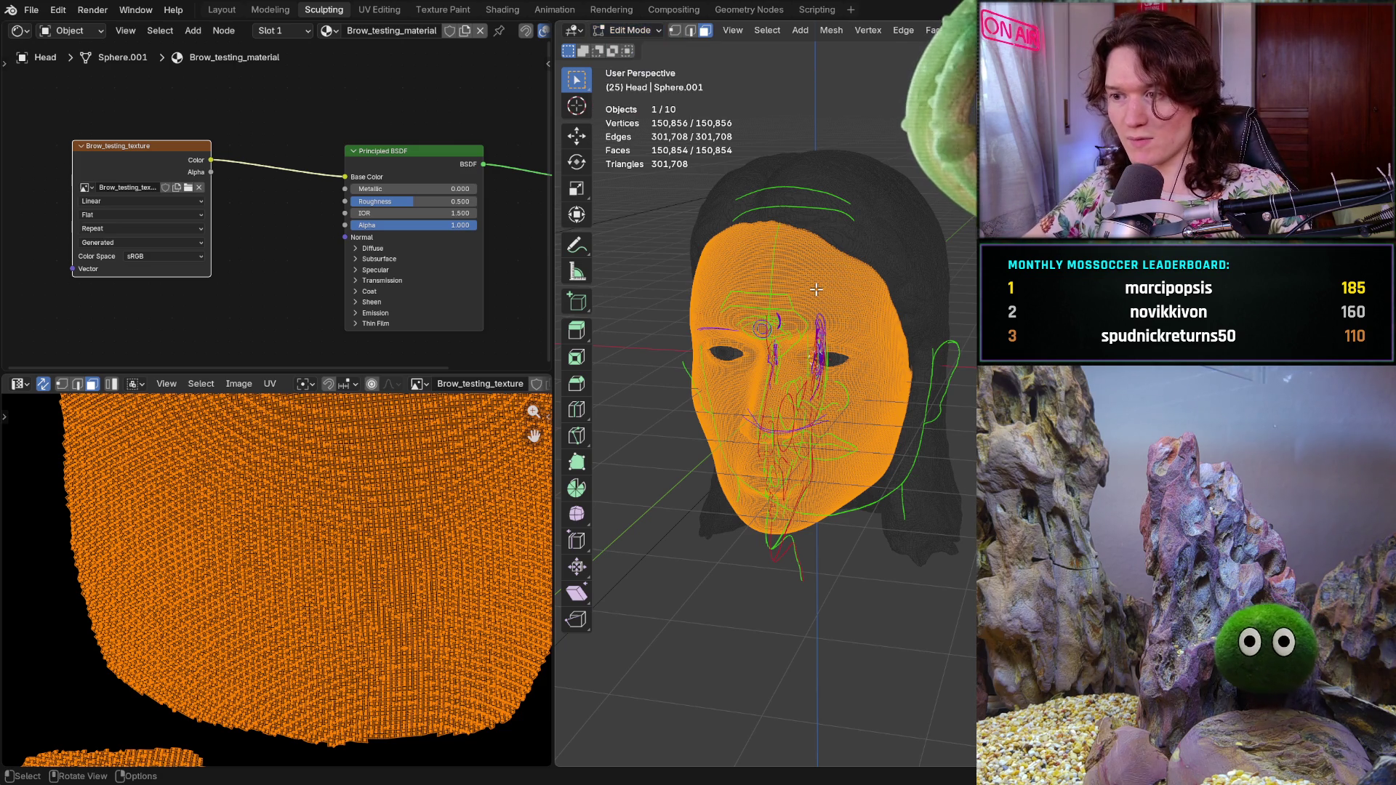
{"action": "key", "text": "ctrl+Tab"}
{"action": "key", "text": "ctrl+Tab"}
{"action": "key", "text": "ctrl+Tab"}
{"action": "key", "text": "ctrl+Tab"}
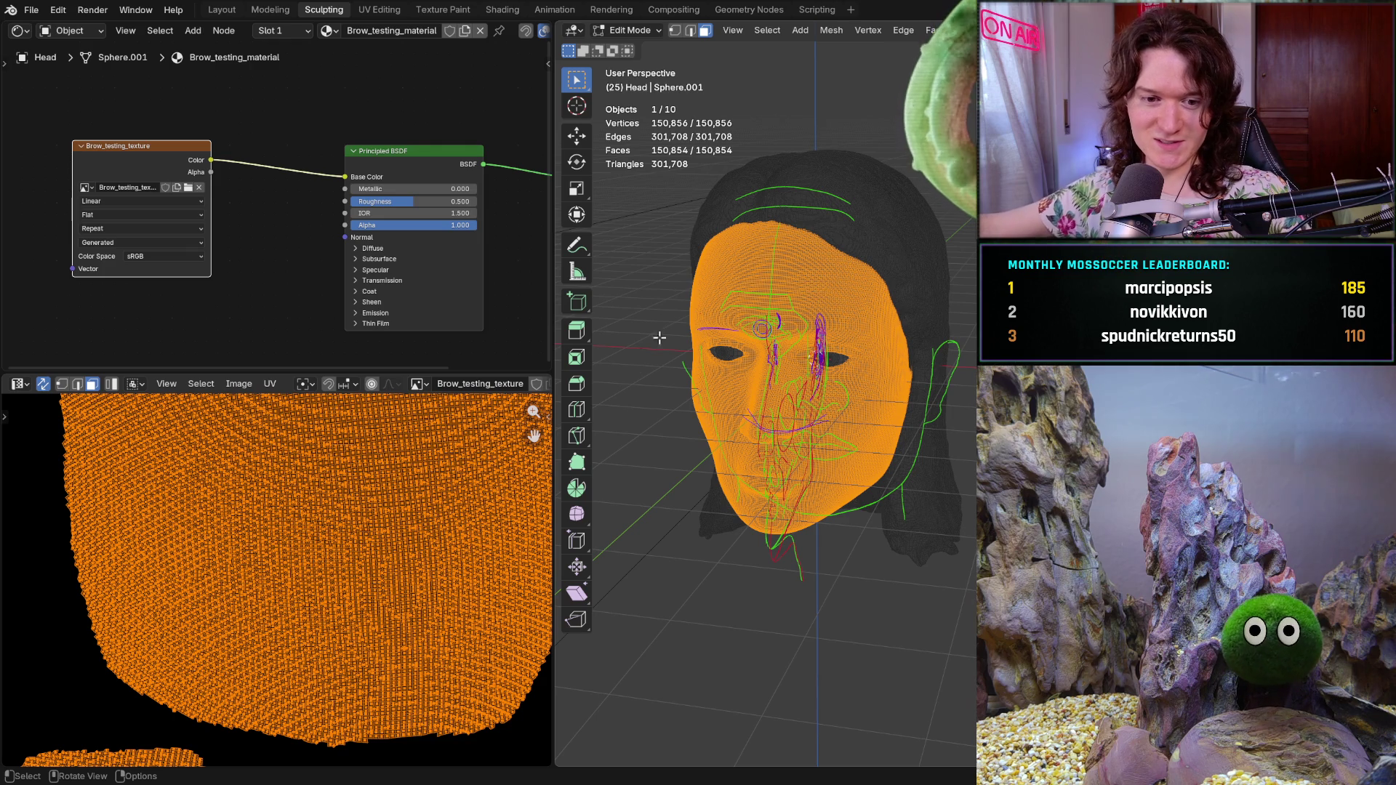
{"action": "left_click", "coordinate": [614, 28]}
- Switch to Texture Paint mode, orbit to a frontal face view and hide overlays
{"action": "left_click", "coordinate": [631, 136]}
{"action": "middle_click_drag", "start_coordinate": [763, 360], "coordinate": [916, 298]}
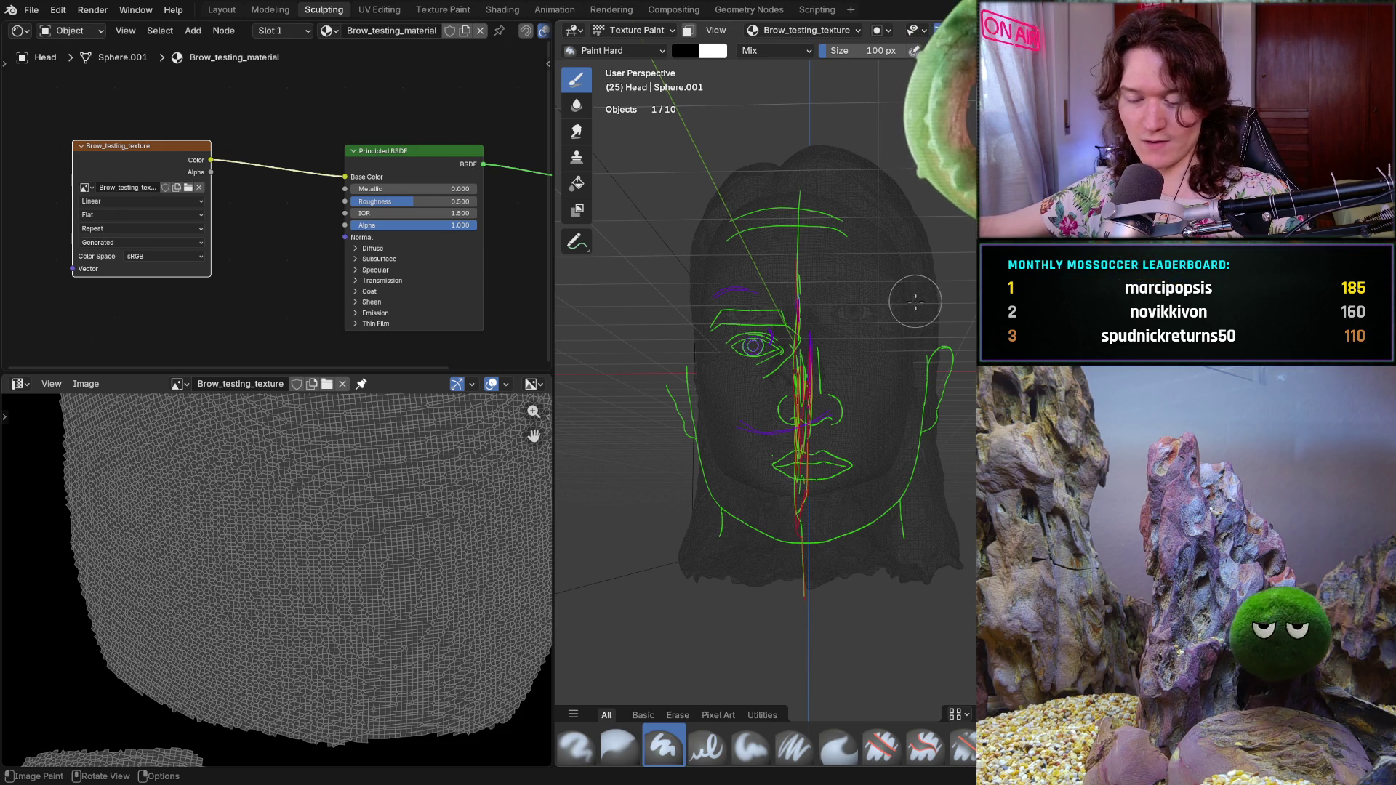
{"action": "mouse_move", "coordinate": [840, 360]}
{"action": "middle_mouse_down"}
{"action": "mouse_move", "coordinate": [848, 385]}
{"action": "mouse_move", "coordinate": [834, 355]}
{"action": "mouse_move", "coordinate": [797, 371]}
{"action": "middle_mouse_up"}
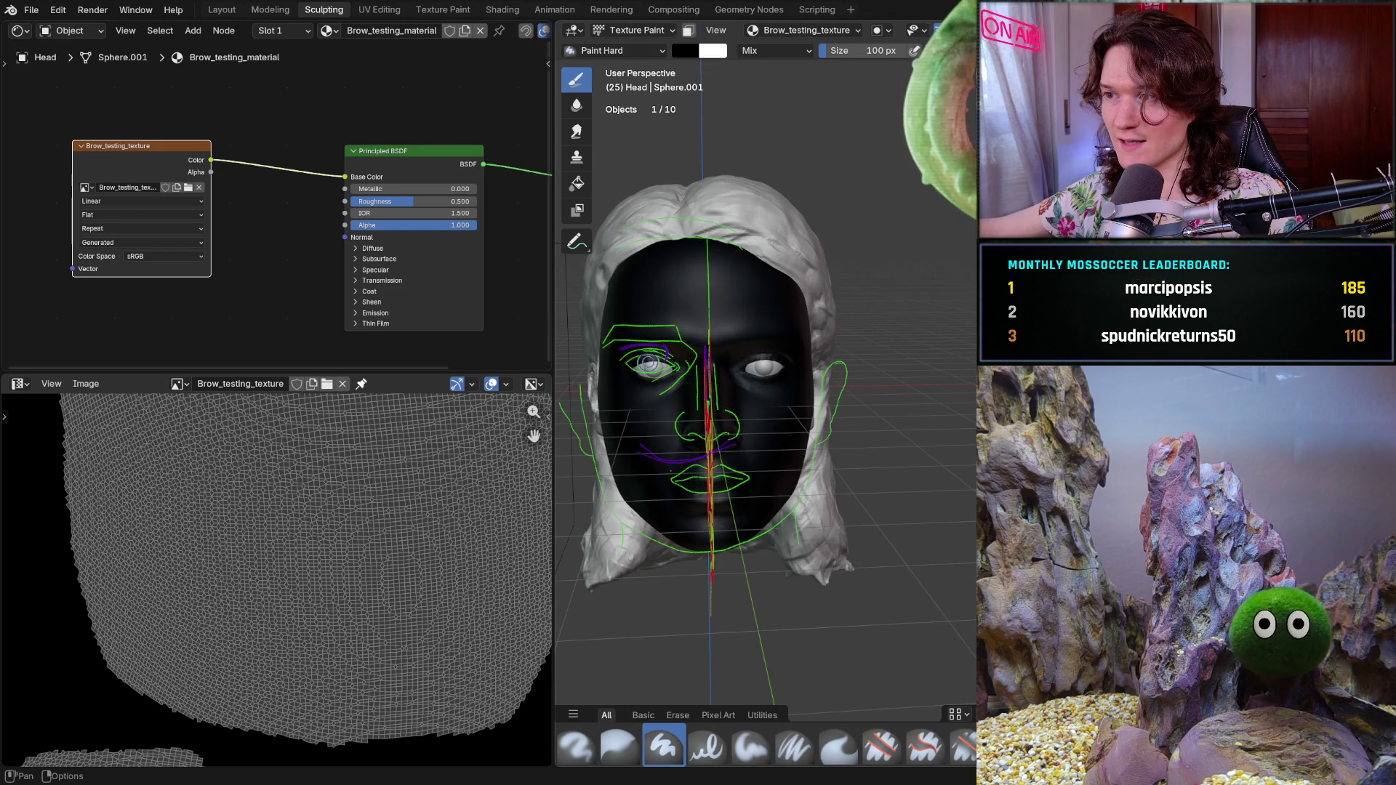
{"action": "scroll", "coordinate": [692, 401], "scroll_direction": "up", "scroll_amount": 2}
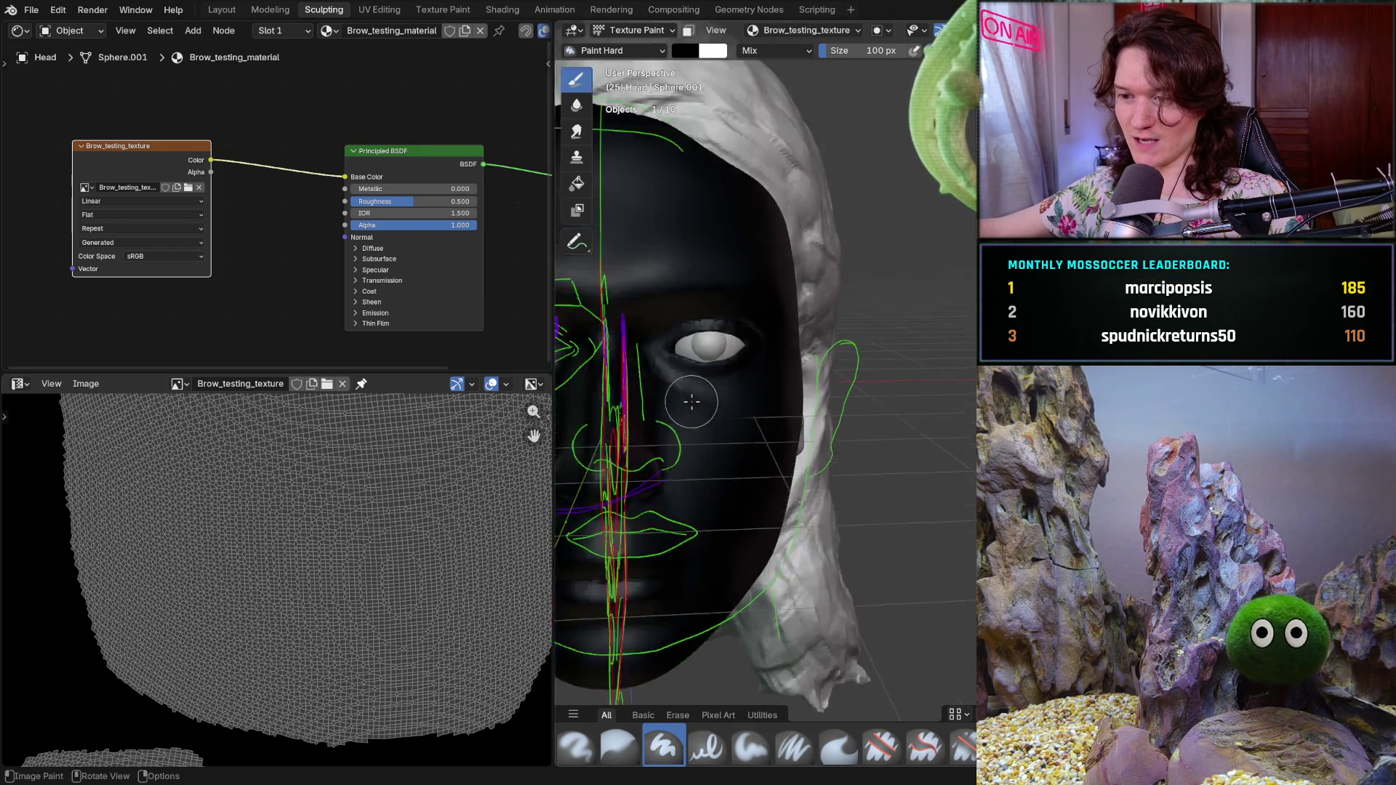
{"action": "scroll", "coordinate": [654, 399], "scroll_direction": "up", "scroll_amount": 2}
{"action": "scroll", "coordinate": [655, 398], "scroll_direction": "down", "scroll_amount": 4}
{"action": "mouse_move", "coordinate": [692, 402]}
{"action": "middle_mouse_down"}
{"action": "mouse_move", "coordinate": [806, 397]}
{"action": "mouse_move", "coordinate": [741, 344]}
{"action": "middle_mouse_up"}
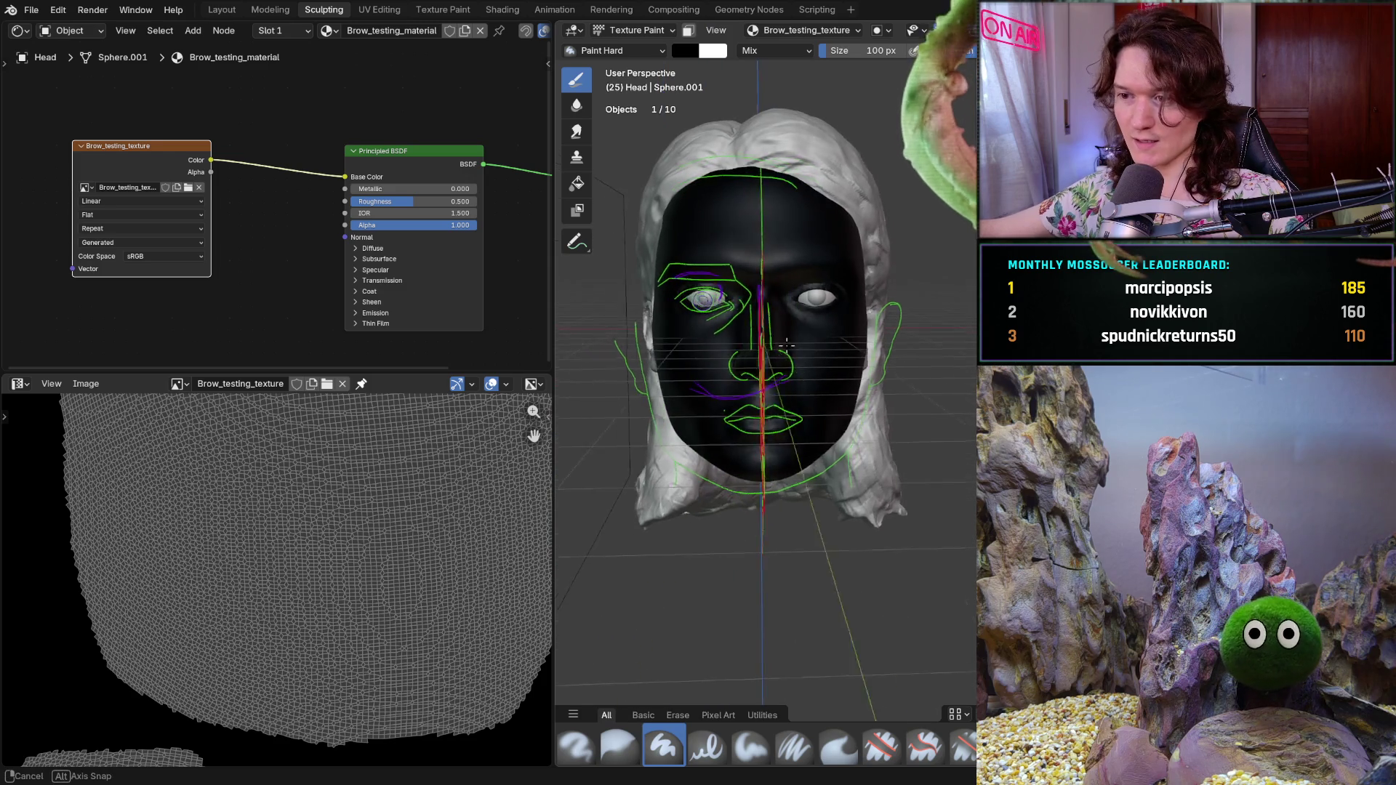
{"action": "middle_click_drag", "start_coordinate": [741, 343], "coordinate": [761, 38]}
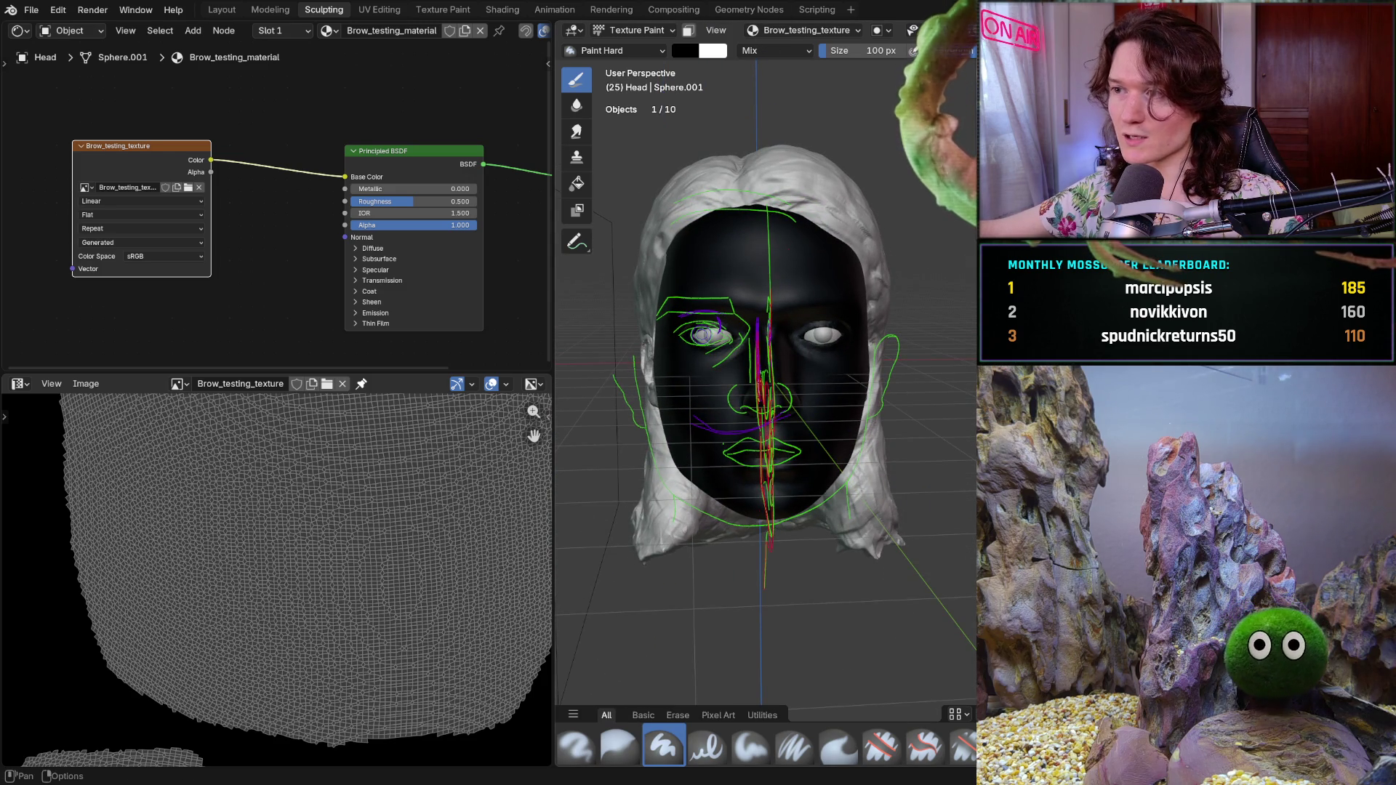
{"action": "key", "text": "shift+alt+z"}
{"action": "scroll", "coordinate": [776, 439], "scroll_direction": "up", "scroll_amount": 2}
{"action": "scroll", "coordinate": [777, 439], "scroll_direction": "up", "scroll_amount": 1}
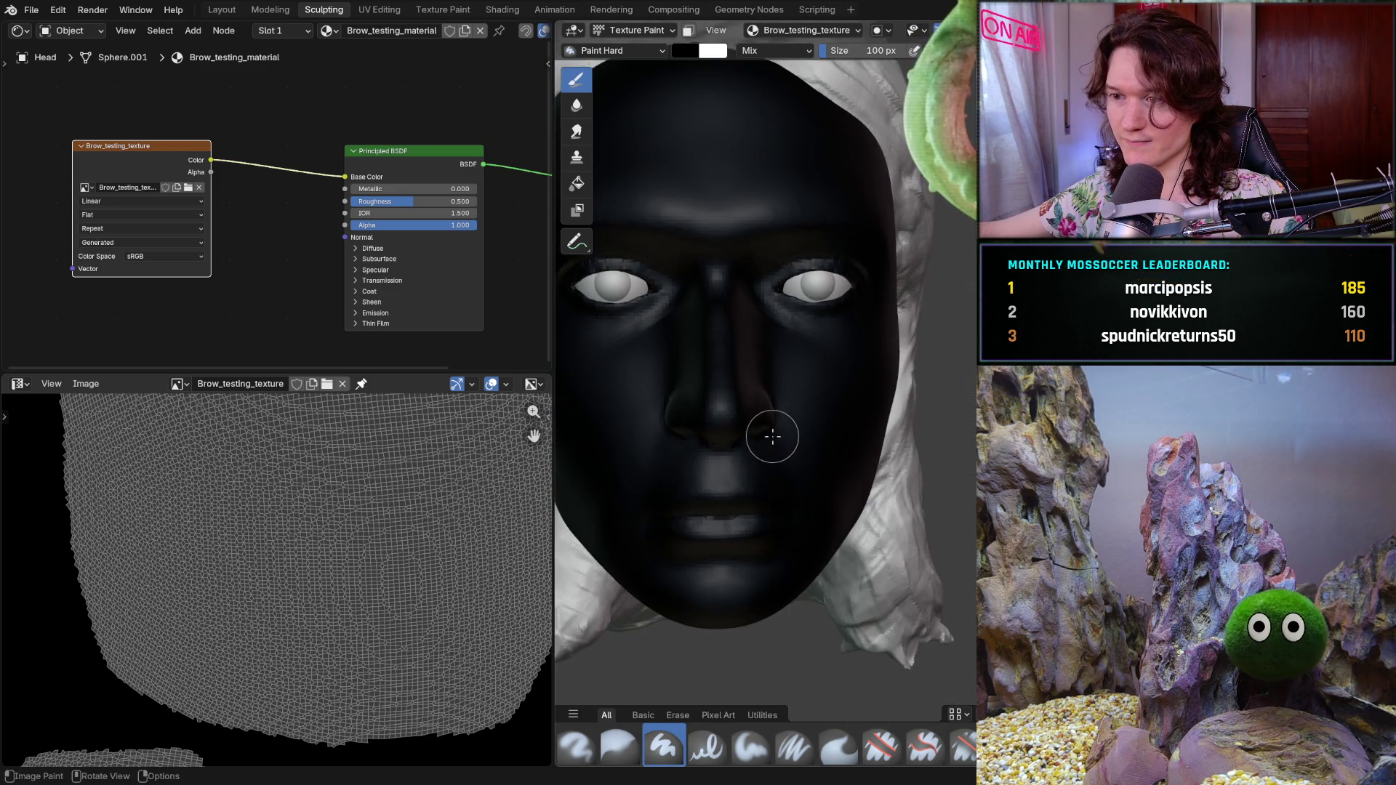
{"action": "scroll", "coordinate": [786, 439], "scroll_direction": "up", "scroll_amount": 1}
{"action": "scroll", "coordinate": [802, 440], "scroll_direction": "up", "scroll_amount": 1}
{"action": "scroll", "coordinate": [802, 440], "scroll_direction": "up", "scroll_amount": 1}
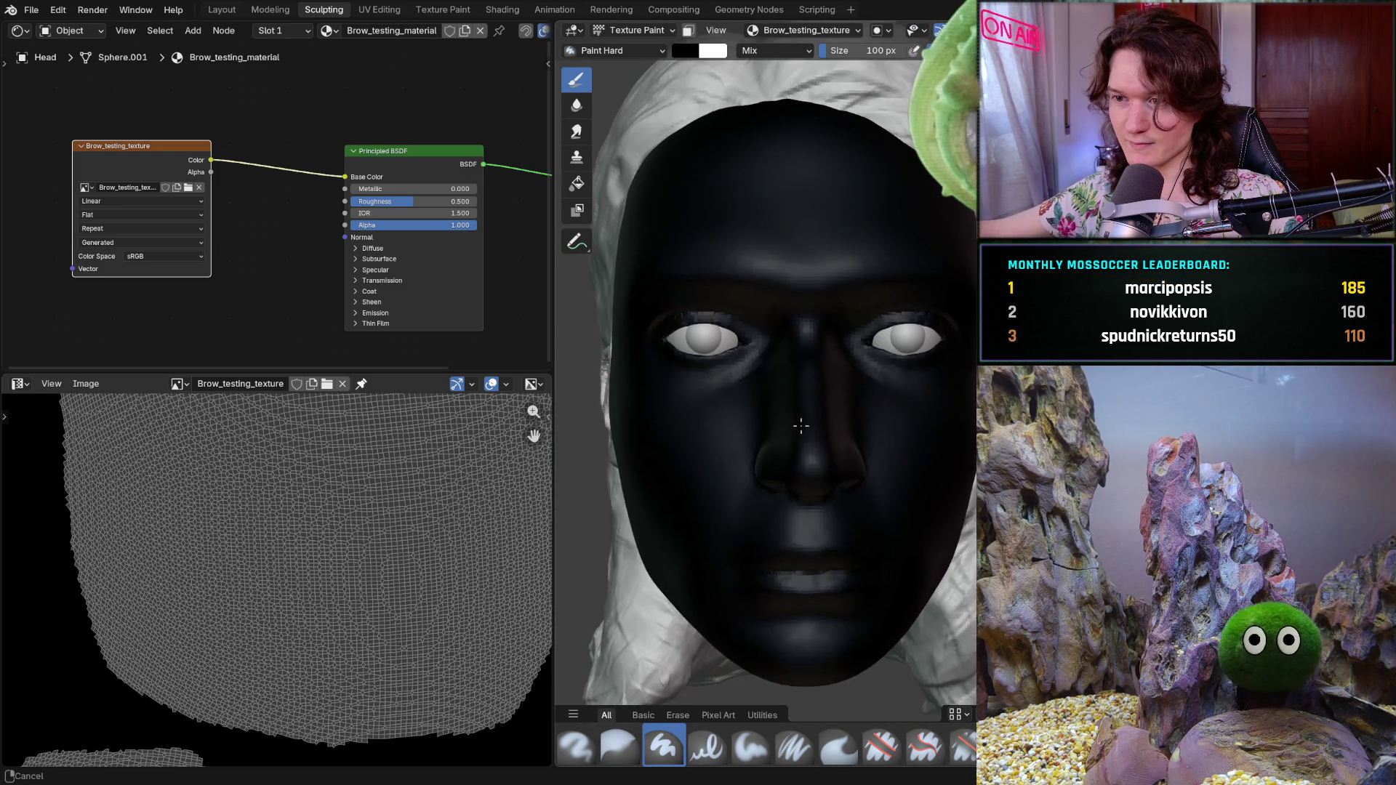
{"action": "scroll", "coordinate": [804, 480], "scroll_direction": "up", "scroll_amount": 1}
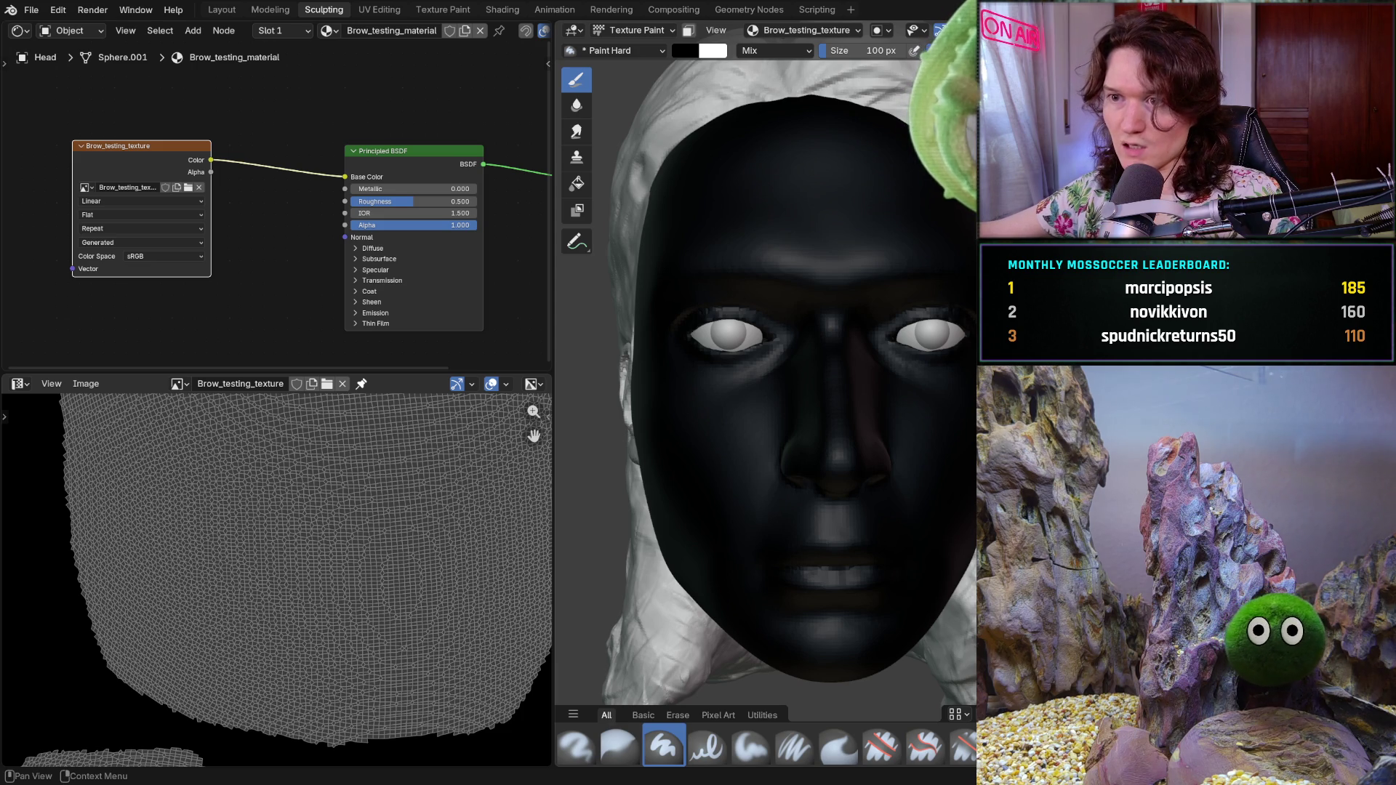
- Fill the face texture with white using the Fill tool
{"action": "left_click", "coordinate": [720, 54]}
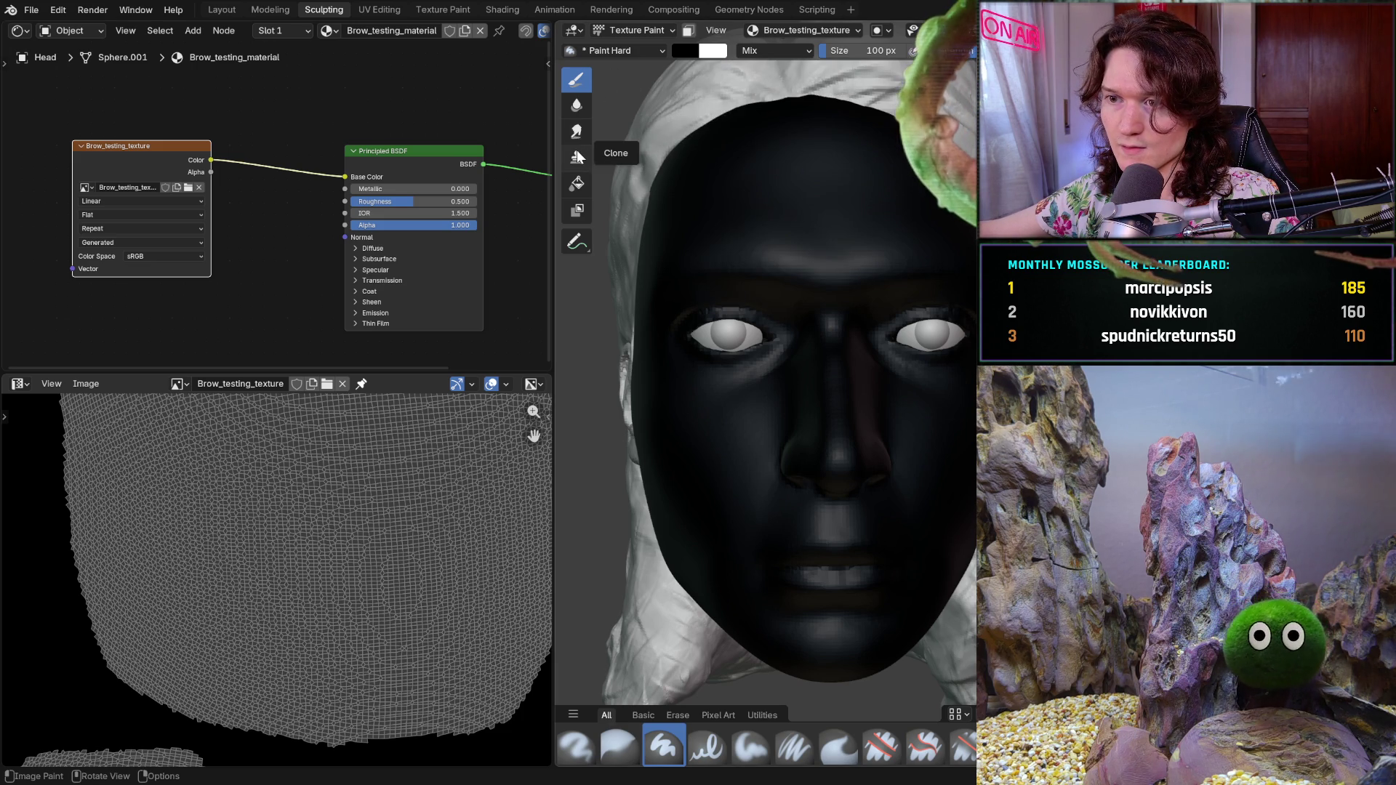
{"action": "left_click", "coordinate": [579, 184]}
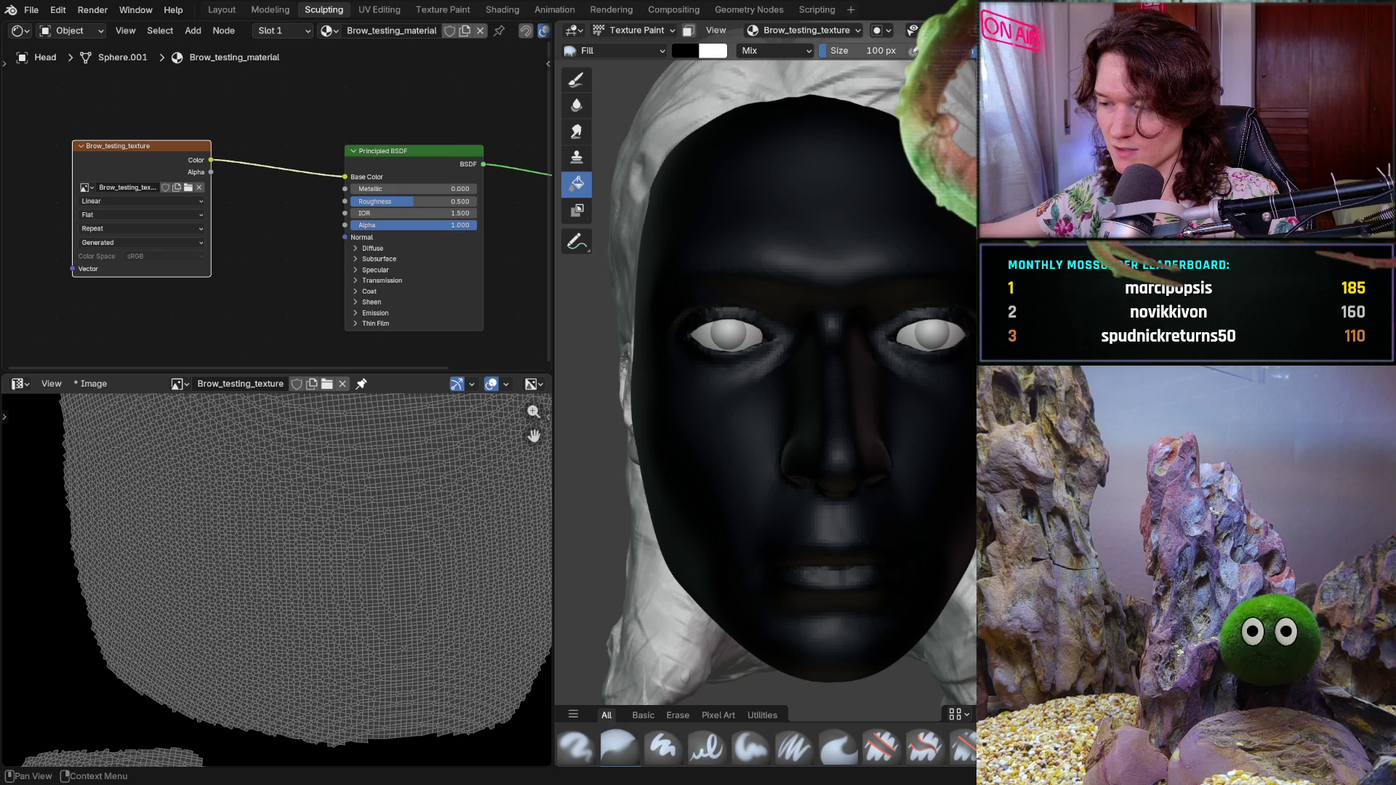
{"action": "left_click", "coordinate": [813, 198]}
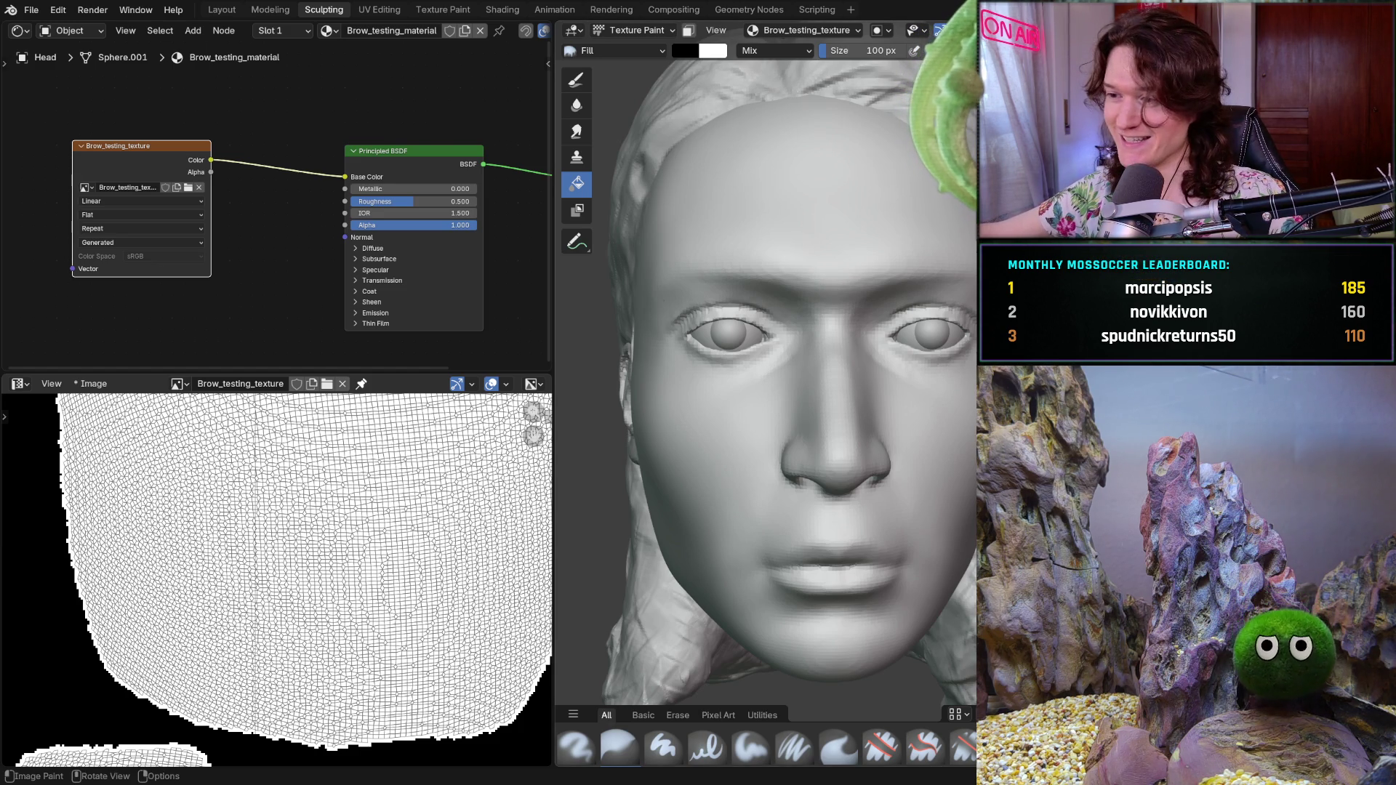
{"action": "mouse_move", "coordinate": [914, 453]}
{"action": "middle_mouse_down"}
{"action": "mouse_move", "coordinate": [876, 464]}
{"action": "mouse_move", "coordinate": [915, 446]}
{"action": "middle_mouse_up"}
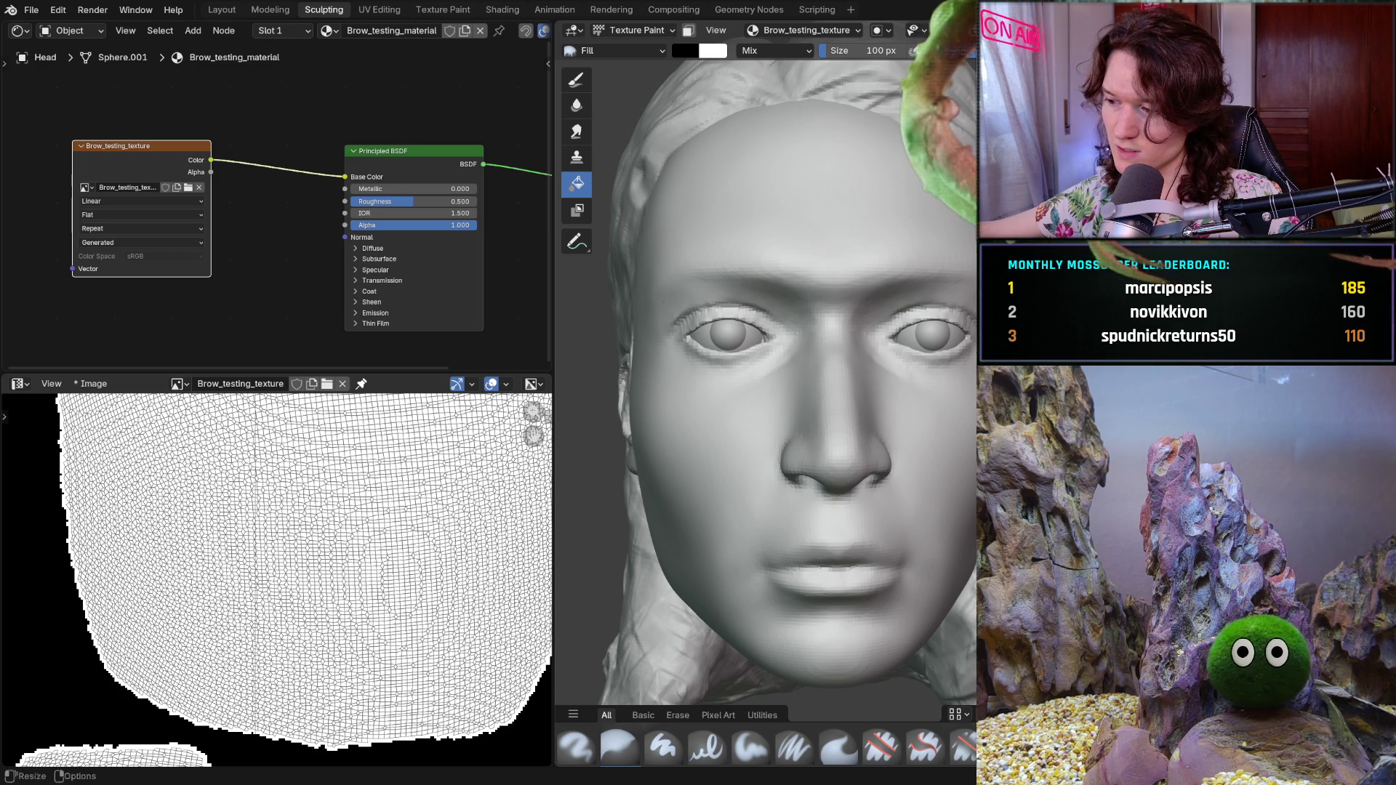
- Swap the paint colours, test a black fill on the face, then restore it to white
{"action": "key", "text": "x"}
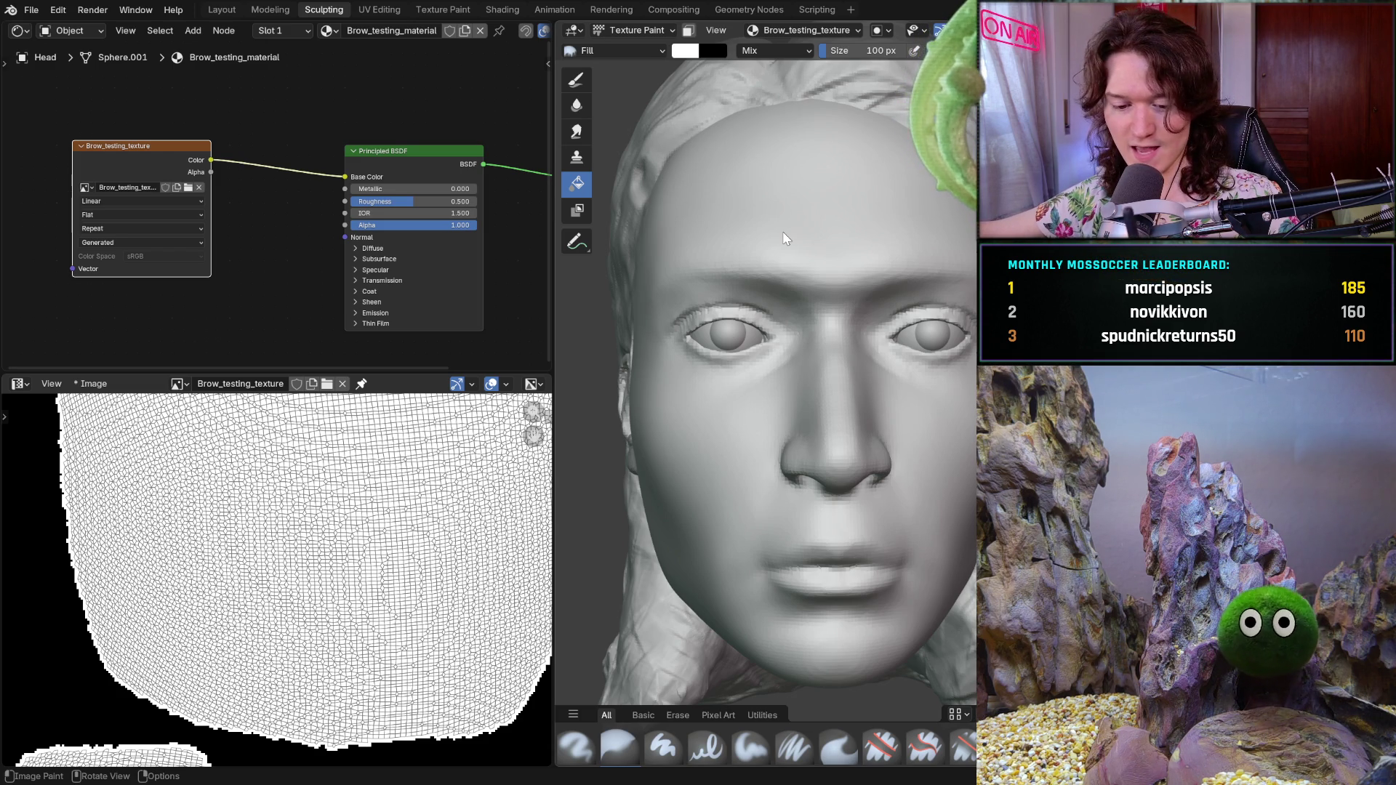
{"action": "left_click", "coordinate": [782, 231], "text": "ctrl"}
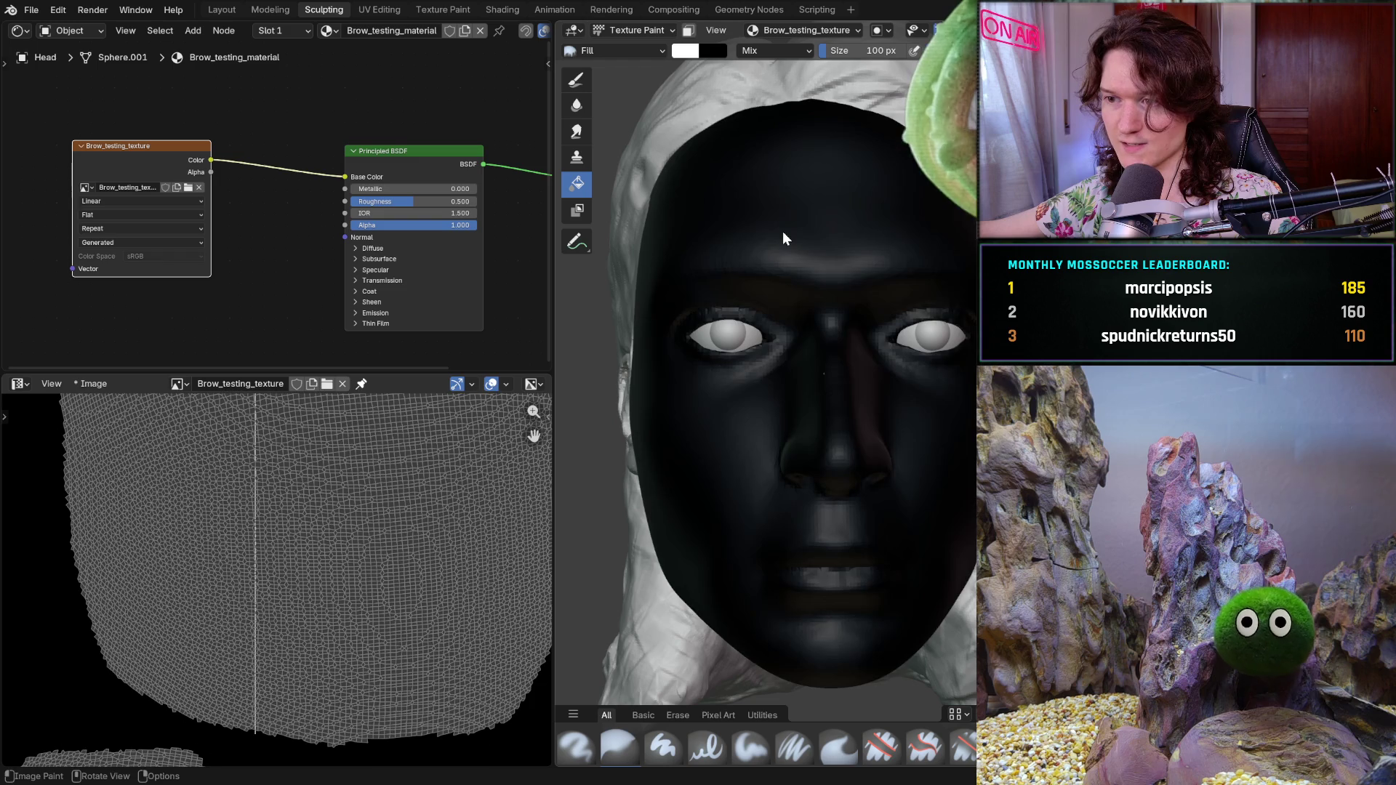
{"action": "left_click", "coordinate": [783, 231]}
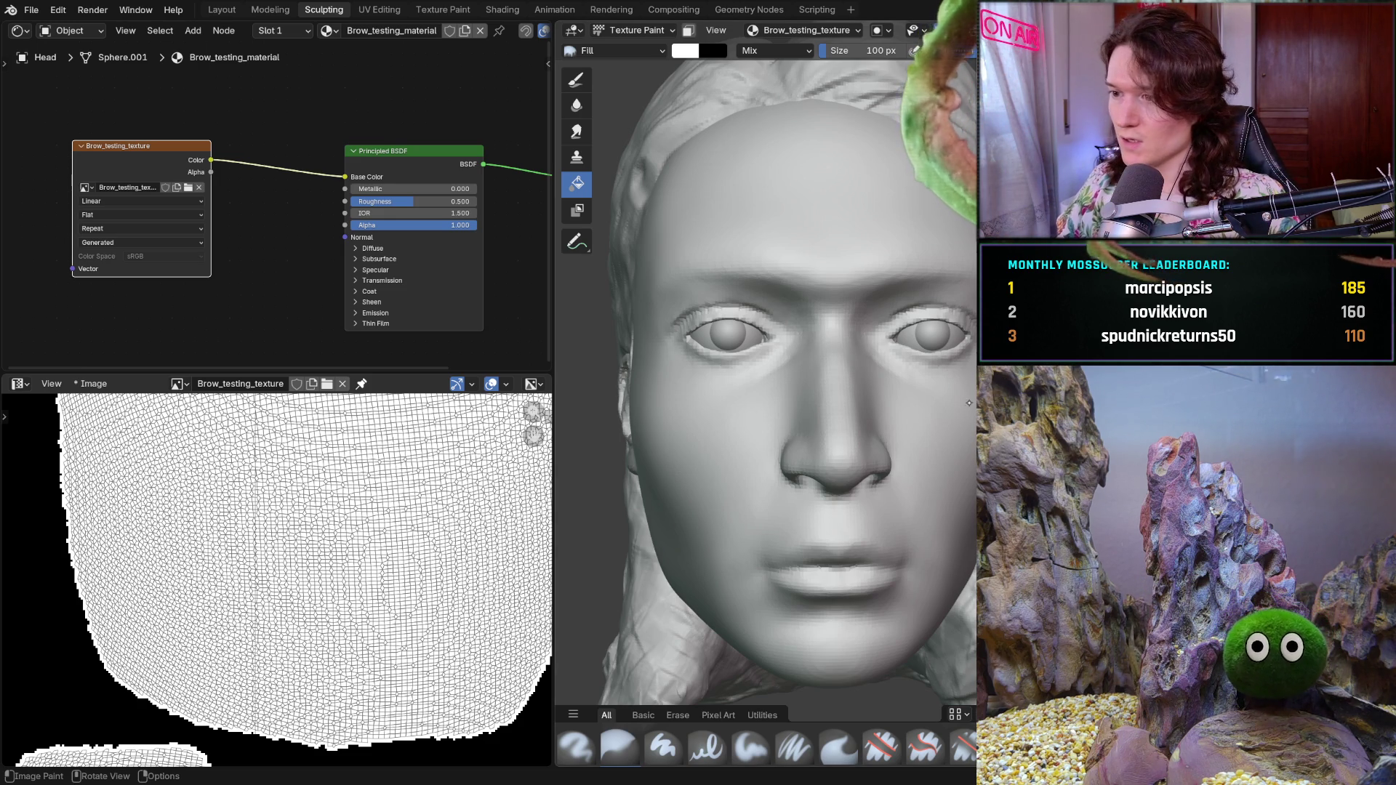
- Pan the head so the whole face sits centred in the viewport
{"action": "middle_click_drag", "start_coordinate": [971, 361], "coordinate": [871, 397], "text": "shift"}
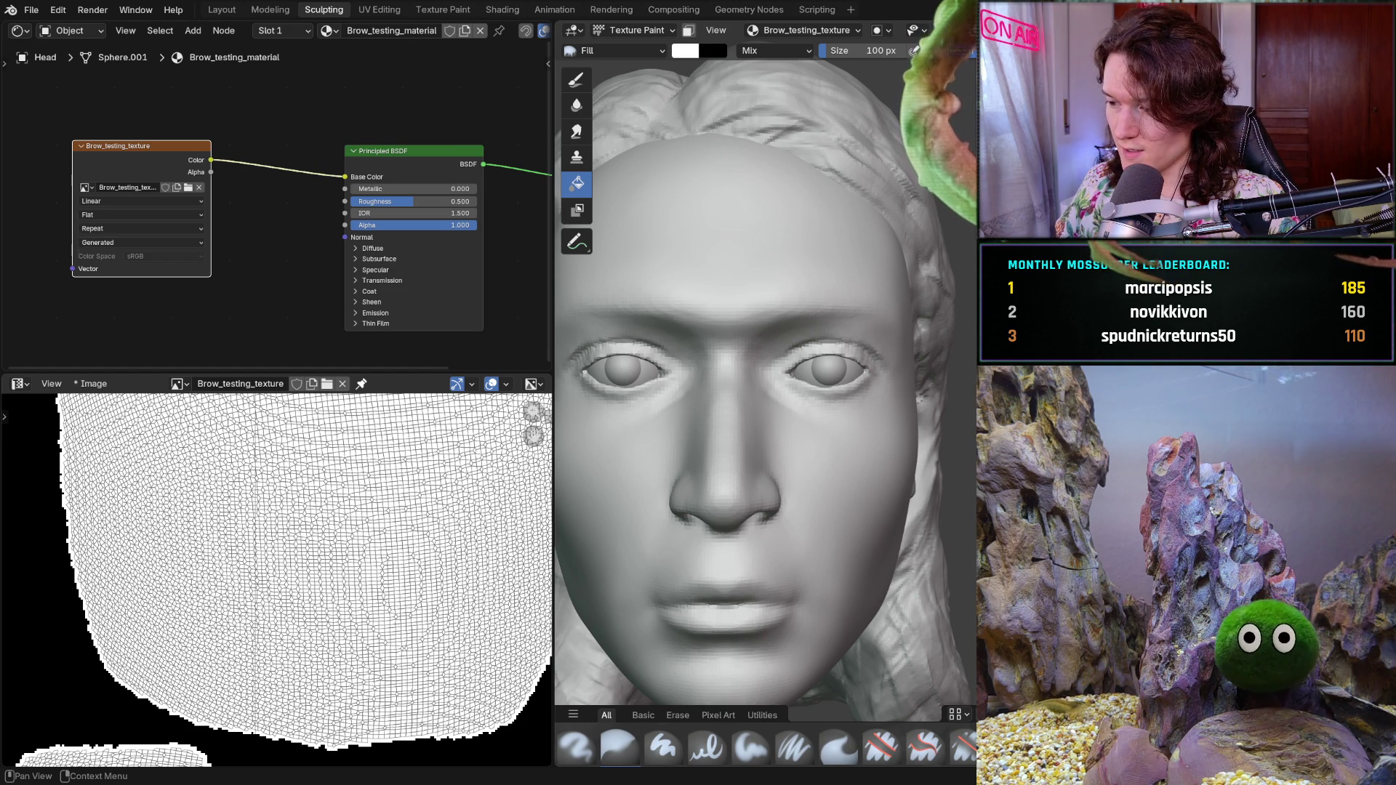
- Sample a dark brown paint colour, test it as a face fill, then undo back to white
{"action": "key", "text": "s"}
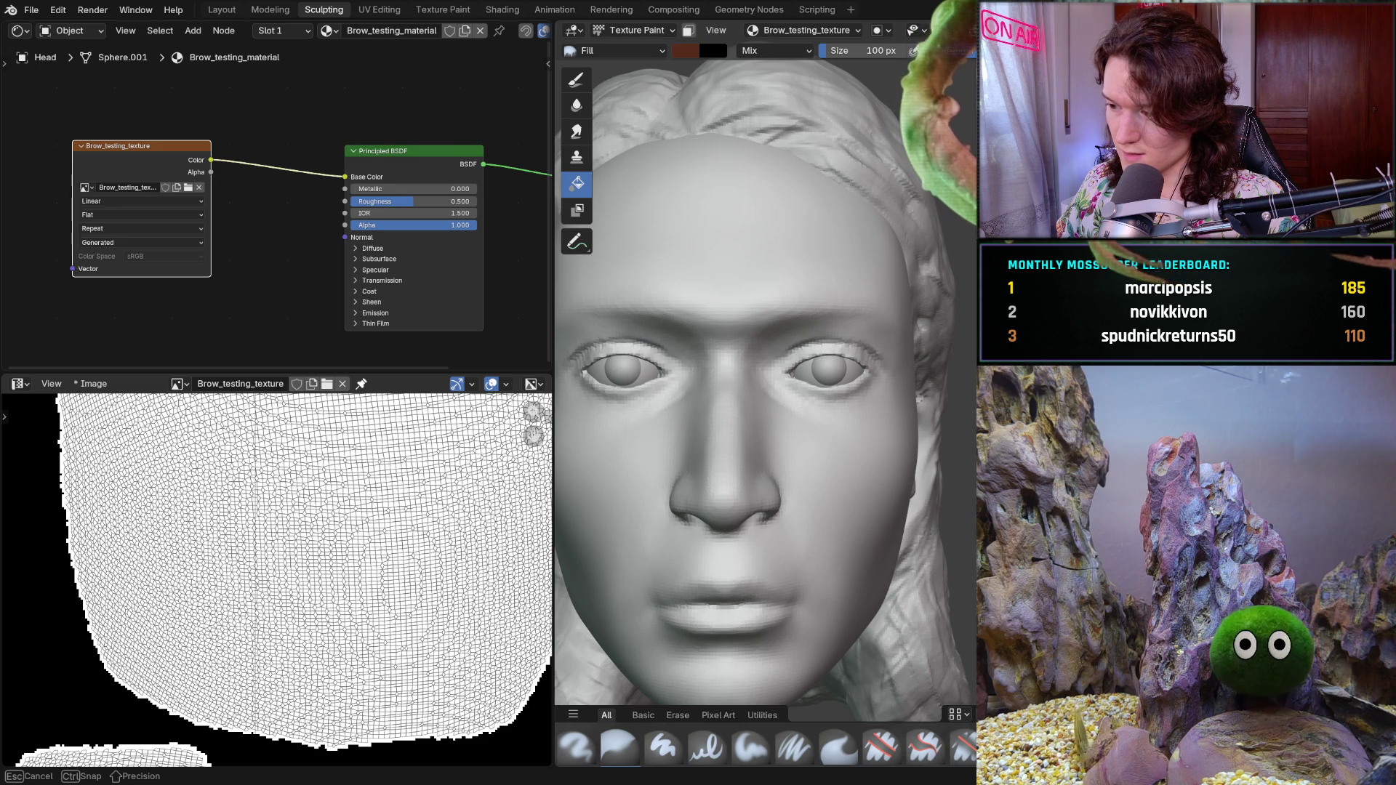
{"action": "key", "text": "Return"}
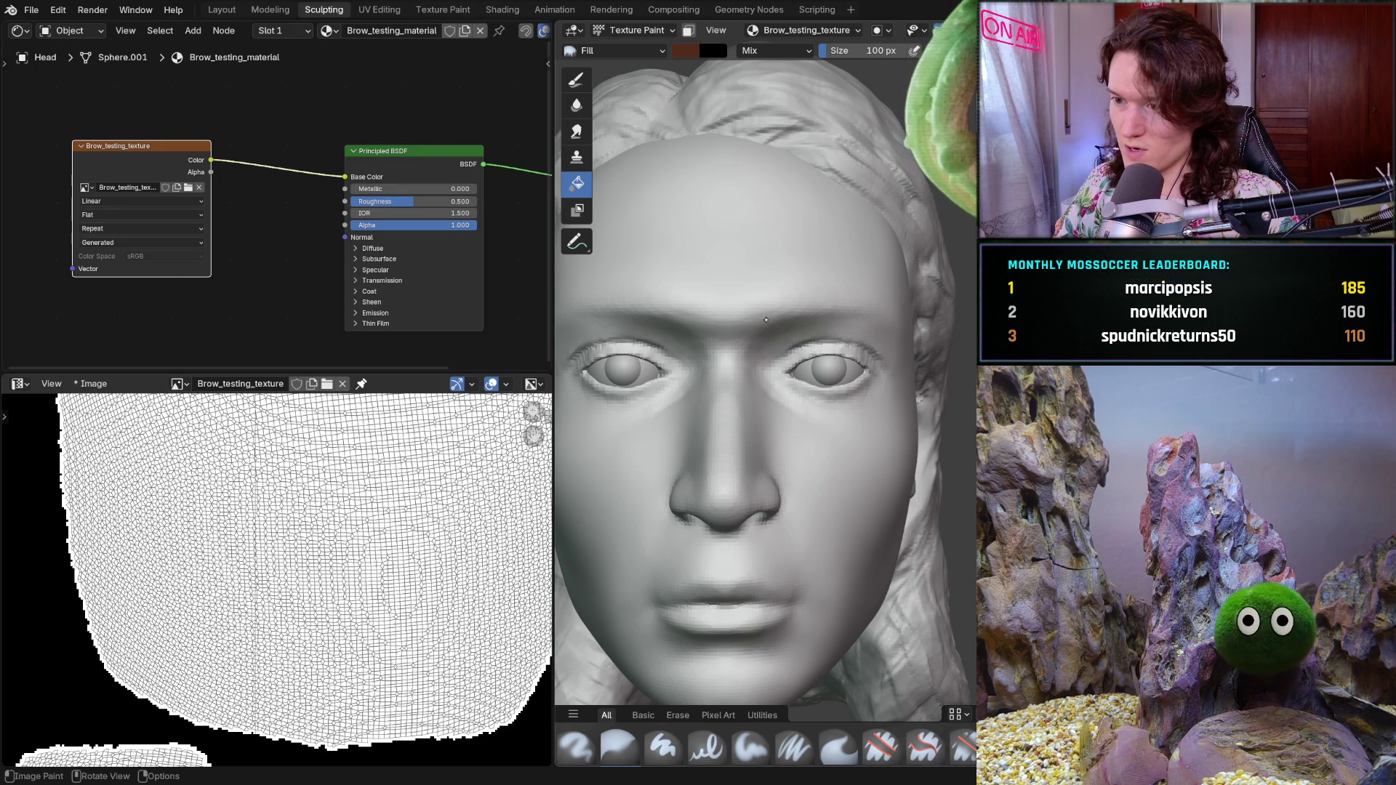
{"action": "left_click", "coordinate": [803, 345]}
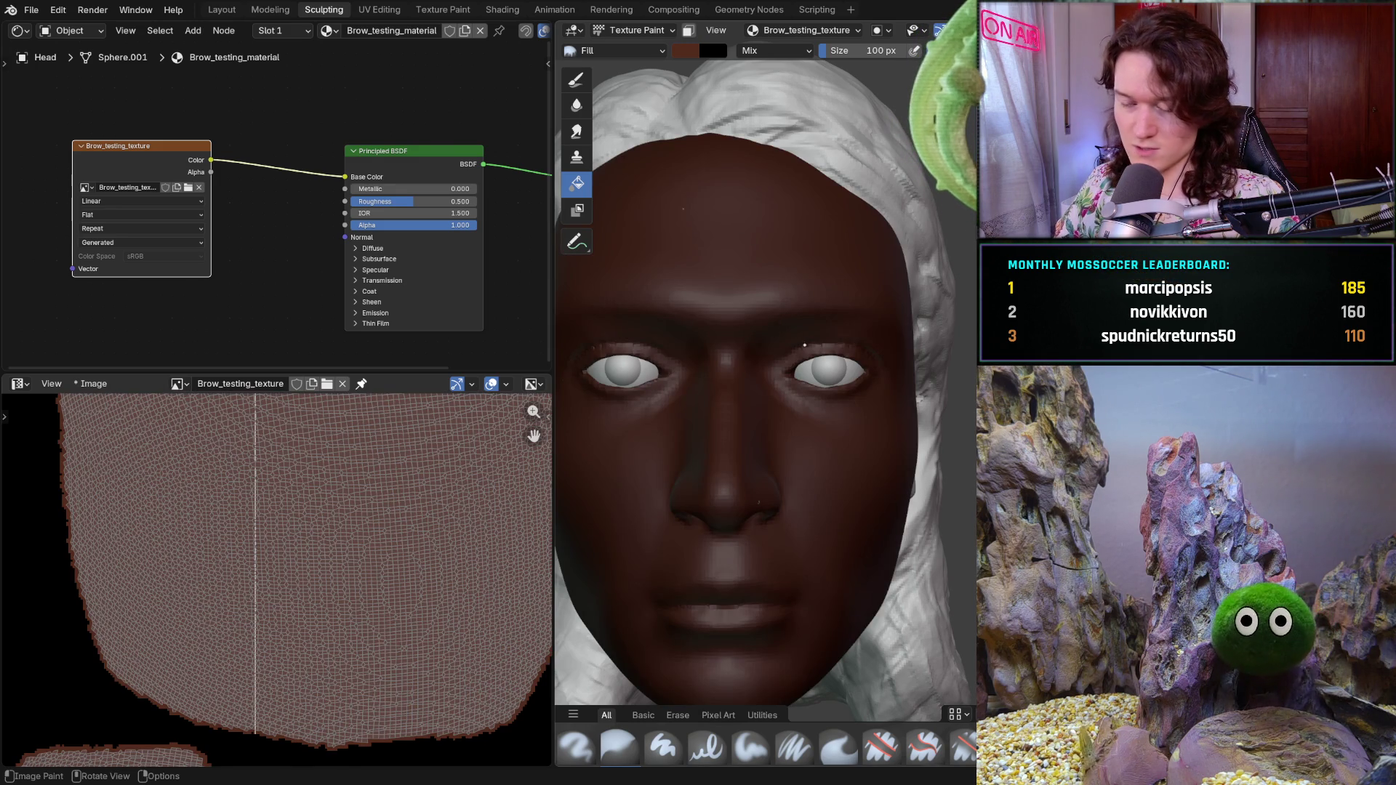
{"action": "key", "text": "ctrl+z"}
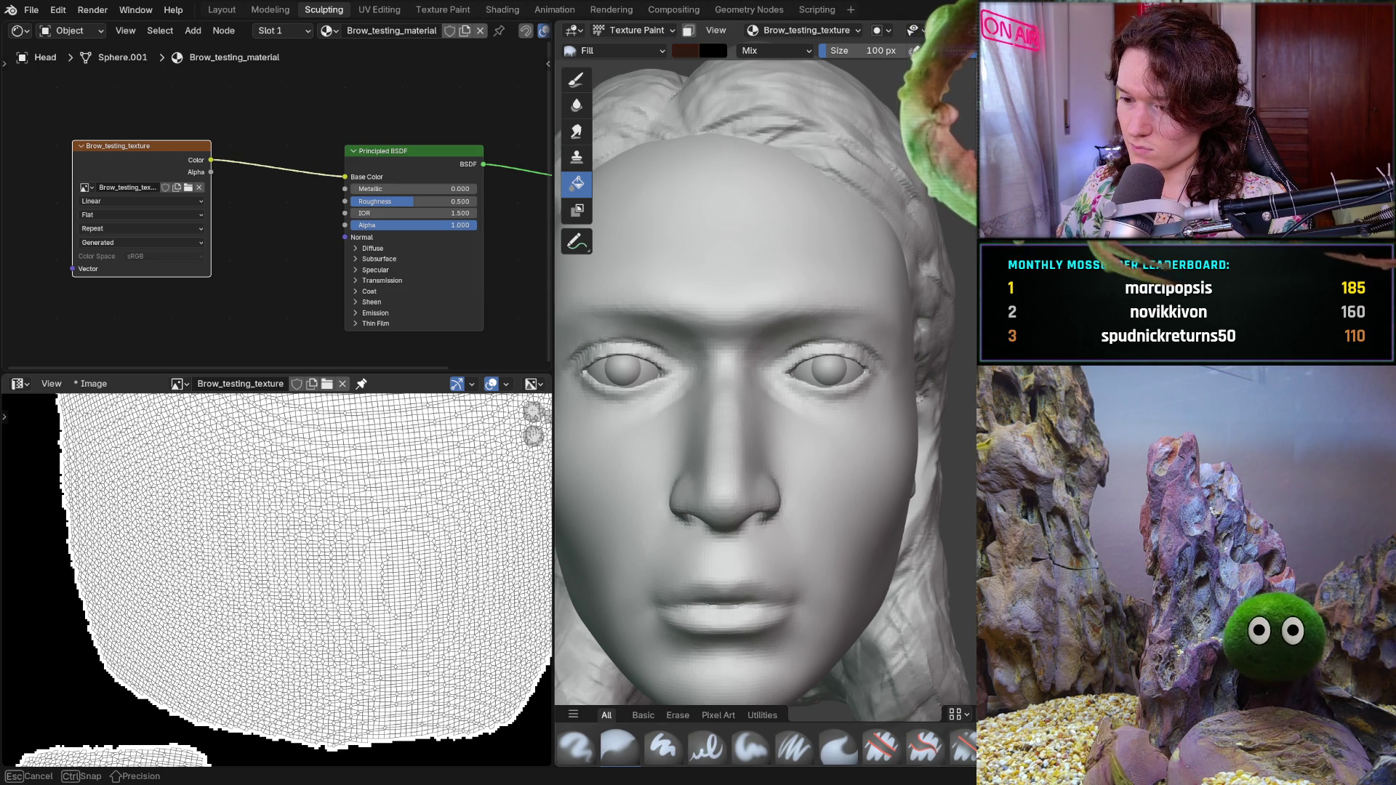
{"action": "key", "text": "Escape"}
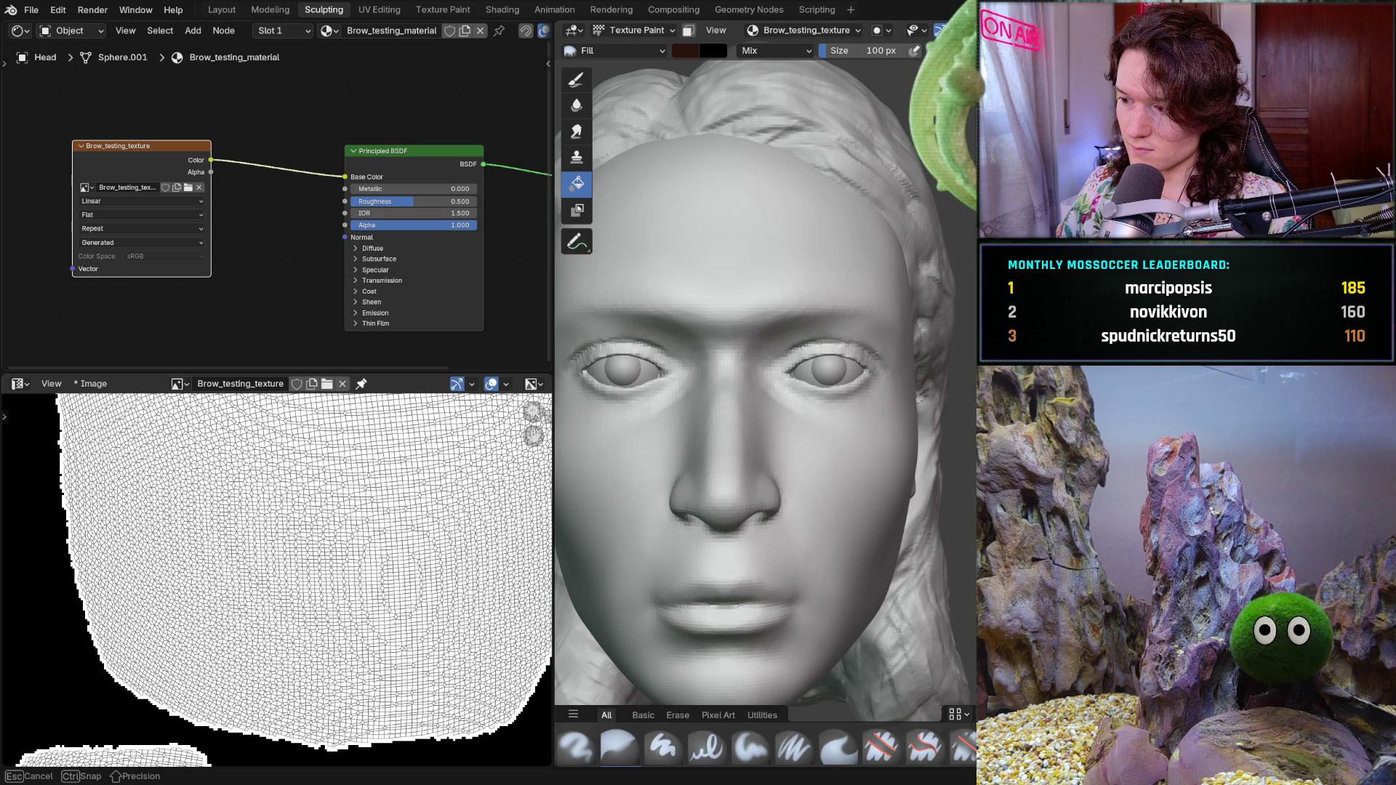
{"action": "key", "text": "shift+a"}
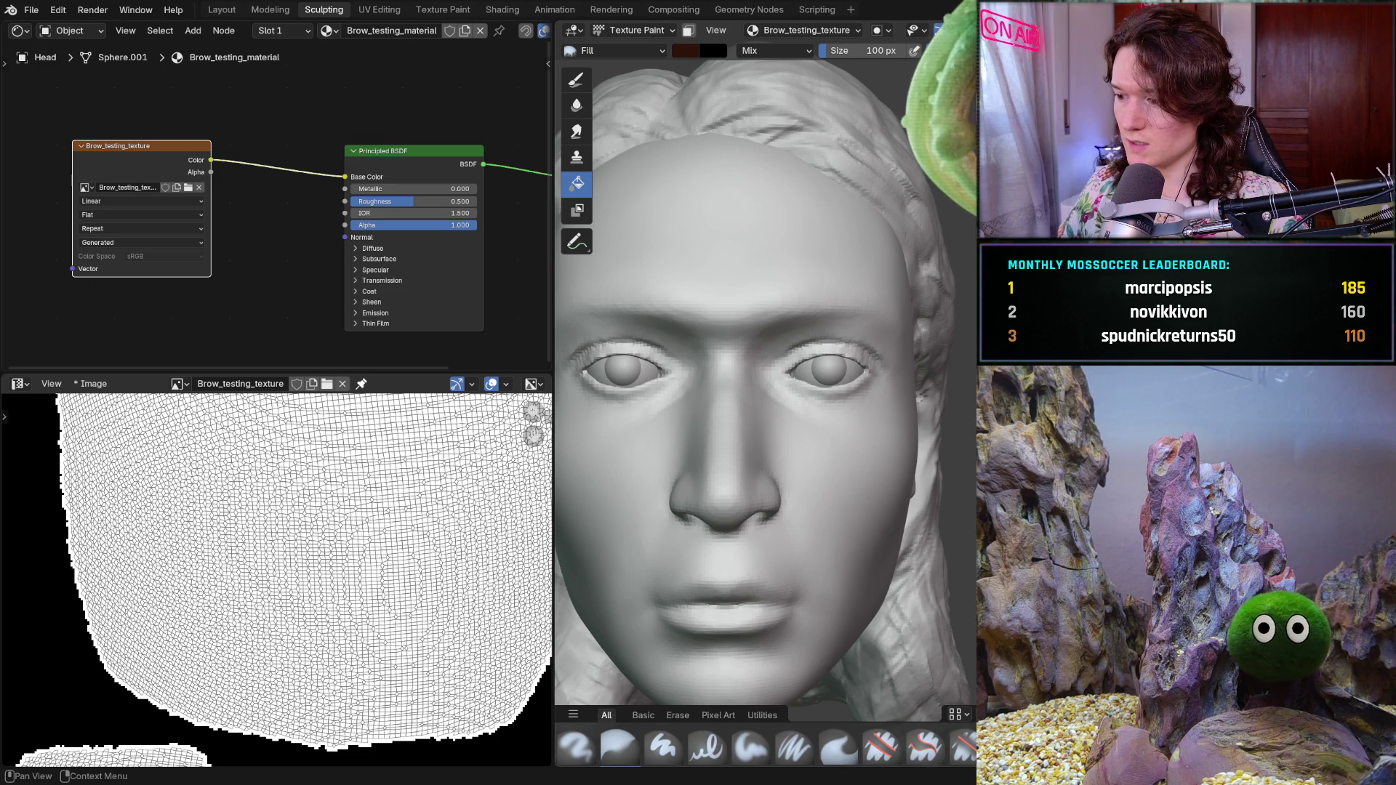
{"action": "key", "text": "Escape"}
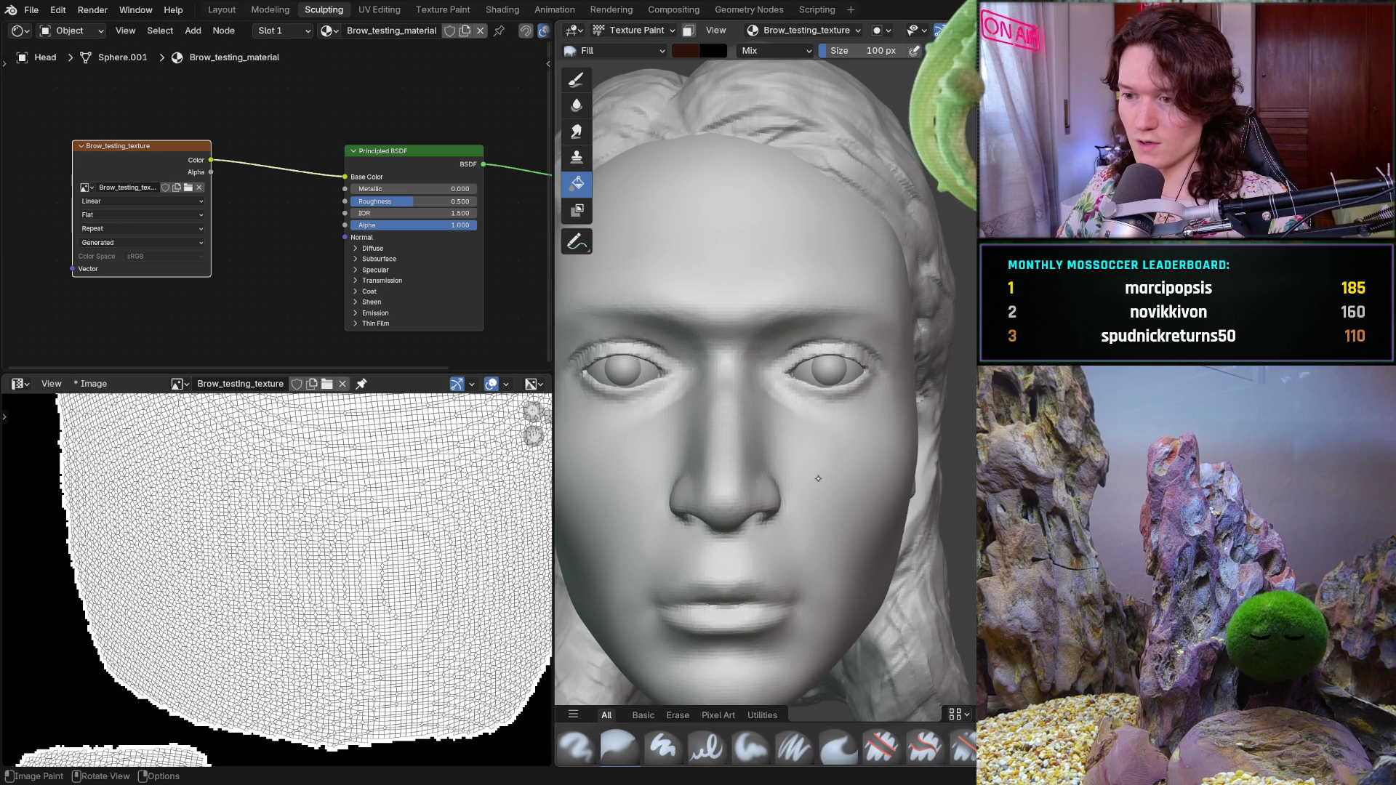
- With the Paint Hard brush at 1 px, draw fine test hair marks above the eyes
{"action": "left_click", "coordinate": [664, 746]}
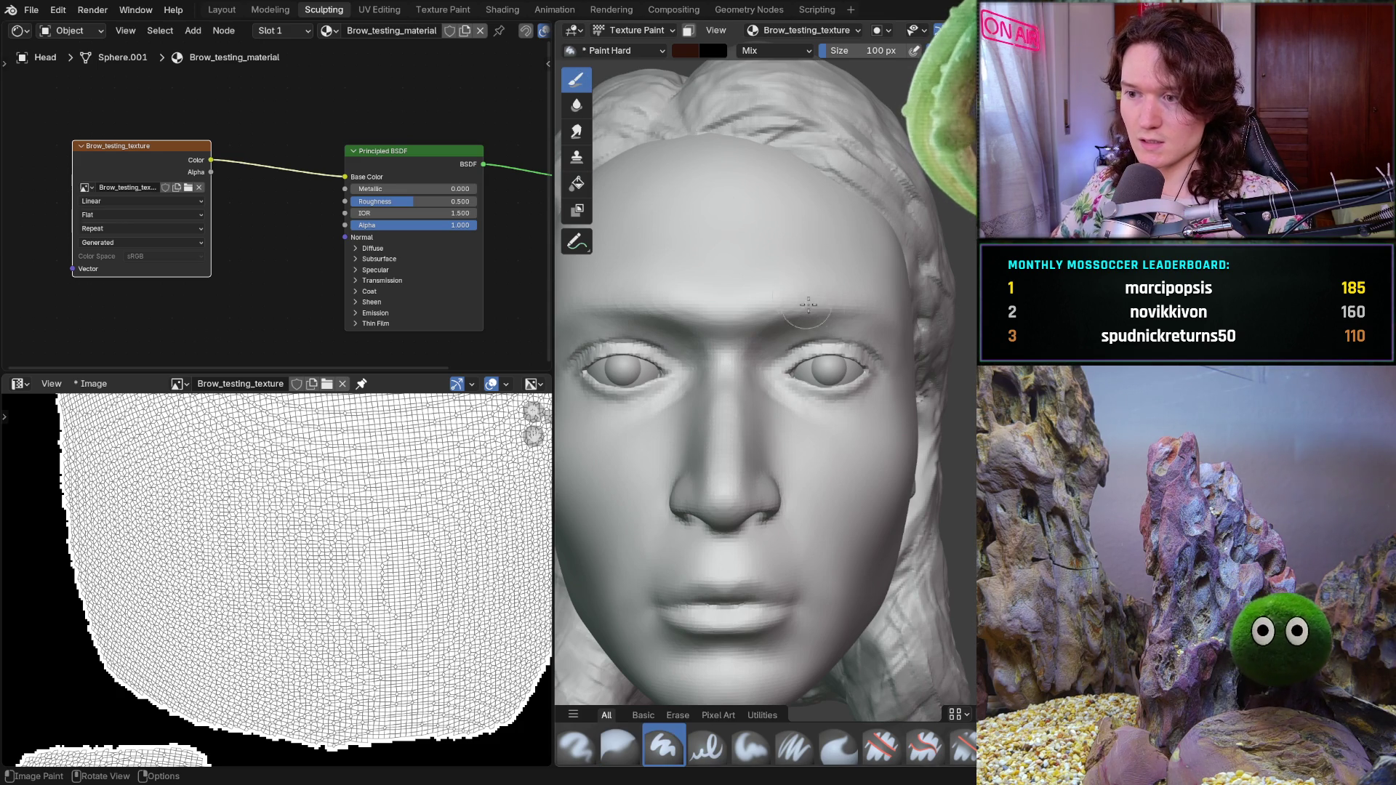
{"action": "key", "text": "f"}
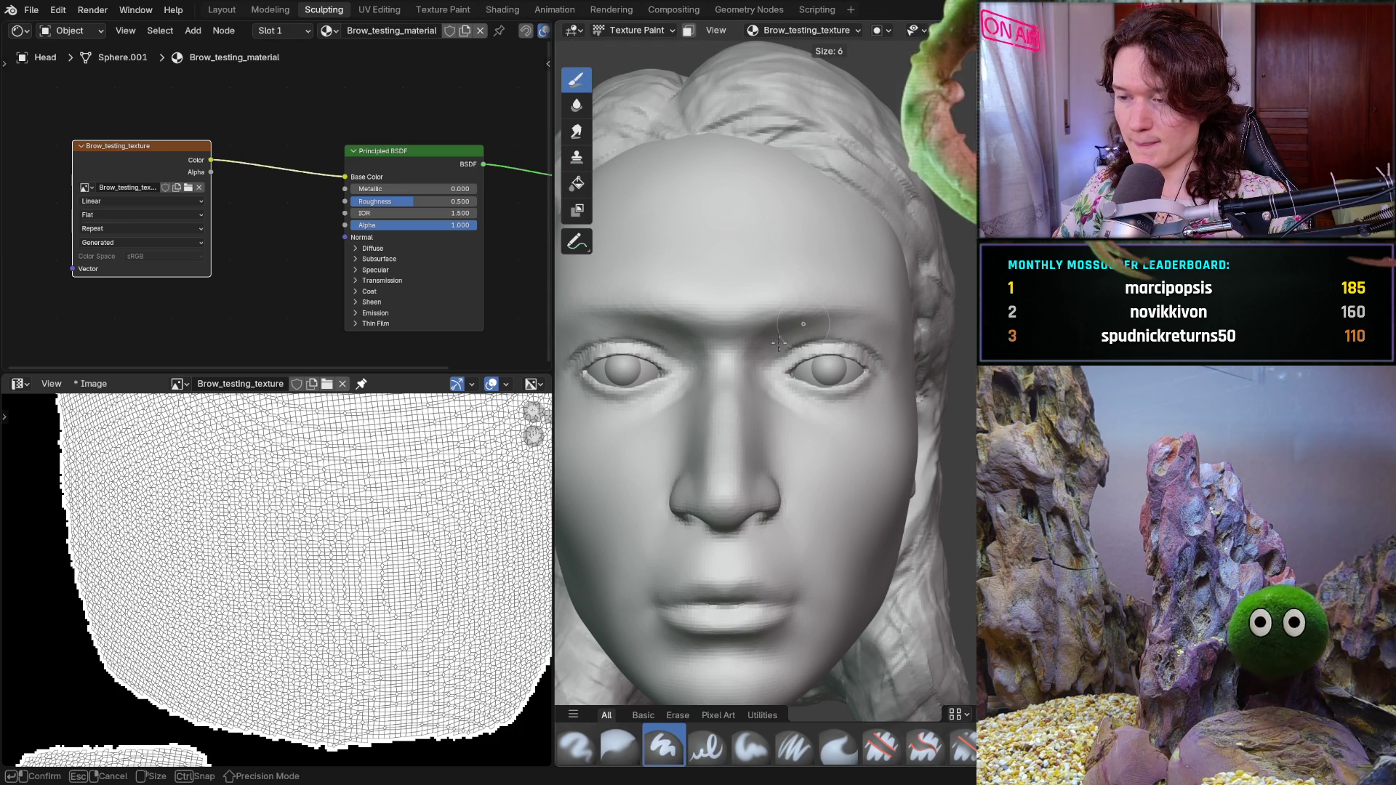
{"action": "left_click", "coordinate": [777, 325]}
{"action": "scroll", "coordinate": [752, 310], "scroll_direction": "up", "scroll_amount": 6}
{"action": "scroll", "coordinate": [810, 312], "scroll_direction": "down", "scroll_amount": 3}
{"action": "left_click_drag", "start_coordinate": [815, 317], "coordinate": [802, 355]}
{"action": "left_click_drag", "start_coordinate": [594, 317], "coordinate": [633, 365]}
{"action": "left_click_drag", "start_coordinate": [807, 321], "coordinate": [831, 345]}
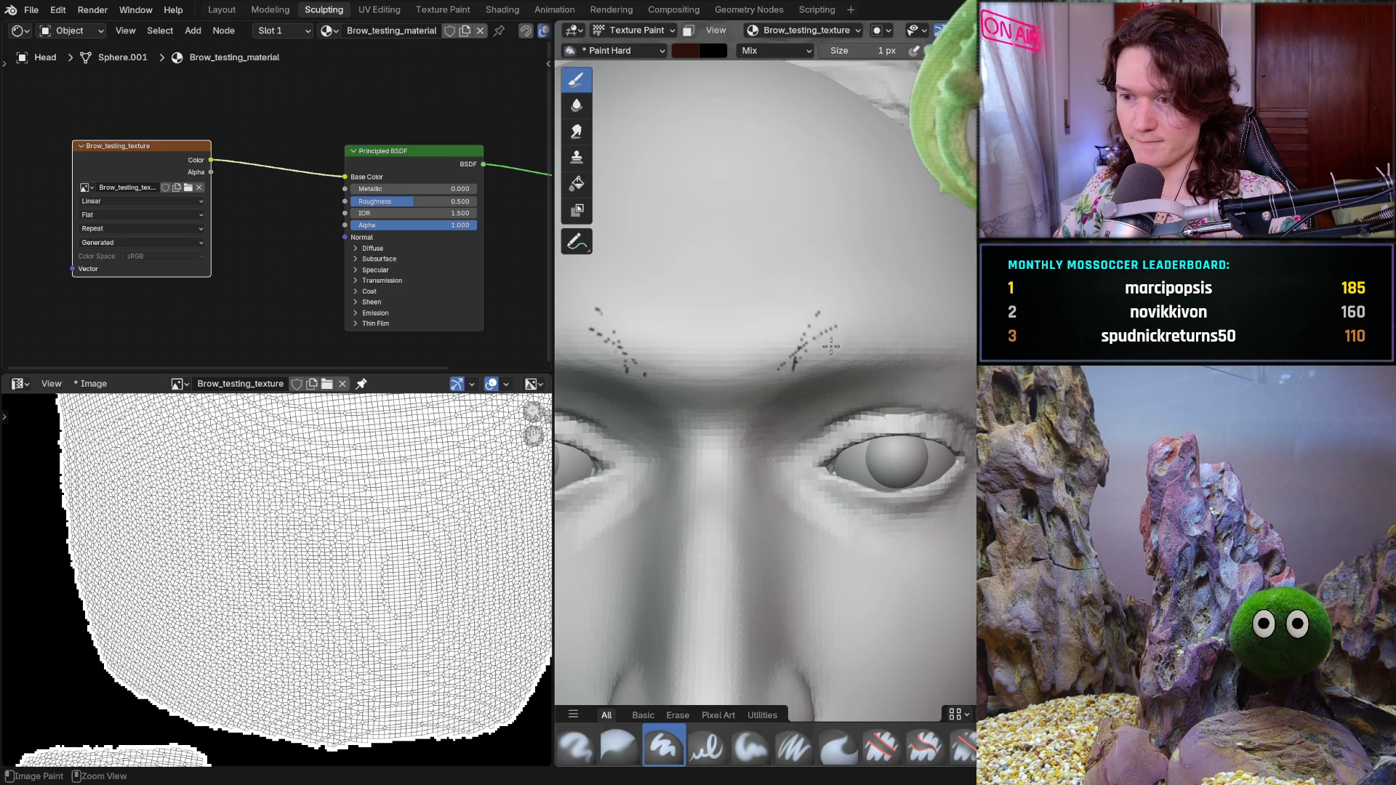
- Undo the tests, settle on a 10 px brush and paint one dark hair stroke above each eye
{"action": "key", "text": "f"}
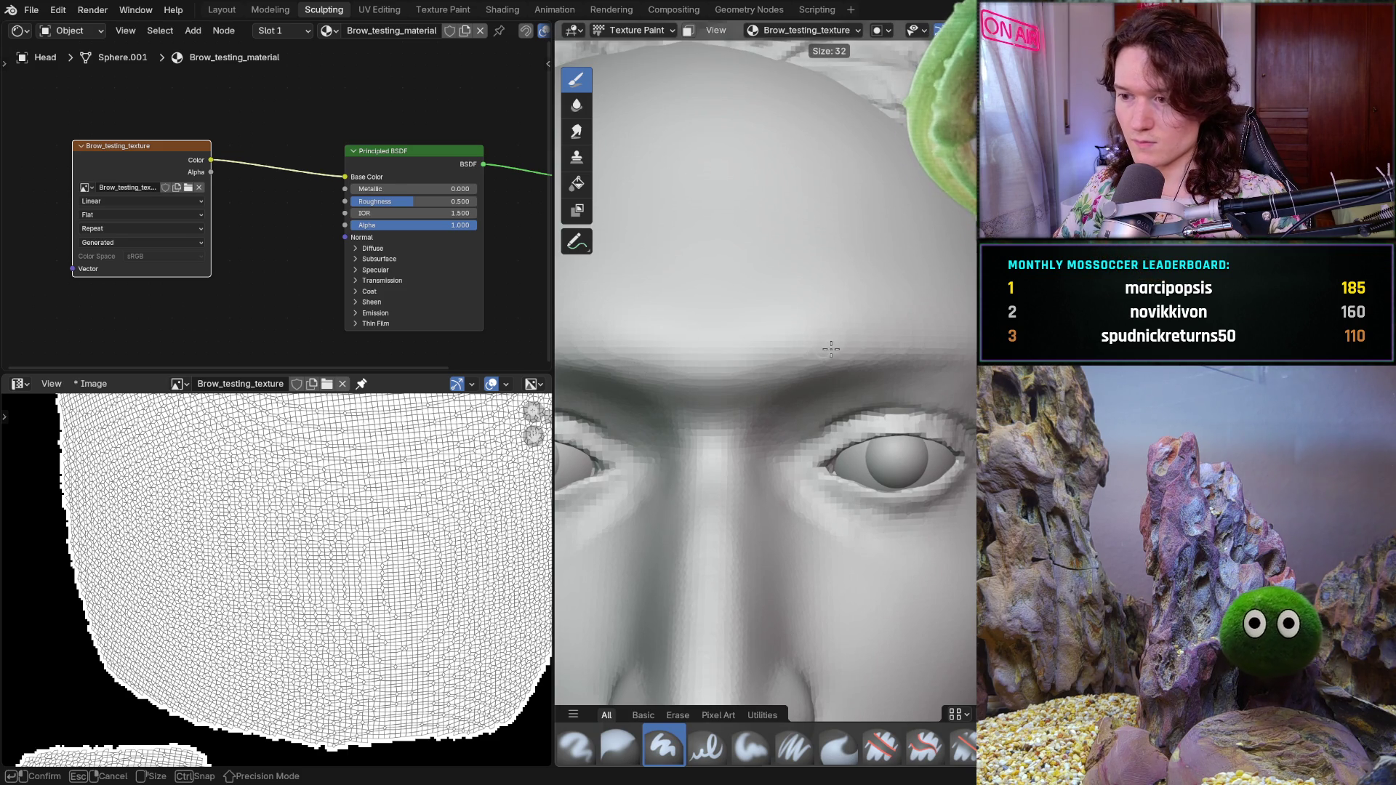
{"action": "left_click", "coordinate": [828, 349]}
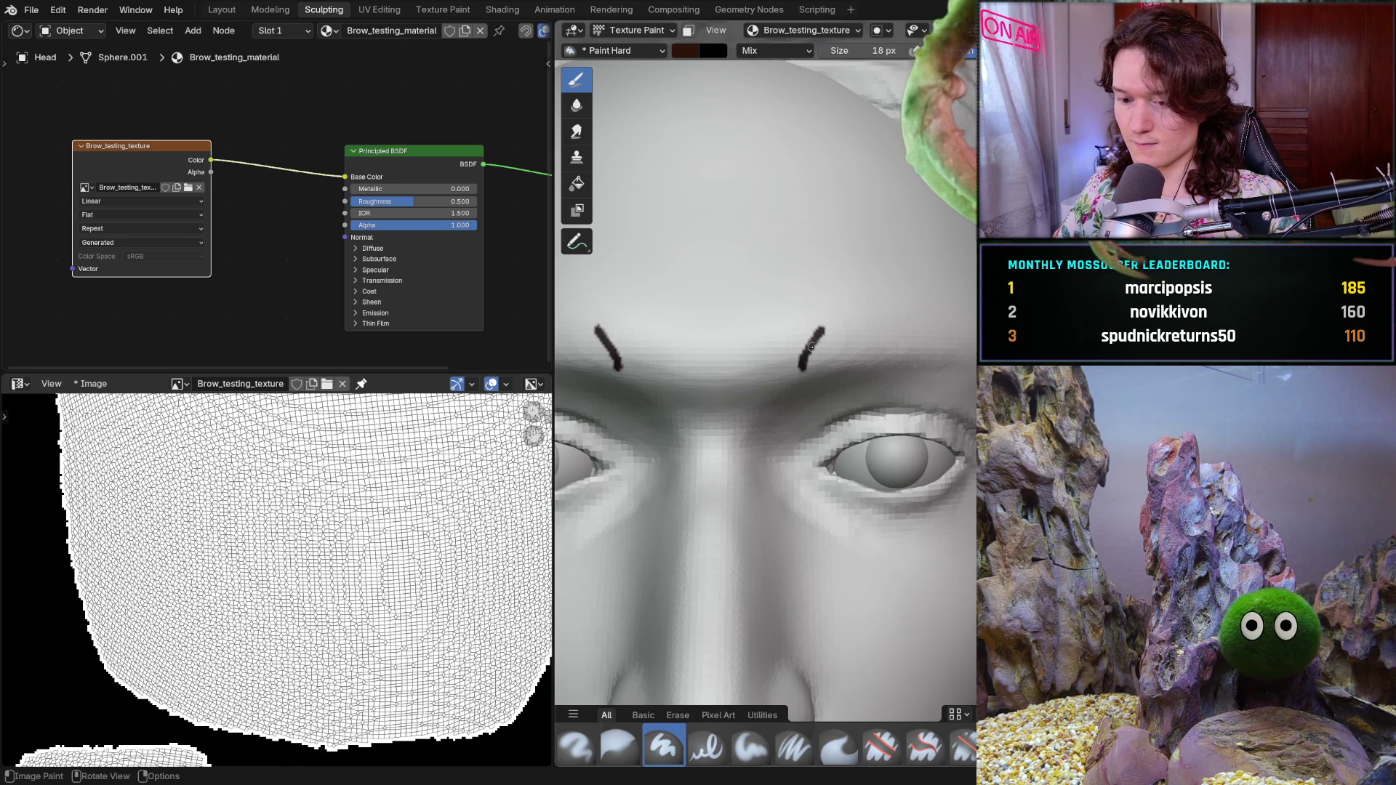
{"action": "key", "text": "ctrl+z"}
{"action": "key", "text": "f"}
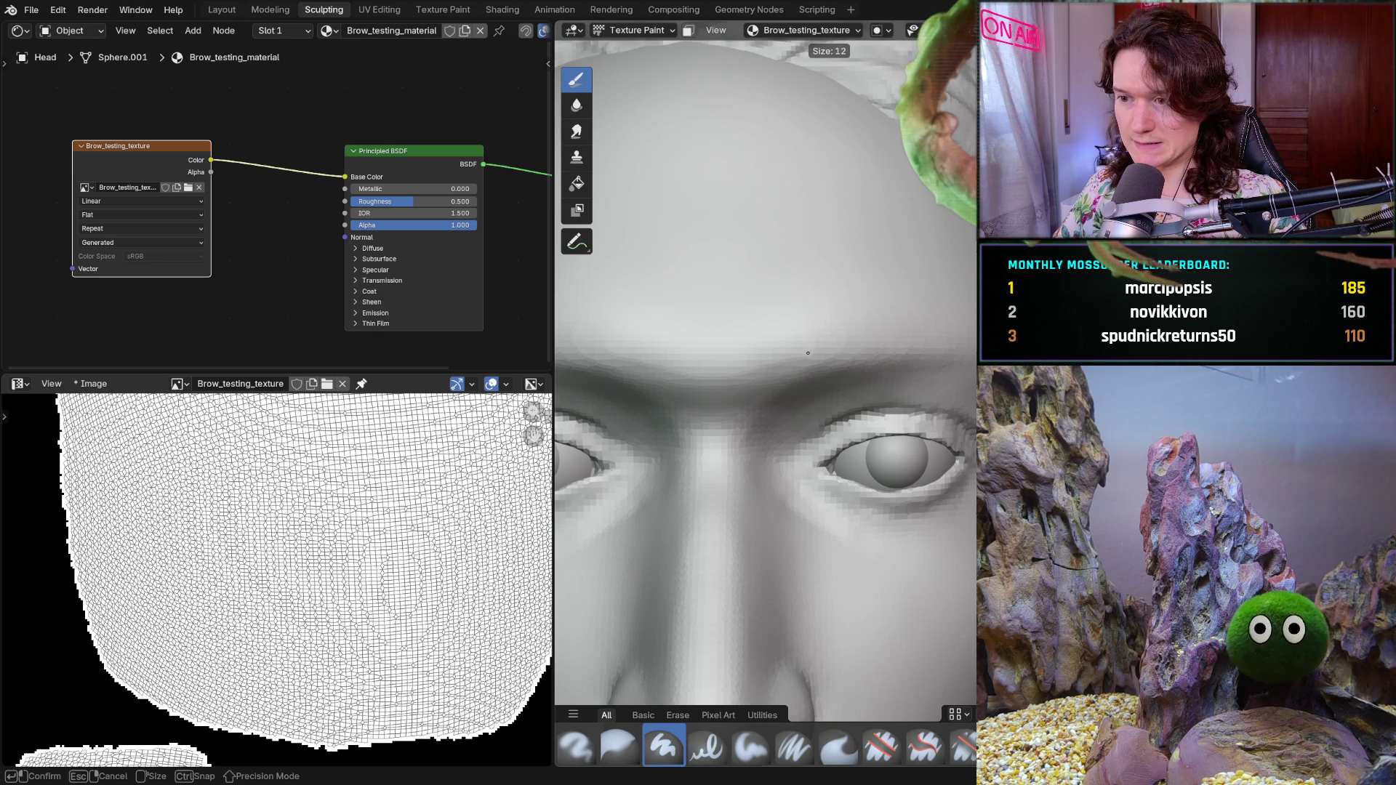
{"action": "left_click", "coordinate": [803, 352]}
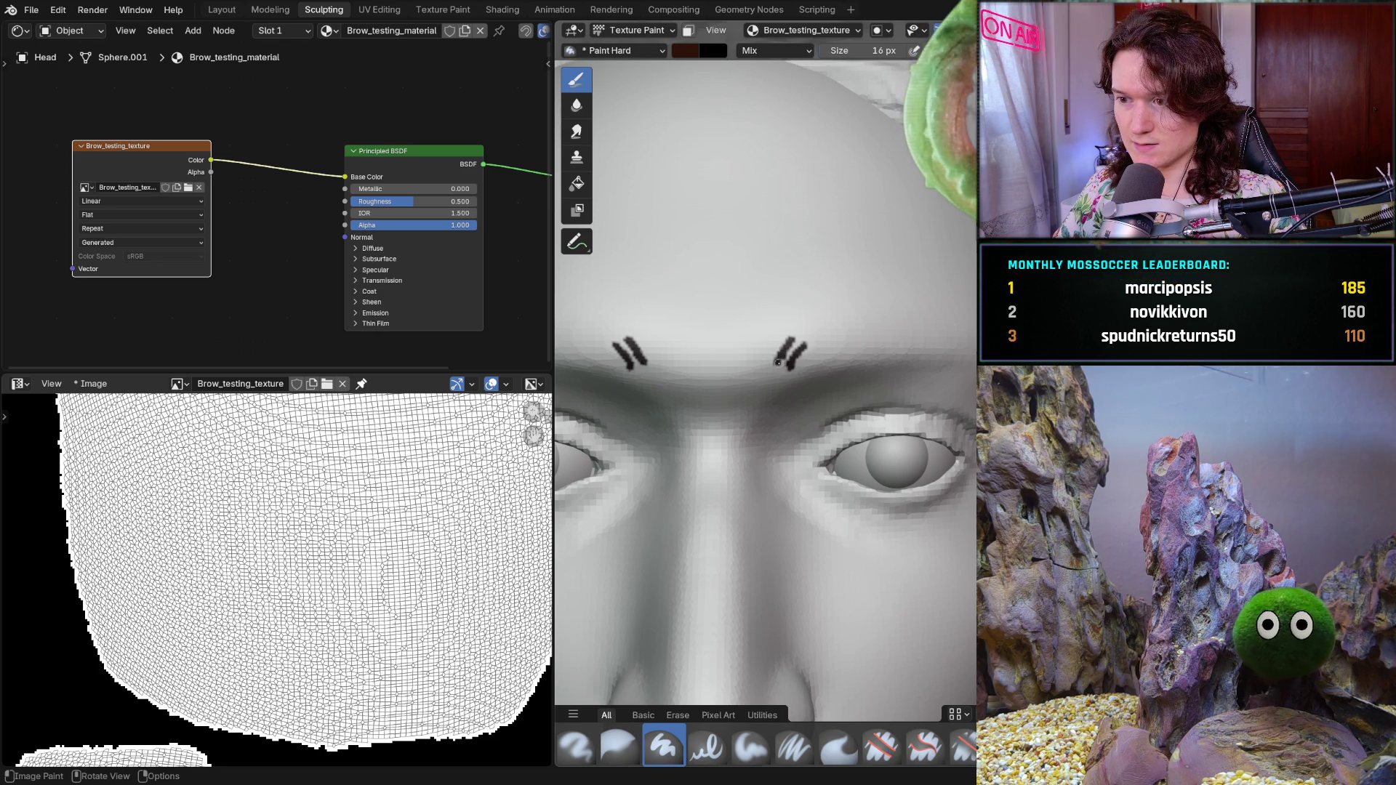
{"action": "key", "text": "ctrl+z"}
{"action": "key", "text": "ctrl+z"}
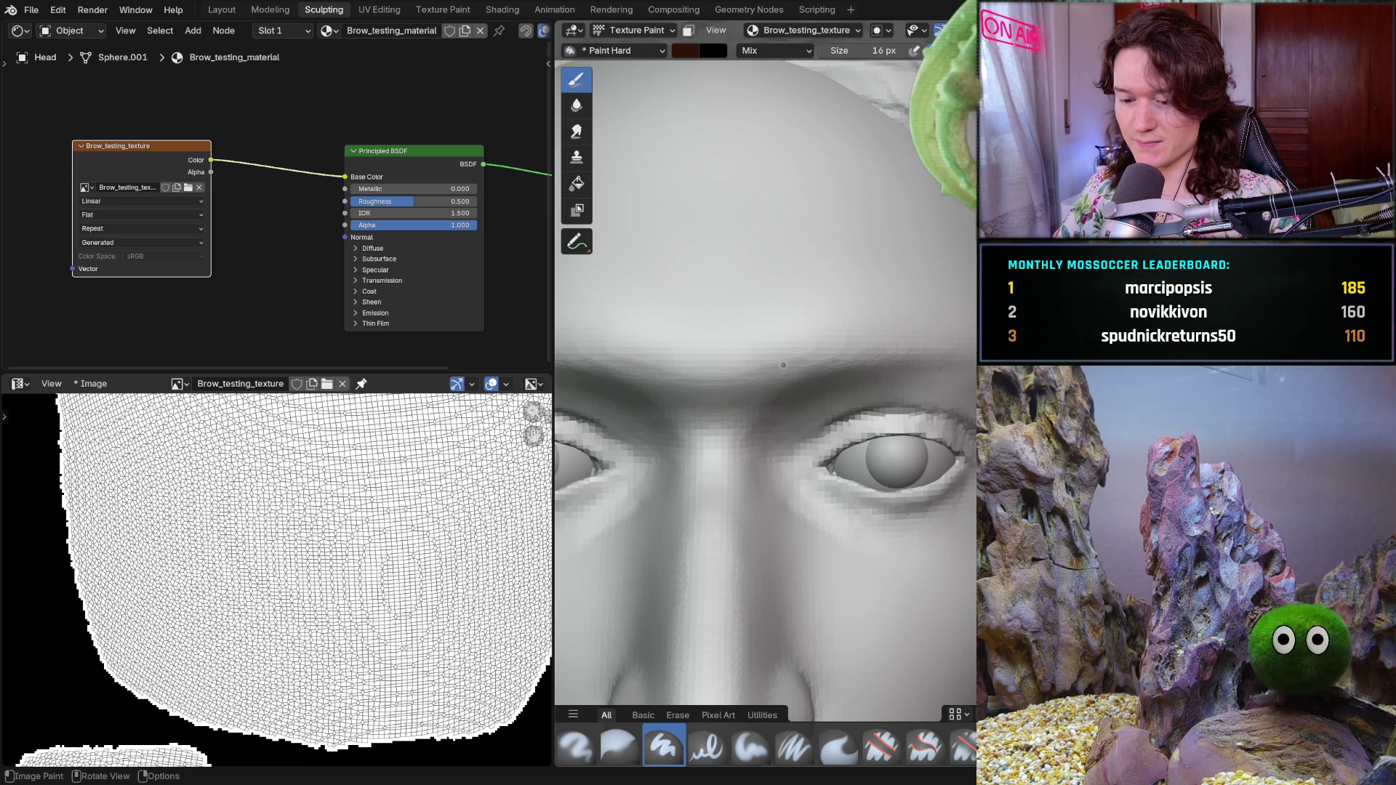
{"action": "key", "text": "f"}
{"action": "left_click", "coordinate": [782, 364]}
{"action": "left_click_drag", "start_coordinate": [644, 370], "coordinate": [625, 334]}
{"action": "left_click_drag", "start_coordinate": [778, 365], "coordinate": [794, 336]}
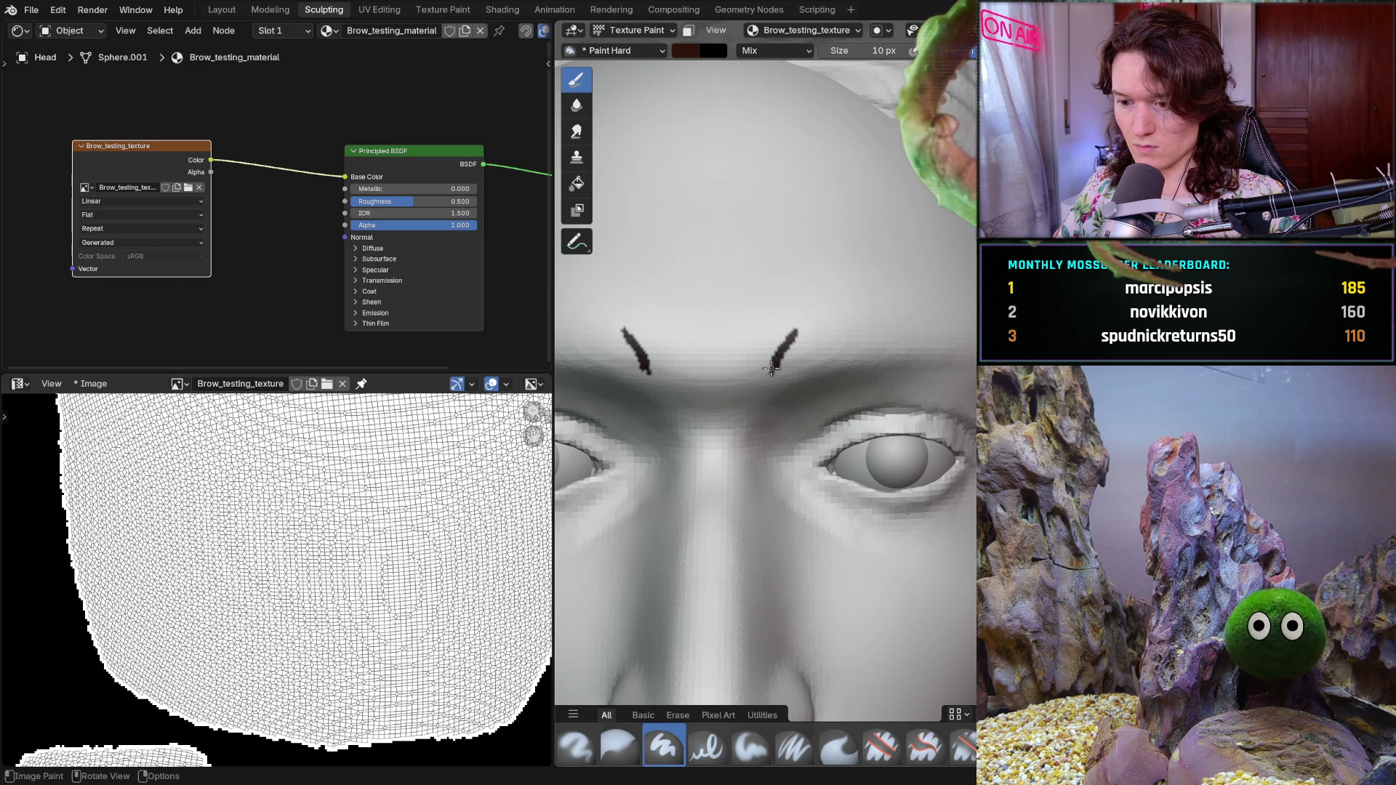
{"action": "left_click_drag", "start_coordinate": [788, 366], "coordinate": [801, 338]}
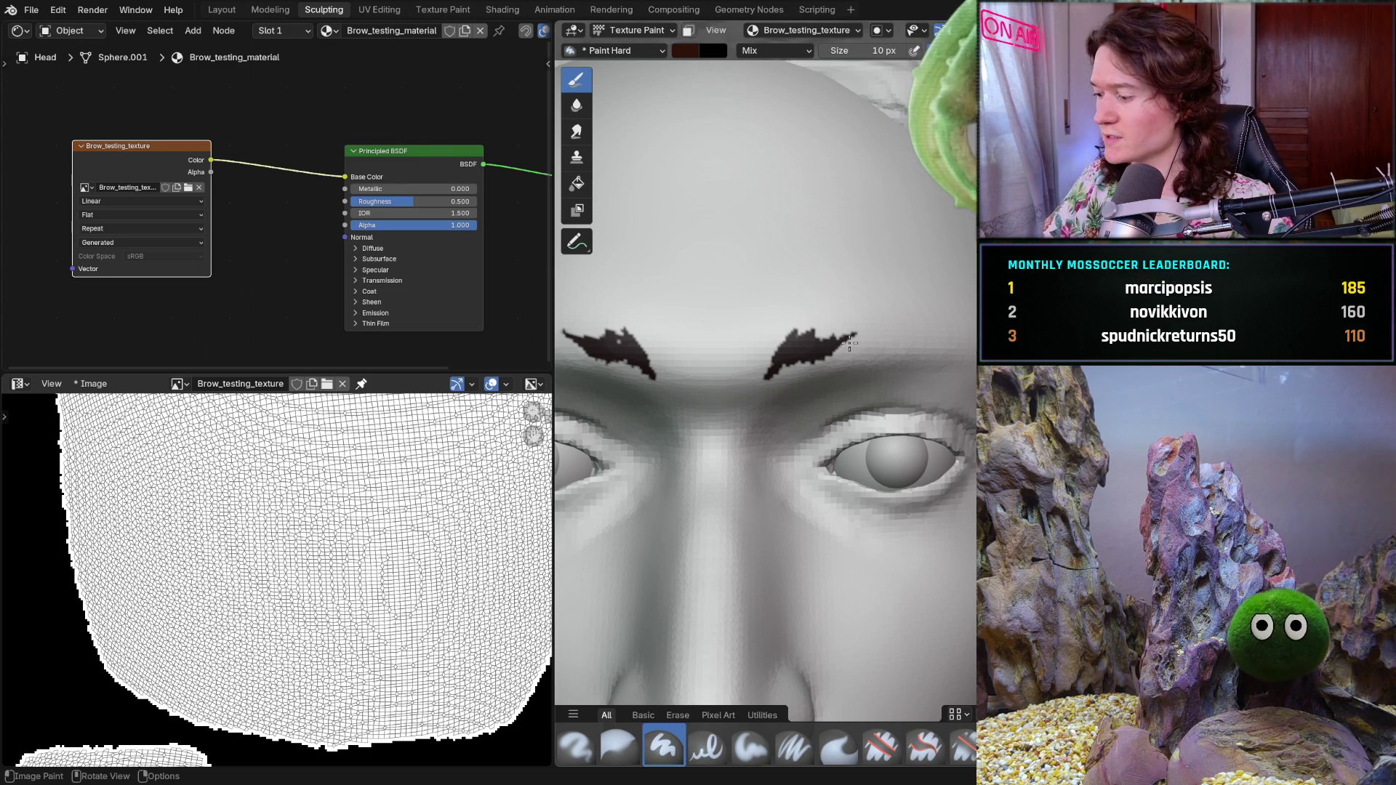
- Switch from Paint Hard to the soft Airbrush brush in the asset shelf
{"action": "left_click", "coordinate": [576, 746]}
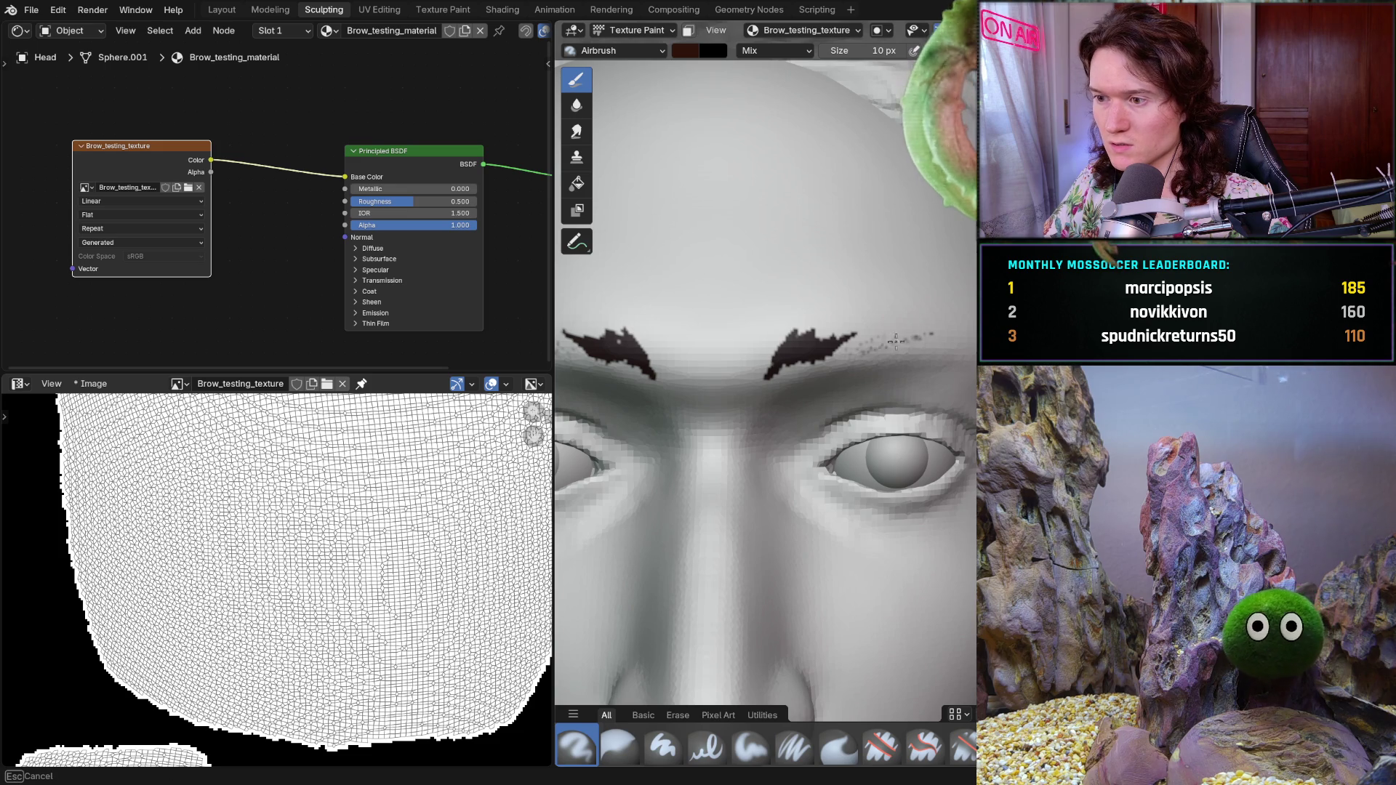
- Airbrush faint speckles above both eyebrows, then bring up the brush asset library
{"action": "mouse_move", "coordinate": [891, 315]}
{"action": "left_mouse_down"}
{"action": "mouse_move", "coordinate": [901, 351]}
{"action": "mouse_move", "coordinate": [830, 281]}
{"action": "left_mouse_up"}
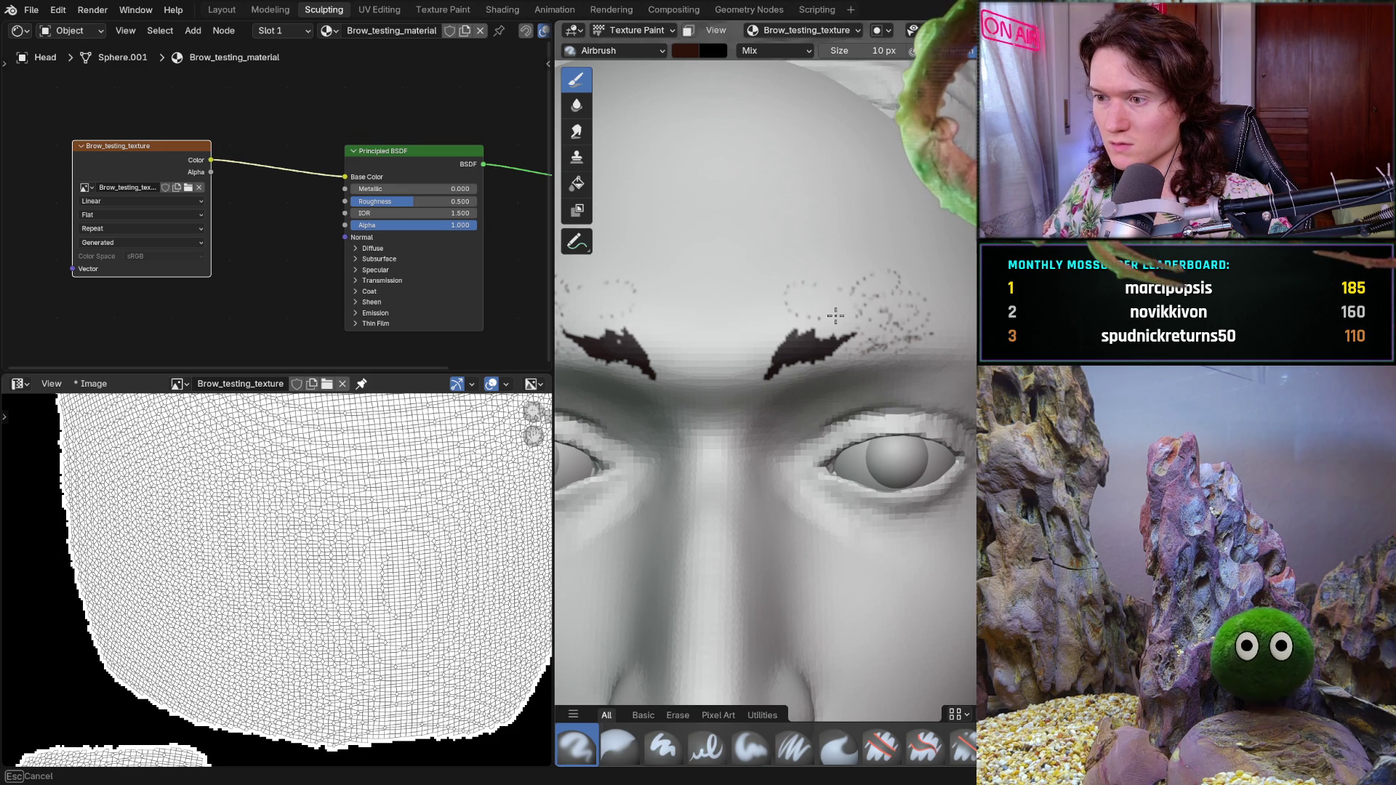
{"action": "left_click_drag", "start_coordinate": [573, 292], "coordinate": [633, 286]}
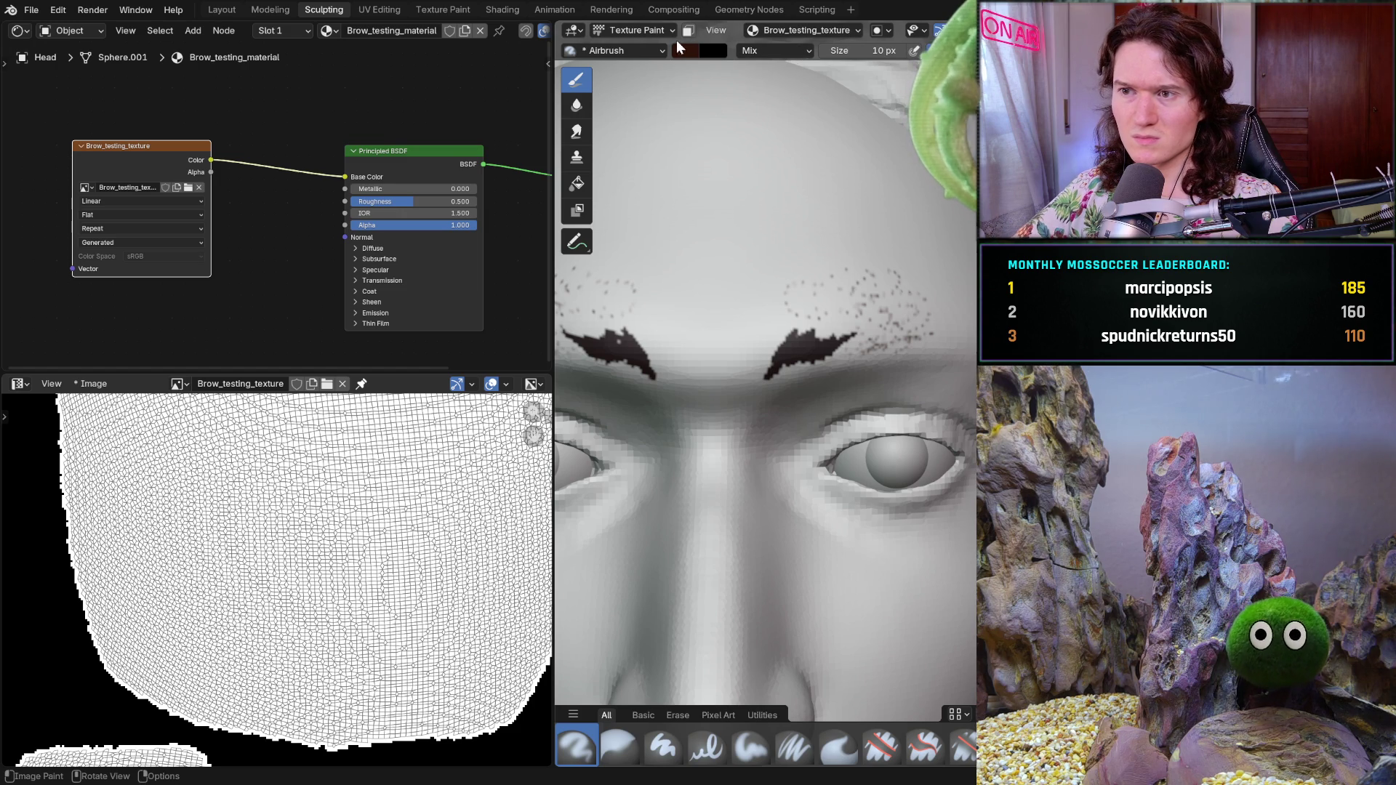
{"action": "left_click", "coordinate": [628, 51]}
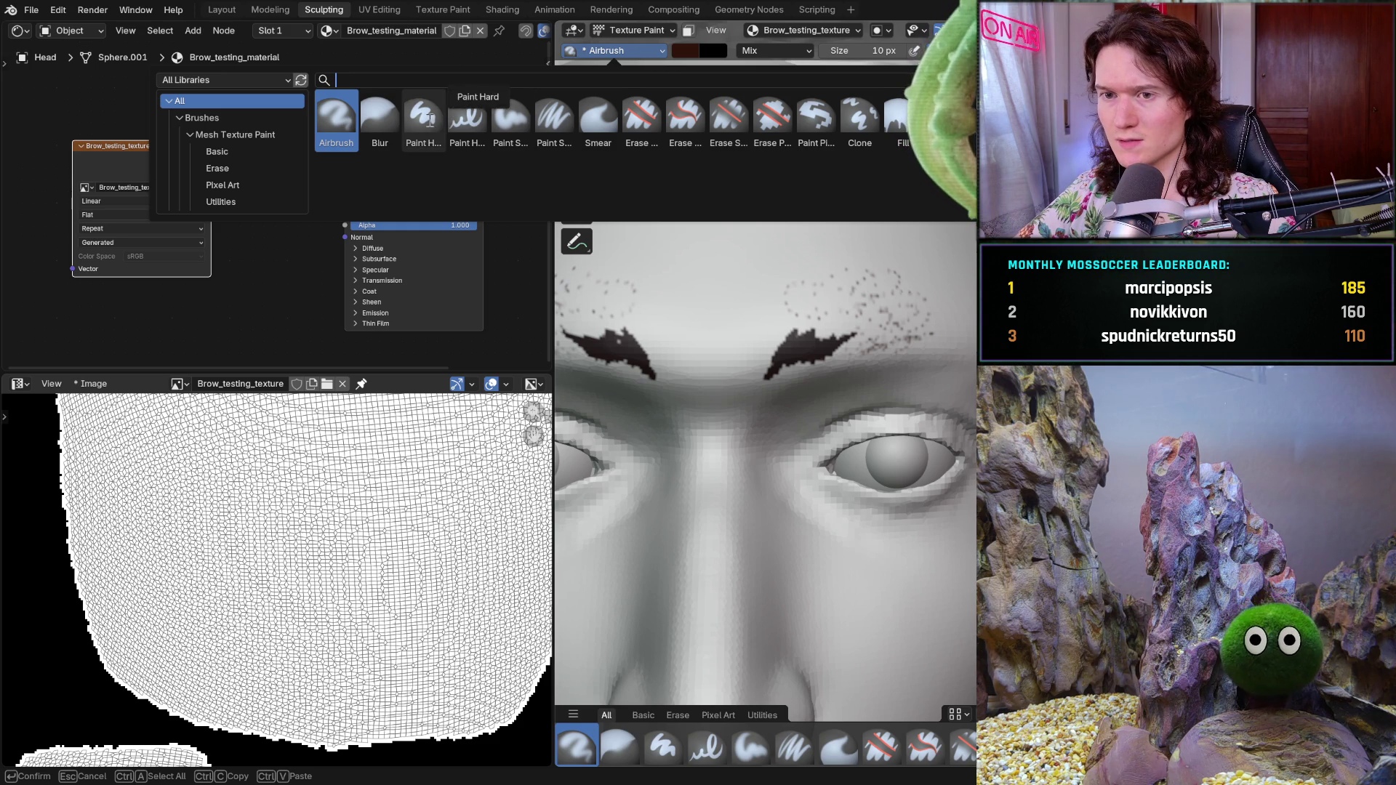
{"action": "left_click", "coordinate": [706, 38]}
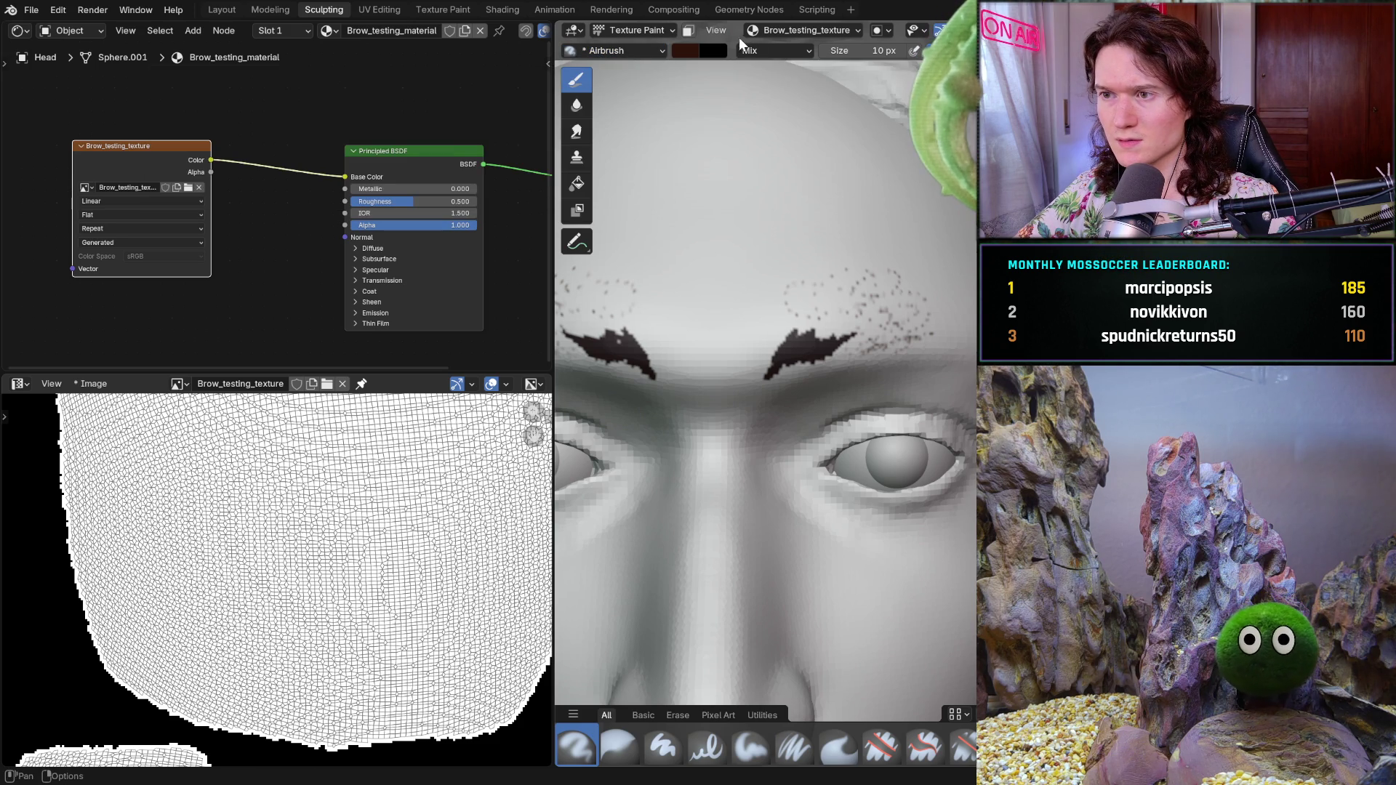
{"action": "left_click", "coordinate": [765, 49]}
{"action": "left_click", "coordinate": [765, 46]}
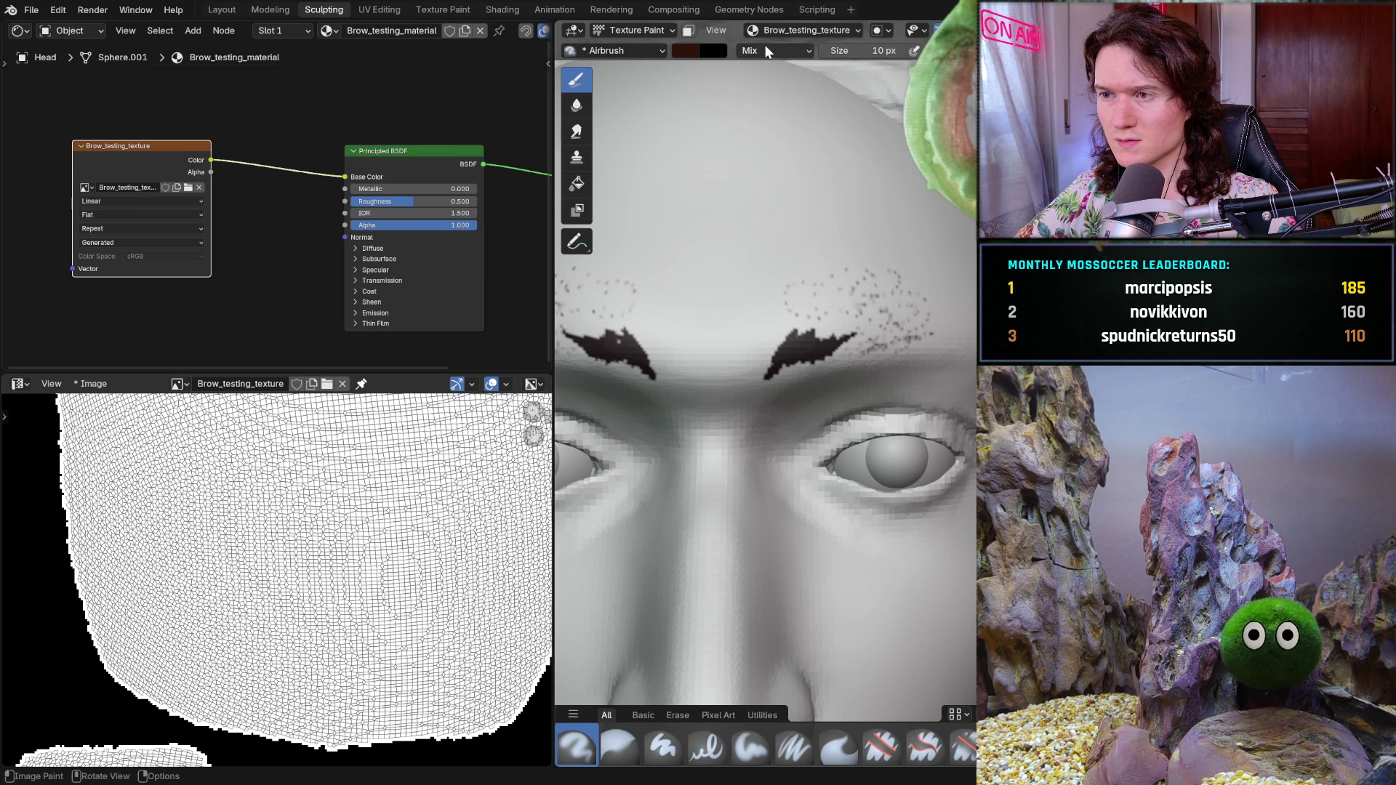
{"action": "left_click", "coordinate": [785, 46]}
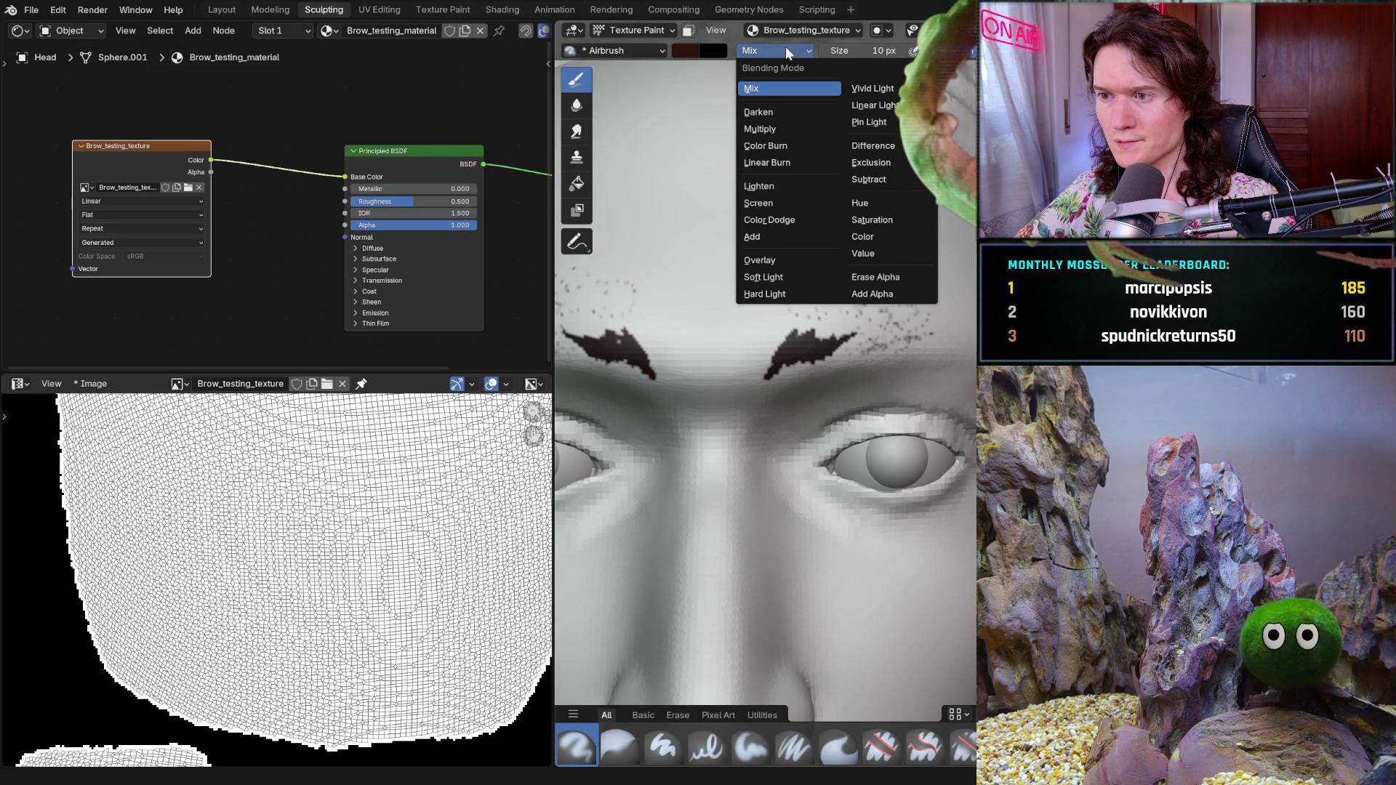
{"action": "left_click", "coordinate": [786, 47]}
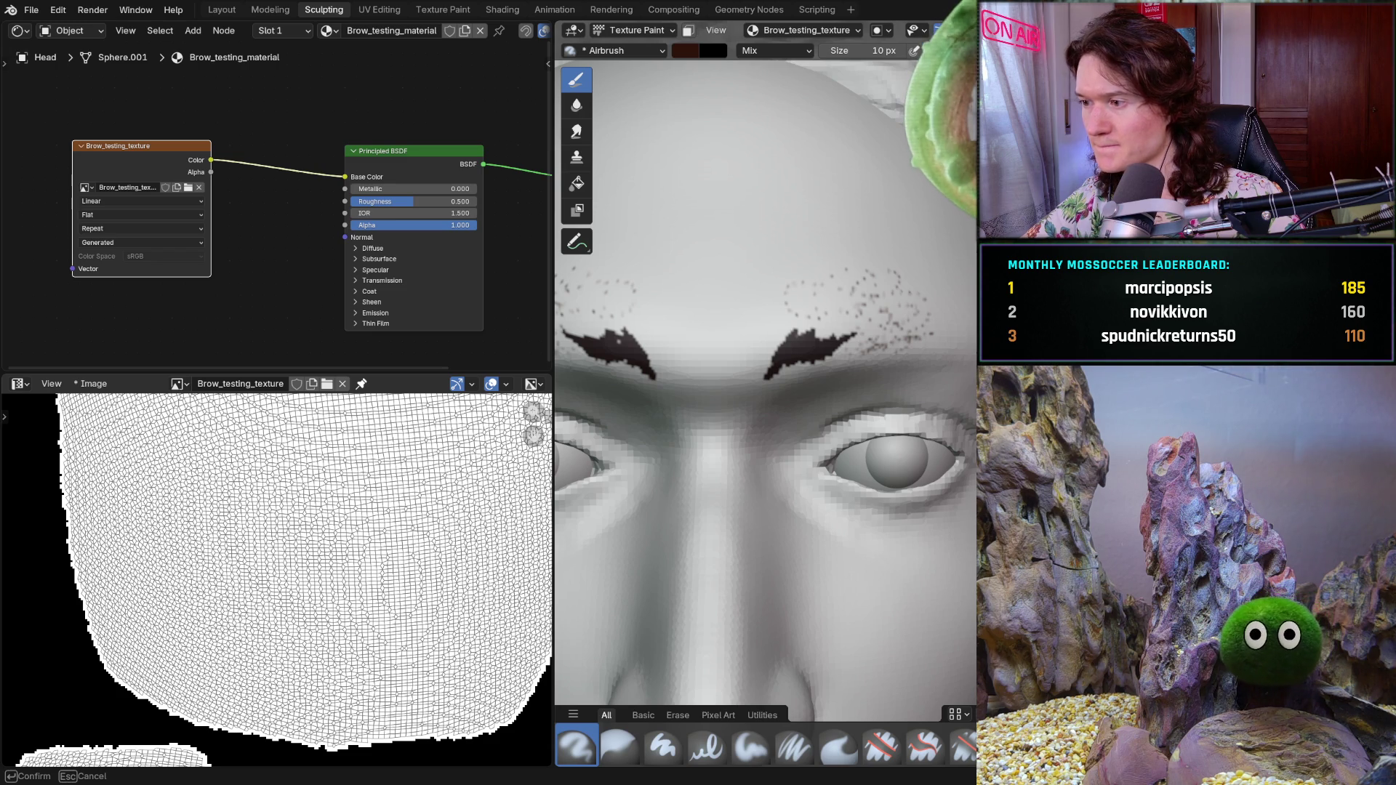
- Confirm the 7 px brush and spray faint airbrush dots along the left eyebrow
{"action": "key", "text": "Return"}
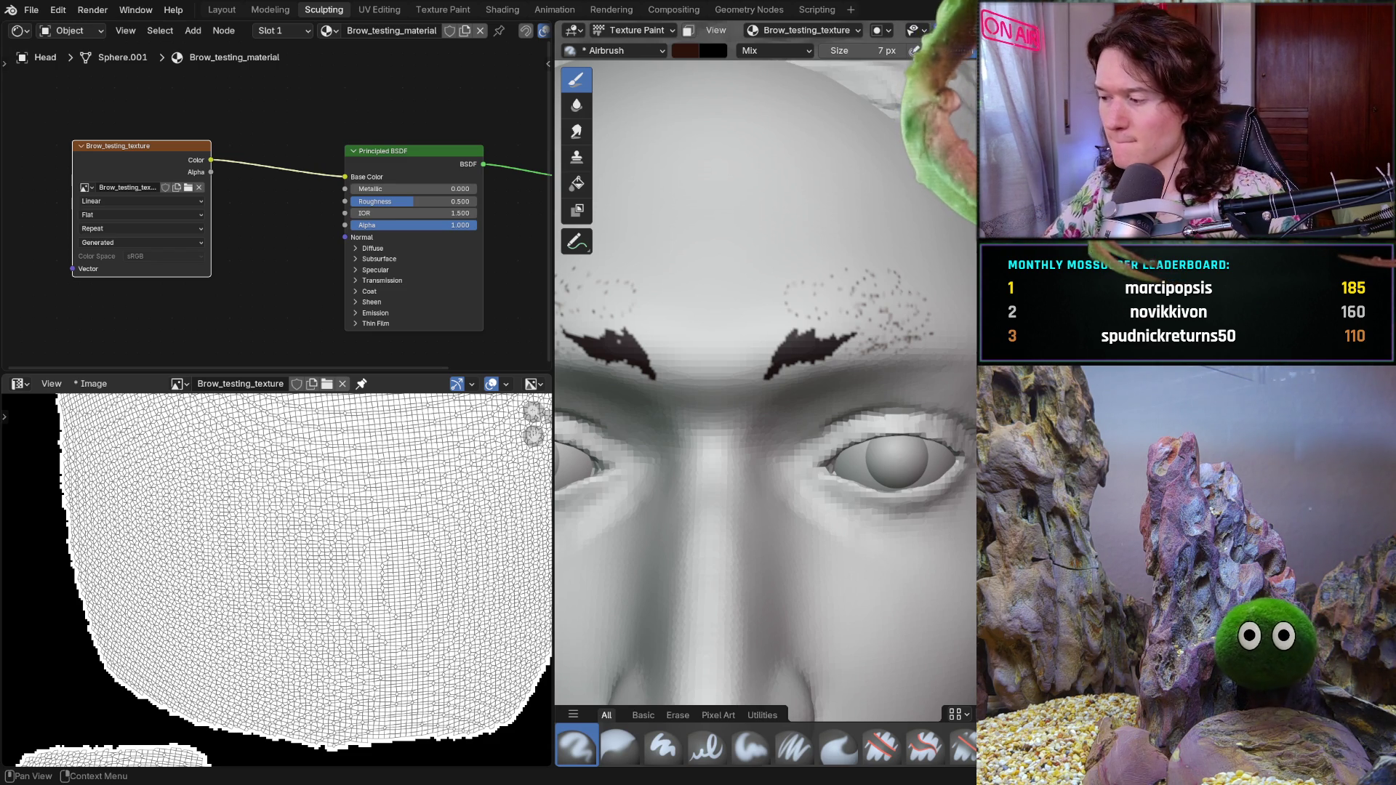
{"action": "left_click", "coordinate": [766, 328]}
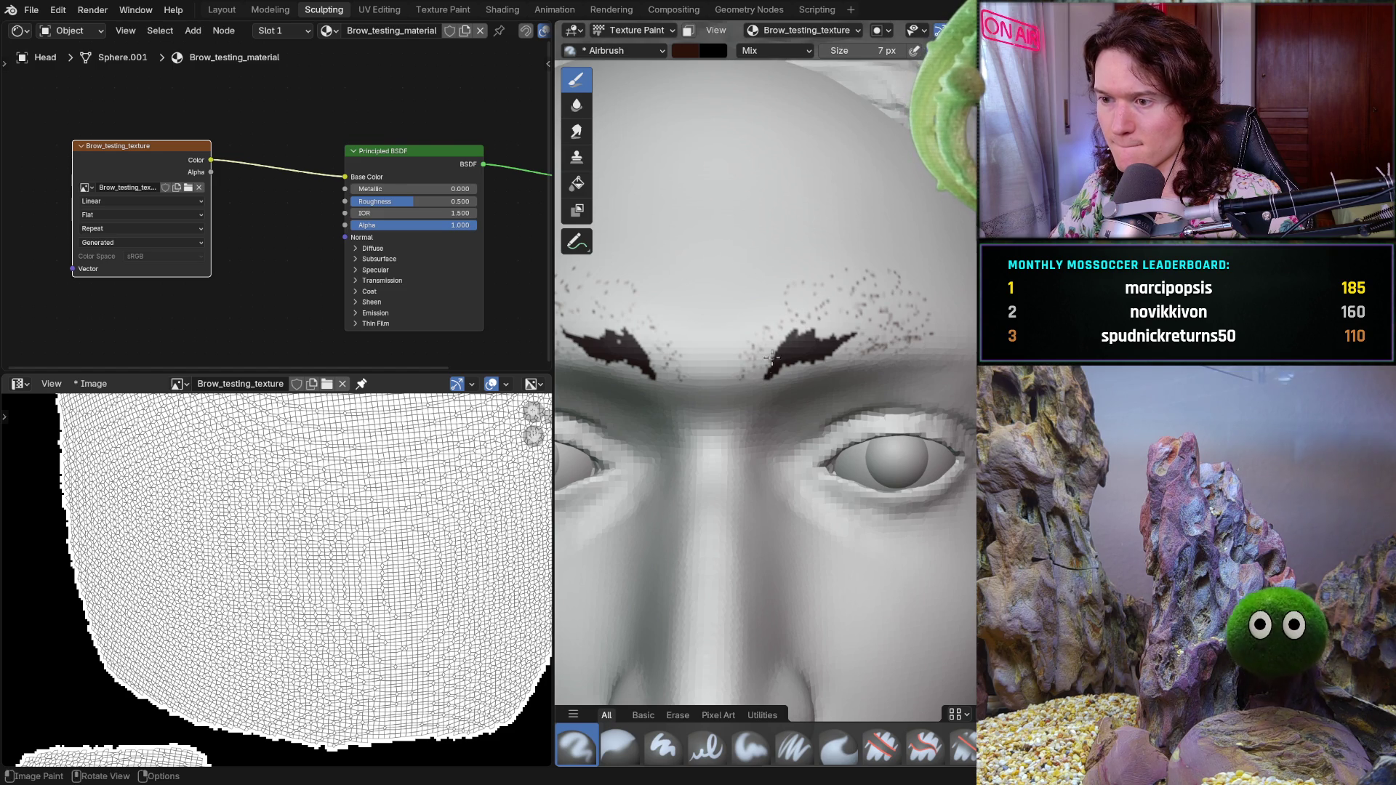
{"action": "scroll", "coordinate": [773, 352], "scroll_direction": "up", "scroll_amount": 3}
{"action": "scroll", "coordinate": [830, 352], "scroll_direction": "up", "scroll_amount": 3}
{"action": "left_click_drag", "start_coordinate": [830, 353], "coordinate": [920, 403]}
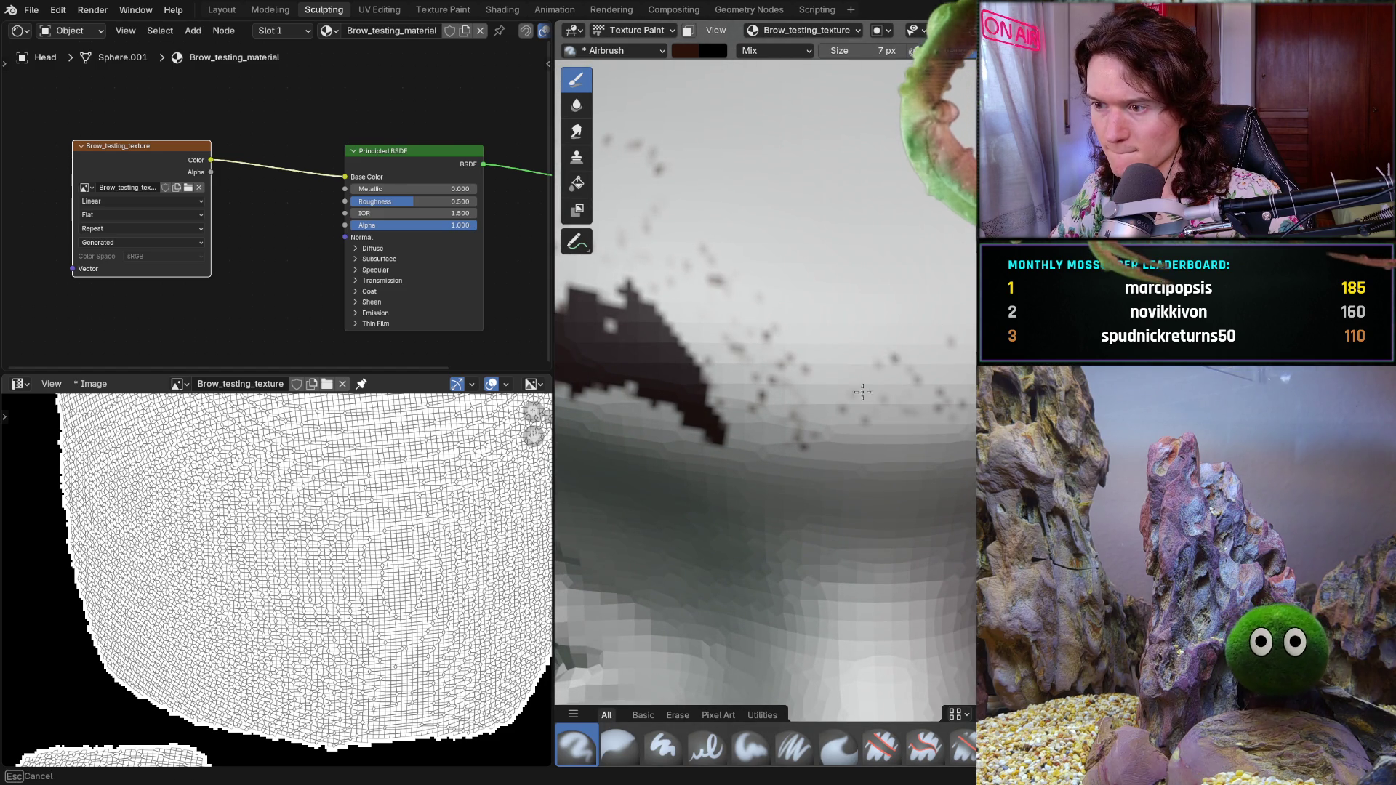
{"action": "middle_click_drag", "start_coordinate": [875, 406], "coordinate": [821, 372]}
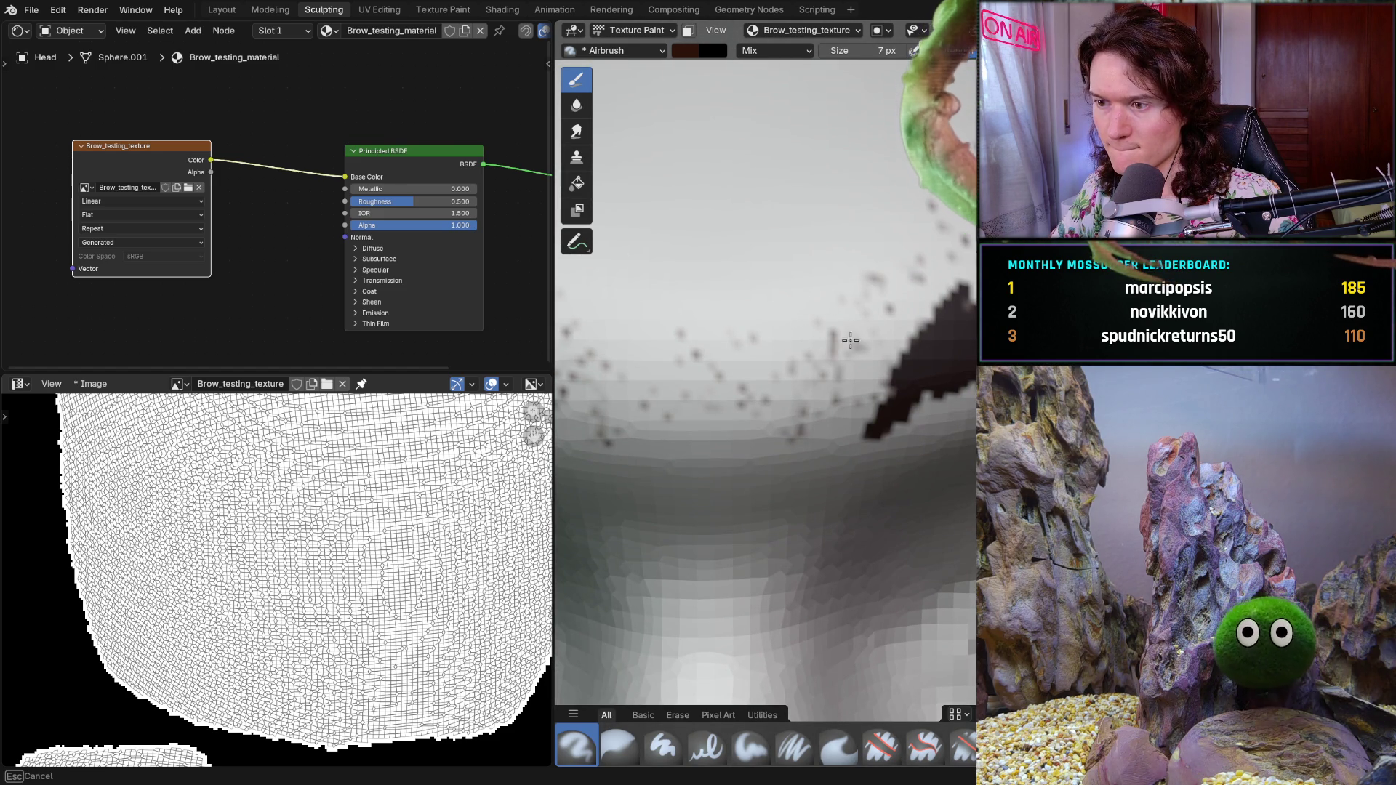
{"action": "left_click_drag", "start_coordinate": [916, 277], "coordinate": [912, 281]}
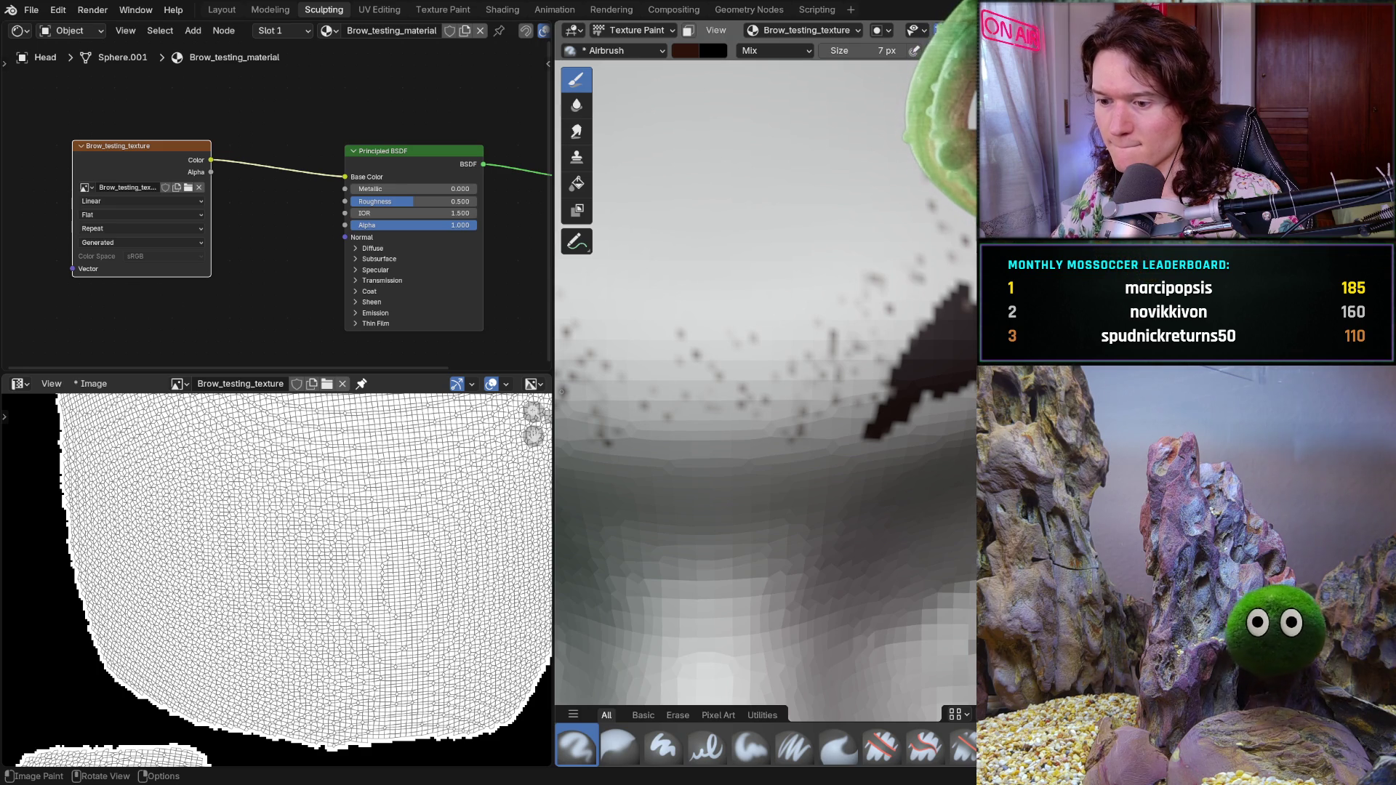
{"action": "left_click", "coordinate": [620, 747]}
{"action": "left_click_drag", "start_coordinate": [827, 288], "coordinate": [829, 290]}
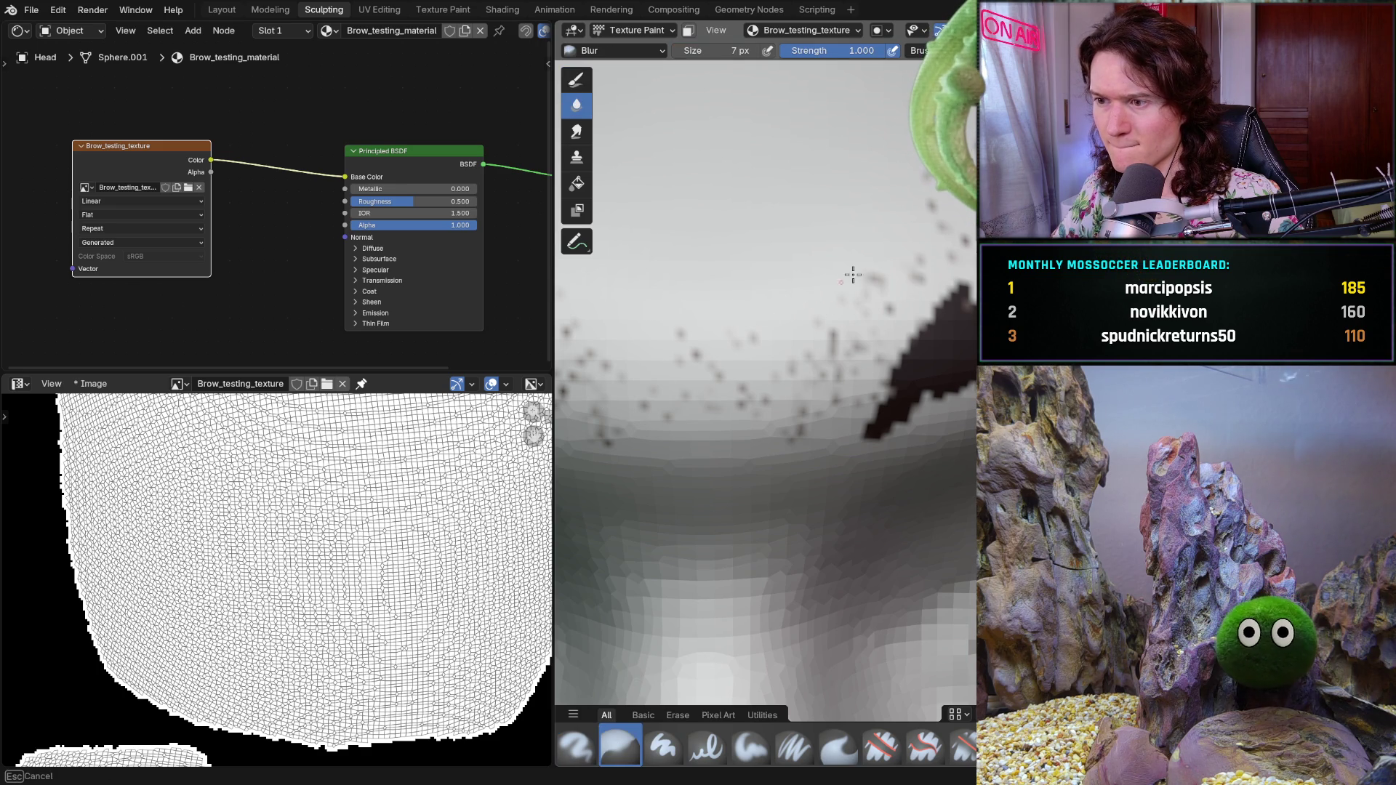
- Paint fine dark hair strokes across both brows with the Paint Hard brush
{"action": "left_click", "coordinate": [664, 746]}
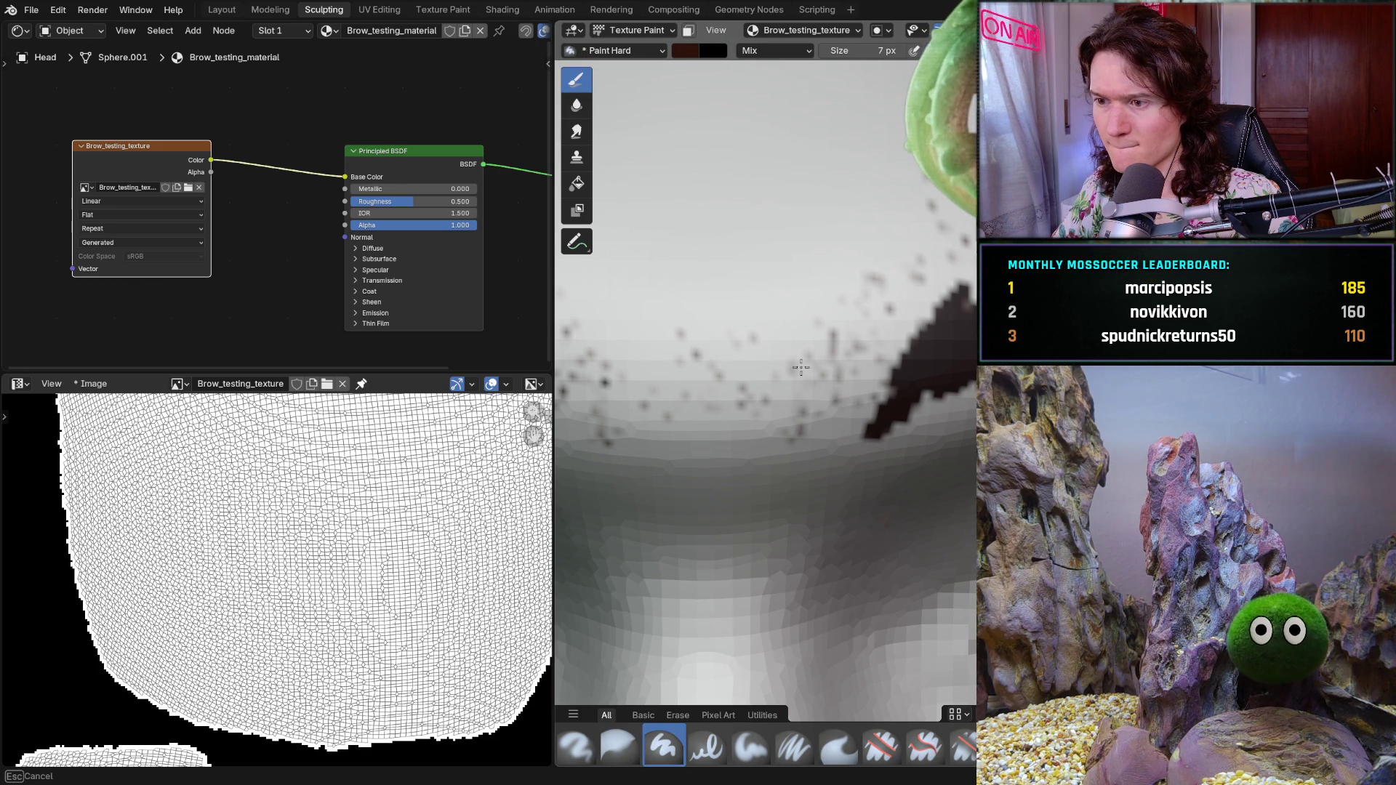
{"action": "left_click_drag", "start_coordinate": [795, 377], "coordinate": [866, 436]}
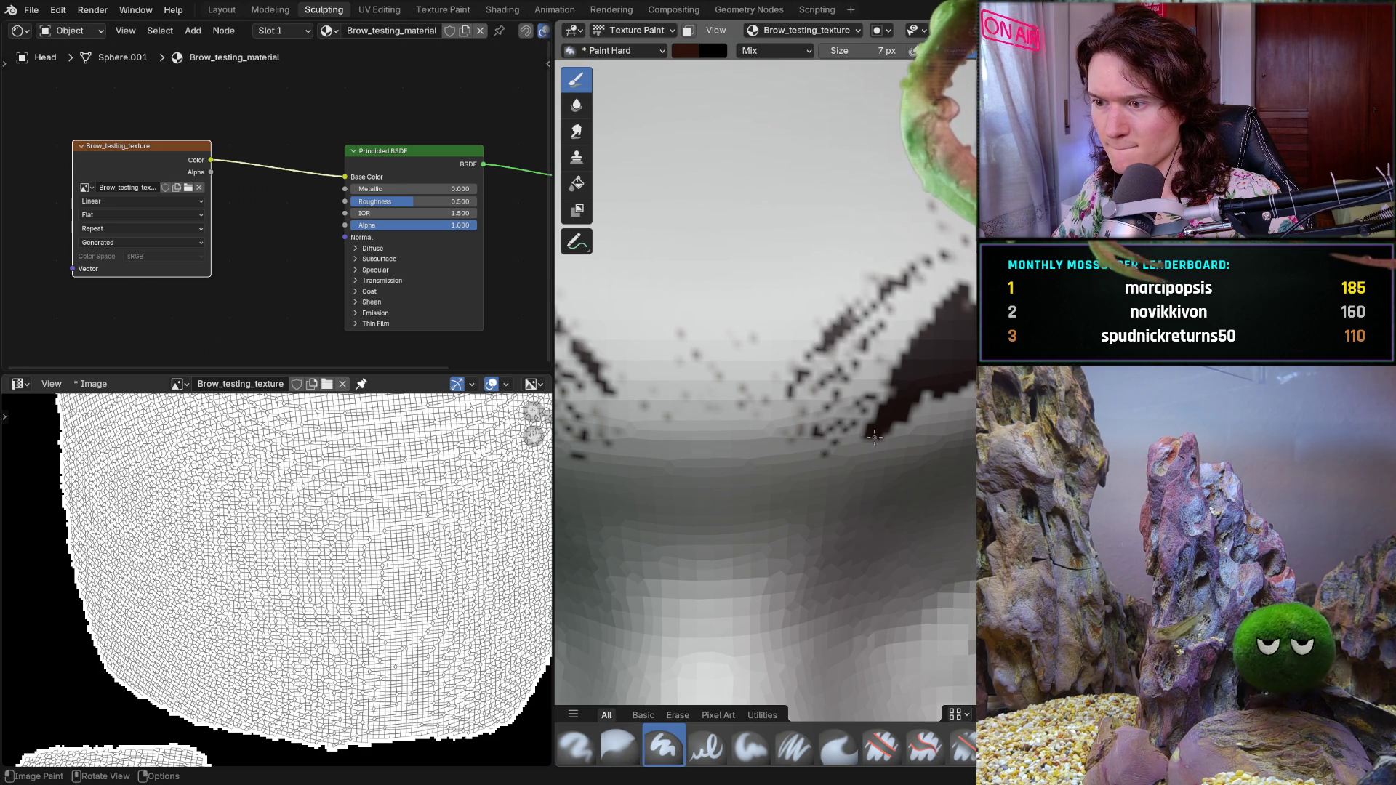
{"action": "scroll", "coordinate": [867, 436], "scroll_direction": "up", "scroll_amount": 8}
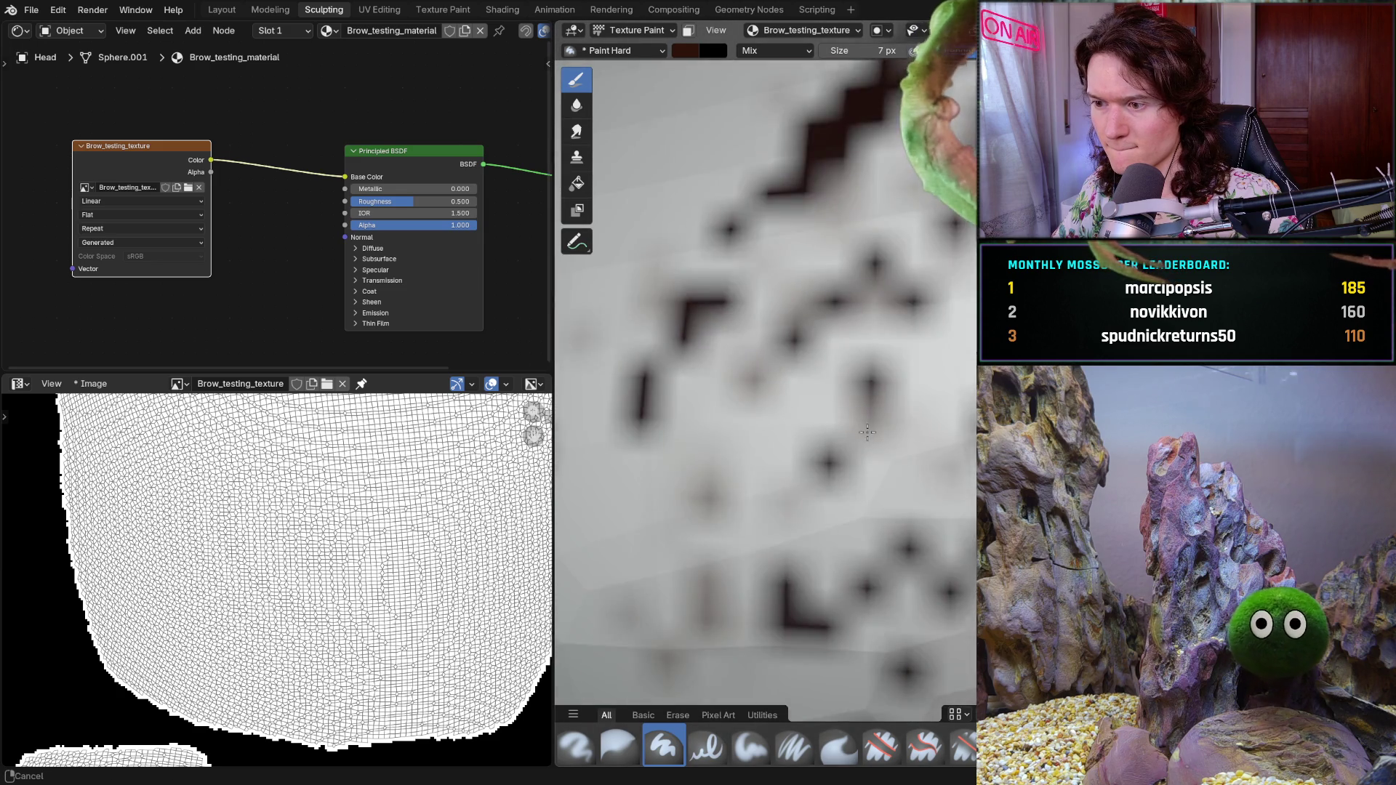
{"action": "scroll", "coordinate": [868, 434], "scroll_direction": "down", "scroll_amount": 2}
{"action": "left_click_drag", "start_coordinate": [919, 535], "coordinate": [945, 569]}
{"action": "mouse_move", "coordinate": [933, 517]}
{"action": "left_mouse_down"}
{"action": "mouse_move", "coordinate": [945, 539]}
{"action": "mouse_move", "coordinate": [928, 526]}
{"action": "left_mouse_up"}
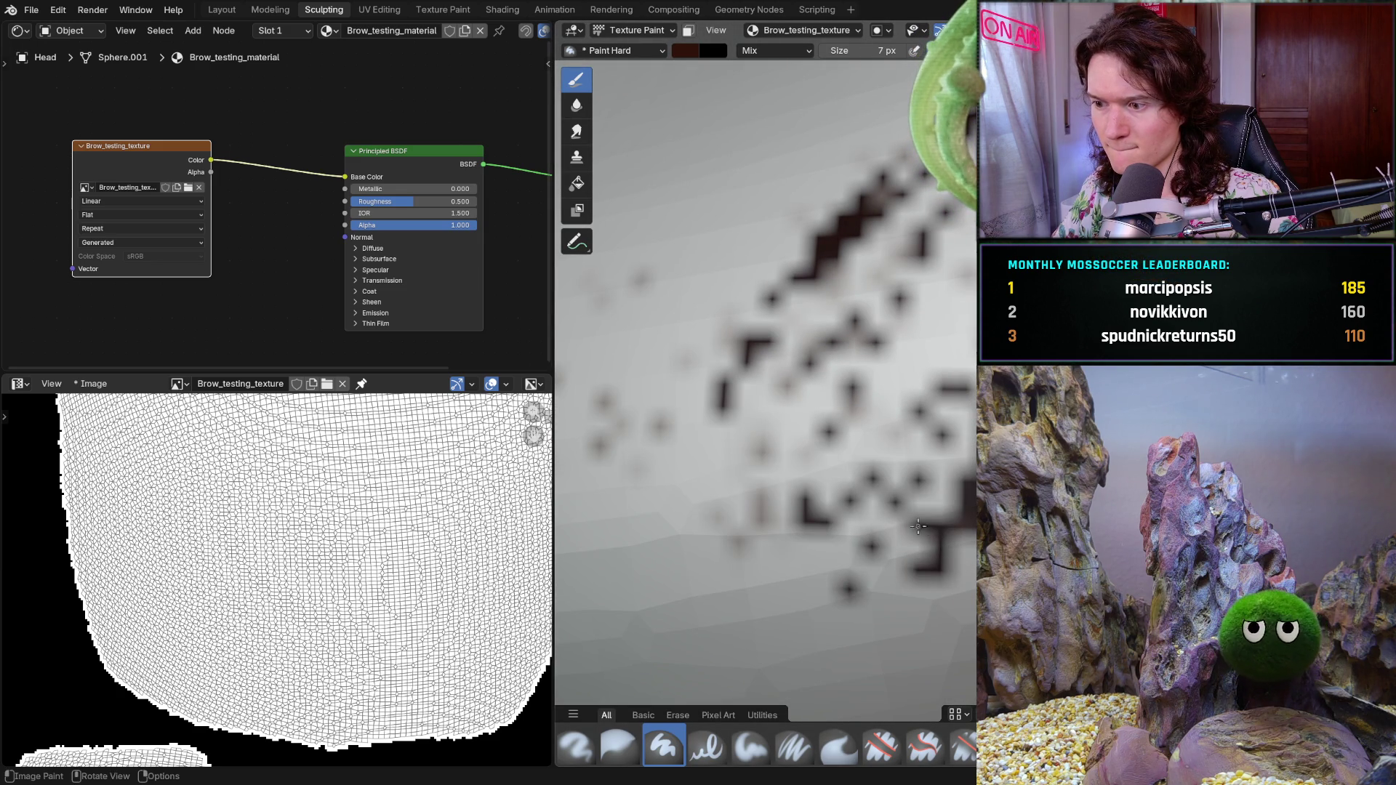
{"action": "scroll", "coordinate": [920, 320], "scroll_direction": "down", "scroll_amount": 5}
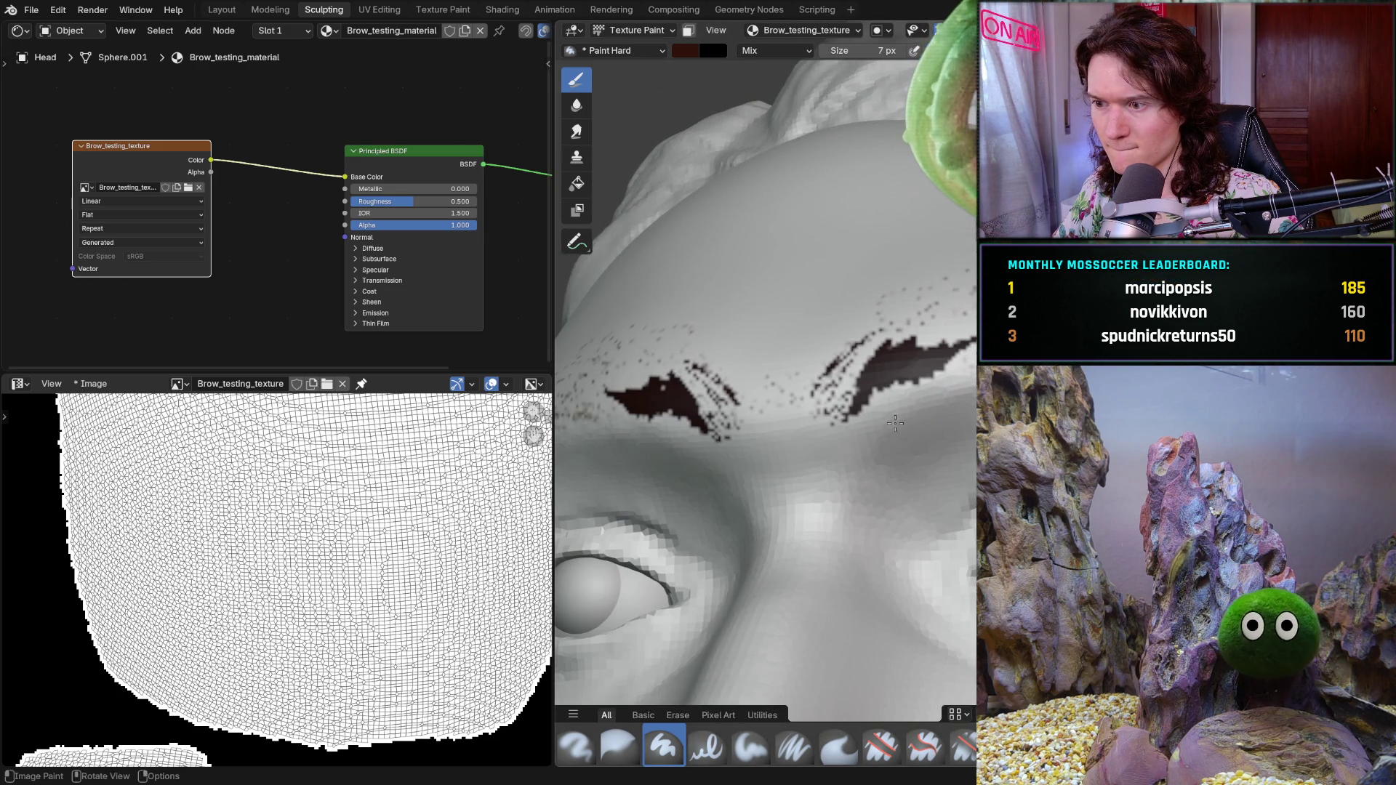
{"action": "mouse_move", "coordinate": [950, 376]}
{"action": "left_mouse_down"}
{"action": "mouse_move", "coordinate": [927, 360]}
{"action": "mouse_move", "coordinate": [960, 311]}
{"action": "left_mouse_up"}
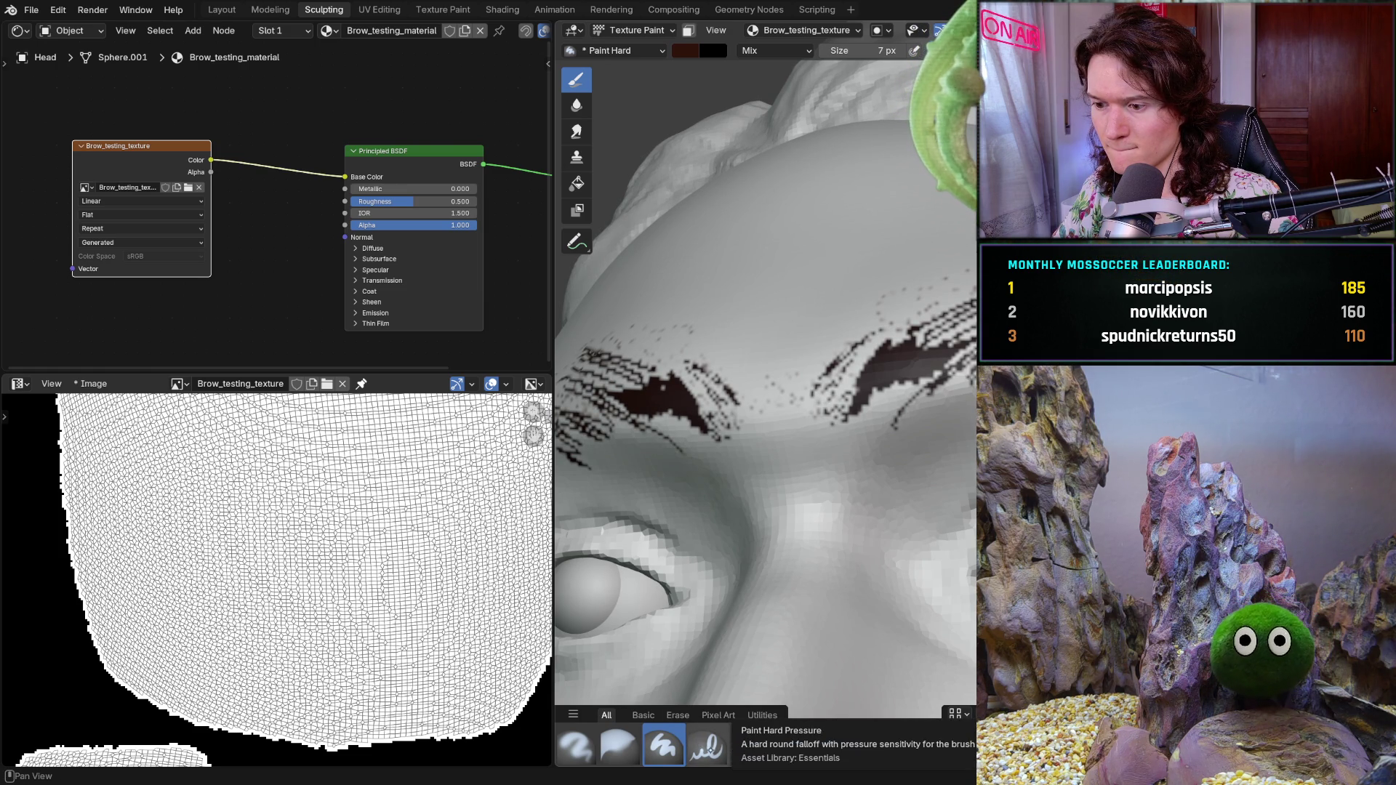
- Add diagonal hair strokes to both brows with the Paint Hard Pressure brush
{"action": "left_click", "coordinate": [708, 745]}
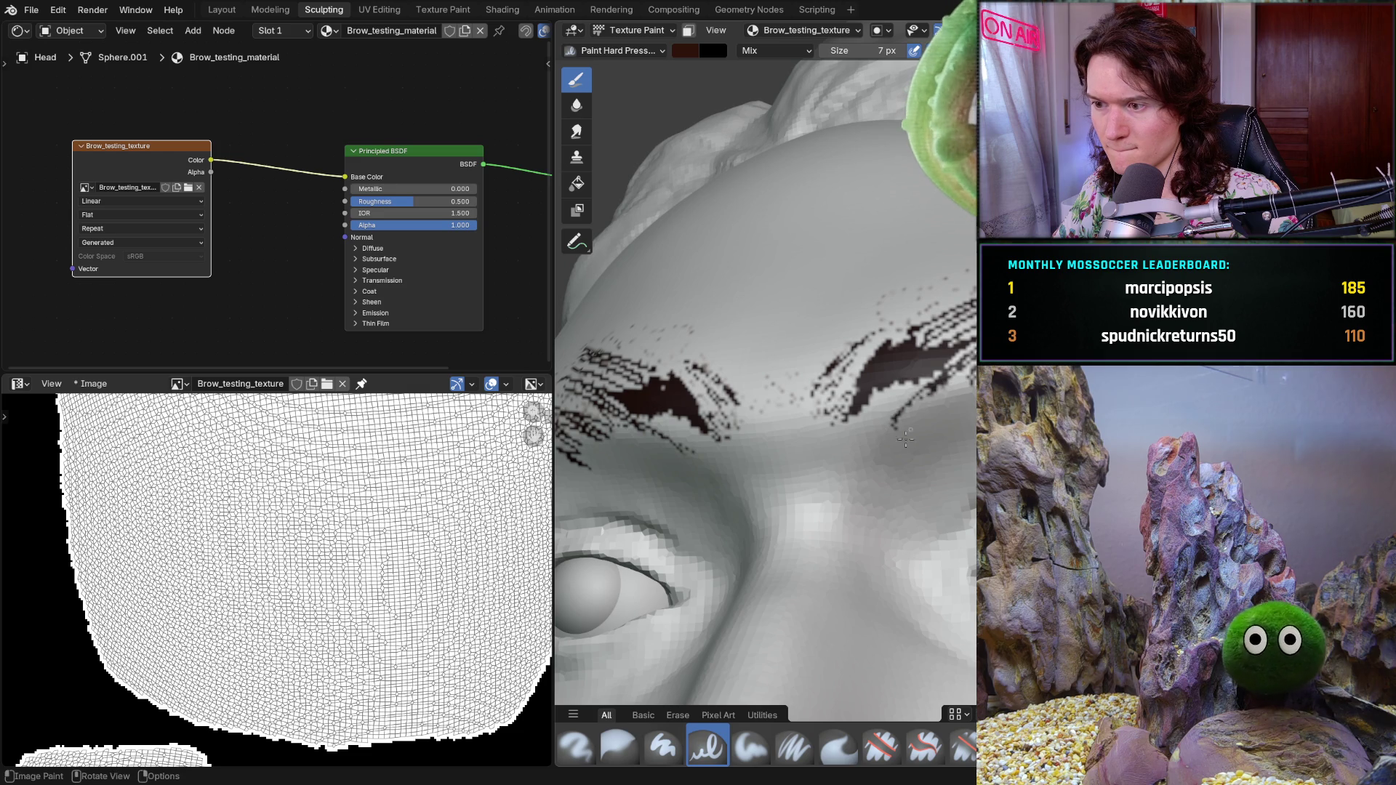
{"action": "left_click_drag", "start_coordinate": [966, 438], "coordinate": [930, 429]}
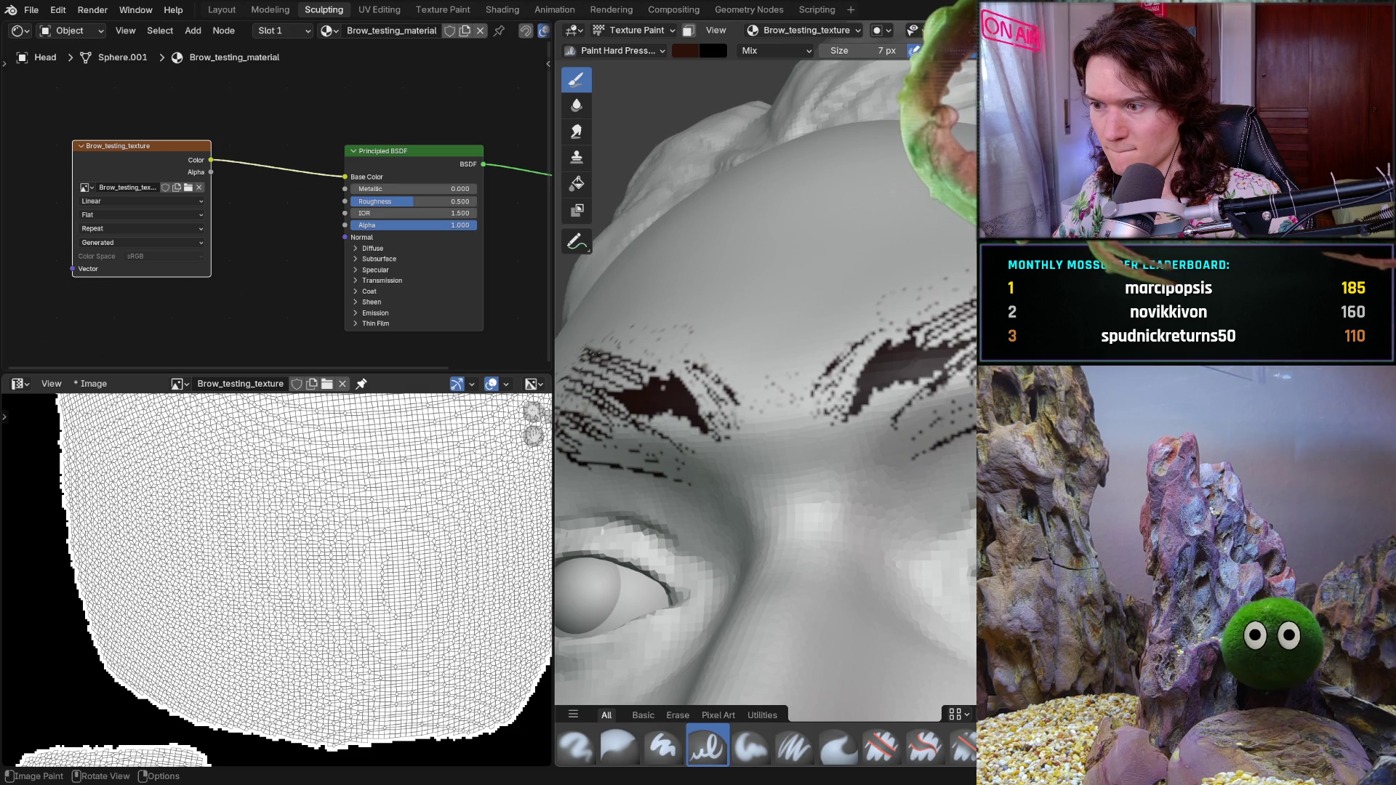
{"action": "mouse_move", "coordinate": [932, 430]}
{"action": "middle_mouse_down"}
{"action": "mouse_move", "coordinate": [885, 349]}
{"action": "mouse_move", "coordinate": [852, 388]}
{"action": "middle_mouse_up"}
{"action": "scroll", "coordinate": [852, 388], "scroll_direction": "up", "scroll_amount": 4}
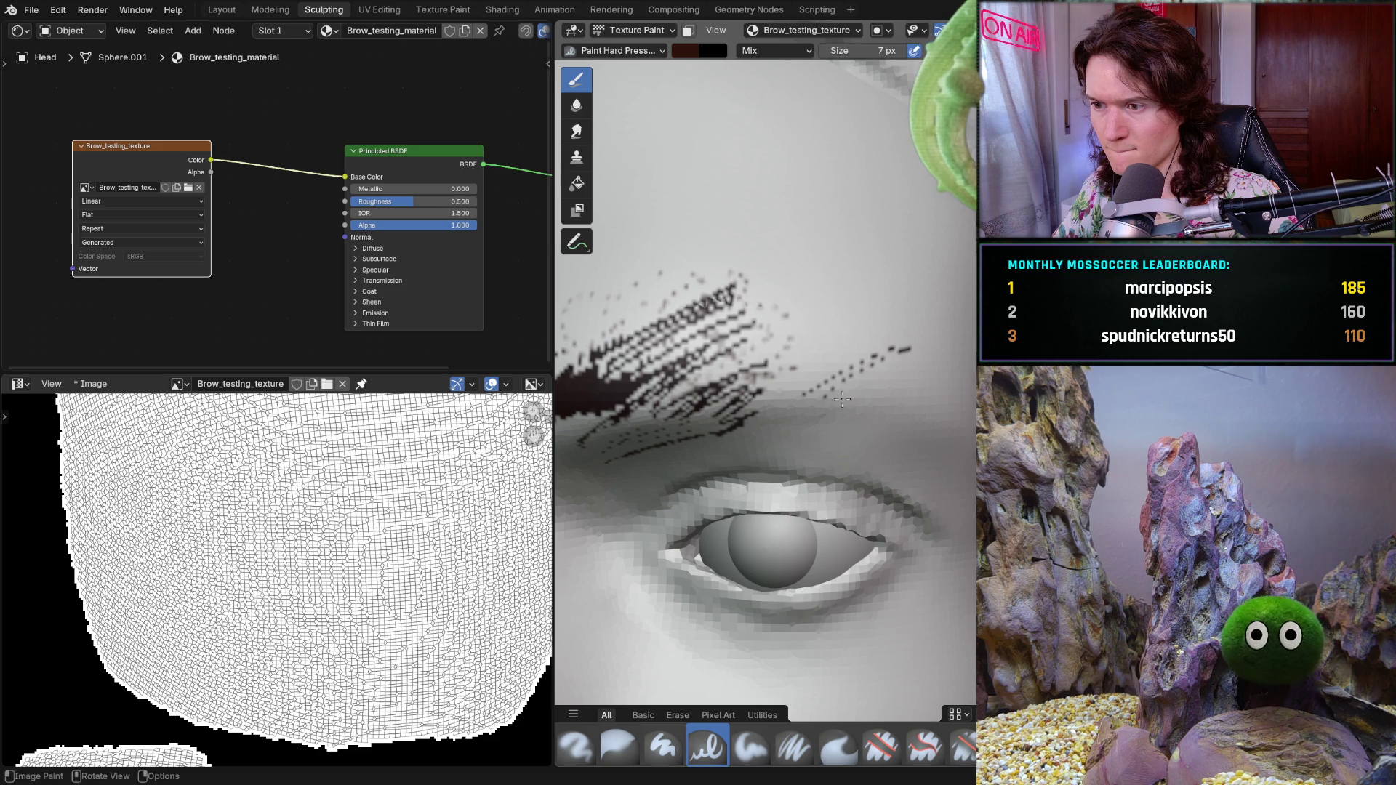
{"action": "mouse_move", "coordinate": [922, 375]}
{"action": "middle_mouse_down"}
{"action": "mouse_move", "coordinate": [856, 380]}
{"action": "mouse_move", "coordinate": [916, 404]}
{"action": "mouse_move", "coordinate": [790, 421]}
{"action": "middle_mouse_up"}
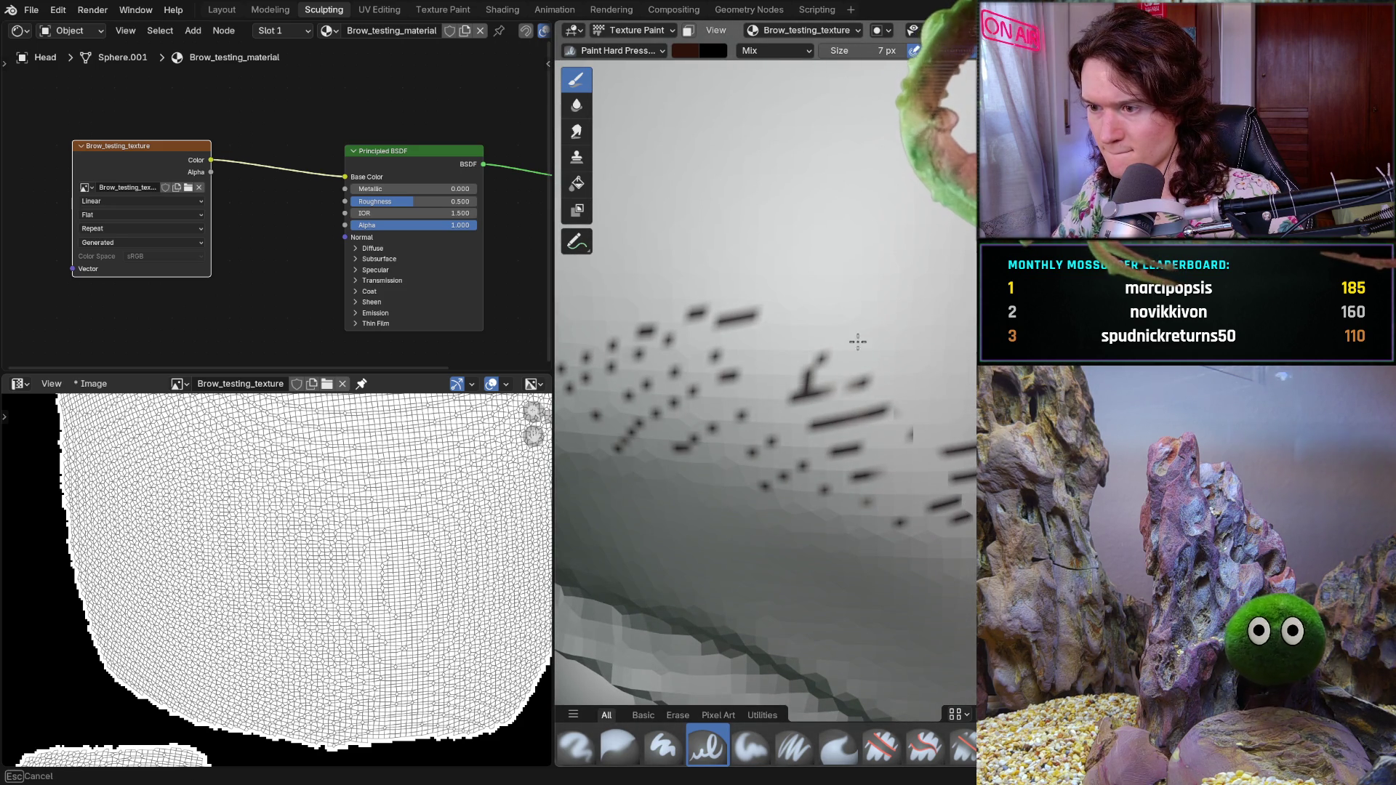
{"action": "left_click_drag", "start_coordinate": [773, 390], "coordinate": [743, 437]}
{"action": "mouse_move", "coordinate": [746, 434]}
{"action": "middle_mouse_down"}
{"action": "mouse_move", "coordinate": [731, 443]}
{"action": "mouse_move", "coordinate": [752, 487]}
{"action": "middle_mouse_up"}
{"action": "scroll", "coordinate": [724, 450], "scroll_direction": "down", "scroll_amount": 3}
{"action": "middle_click_drag", "start_coordinate": [764, 475], "coordinate": [867, 481]}
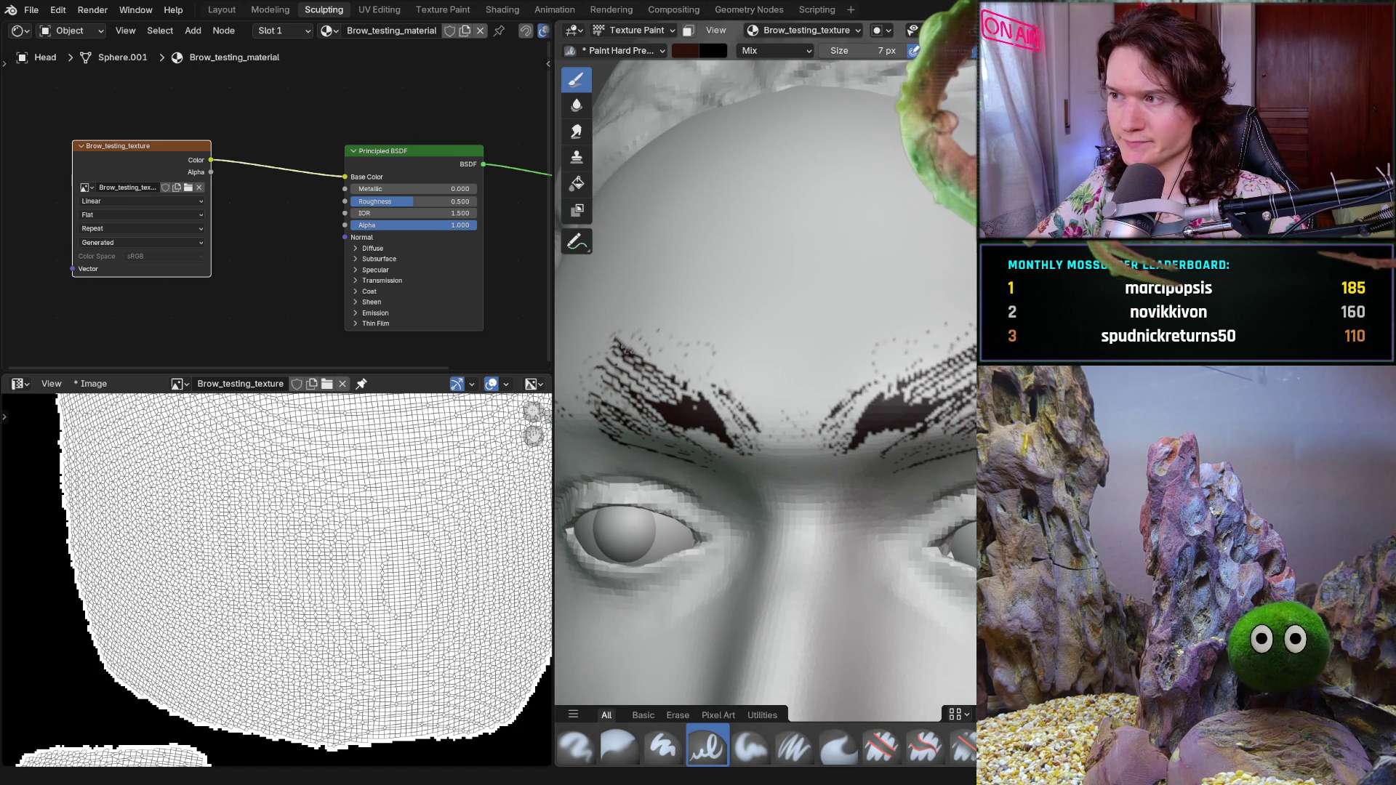
{"action": "key", "text": "alt+Tab"}
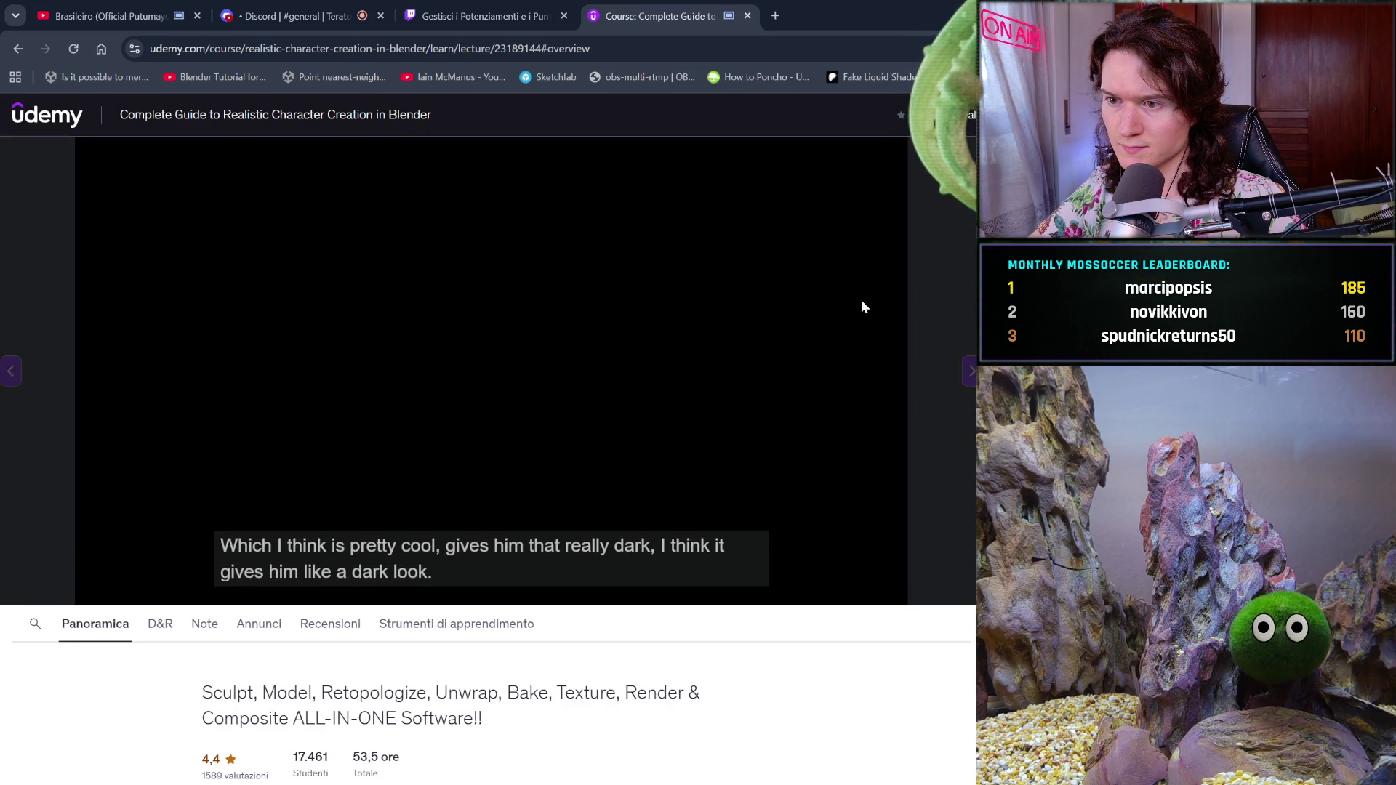
- Play the Udemy lecture video briefly and pause it again at 7:30
{"action": "left_click", "coordinate": [815, 314]}
{"action": "left_click", "coordinate": [815, 315]}
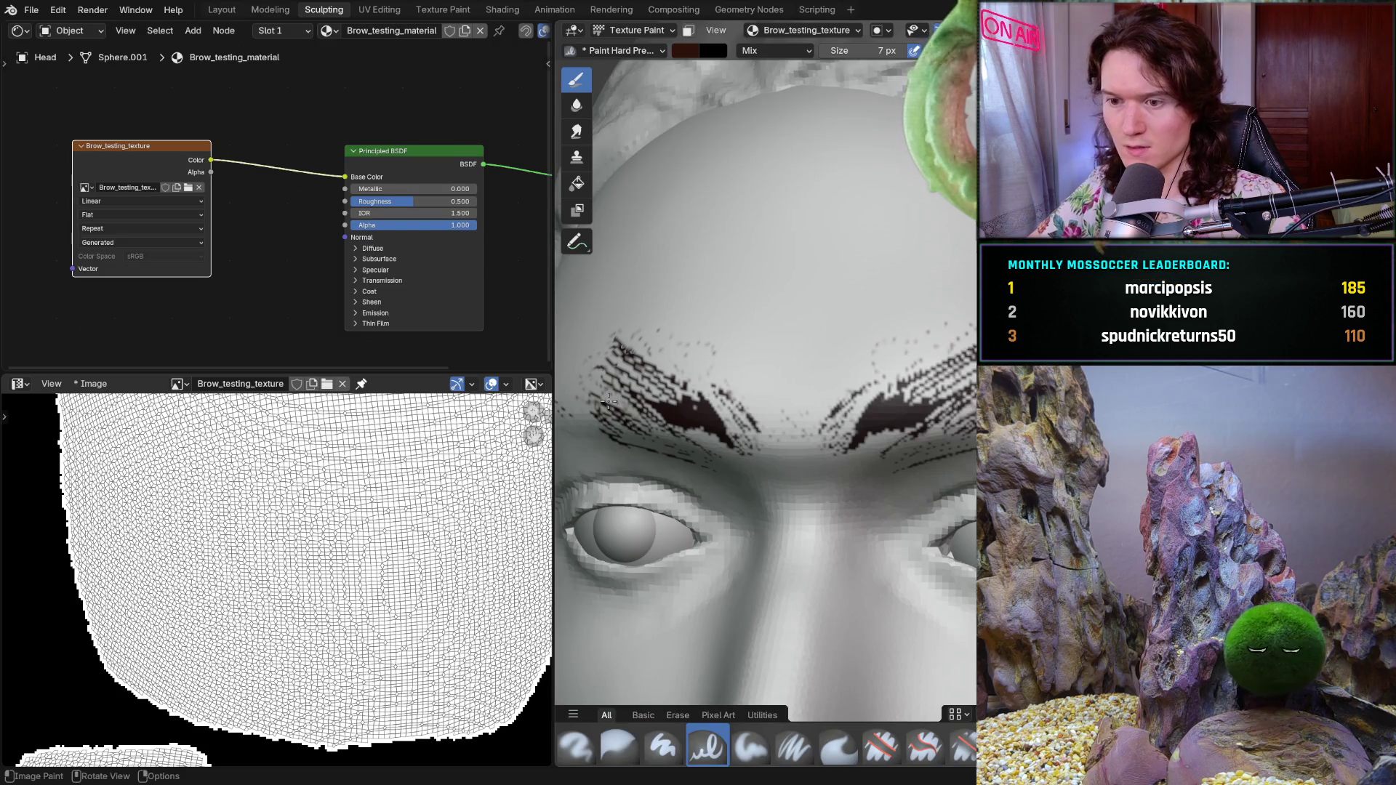
{"action": "scroll", "coordinate": [836, 471], "scroll_direction": "down", "scroll_amount": 3}
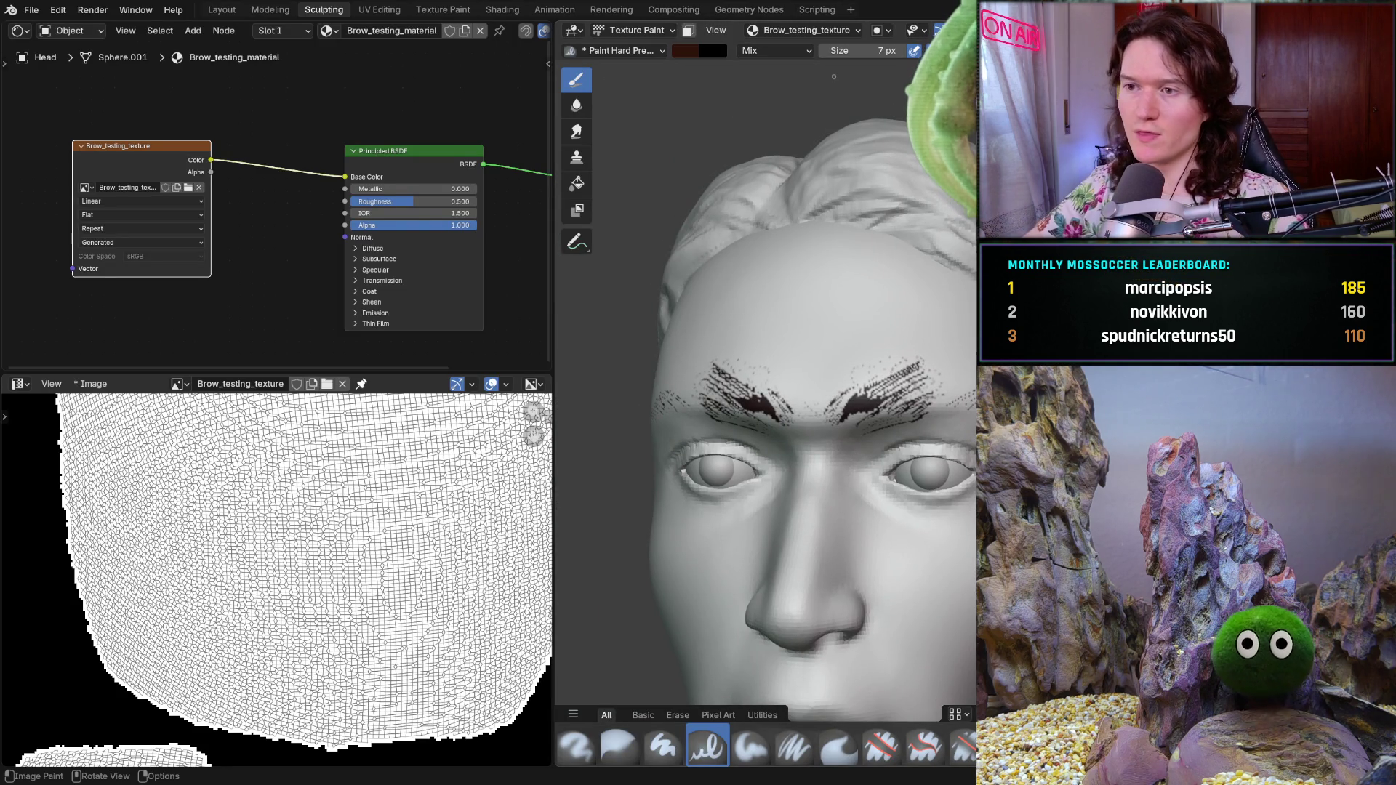
- Put the head in Sculpt Mode, widen the 3D viewport and keep the brush at 254 px
{"action": "left_click", "coordinate": [644, 30]}
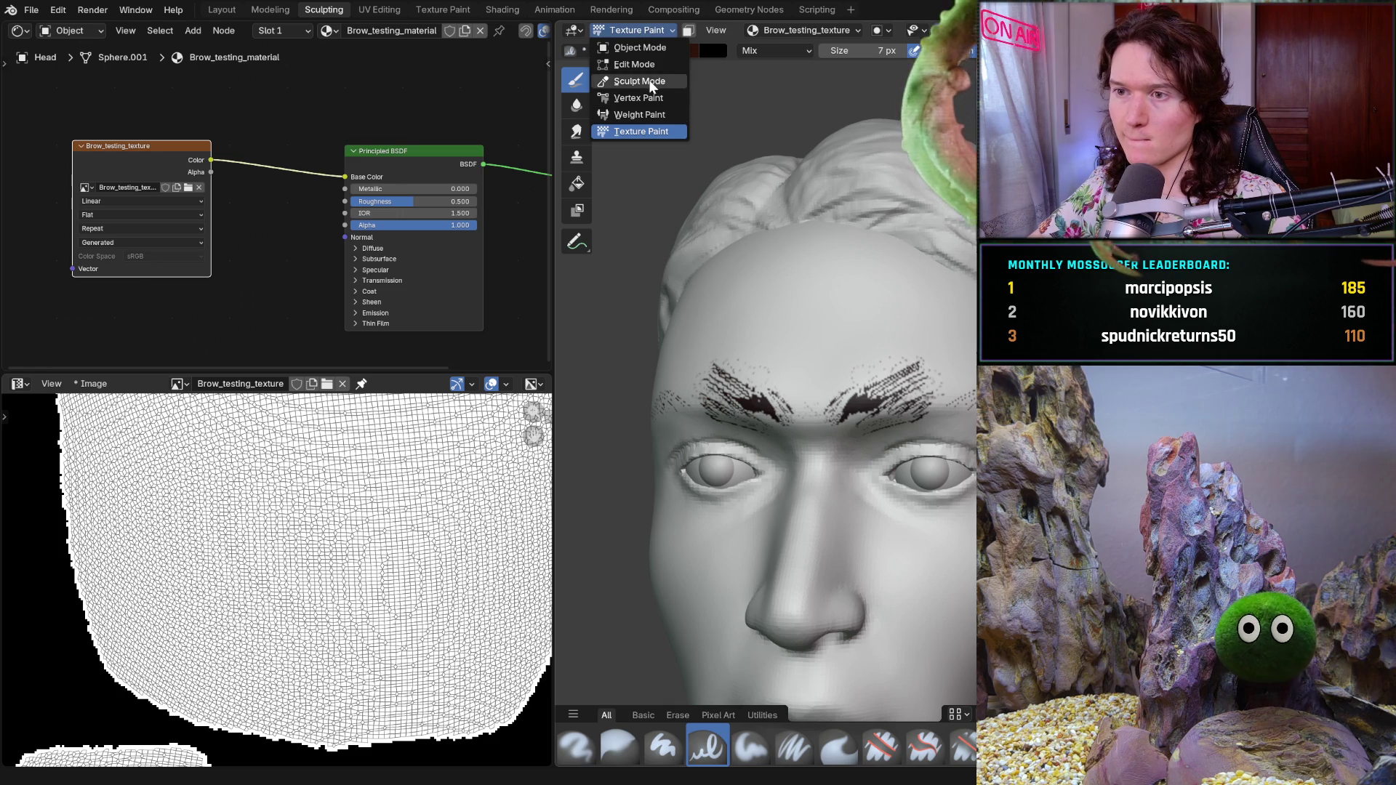
{"action": "left_click", "coordinate": [638, 81]}
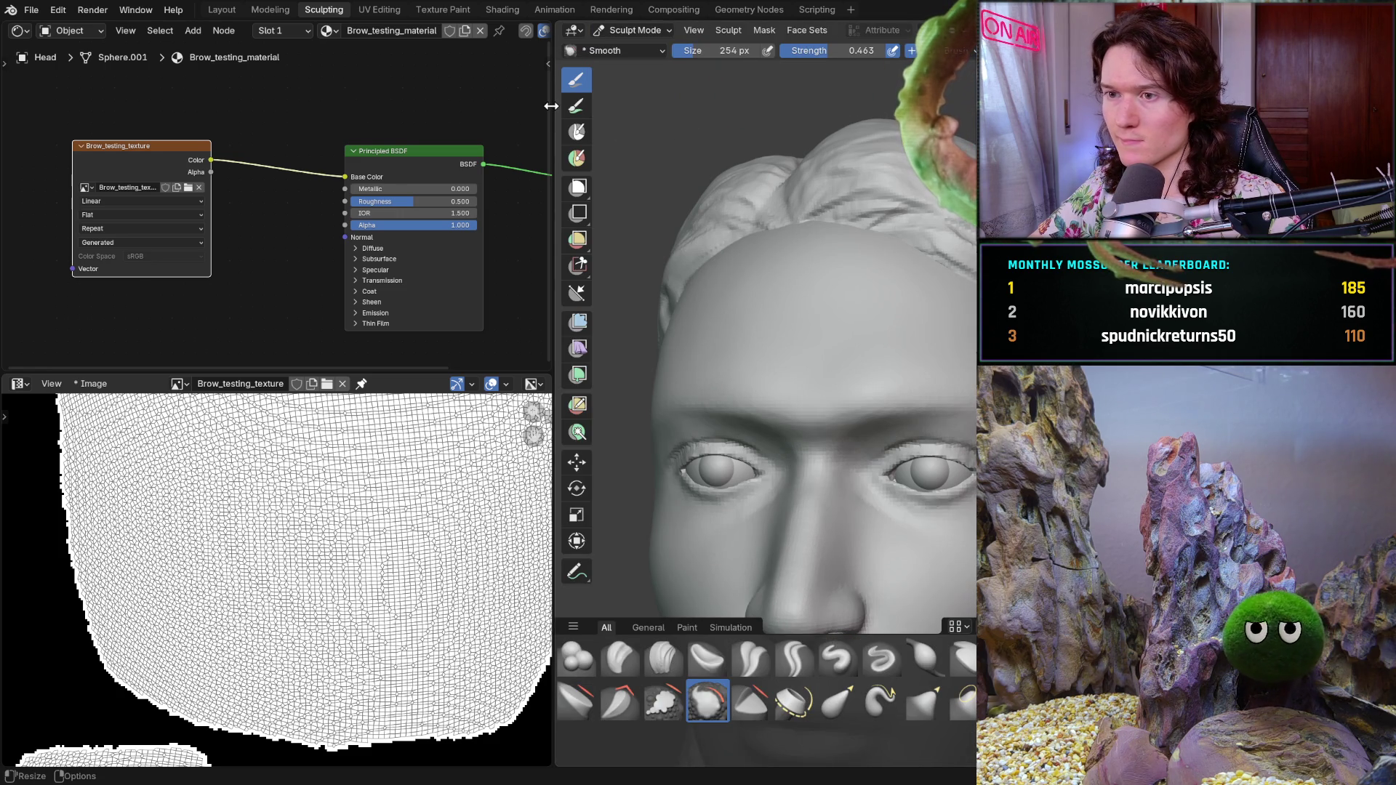
{"action": "left_click_drag", "start_coordinate": [551, 106], "coordinate": [377, 107]}
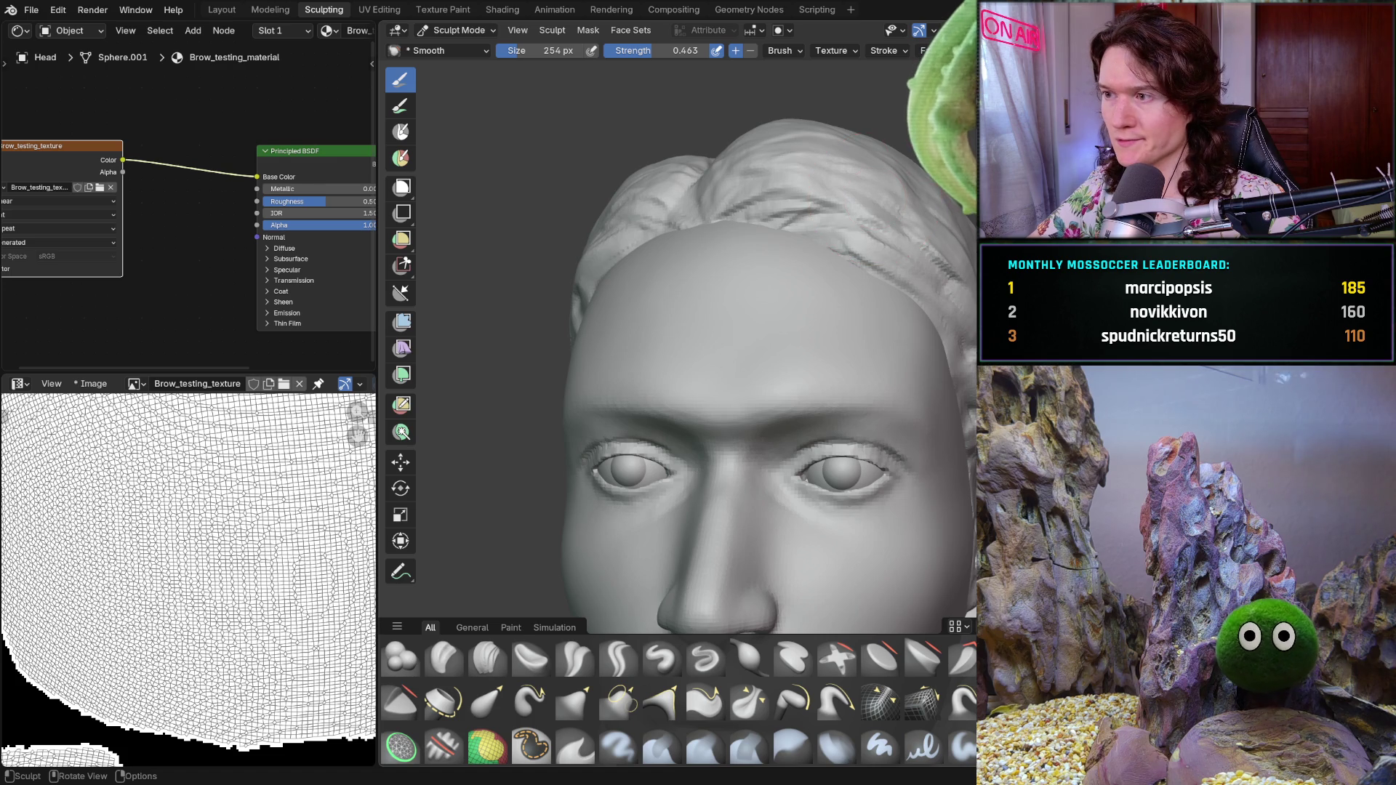
{"action": "left_click_drag", "start_coordinate": [379, 180], "coordinate": [204, 180]}
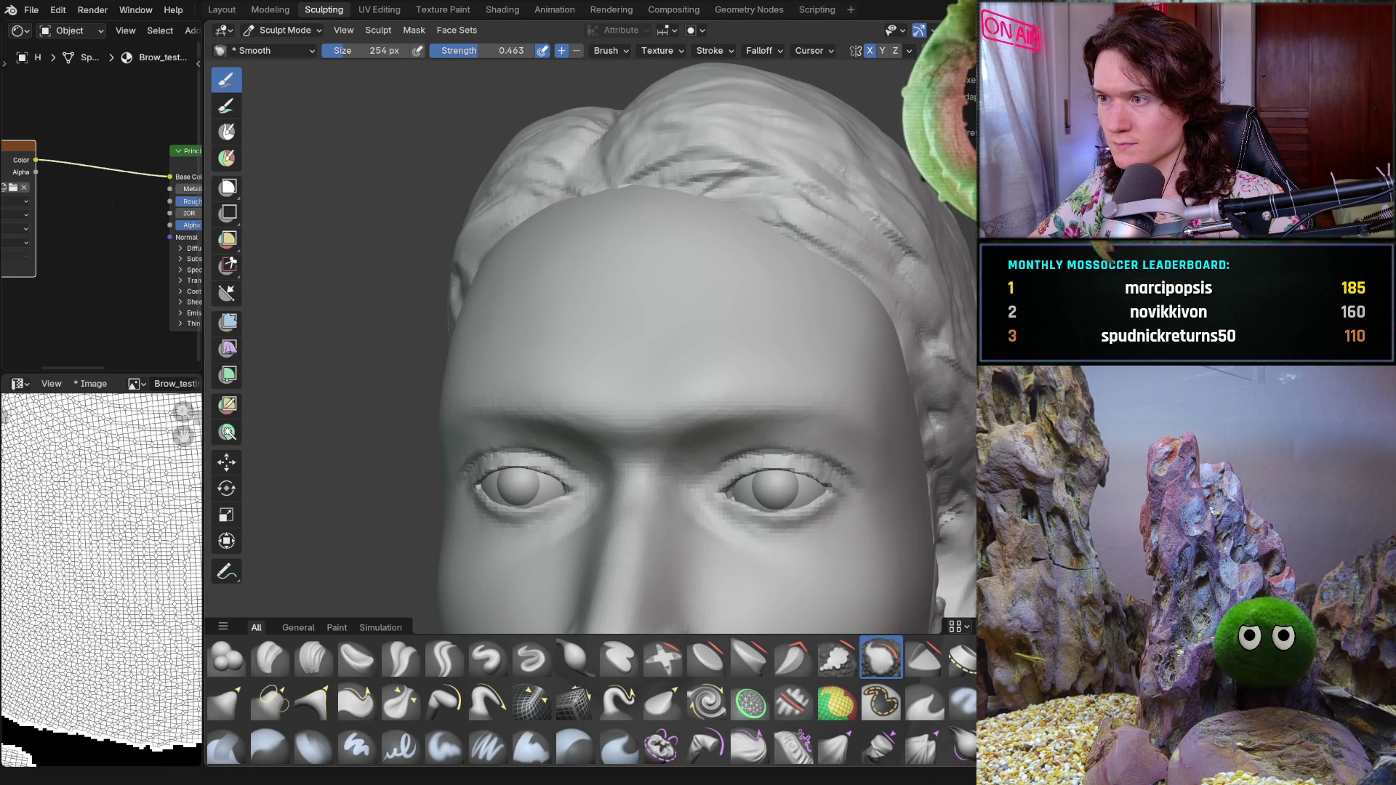
{"action": "key", "text": "f"}
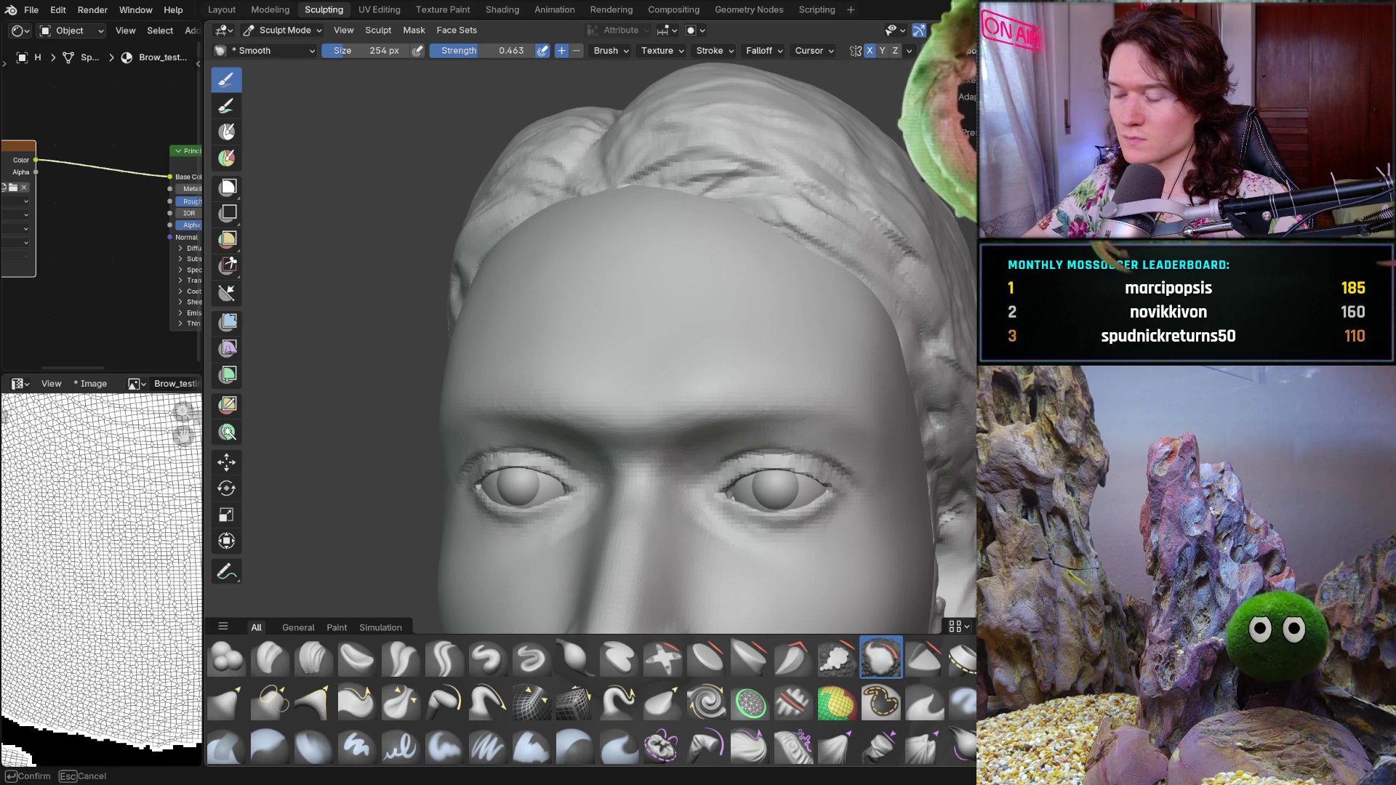
{"action": "key", "text": "Escape"}
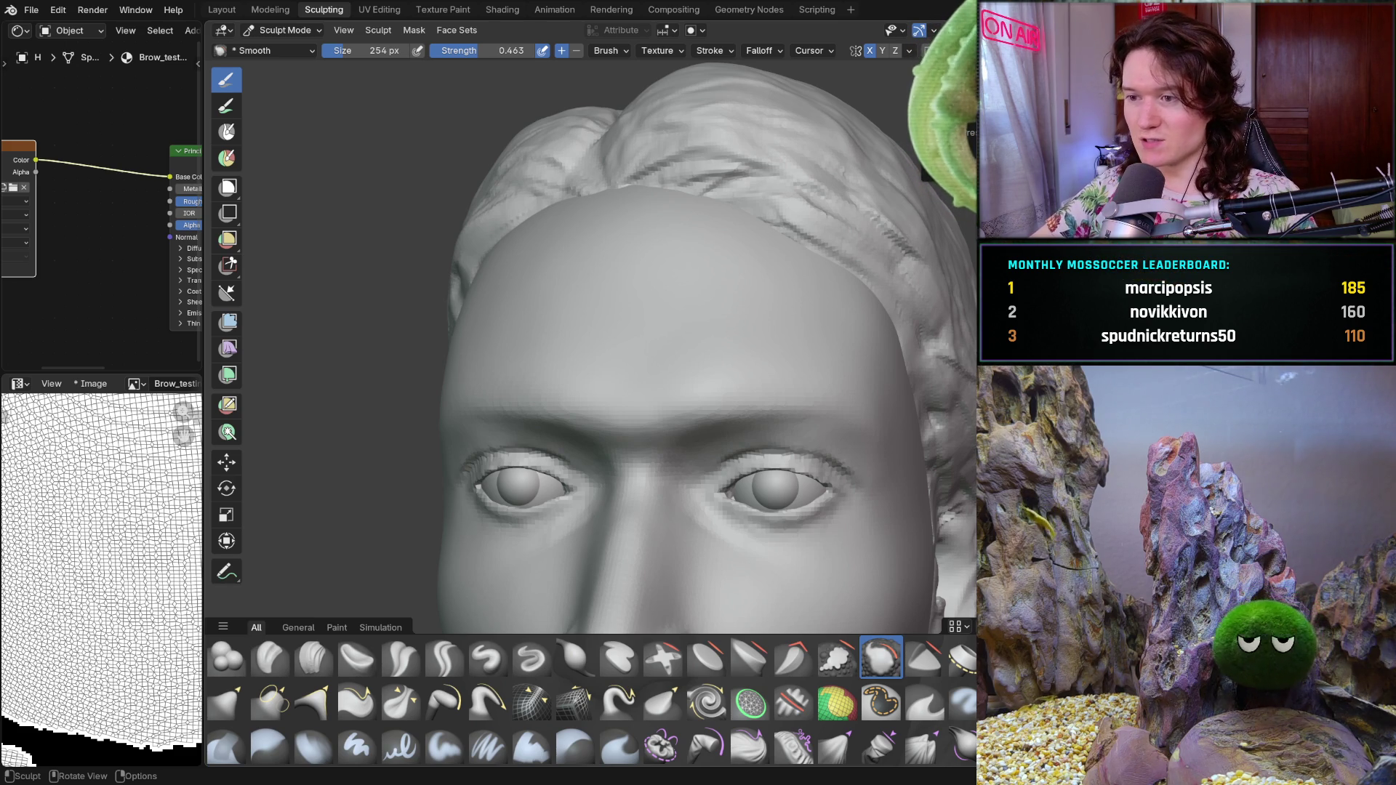
- Switch from Blender back to the Udemy course lecture in the browser
{"action": "key", "text": "alt+Tab"}
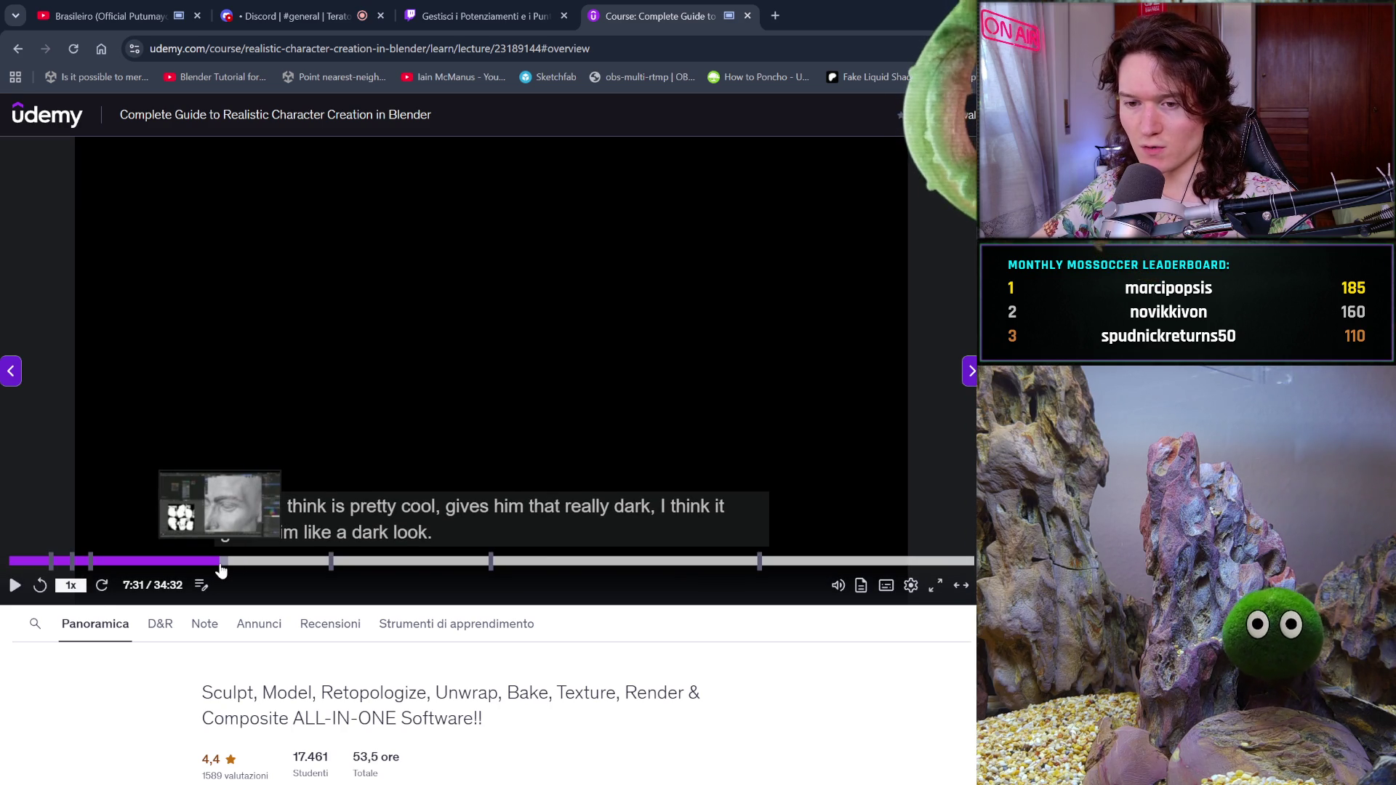
{"action": "mouse_move", "coordinate": [209, 561]}
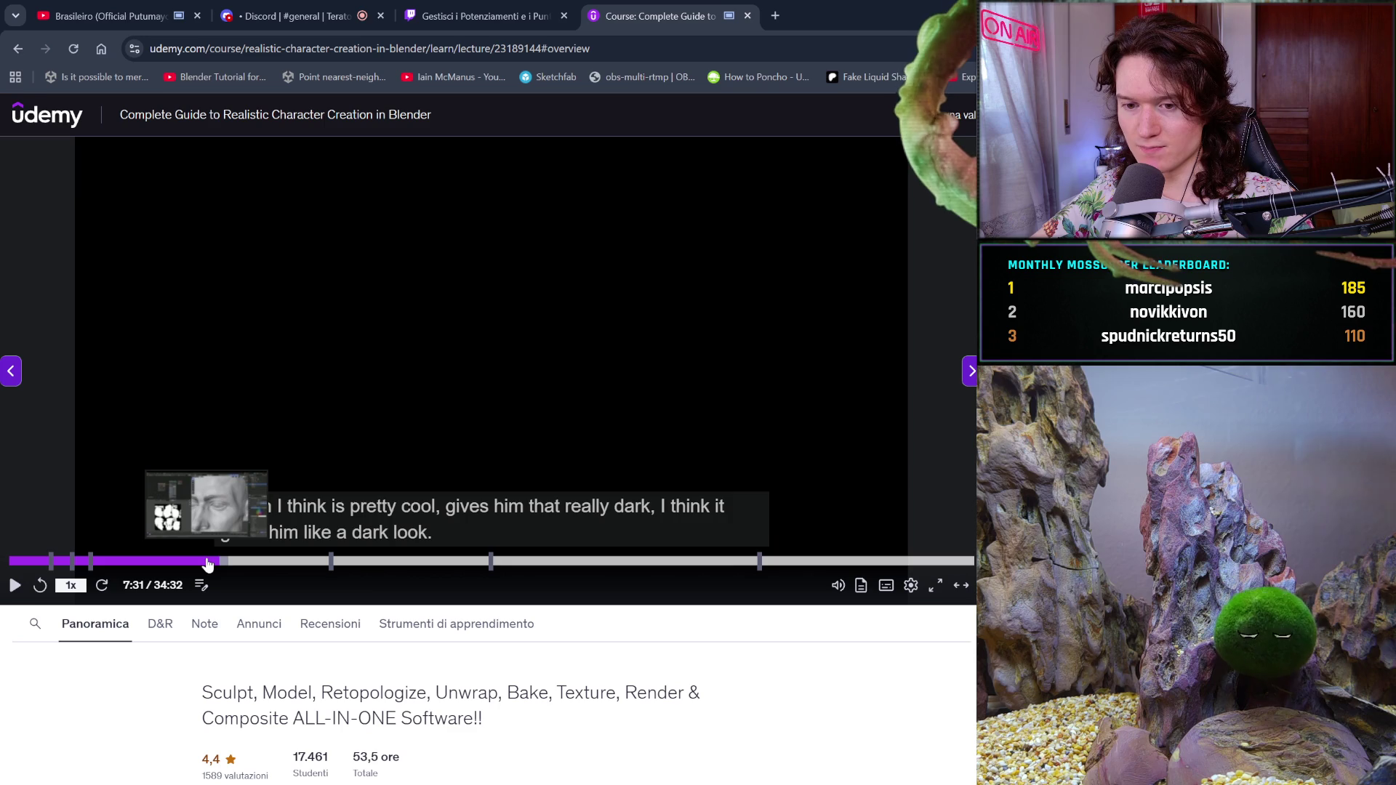
- Rewind the lecture to about 5:17 to replay the brush explanation, then pause it
{"action": "left_click", "coordinate": [432, 477]}
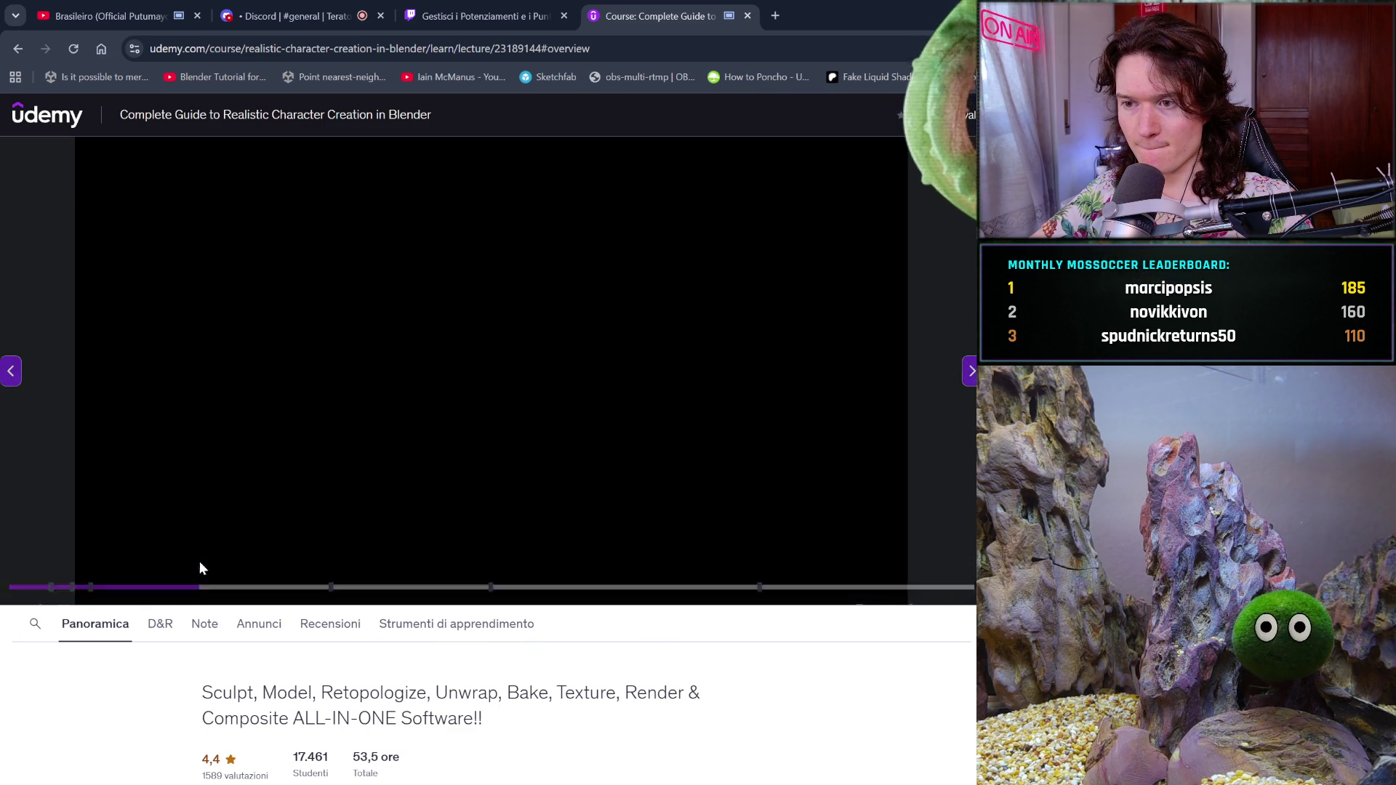
{"action": "left_click", "coordinate": [168, 562]}
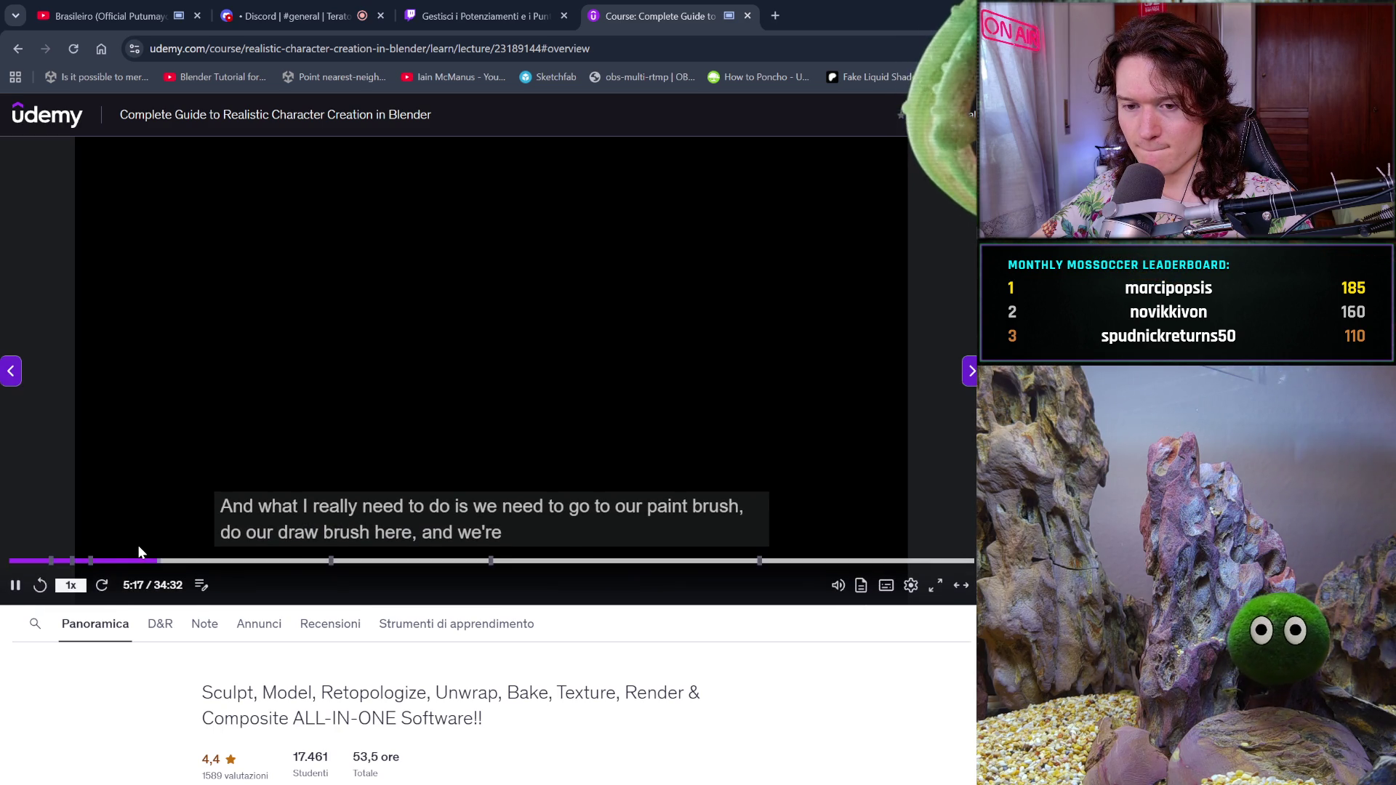
{"action": "left_click", "coordinate": [160, 563]}
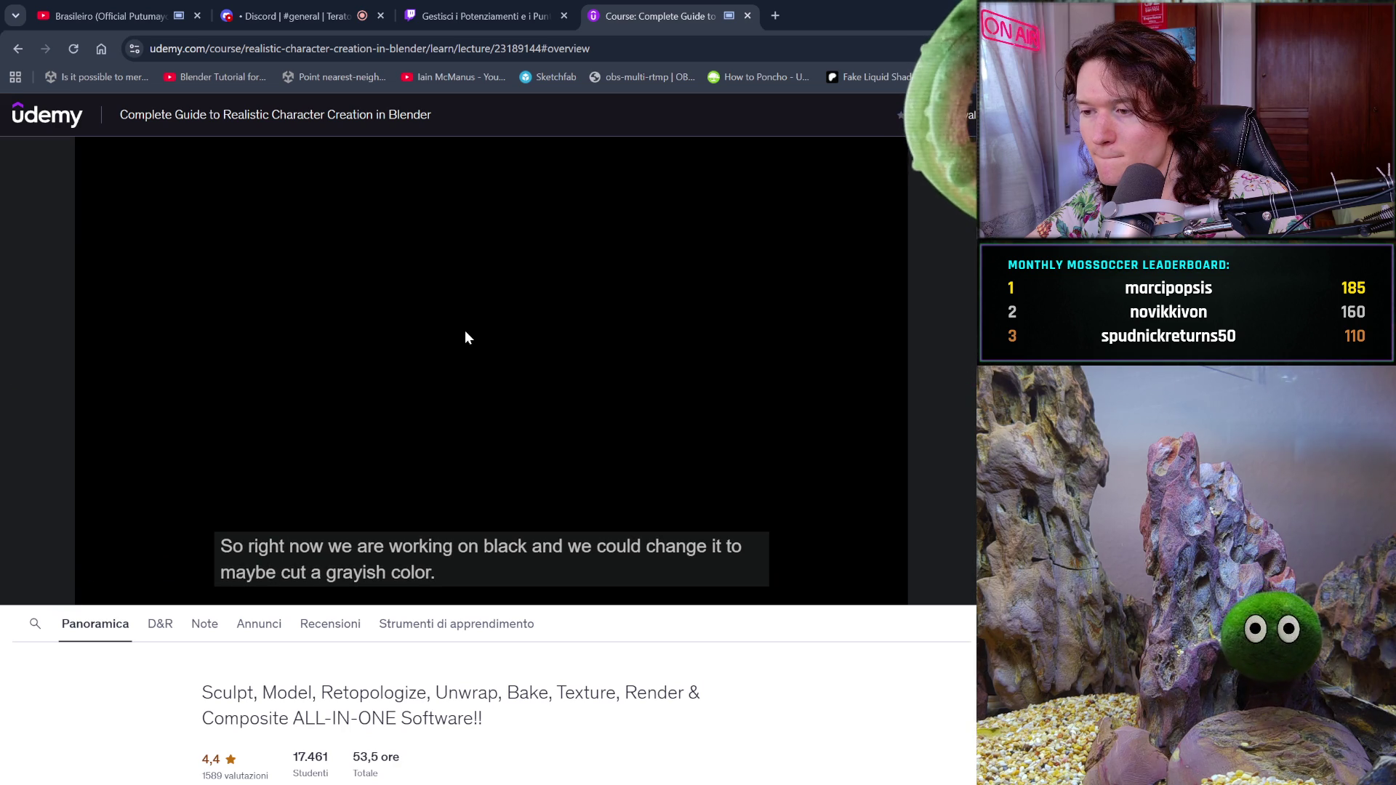
{"action": "left_click", "coordinate": [668, 434]}
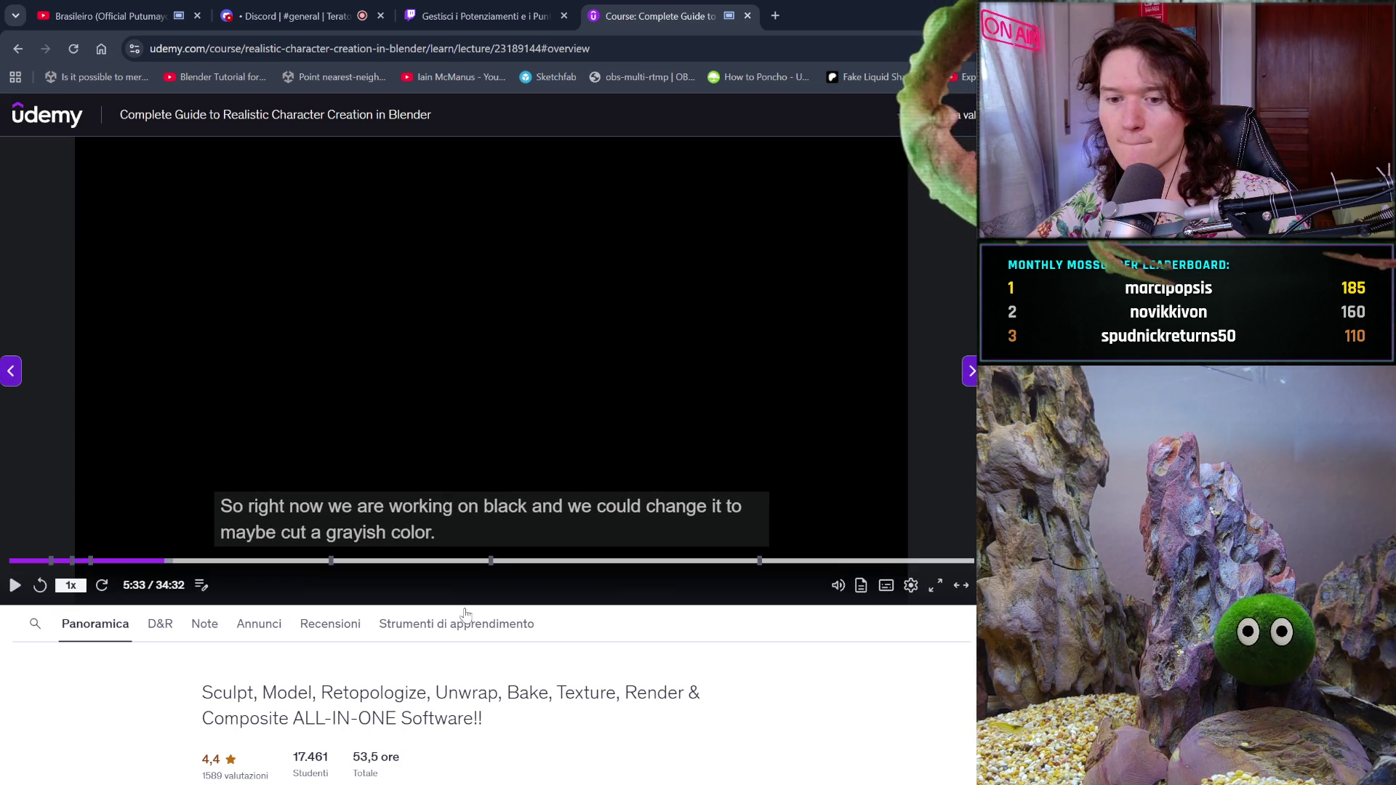
- Check the lecture's Note and Panoramica tabs, then play and pause the video again
{"action": "left_click", "coordinate": [208, 626]}
{"action": "left_click", "coordinate": [97, 625]}
{"action": "scroll", "coordinate": [352, 693], "scroll_direction": "down", "scroll_amount": 4}
{"action": "scroll", "coordinate": [353, 693], "scroll_direction": "down", "scroll_amount": 4}
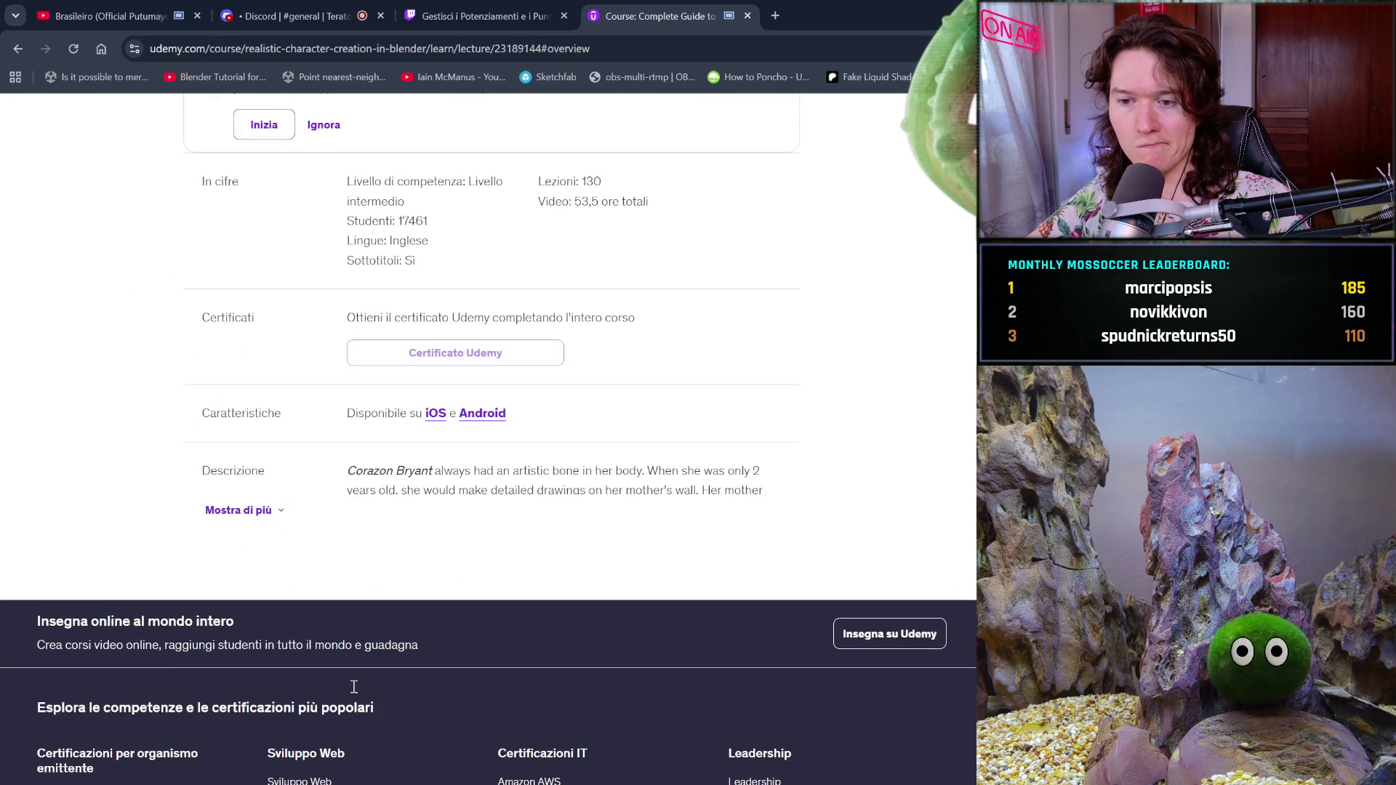
{"action": "scroll", "coordinate": [353, 685], "scroll_direction": "up", "scroll_amount": 5}
{"action": "scroll", "coordinate": [352, 685], "scroll_direction": "up", "scroll_amount": 2}
{"action": "scroll", "coordinate": [352, 685], "scroll_direction": "up", "scroll_amount": 2}
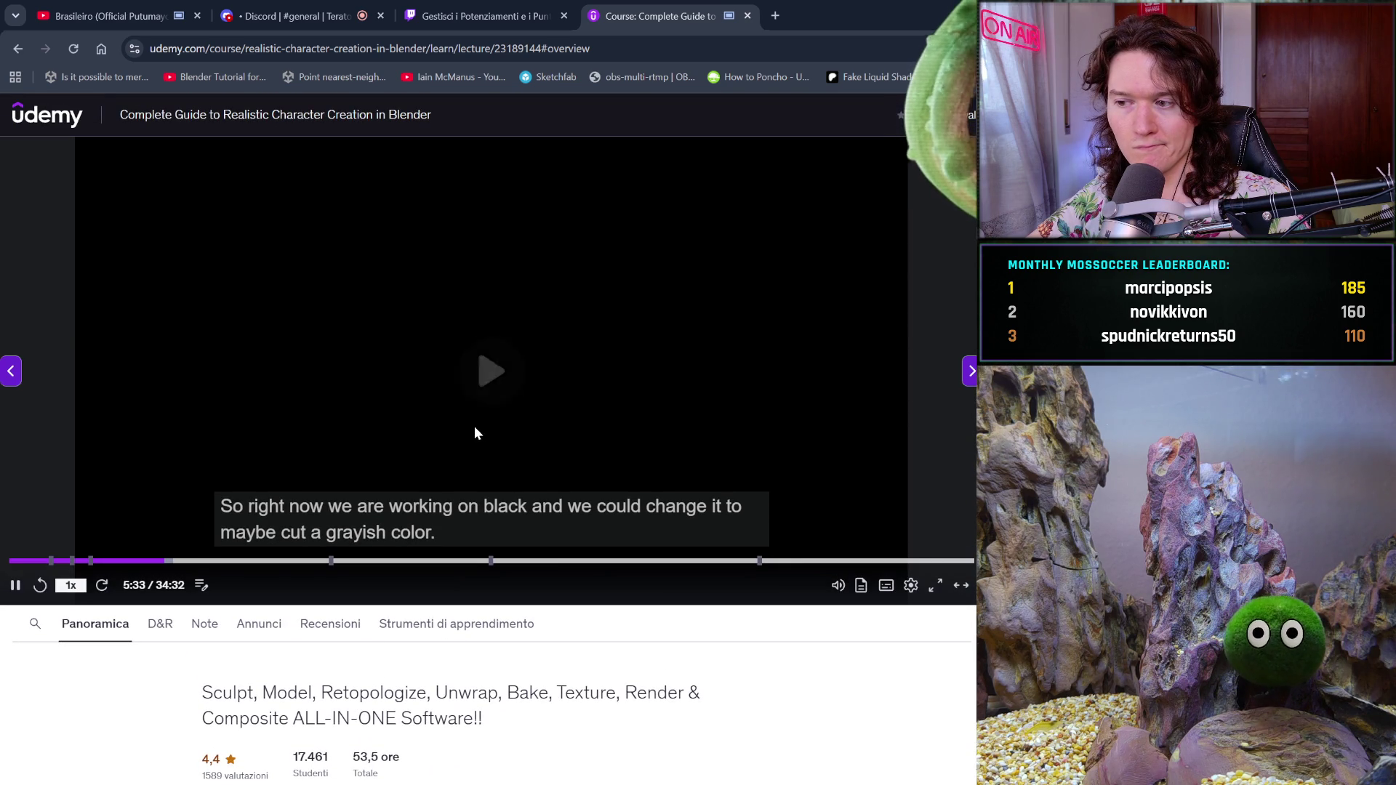
{"action": "left_click", "coordinate": [474, 433]}
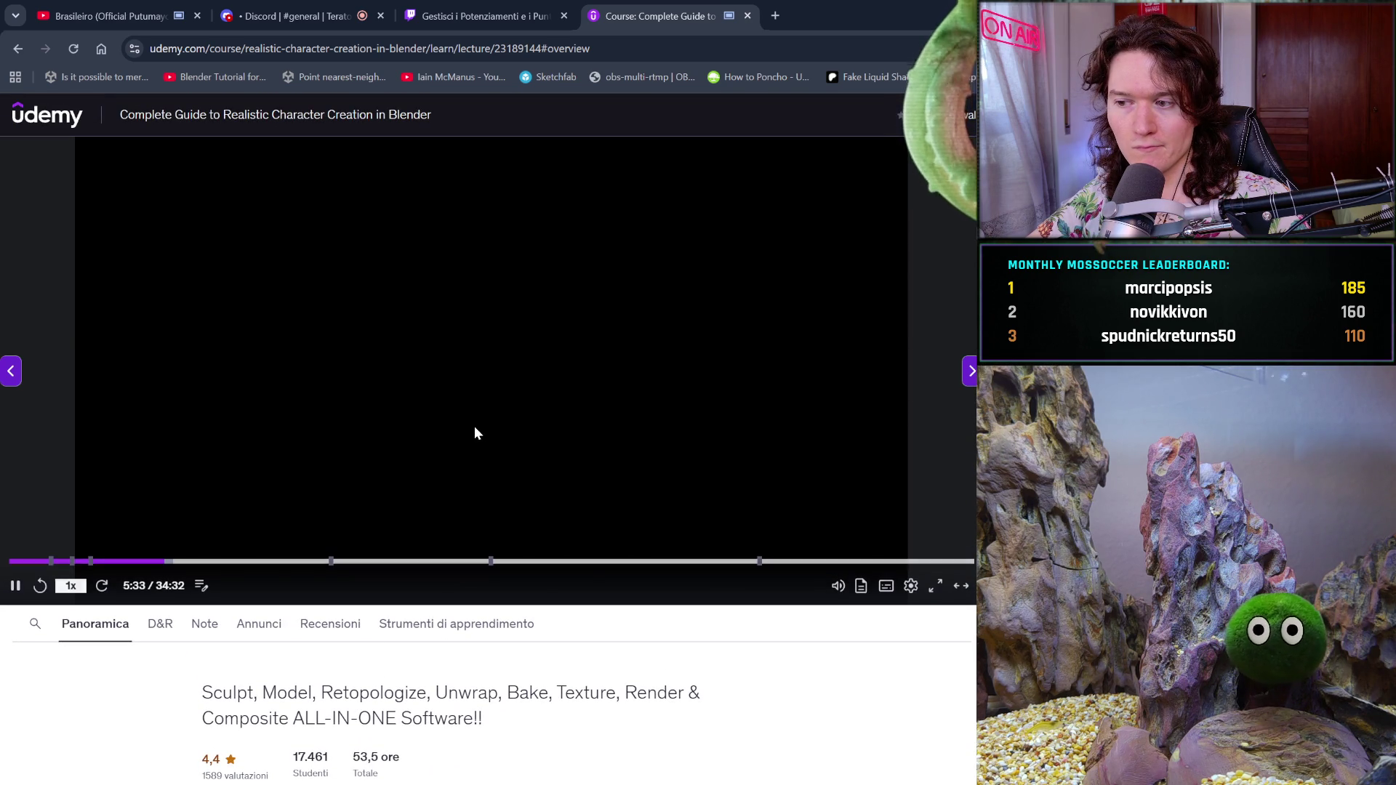
{"action": "left_click", "coordinate": [412, 457]}
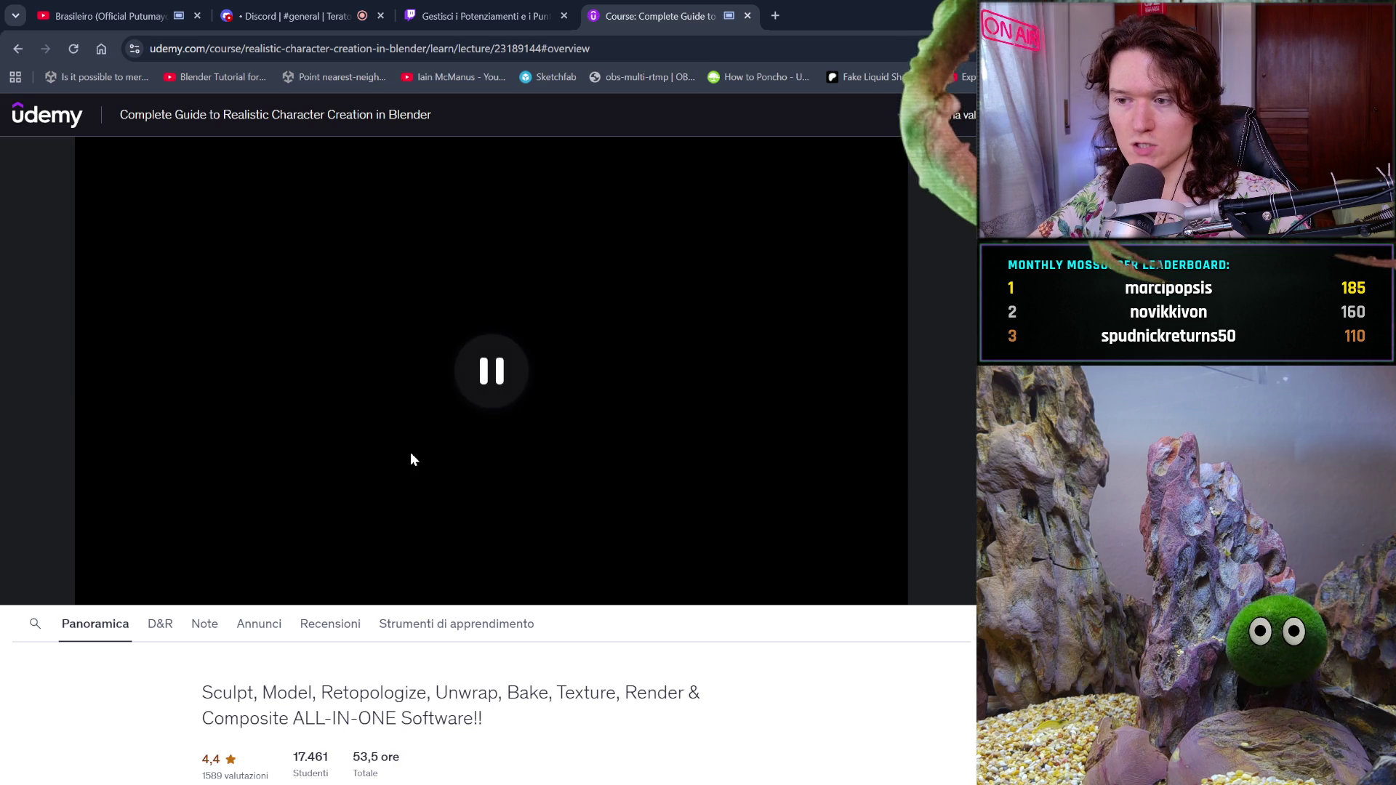
{"action": "key", "text": "f"}
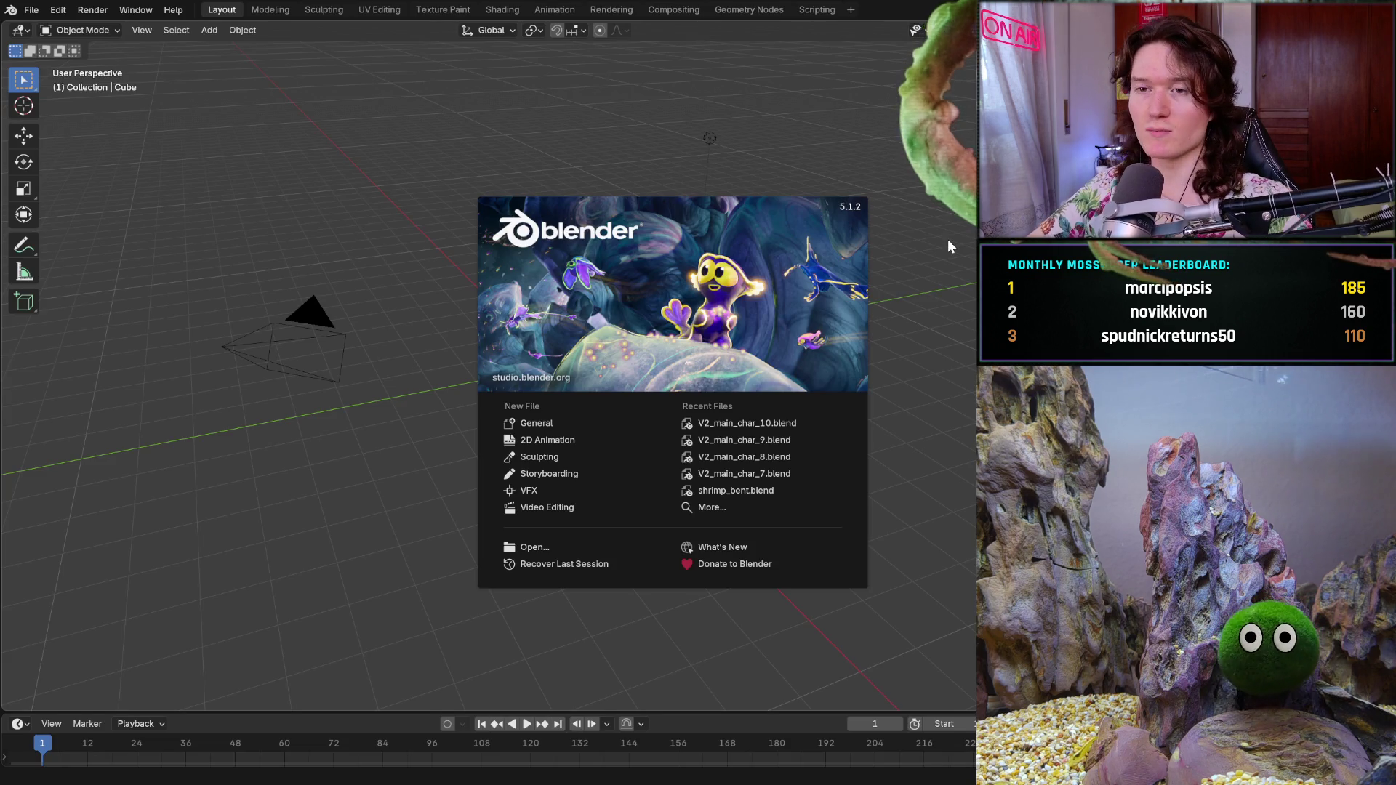
- Open V2_main_char_10.blend from the Recent Files list on the splash screen
{"action": "left_click", "coordinate": [804, 422]}
- Alternate front views and orbits to inspect the head's chin, eyes and brow close up
{"action": "key", "text": "KP_1"}
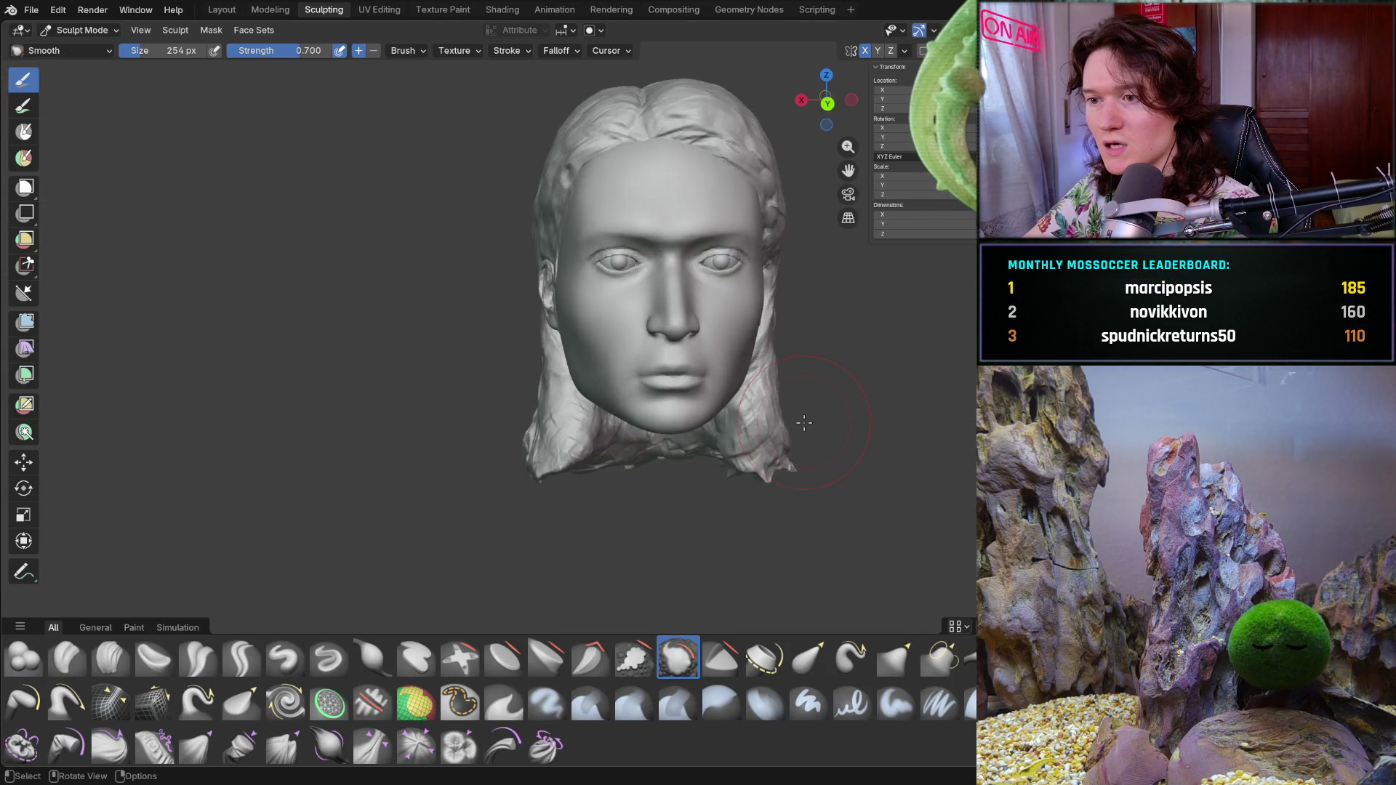
{"action": "middle_click_drag", "start_coordinate": [803, 421], "coordinate": [804, 422]}
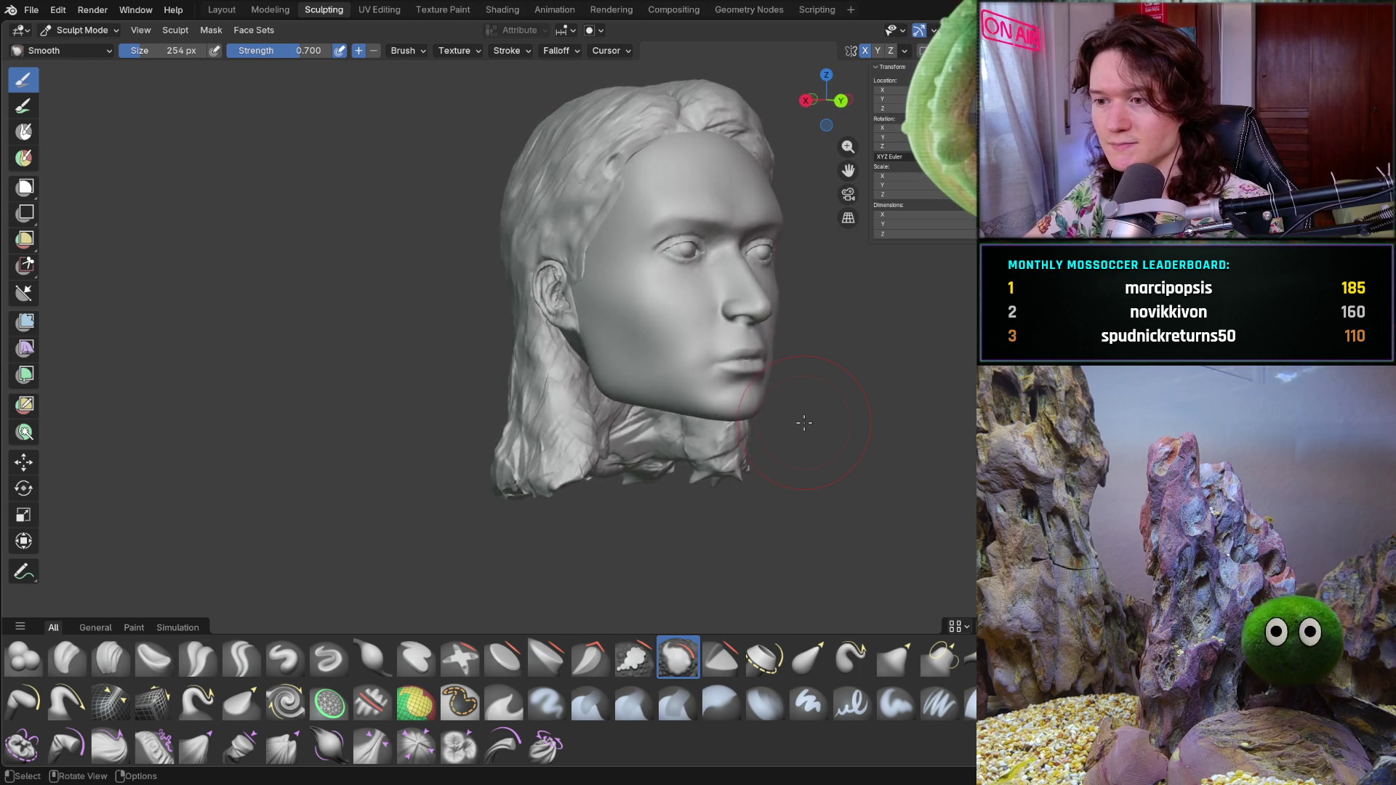
{"action": "key", "text": "KP_1"}
{"action": "middle_click_drag", "start_coordinate": [804, 422], "coordinate": [803, 421]}
{"action": "key", "text": "KP_1"}
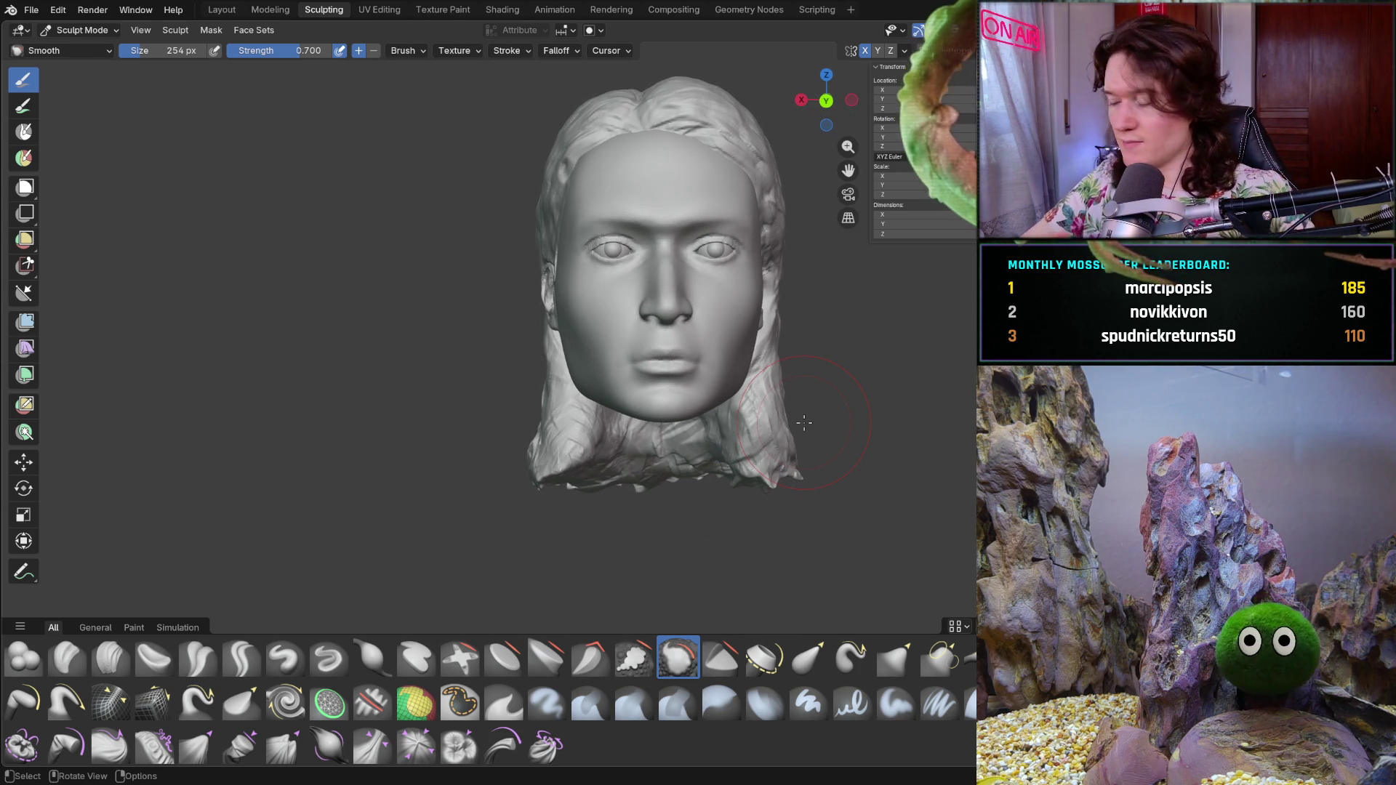
{"action": "mouse_move", "coordinate": [623, 250]}
{"action": "middle_mouse_down"}
{"action": "mouse_move", "coordinate": [657, 176]}
{"action": "mouse_move", "coordinate": [466, 389]}
{"action": "middle_mouse_up"}
{"action": "key", "text": "KP_1"}
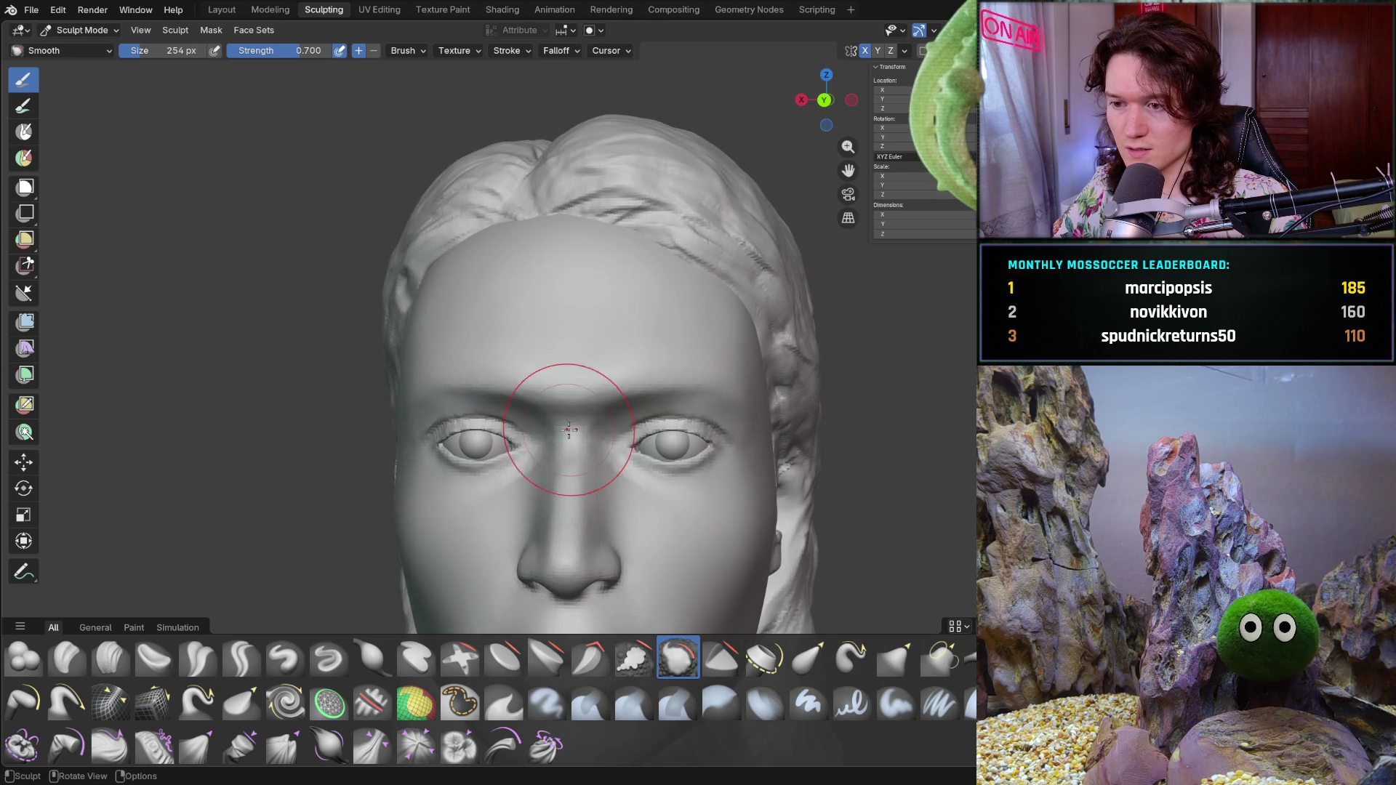
{"action": "scroll", "coordinate": [570, 425], "scroll_direction": "up", "scroll_amount": 2}
{"action": "mouse_move", "coordinate": [570, 427]}
{"action": "middle_mouse_down"}
{"action": "mouse_move", "coordinate": [561, 379]}
{"action": "mouse_move", "coordinate": [526, 406]}
{"action": "middle_mouse_up"}
{"action": "scroll", "coordinate": [560, 378], "scroll_direction": "up", "scroll_amount": 2}
{"action": "scroll", "coordinate": [526, 405], "scroll_direction": "down", "scroll_amount": 1}
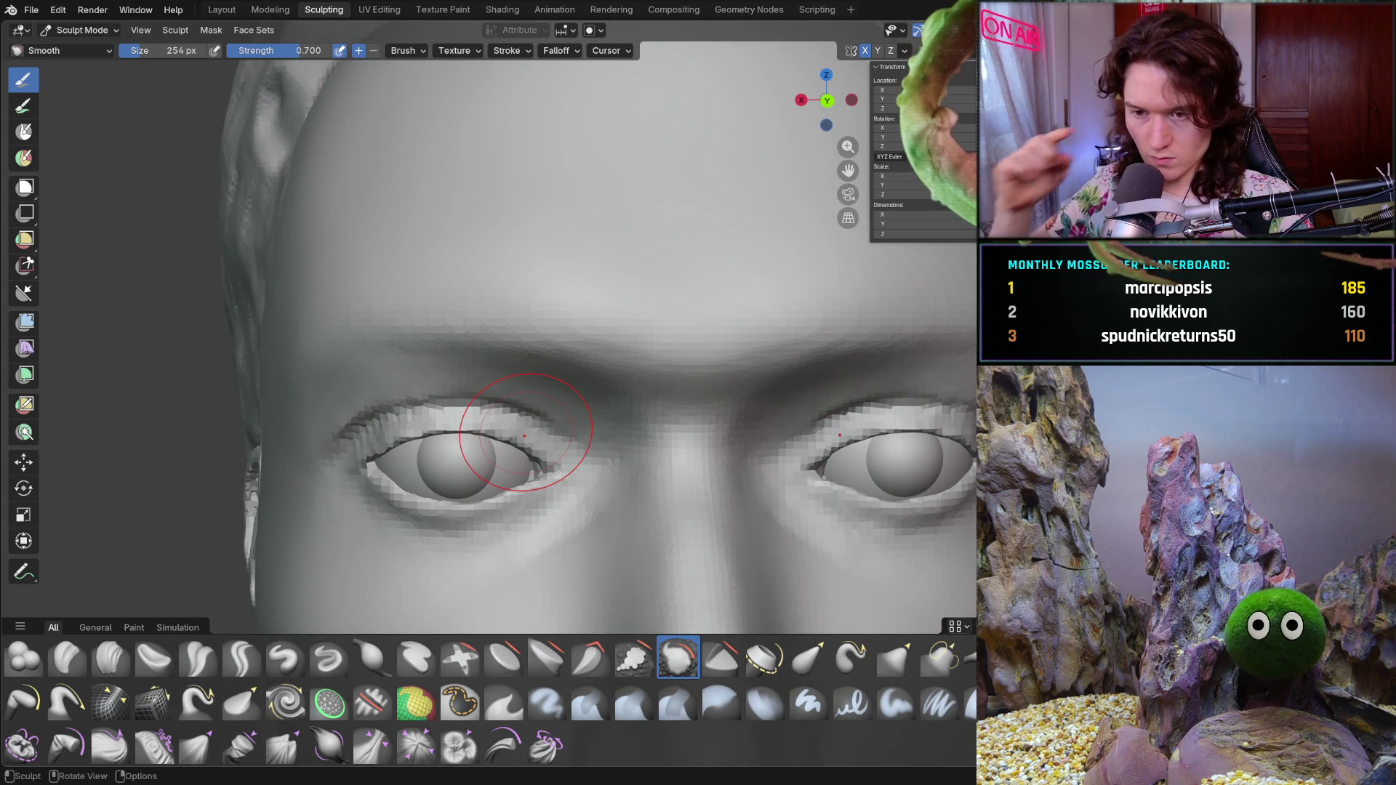
{"action": "scroll", "coordinate": [644, 381], "scroll_direction": "down", "scroll_amount": 3}
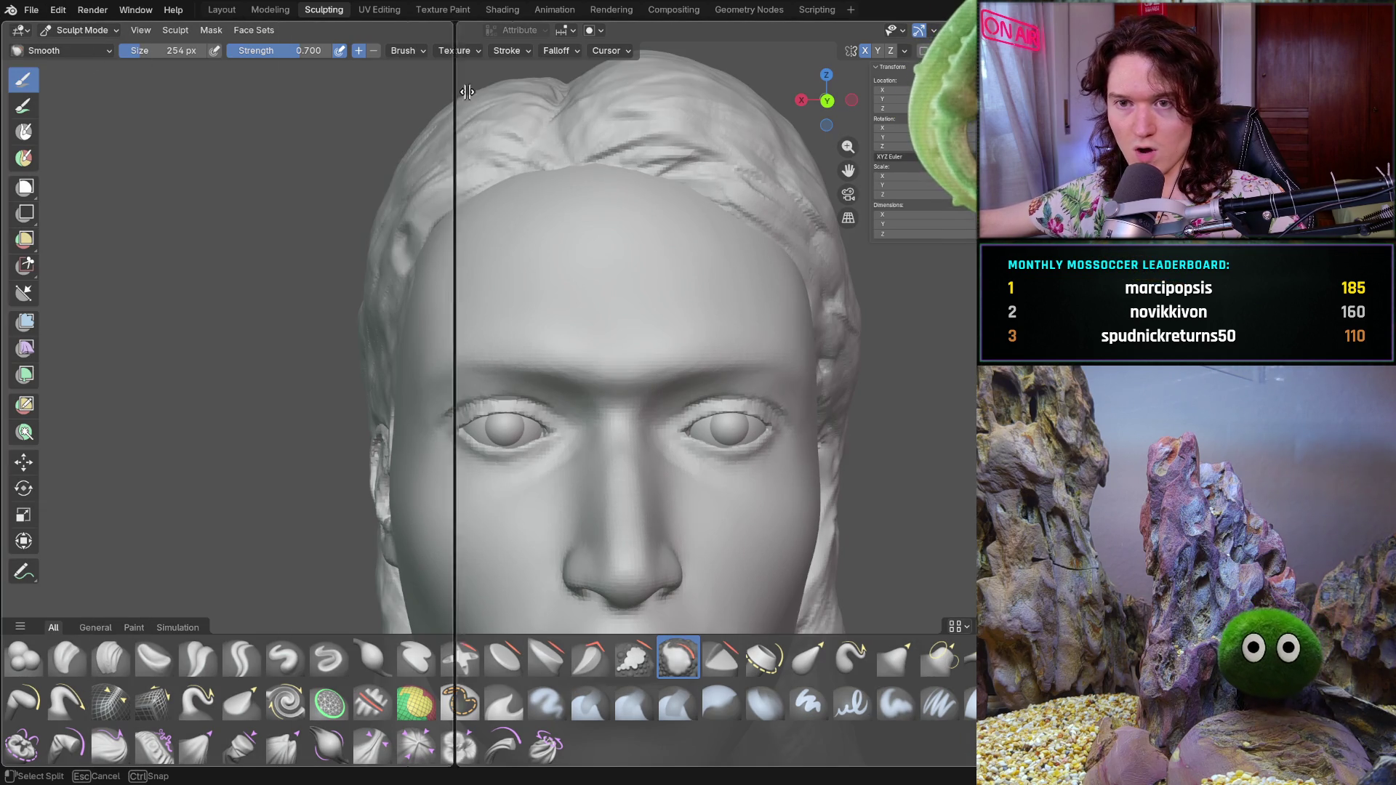
- Split the workspace and set the left areas to a Shader Editor and a UV Editor
{"action": "left_click_drag", "start_coordinate": [7, 22], "coordinate": [618, 219]}
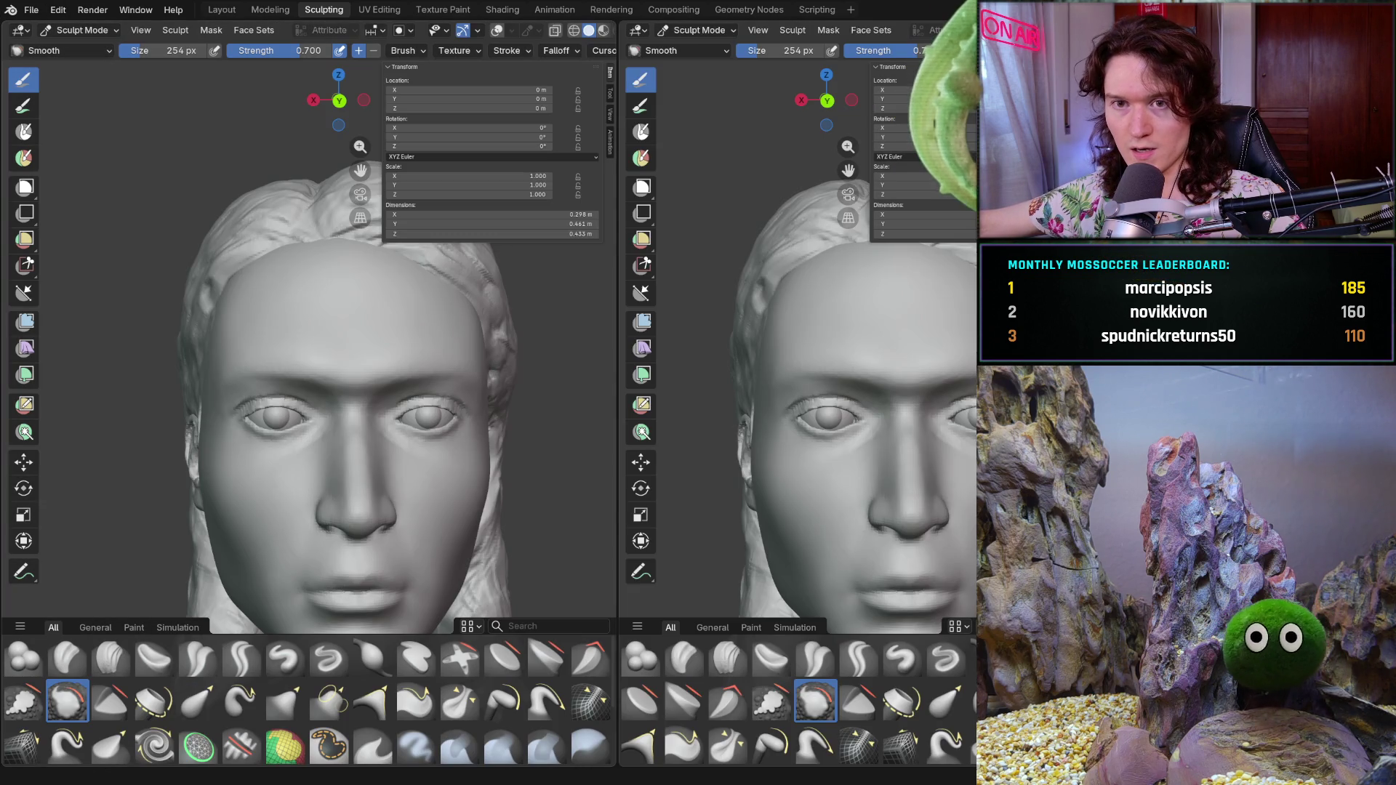
{"action": "mouse_move", "coordinate": [7, 22]}
{"action": "left_mouse_down"}
{"action": "mouse_move", "coordinate": [78, 364]}
{"action": "mouse_move", "coordinate": [59, 423]}
{"action": "left_mouse_up"}
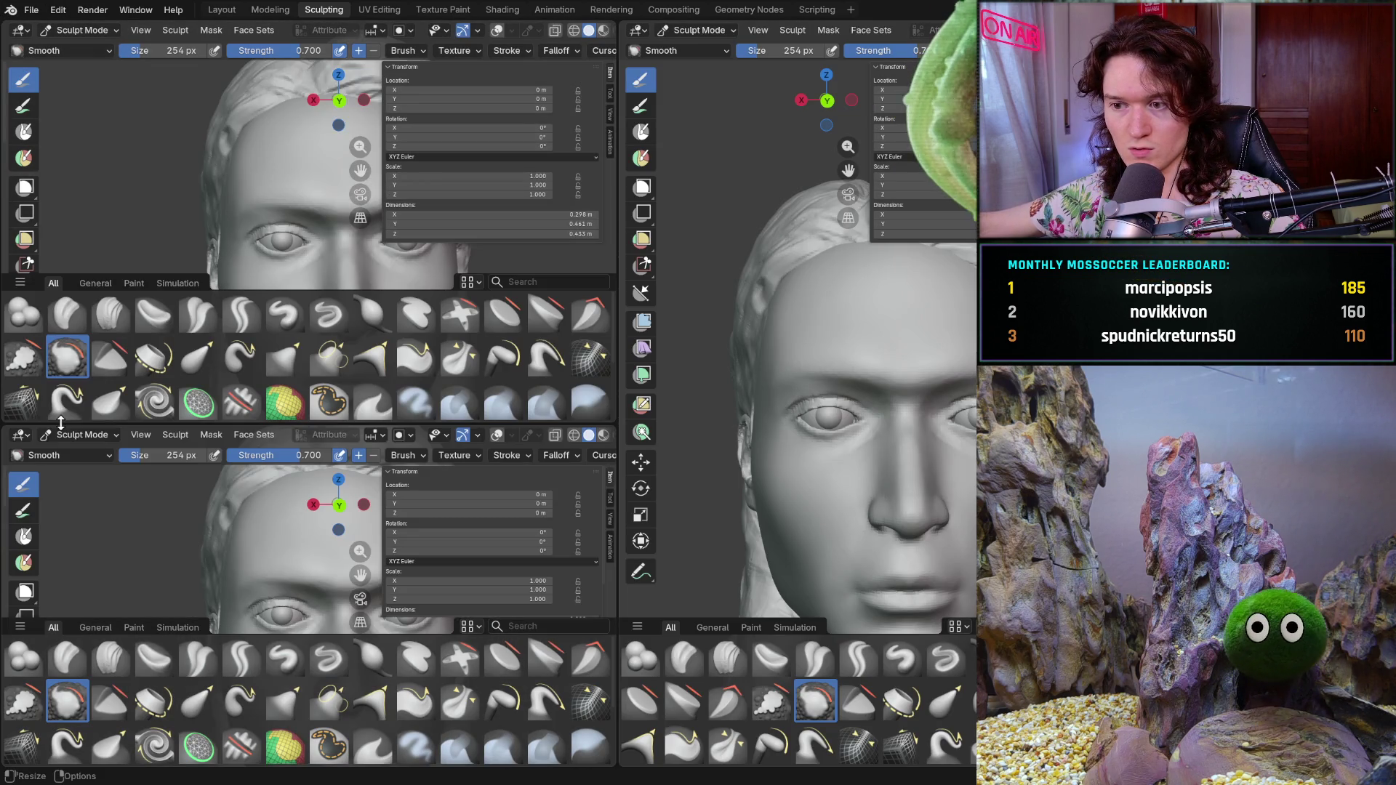
{"action": "left_click", "coordinate": [93, 30]}
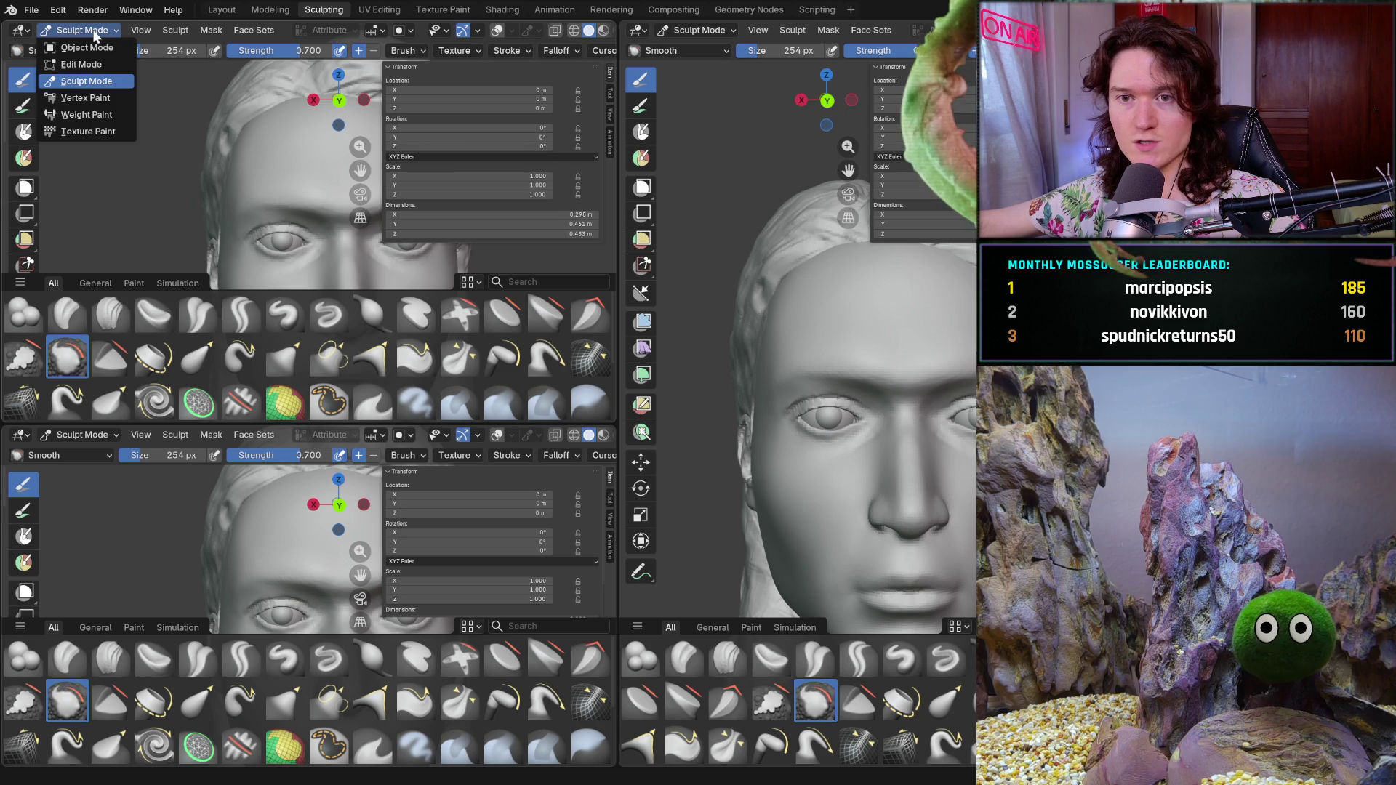
{"action": "left_click", "coordinate": [20, 30]}
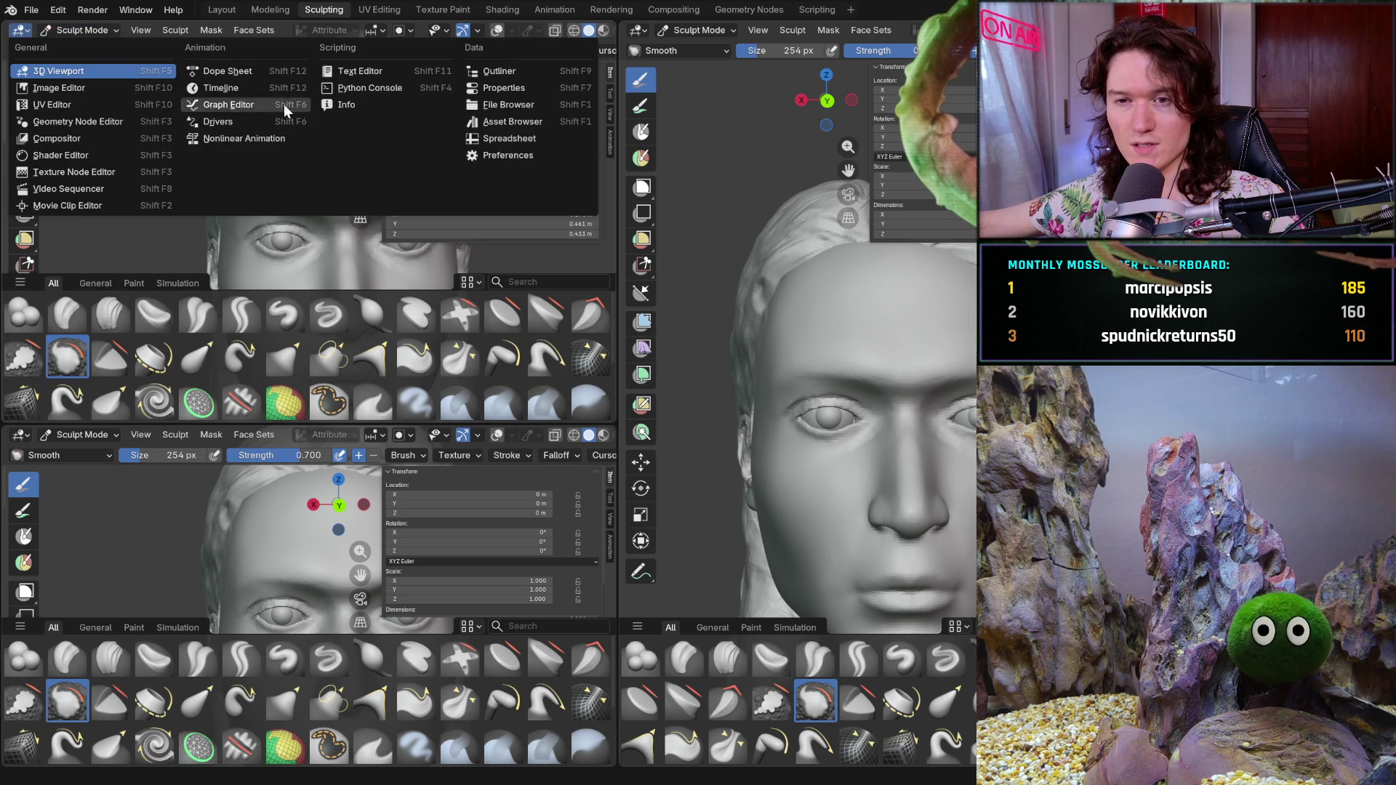
{"action": "left_click", "coordinate": [88, 155]}
{"action": "left_click", "coordinate": [21, 434]}
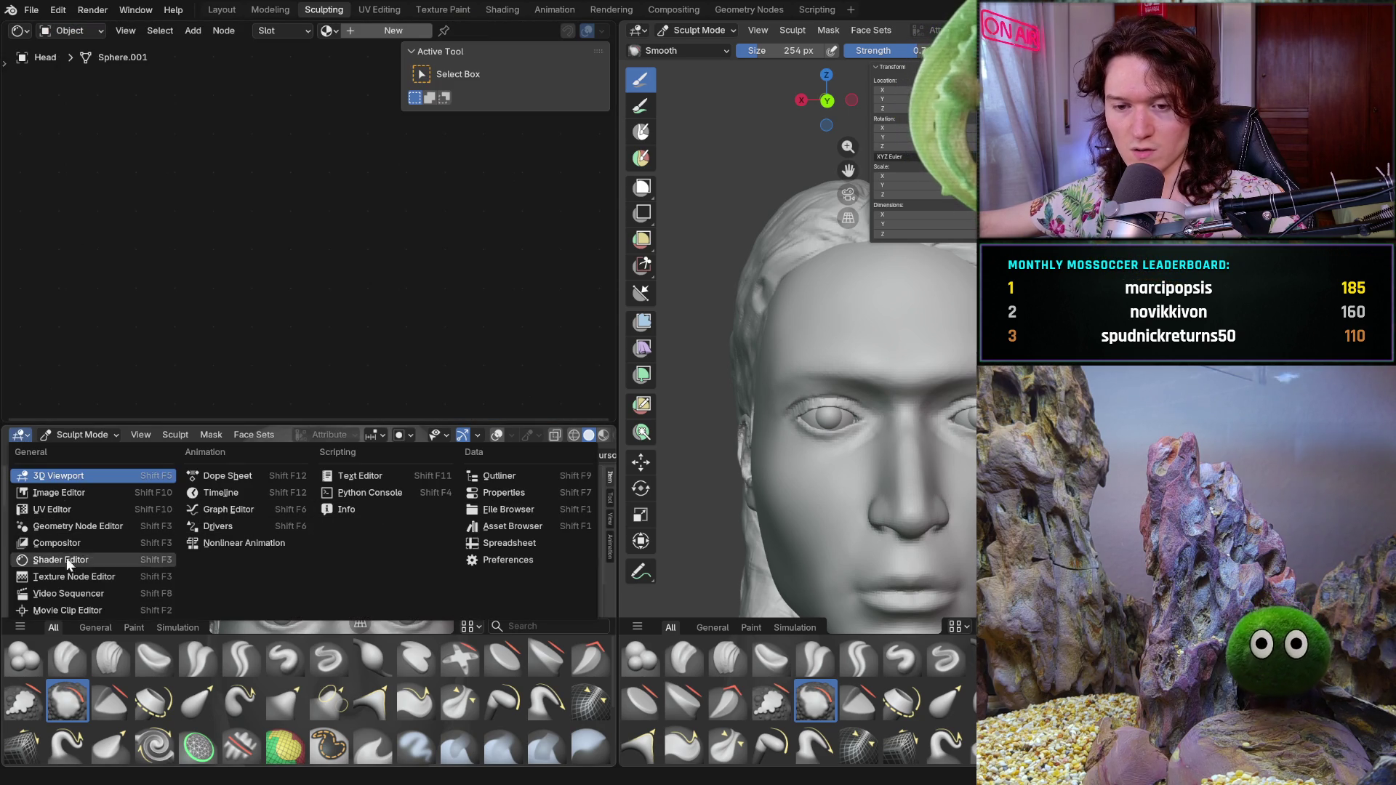
{"action": "left_click", "coordinate": [79, 507]}
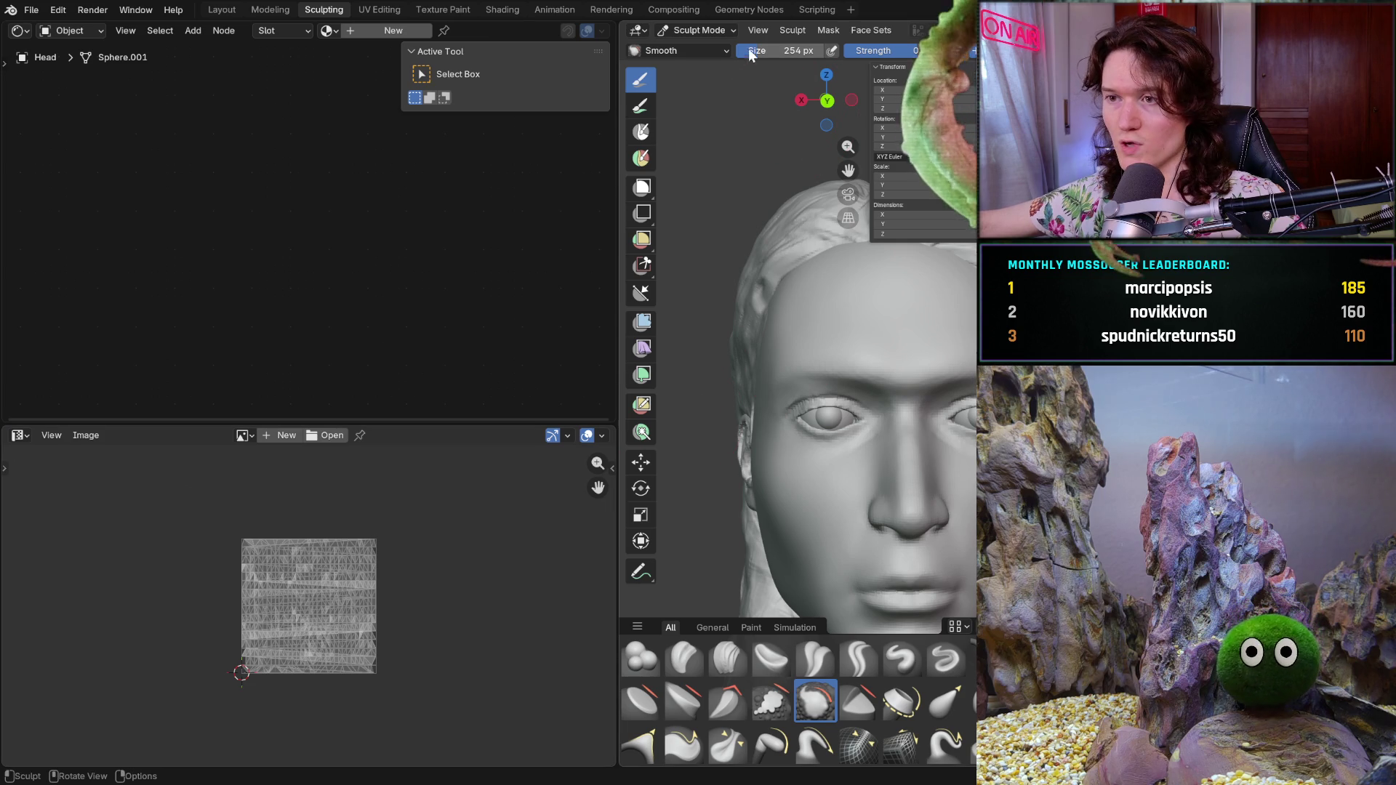
- Switch the head from Sculpt Mode into Edit Mode
{"action": "left_click", "coordinate": [698, 29]}
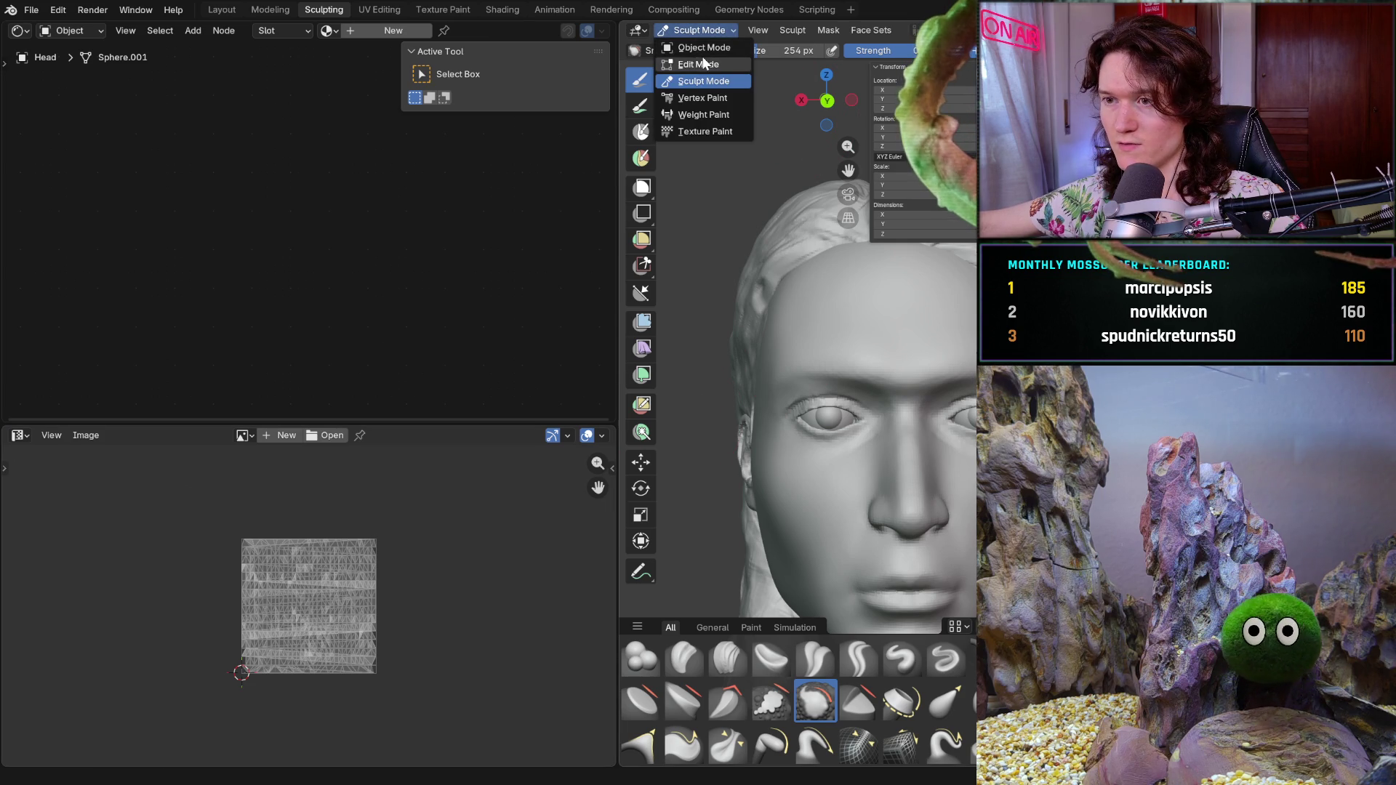
{"action": "left_click", "coordinate": [698, 64]}
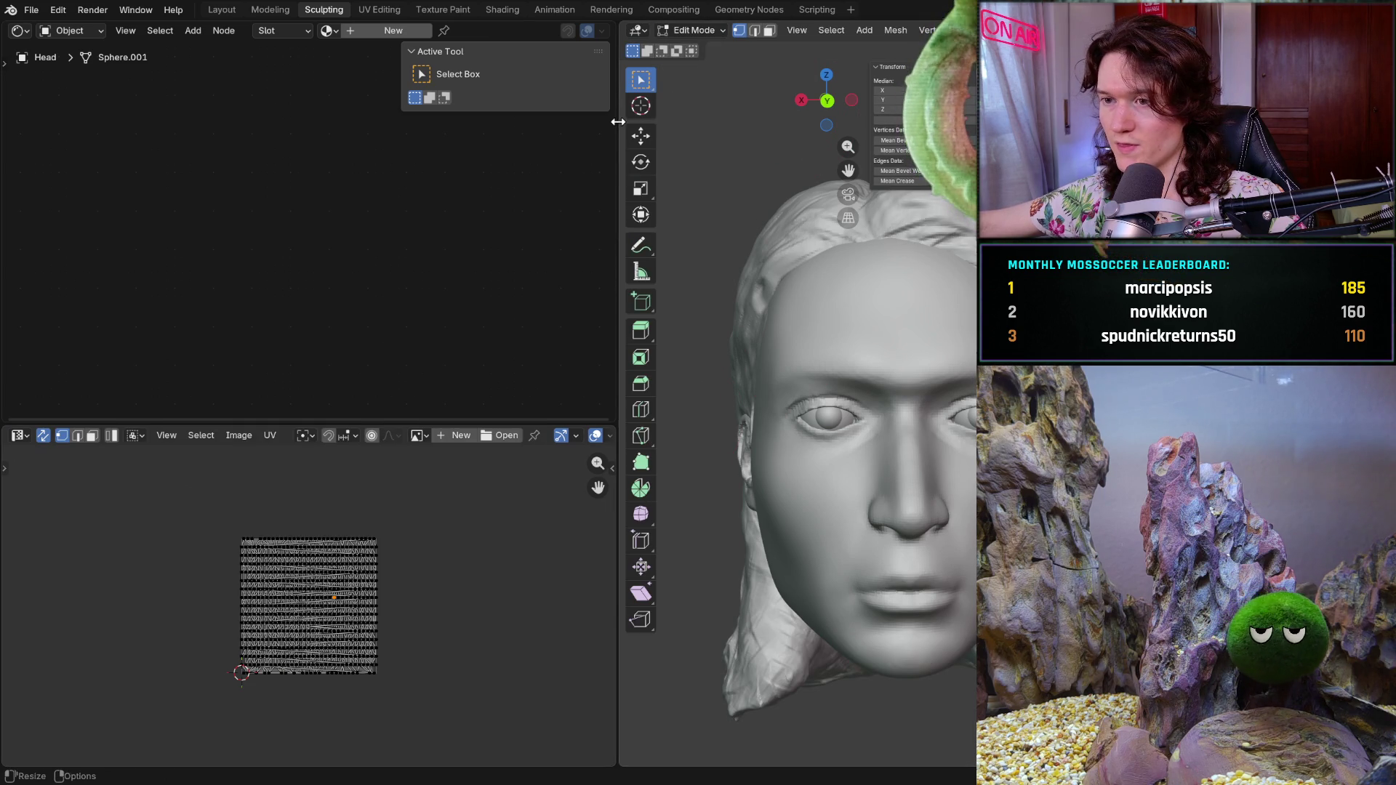
- Select the whole head mesh in Edit Mode with overlays shown and switch to face selection
{"action": "left_click_drag", "start_coordinate": [618, 218], "coordinate": [290, 218]}
{"action": "key", "text": "shift+alt+z"}
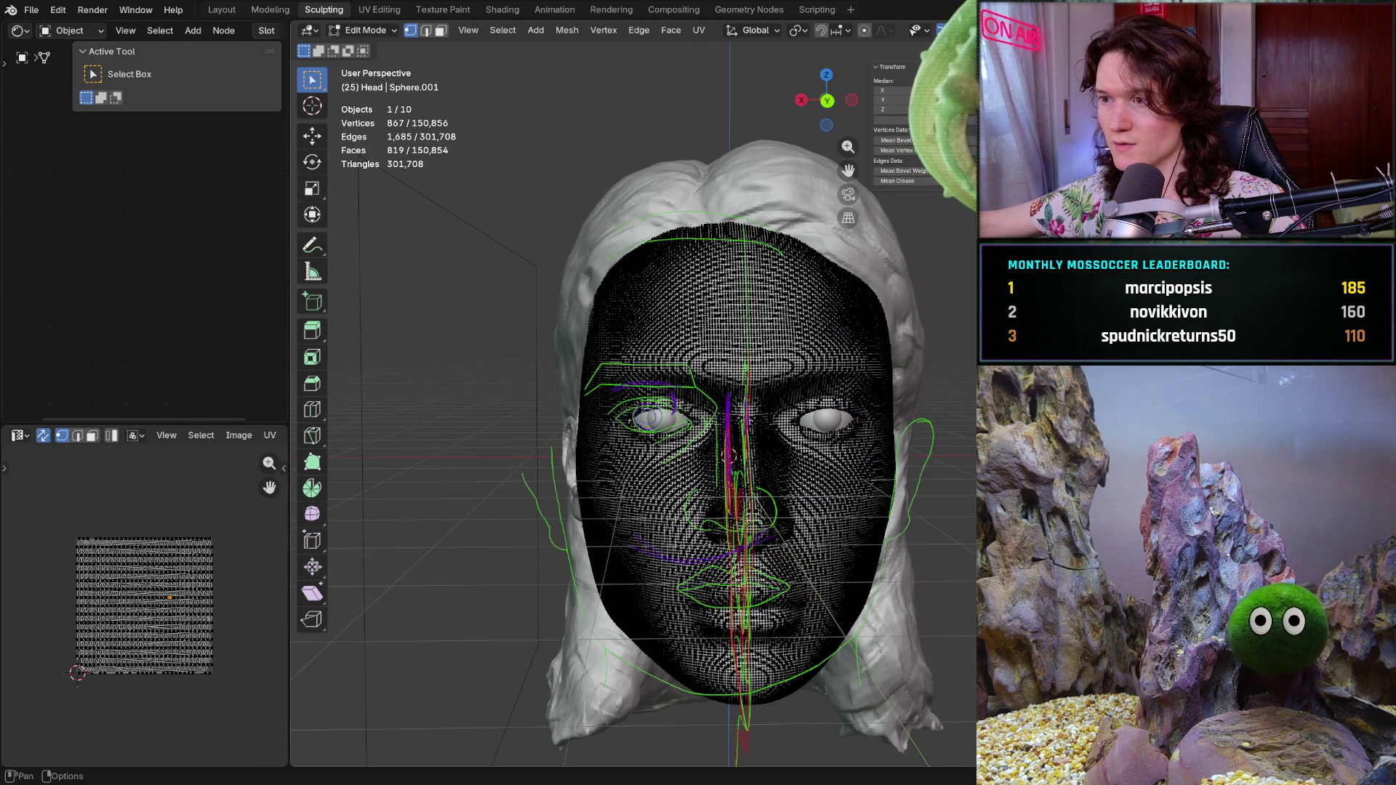
{"action": "key", "text": "a"}
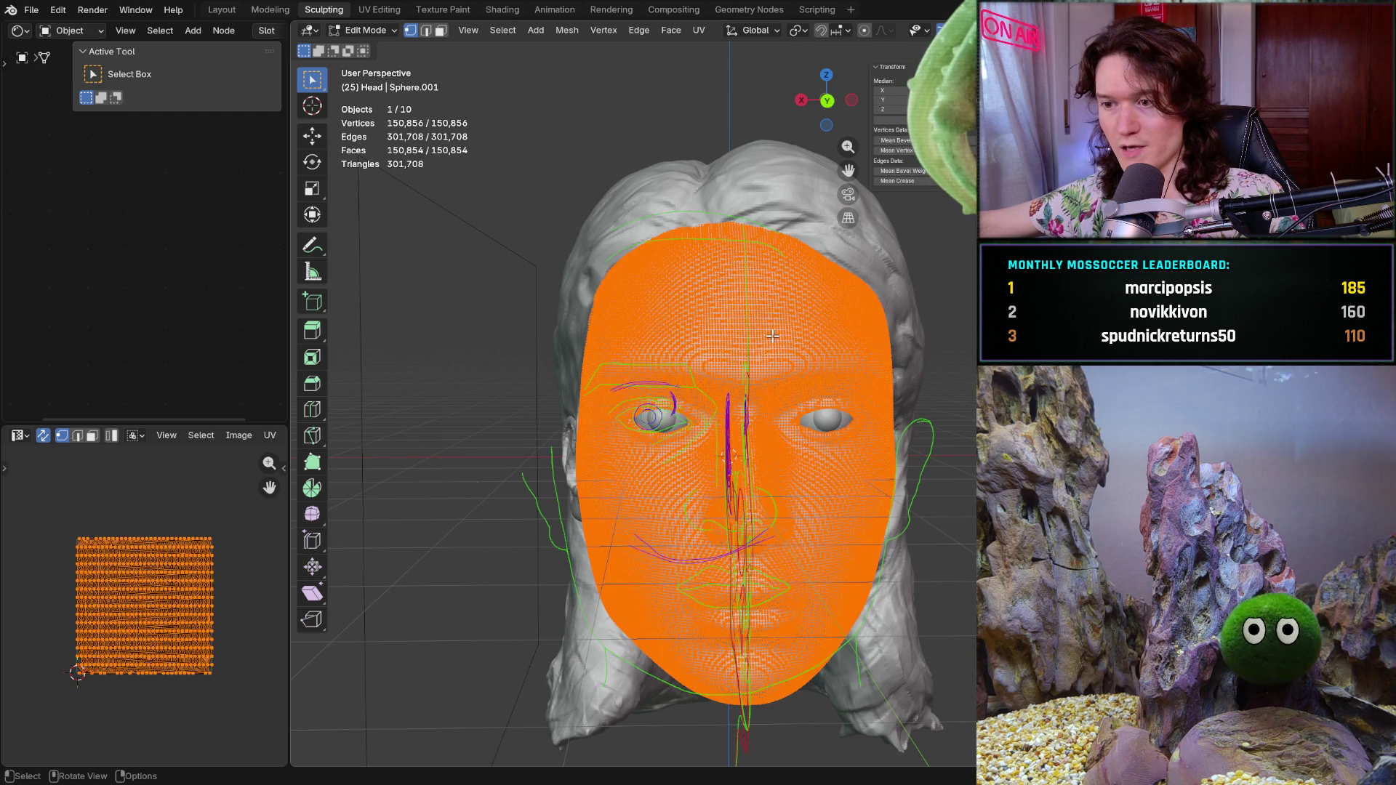
{"action": "right_click", "coordinate": [698, 329]}
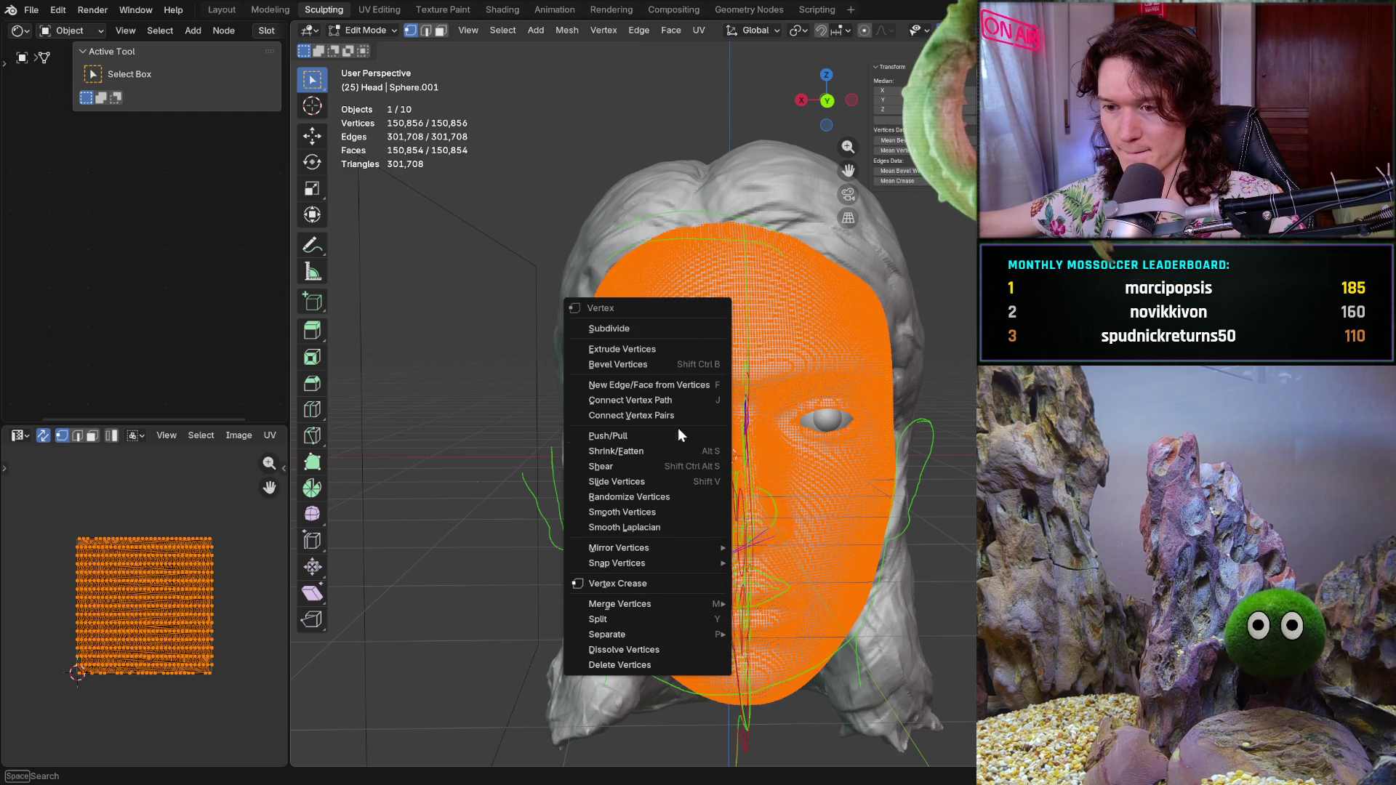
{"action": "mouse_move", "coordinate": [618, 547]}
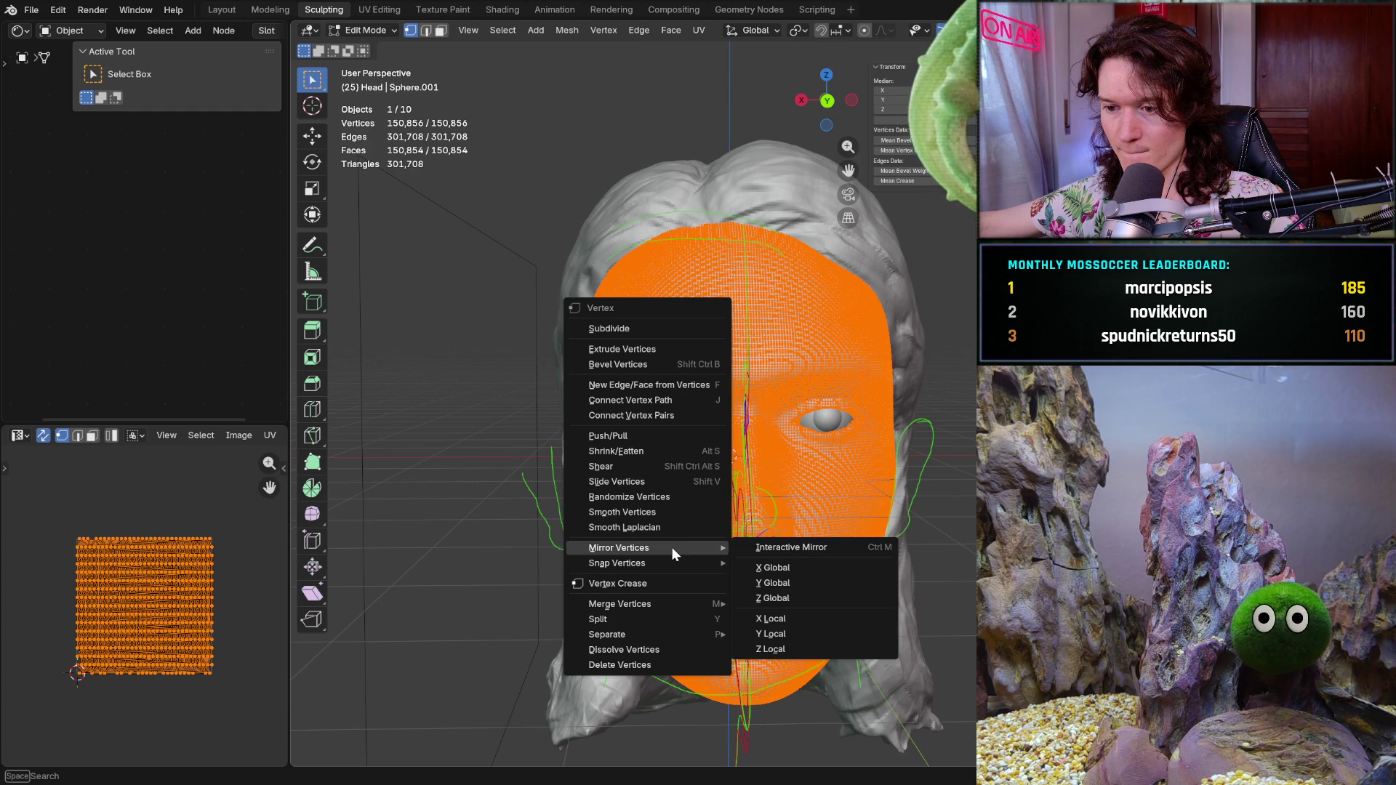
{"action": "left_click", "coordinate": [440, 30]}
{"action": "right_click", "coordinate": [639, 334]}
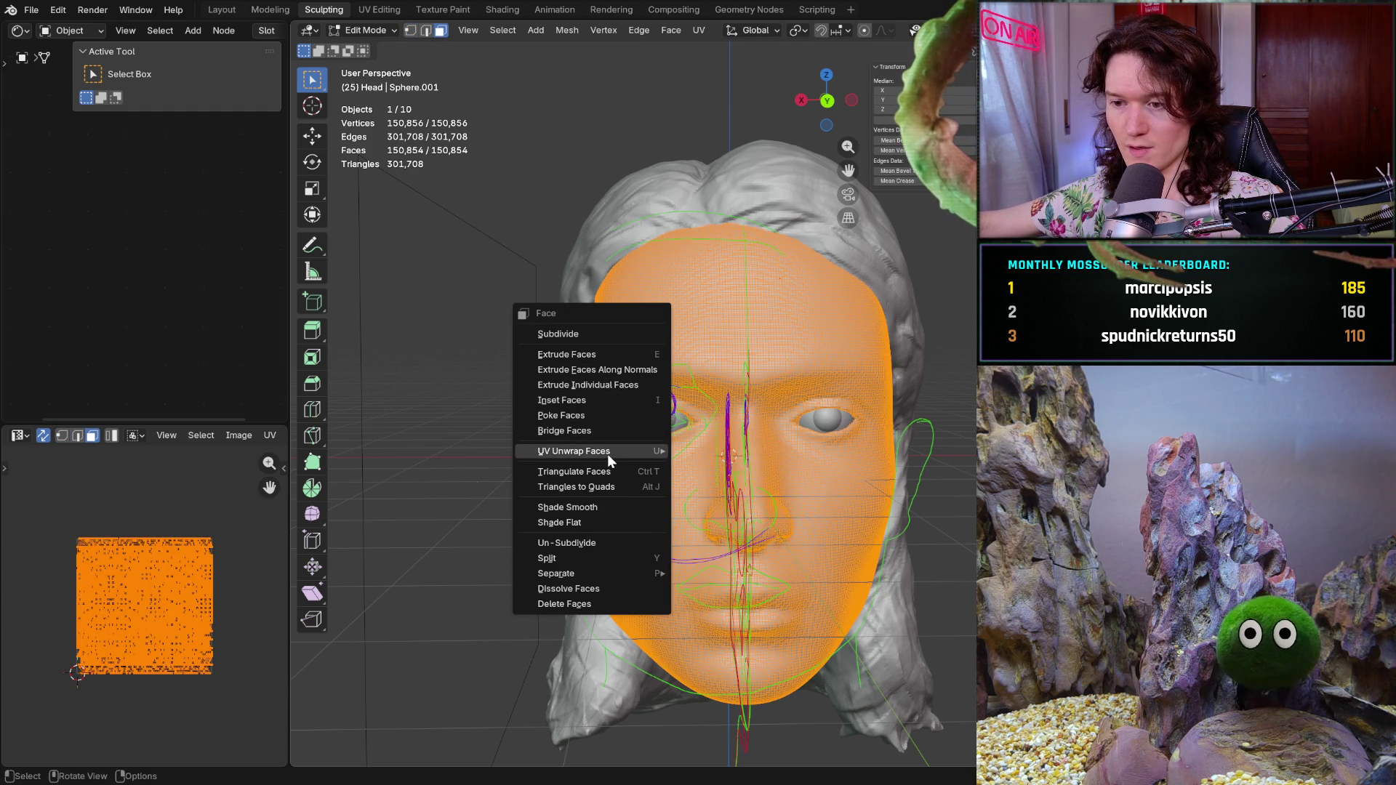
{"action": "mouse_move", "coordinate": [575, 450]}
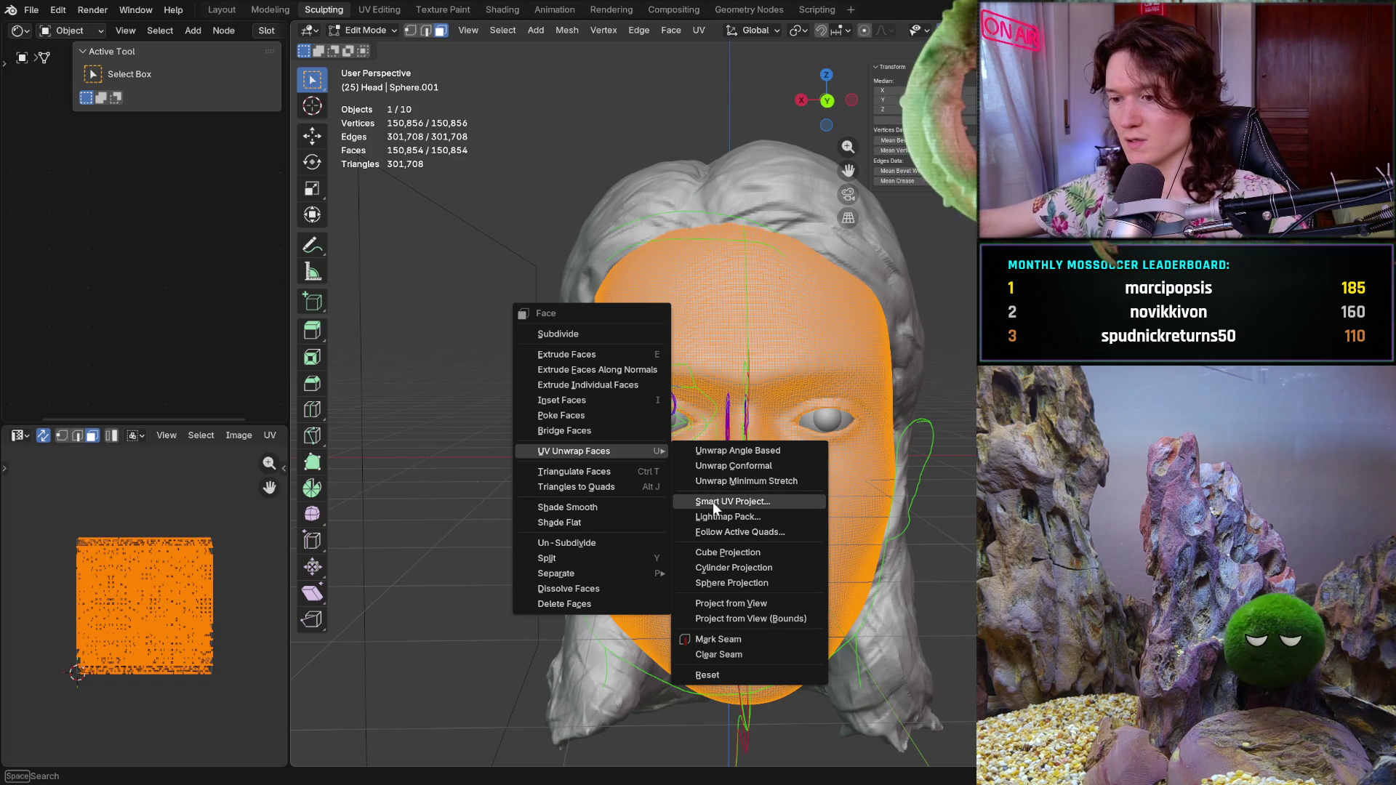
- Smart UV Project all faces with default settings and fit the islands in the UV editor
{"action": "left_click", "coordinate": [777, 502]}
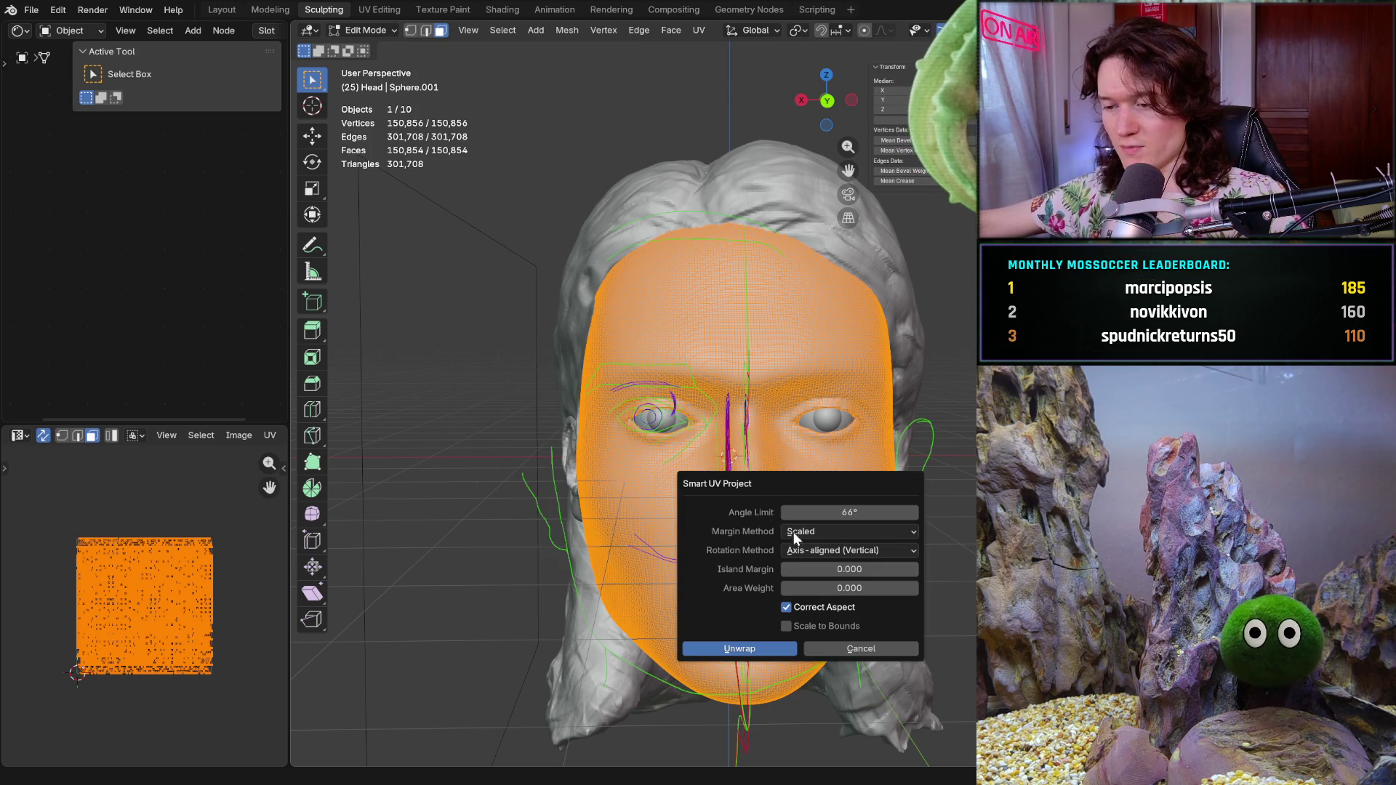
{"action": "left_click", "coordinate": [765, 646]}
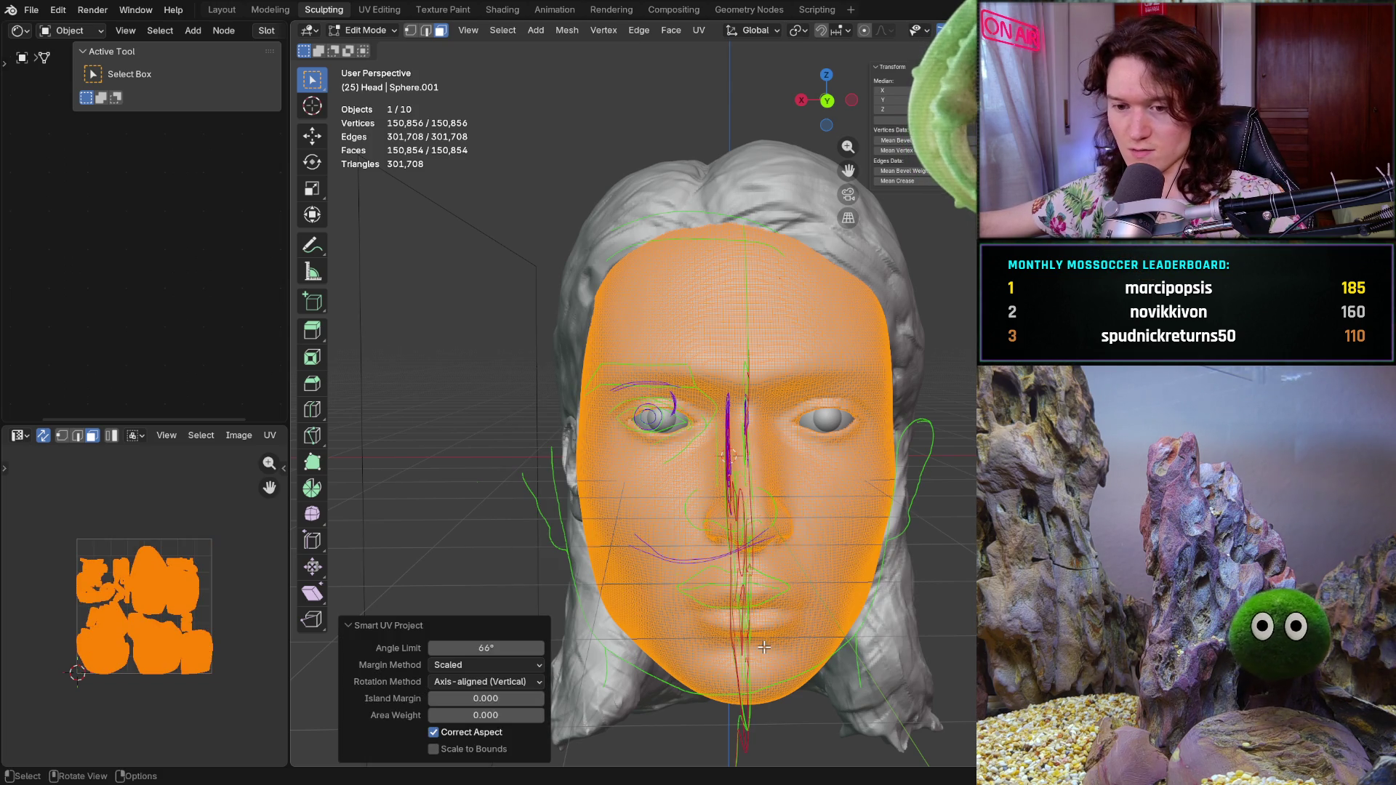
{"action": "key", "text": "Home"}
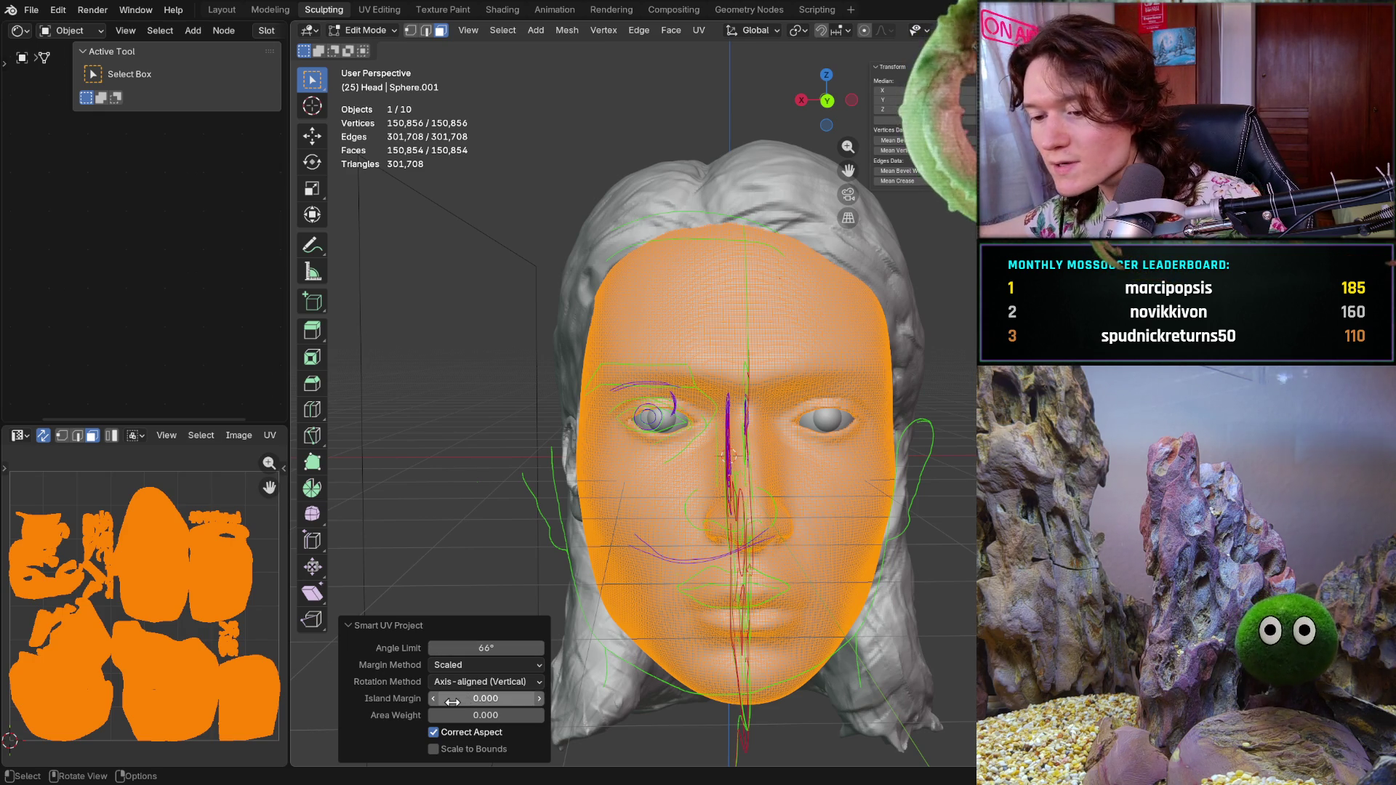
{"action": "left_click", "coordinate": [437, 624]}
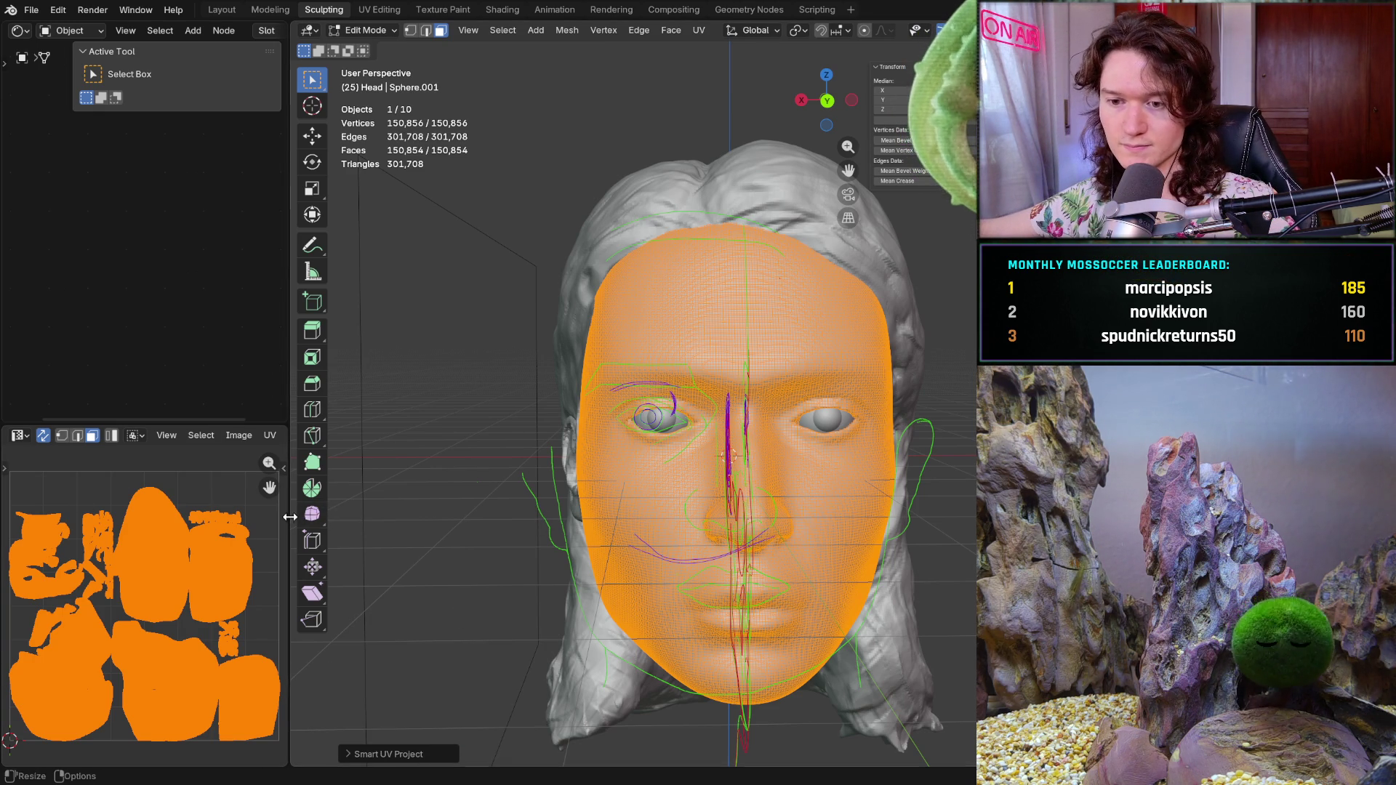
{"action": "left_click_drag", "start_coordinate": [291, 517], "coordinate": [642, 517]}
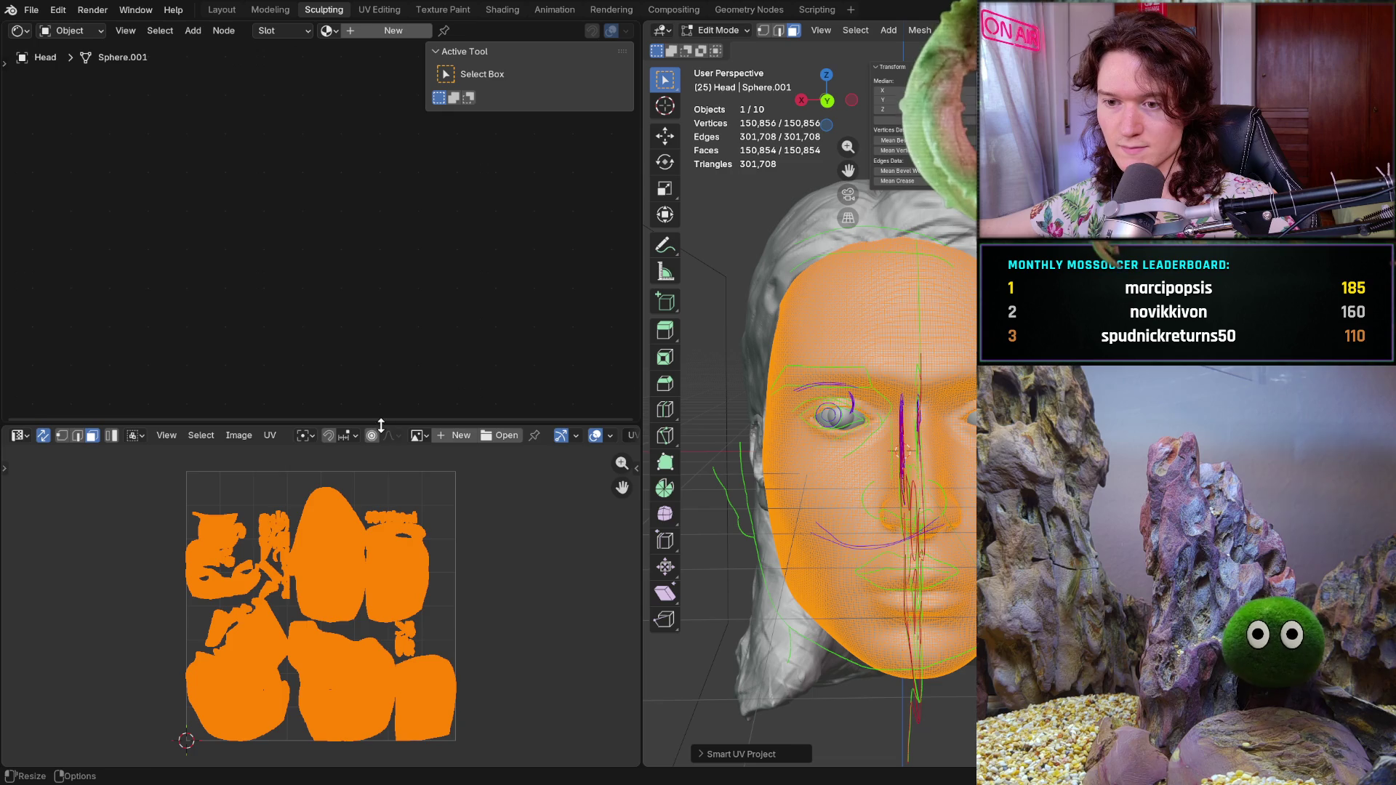
- Create a new 1024 px image with a white fill colour in the UV editor
{"action": "left_click_drag", "start_coordinate": [381, 425], "coordinate": [381, 311]}
{"action": "scroll", "coordinate": [318, 501], "scroll_direction": "up", "scroll_amount": 3}
{"action": "scroll", "coordinate": [312, 636], "scroll_direction": "up", "scroll_amount": 2}
{"action": "scroll", "coordinate": [313, 636], "scroll_direction": "down", "scroll_amount": 3}
{"action": "scroll", "coordinate": [312, 636], "scroll_direction": "down", "scroll_amount": 2}
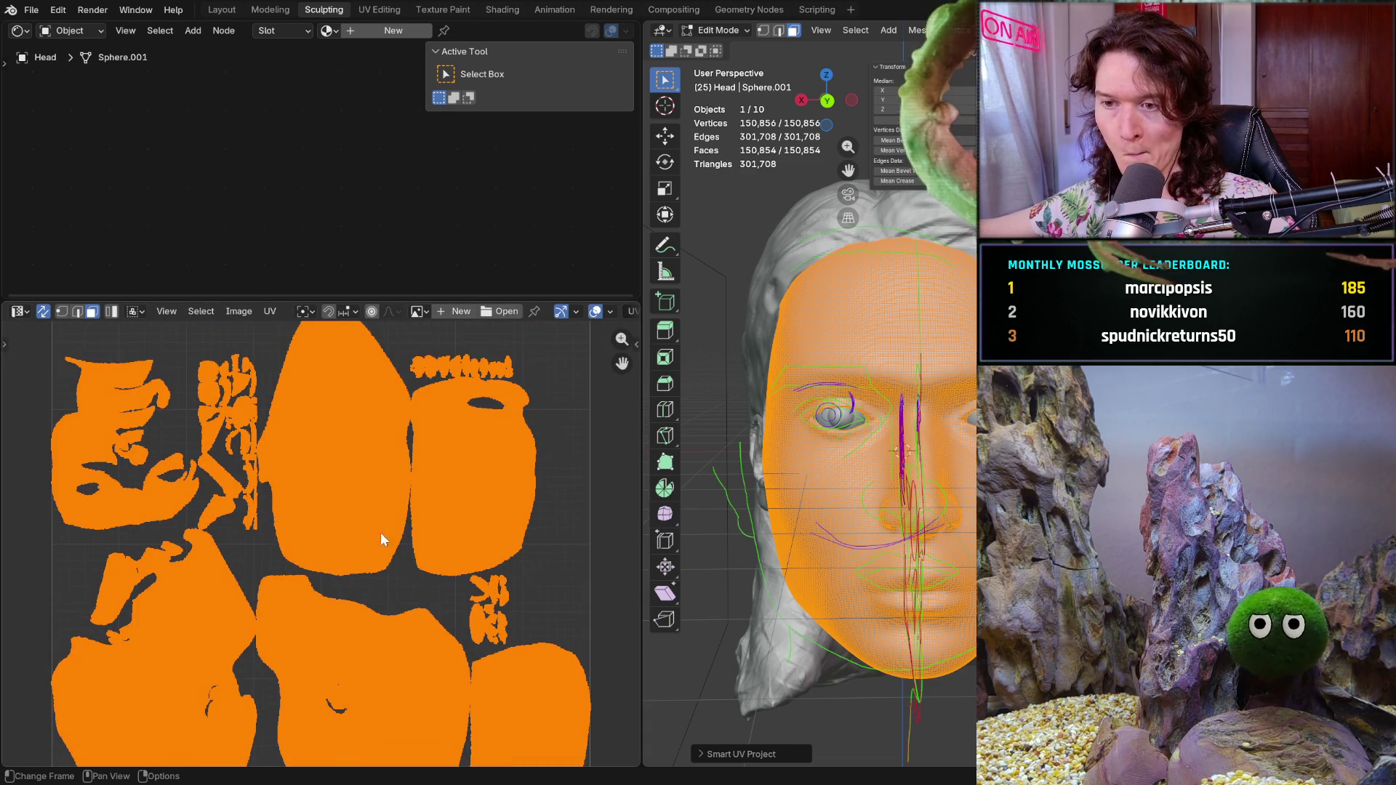
{"action": "left_click", "coordinate": [460, 313]}
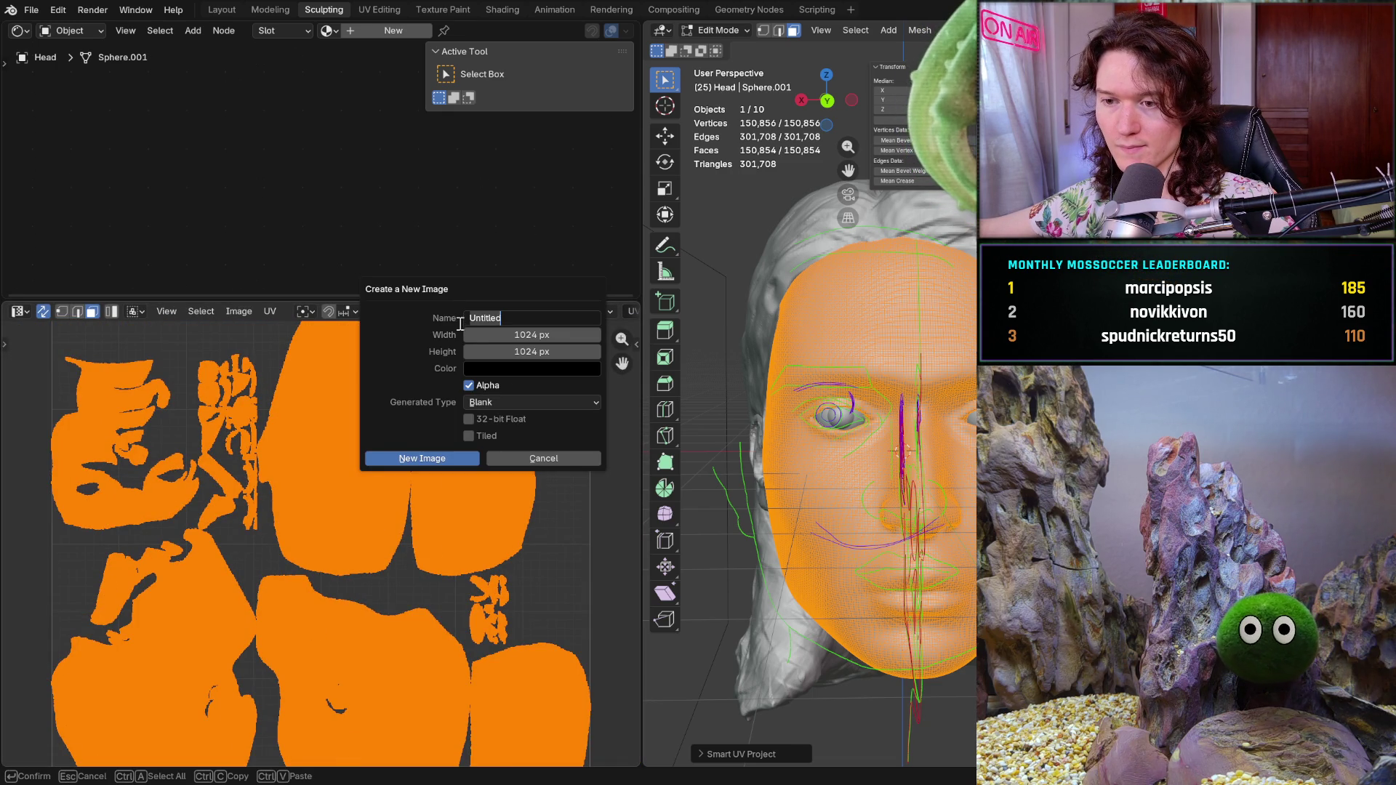
{"action": "left_click", "coordinate": [490, 370]}
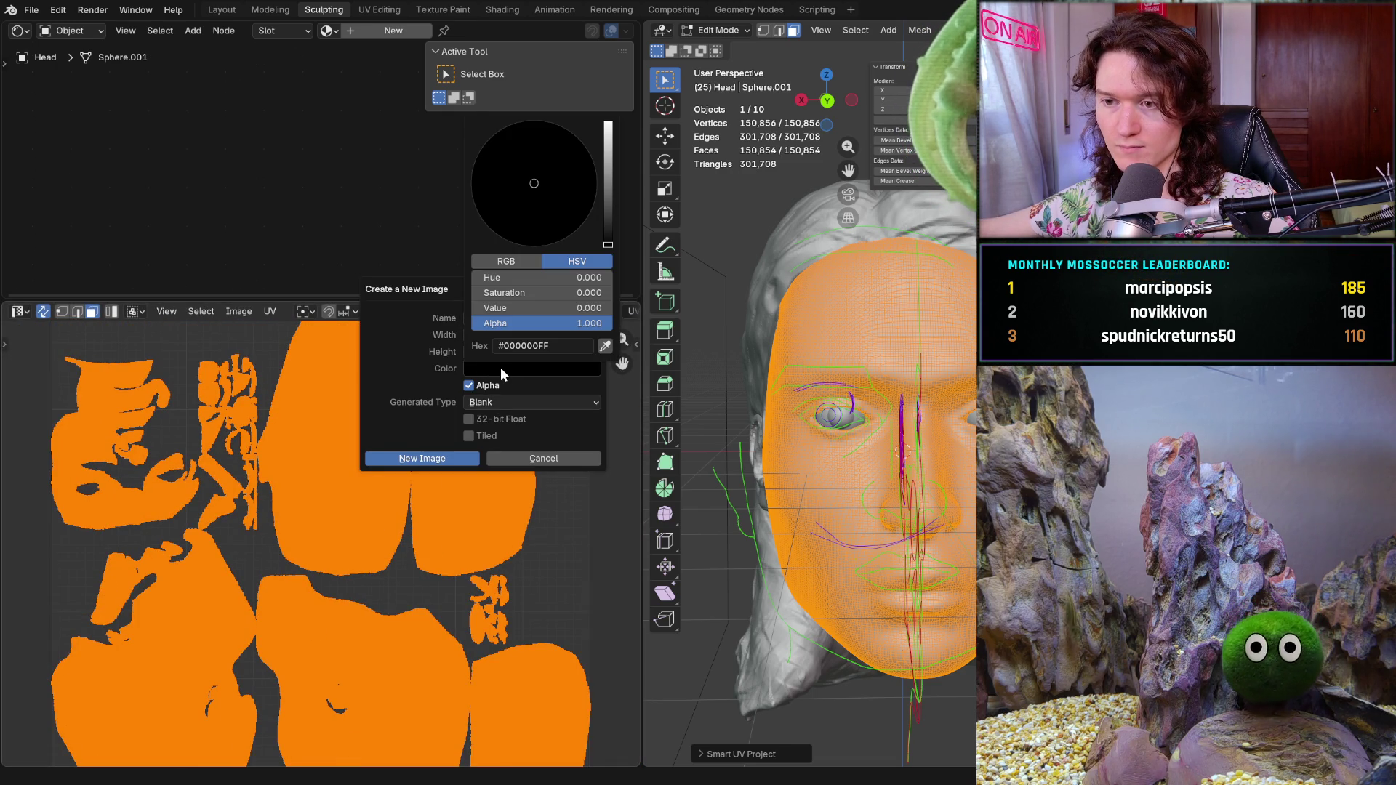
{"action": "left_click_drag", "start_coordinate": [606, 248], "coordinate": [608, 125]}
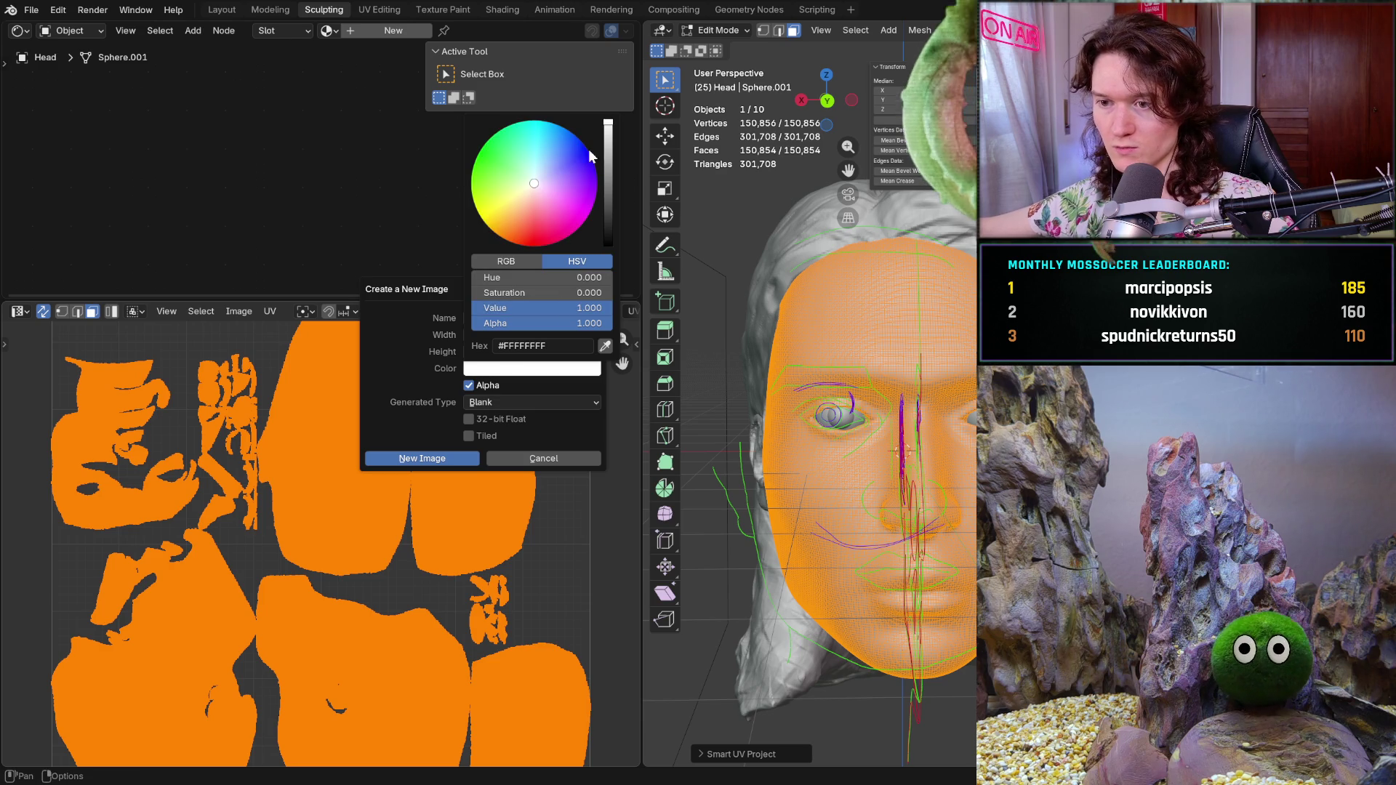
{"action": "left_click", "coordinate": [445, 459]}
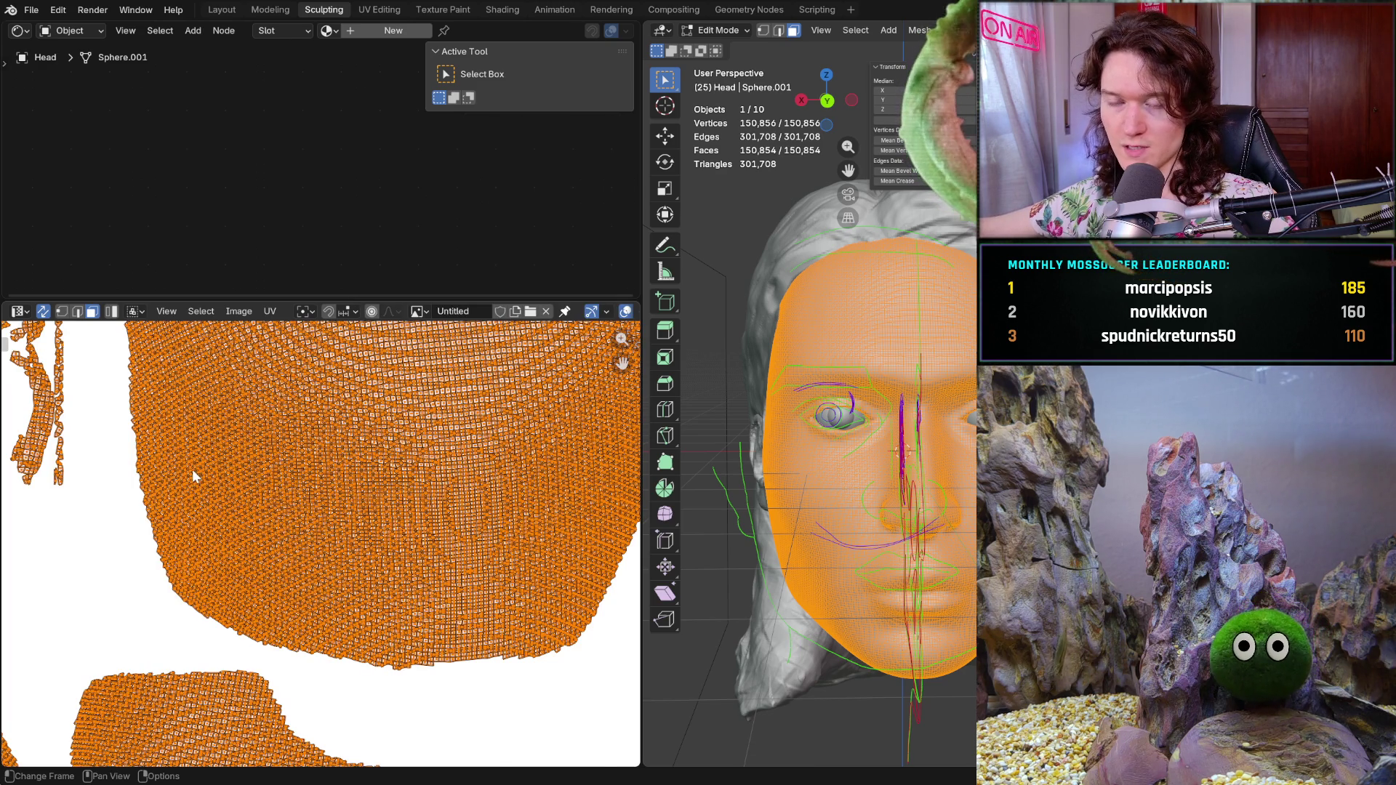
{"action": "scroll", "coordinate": [193, 477], "scroll_direction": "down", "scroll_amount": 2}
{"action": "scroll", "coordinate": [192, 469], "scroll_direction": "down", "scroll_amount": 1}
{"action": "scroll", "coordinate": [194, 470], "scroll_direction": "down", "scroll_amount": 1}
{"action": "scroll", "coordinate": [203, 464], "scroll_direction": "down", "scroll_amount": 1}
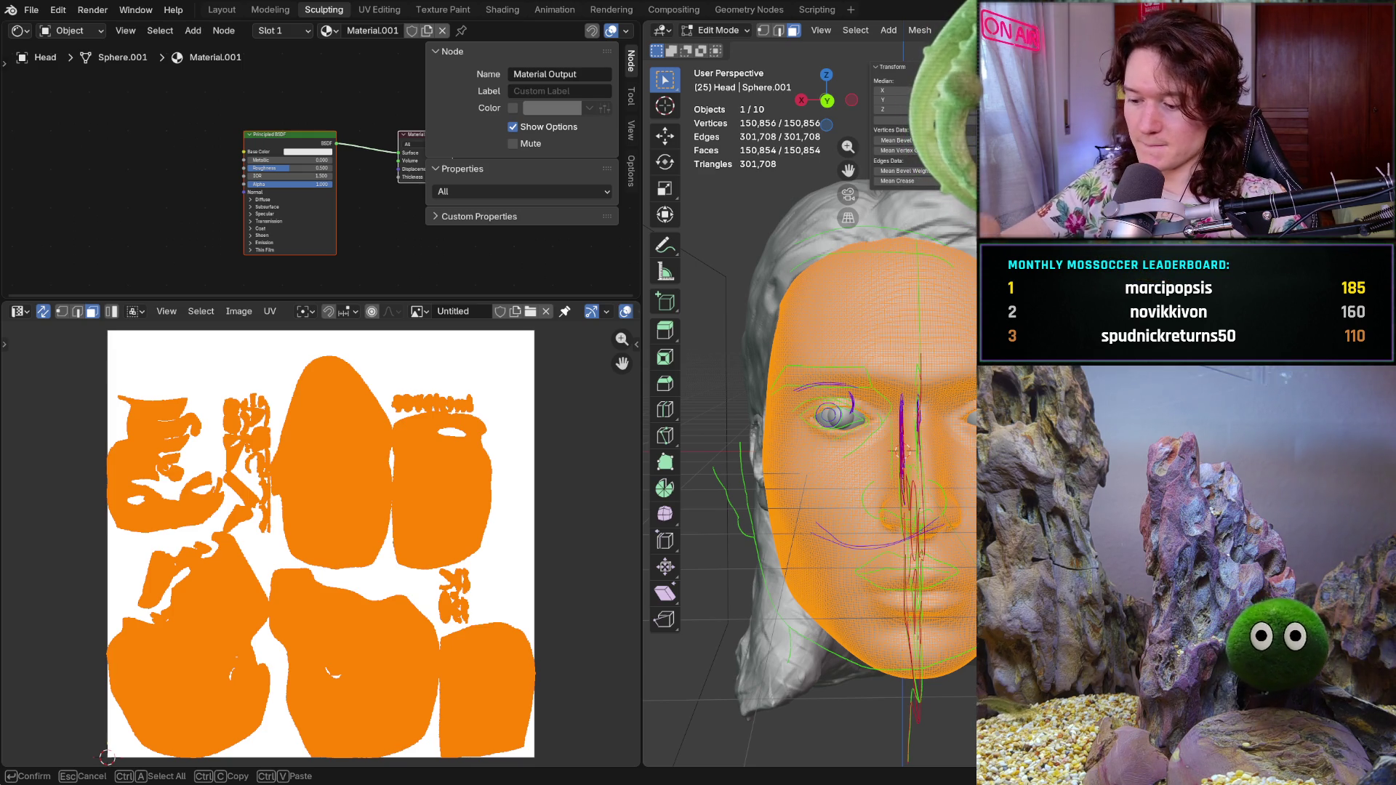
- Name the material Brow_test_material and add an Image Texture node left of the shader
{"action": "type", "text": "Brow_test_material"}
{"action": "key", "text": "Return"}
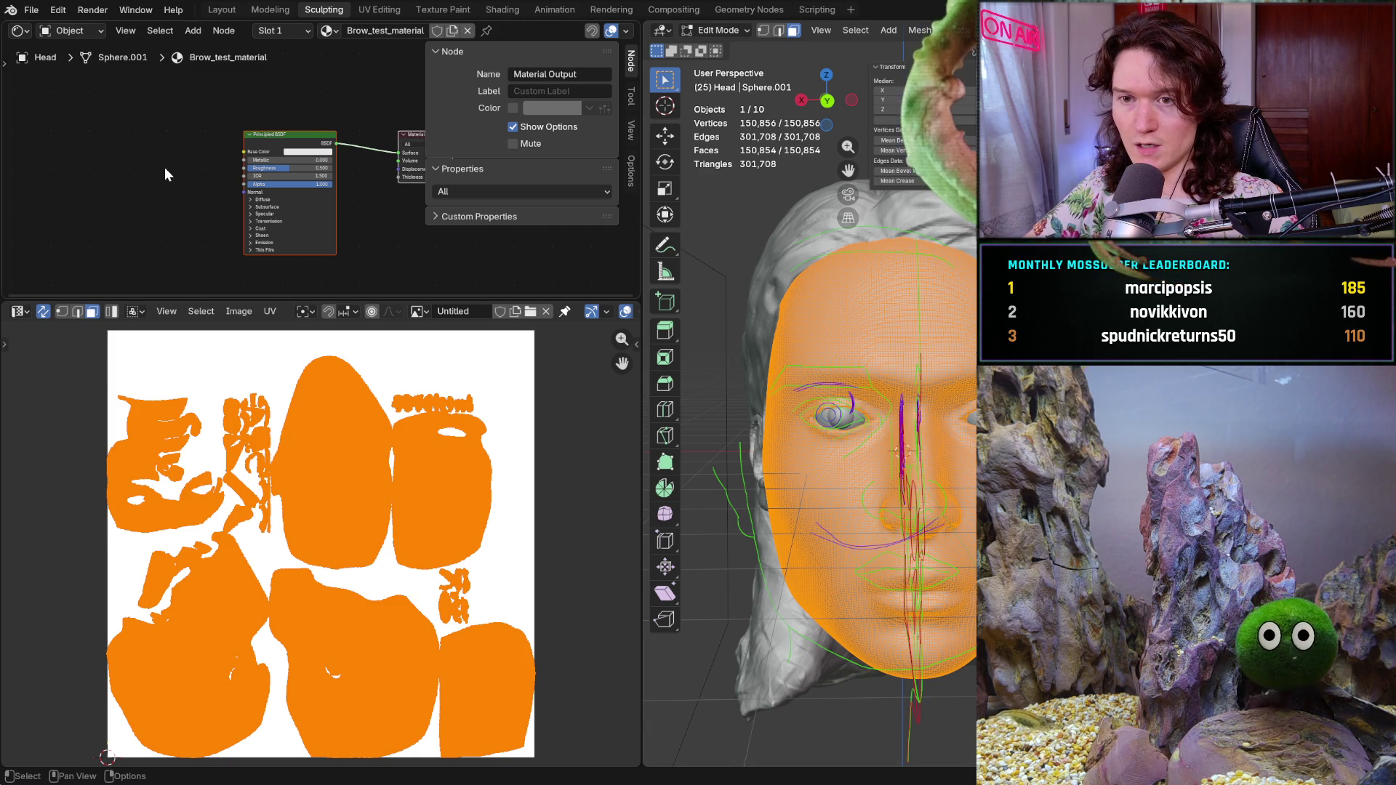
{"action": "key", "text": "shift+a"}
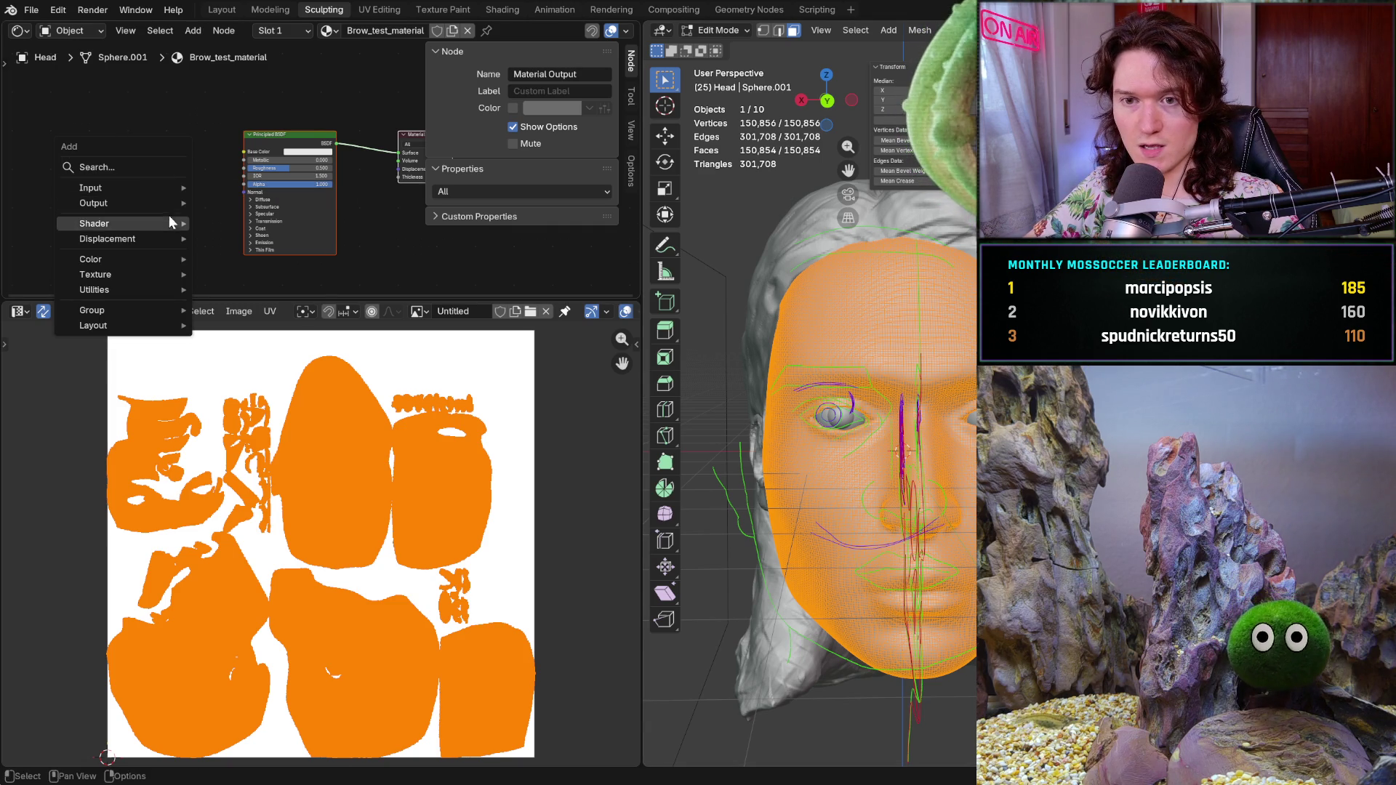
{"action": "mouse_move", "coordinate": [96, 274]}
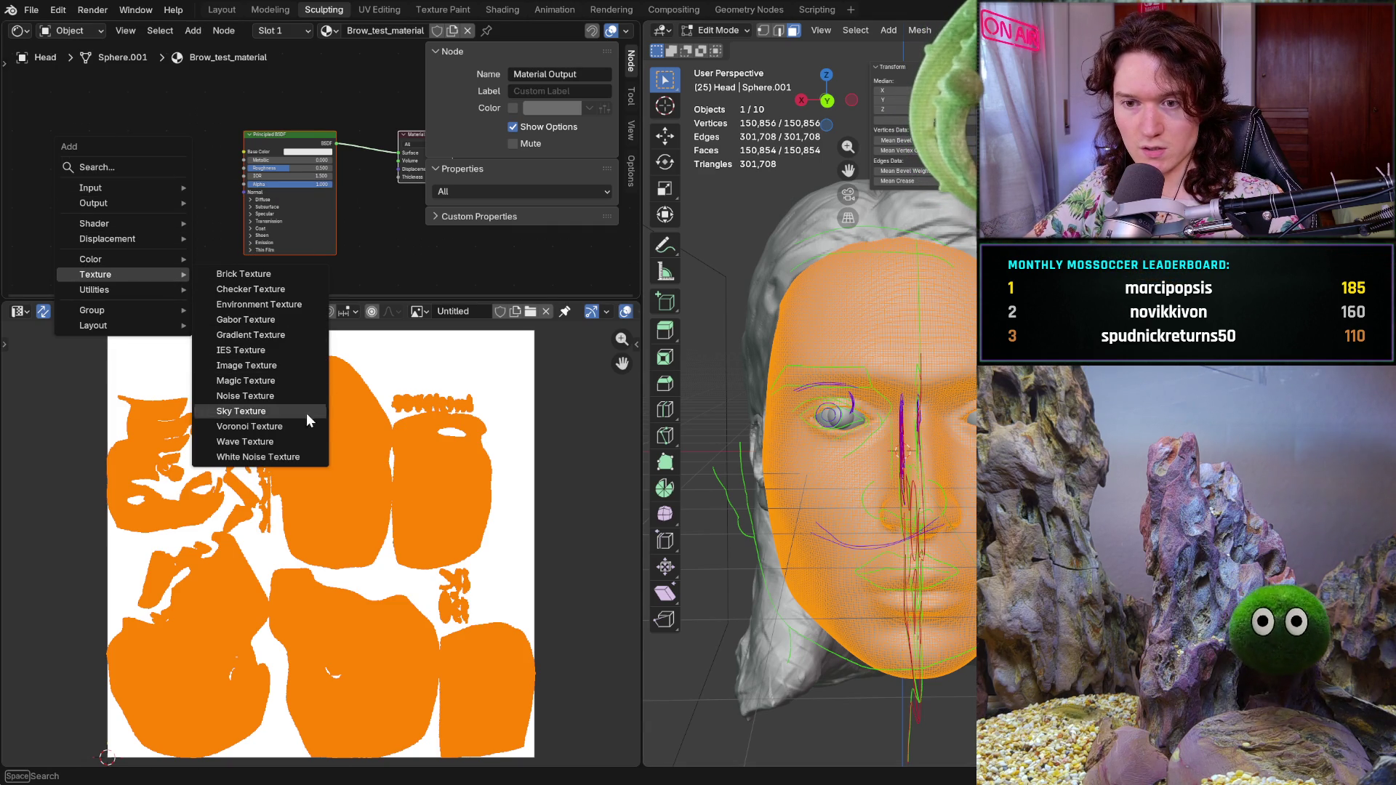
{"action": "left_click", "coordinate": [270, 368]}
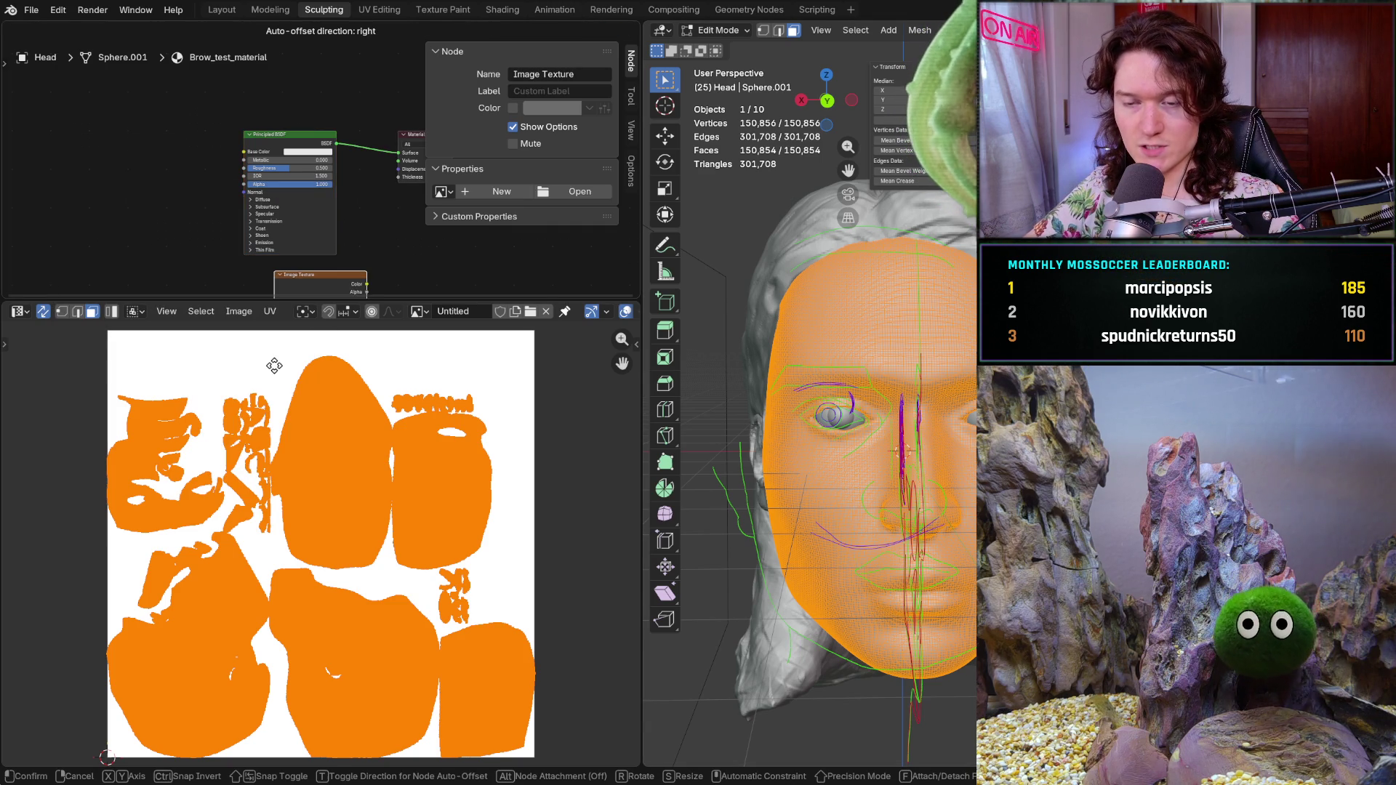
{"action": "left_click", "coordinate": [60, 249]}
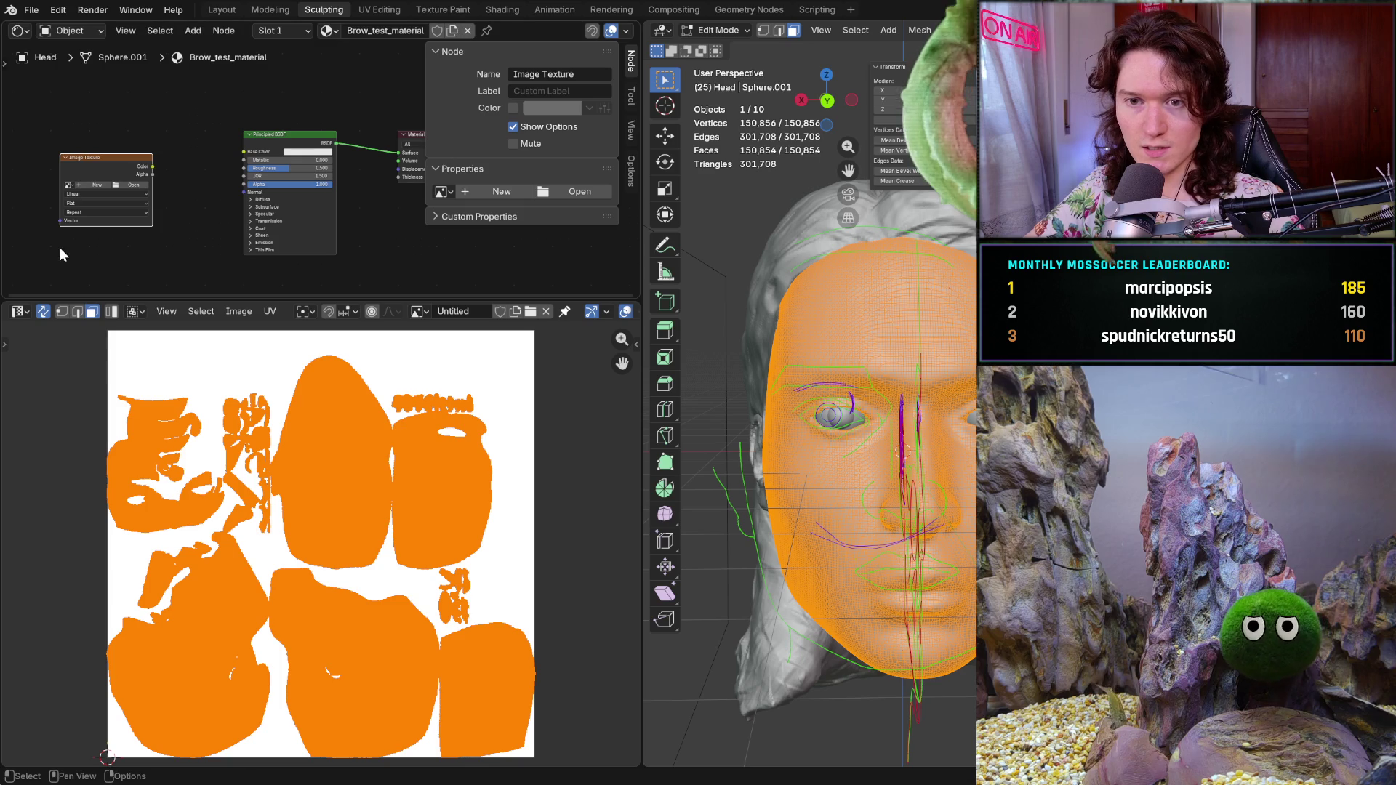
- Assign the Untitled image to the texture node and wire its Color into Base Color
{"action": "left_click", "coordinate": [70, 185]}
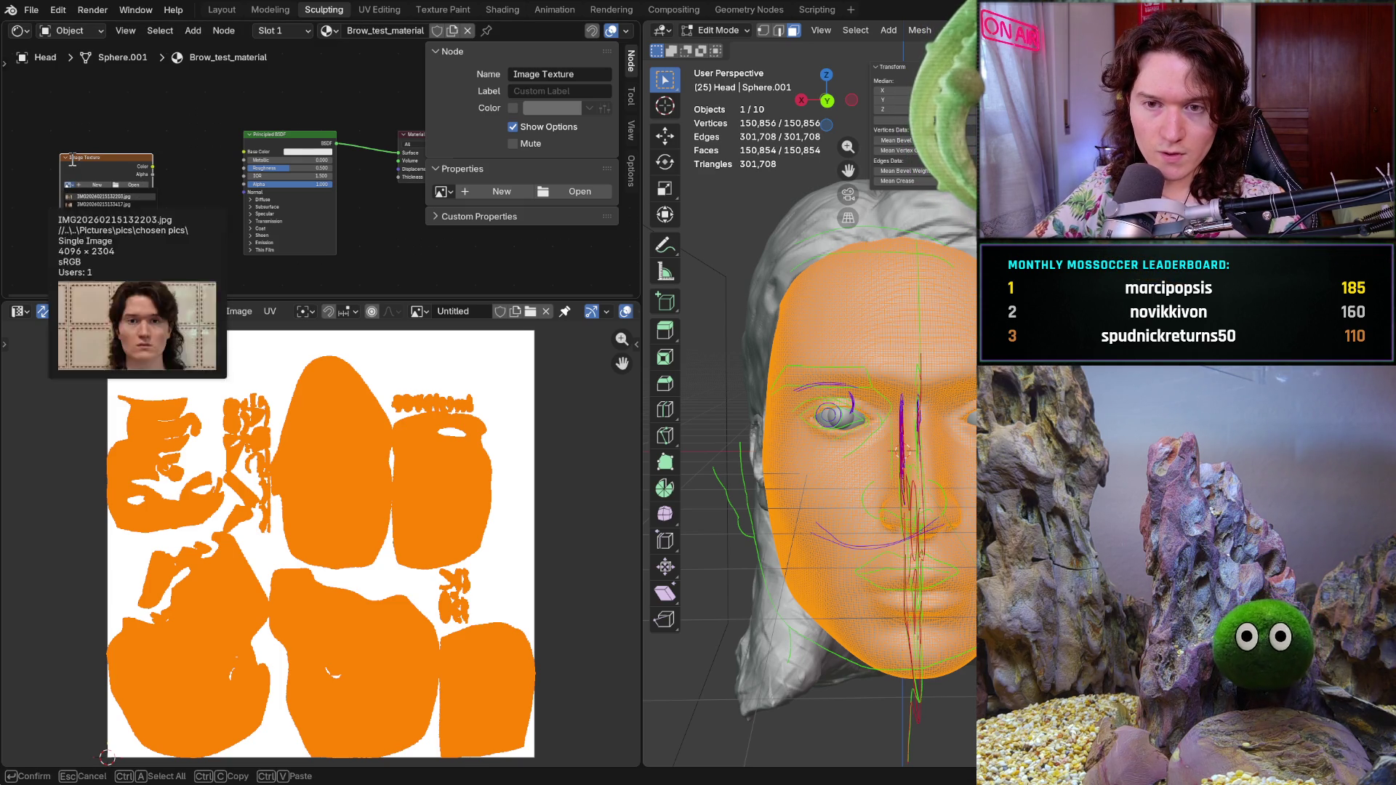
{"action": "left_click", "coordinate": [72, 163]}
{"action": "left_click", "coordinate": [73, 188]}
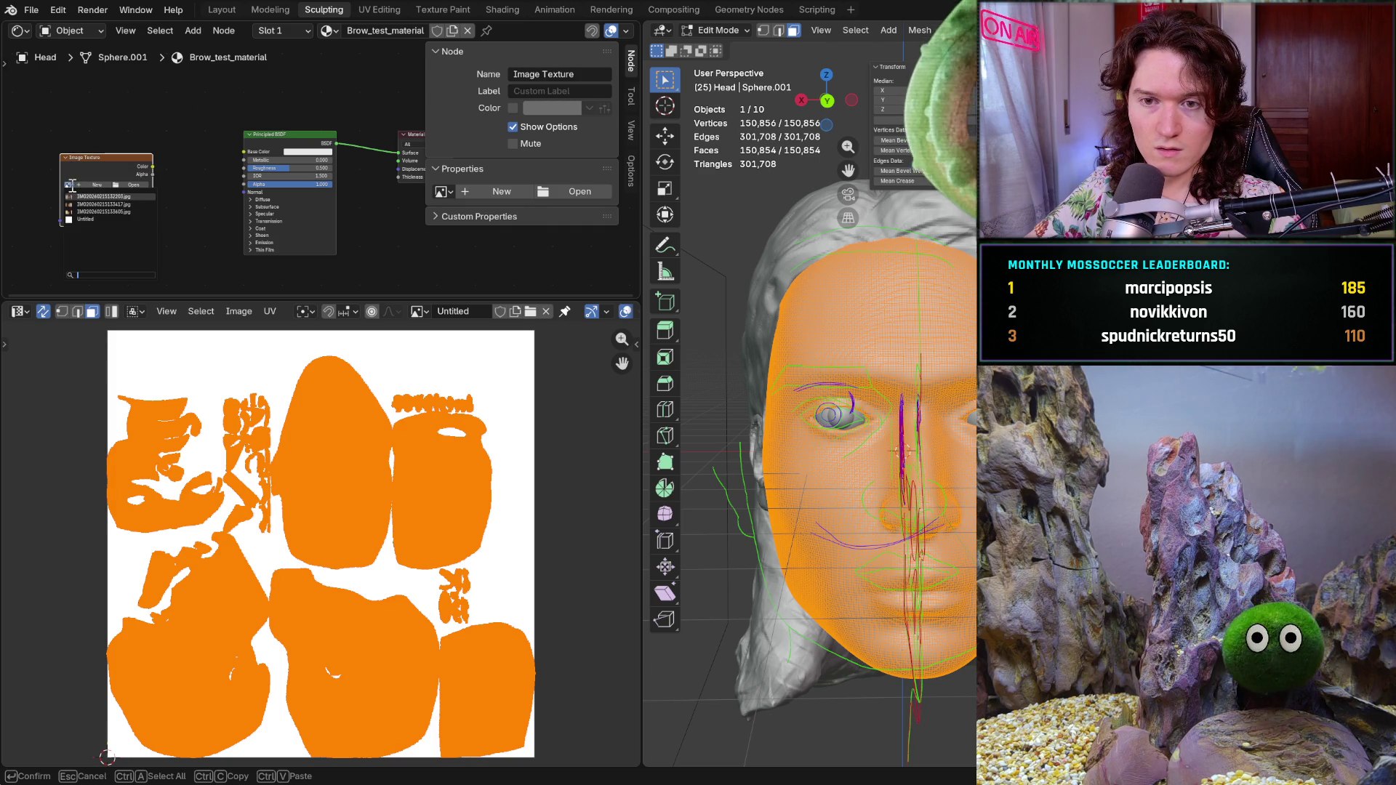
{"action": "left_click", "coordinate": [100, 223]}
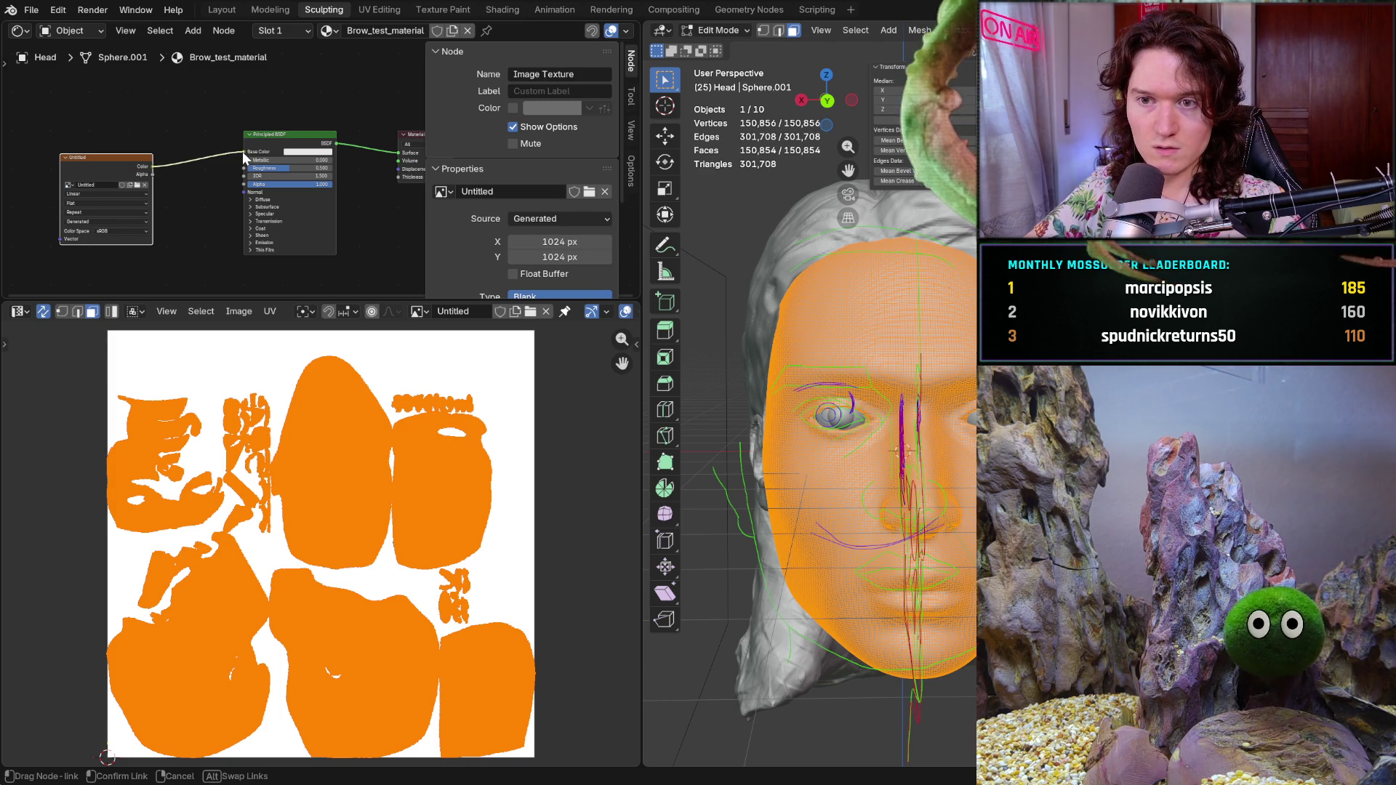
{"action": "left_click_drag", "start_coordinate": [149, 163], "coordinate": [243, 152]}
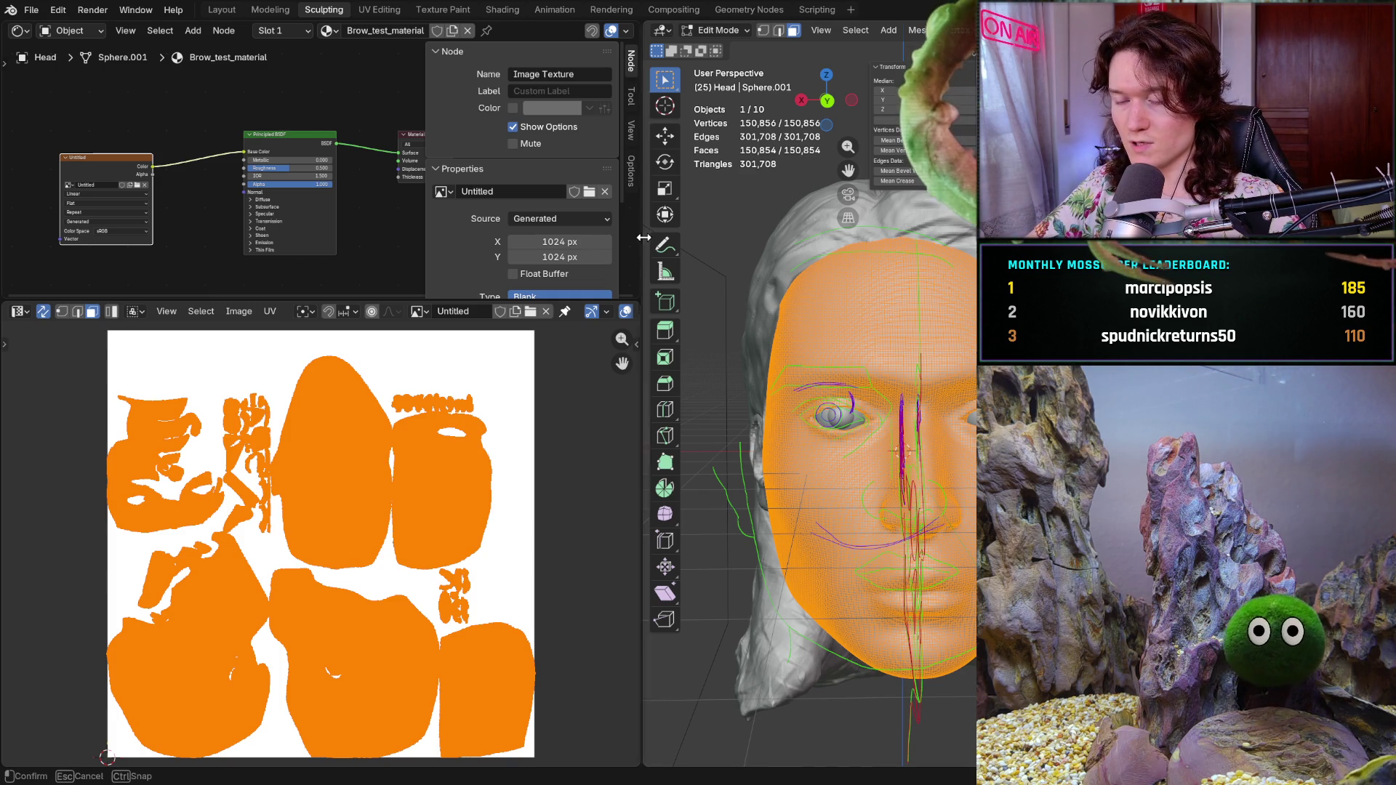
{"action": "left_click_drag", "start_coordinate": [643, 238], "coordinate": [293, 131]}
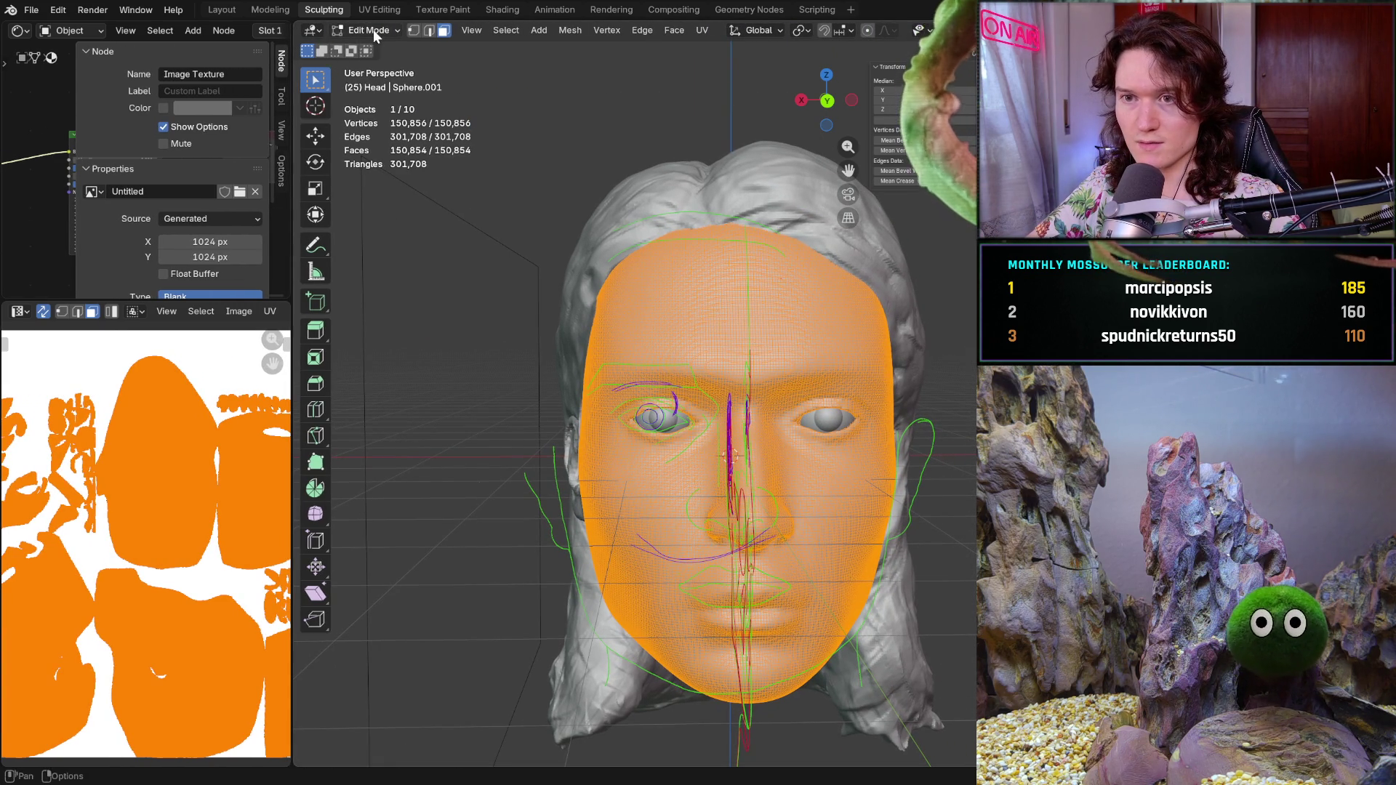
- Enter Texture Paint mode, pick the Paint Soft brush and dab mirrored dark test marks on the brows
{"action": "left_click", "coordinate": [373, 30]}
{"action": "left_click", "coordinate": [379, 132]}
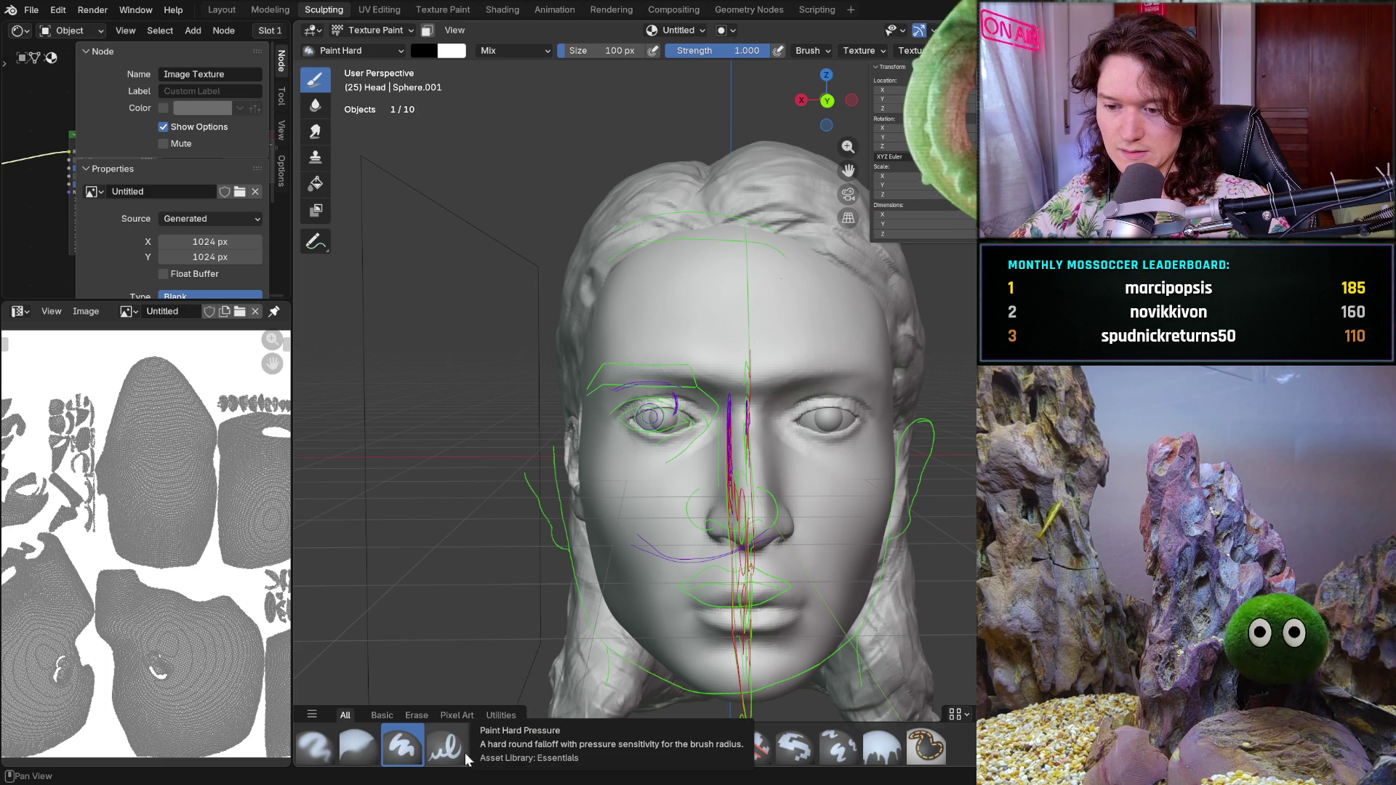
{"action": "left_click", "coordinate": [490, 747]}
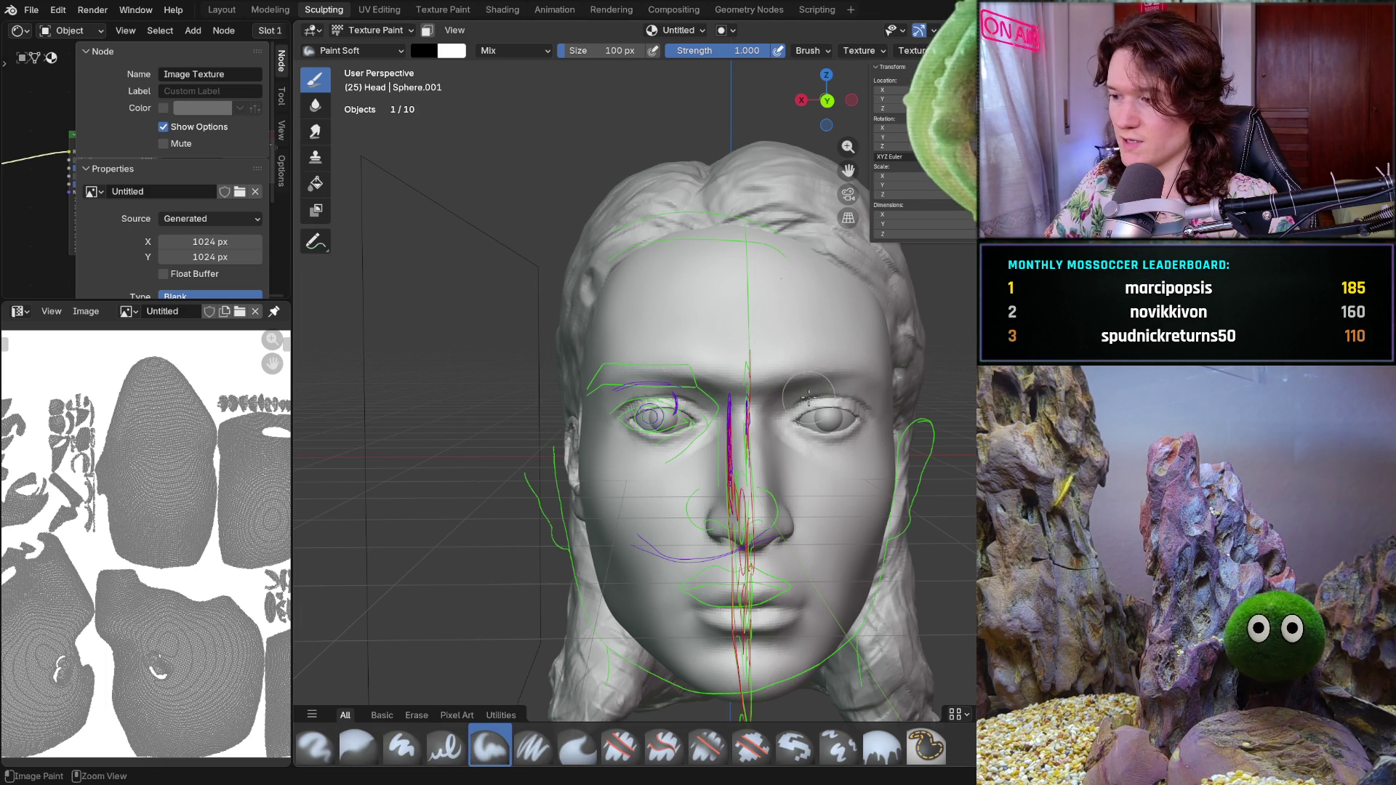
{"action": "scroll", "coordinate": [813, 404], "scroll_direction": "up", "scroll_amount": 10}
{"action": "mouse_move", "coordinate": [753, 425]}
{"action": "left_mouse_down"}
{"action": "mouse_move", "coordinate": [813, 407]}
{"action": "mouse_move", "coordinate": [720, 395]}
{"action": "left_mouse_up"}
{"action": "scroll", "coordinate": [813, 408], "scroll_direction": "down", "scroll_amount": 8}
{"action": "scroll", "coordinate": [767, 393], "scroll_direction": "up", "scroll_amount": 3}
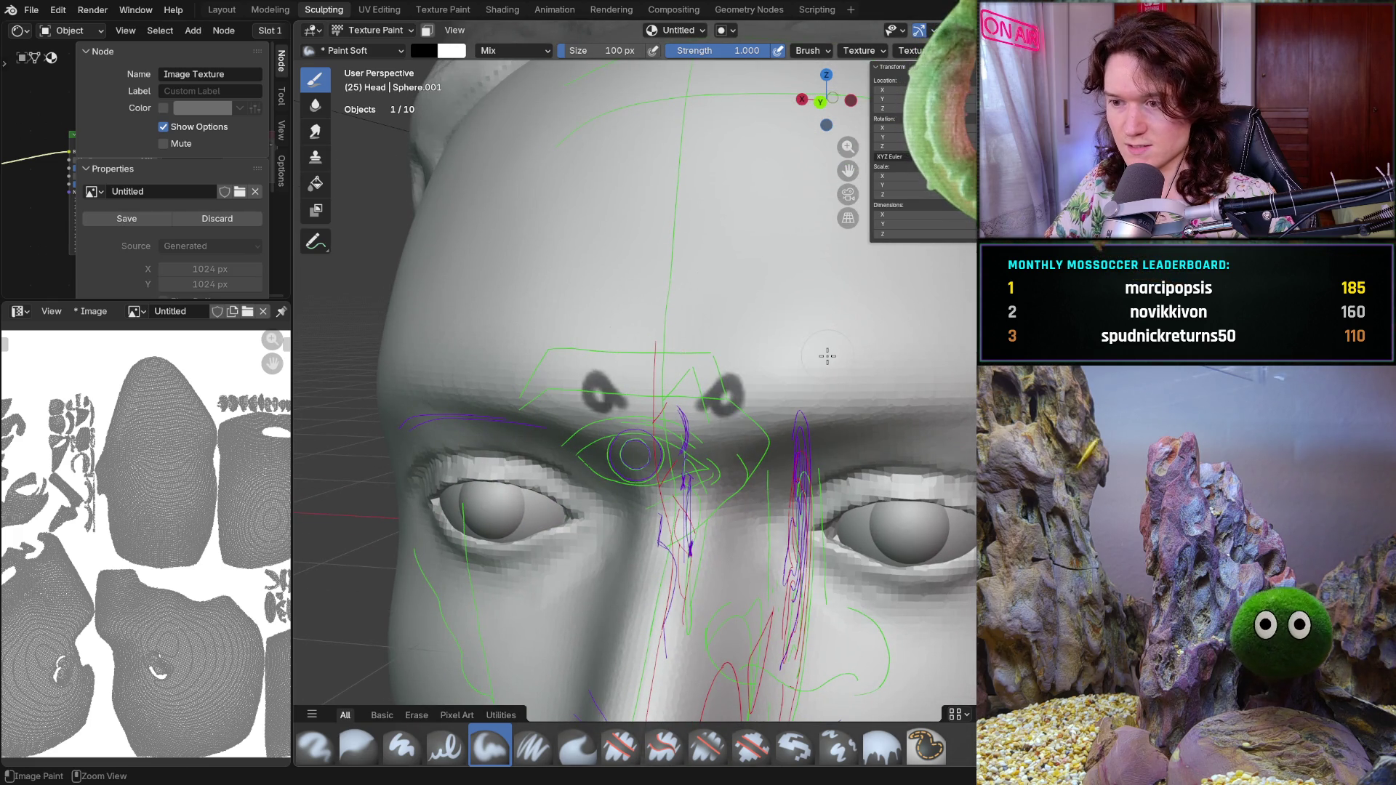
- Undo the test marks, set the brush to 28 px and the paint colour to dark brown
{"action": "key", "text": "ctrl+z"}
{"action": "key", "text": "f"}
{"action": "left_click", "coordinate": [776, 385]}
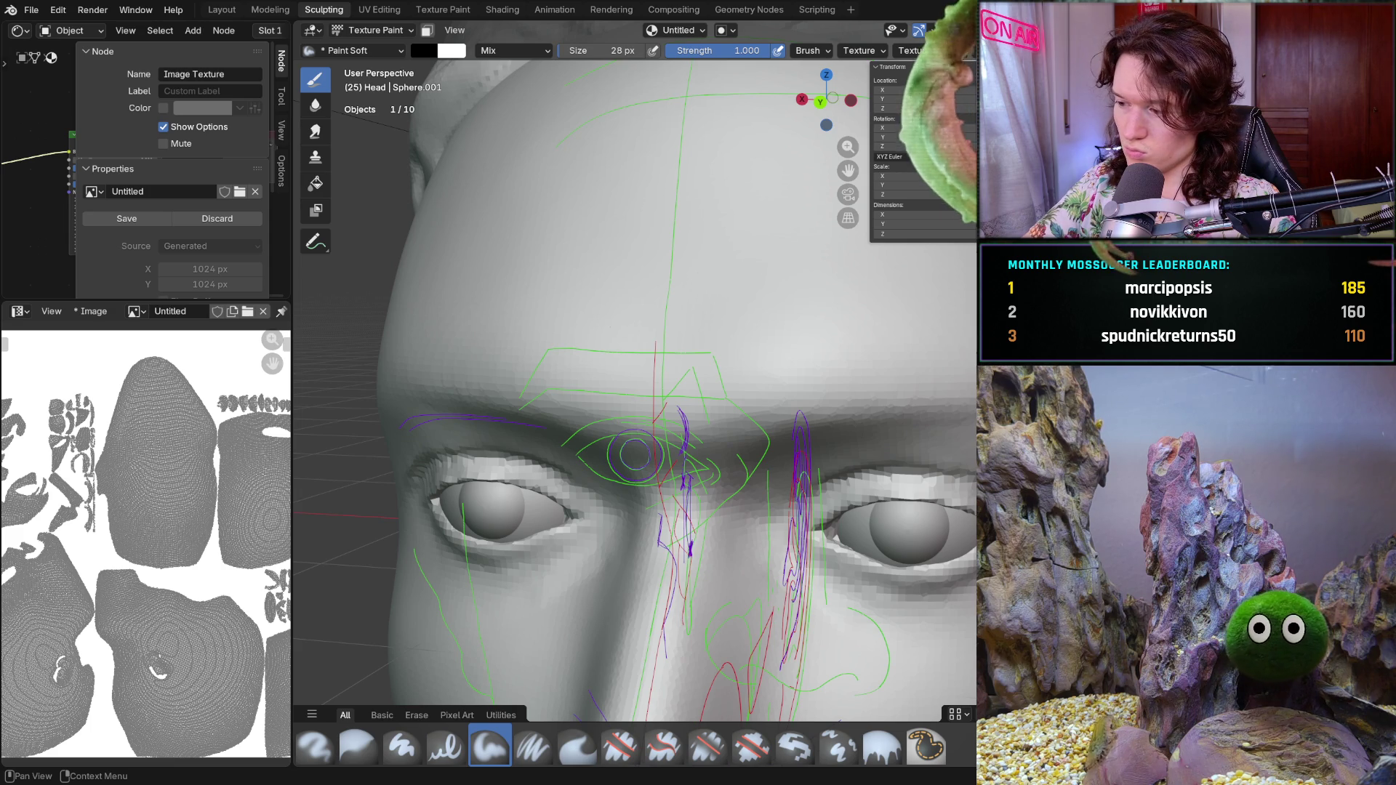
{"action": "left_click_drag", "start_coordinate": [418, 50], "coordinate": [418, 50]}
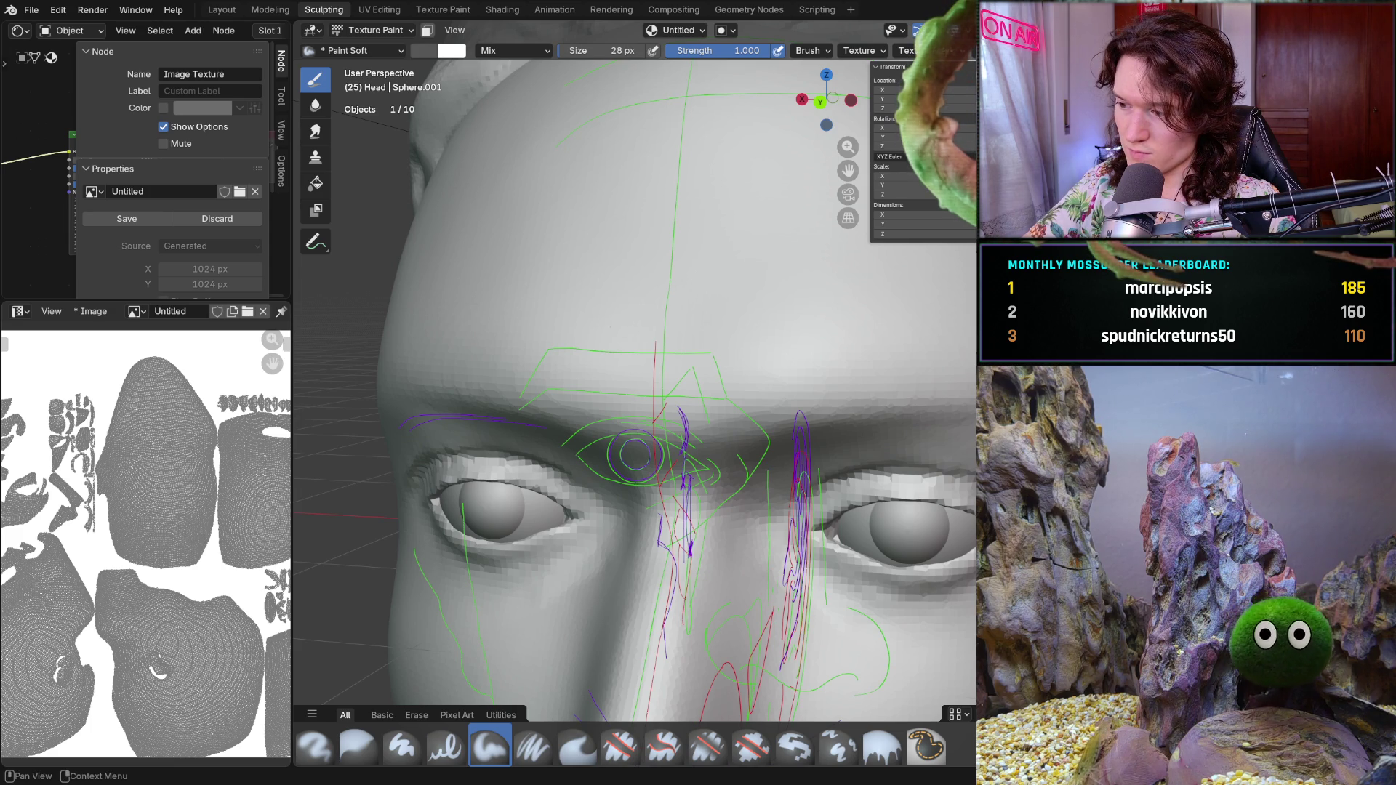
{"action": "left_click_drag", "start_coordinate": [426, 131], "coordinate": [431, 142]}
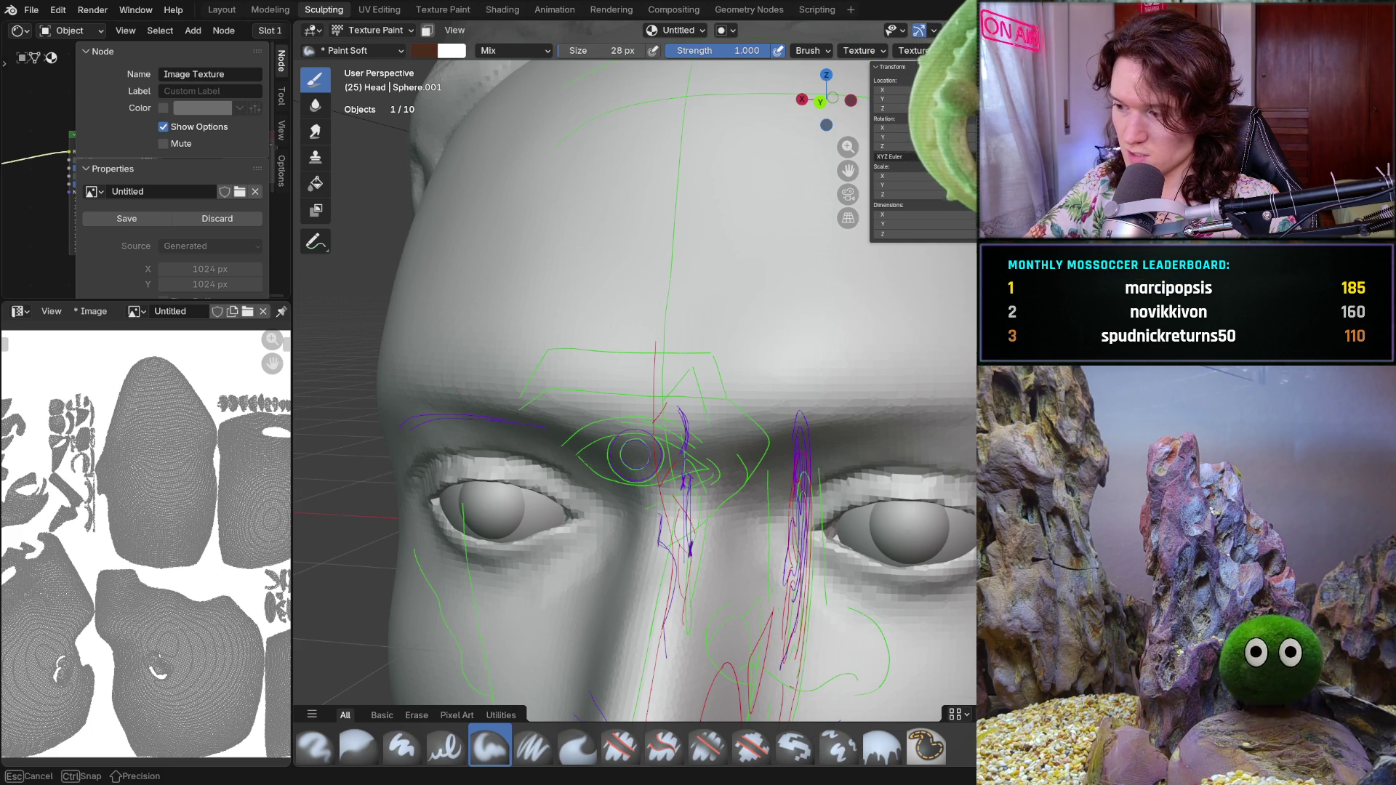
- Check the brush size, paint trial brown brow strokes, undo them and hide the annotation lines
{"action": "key", "text": "f"}
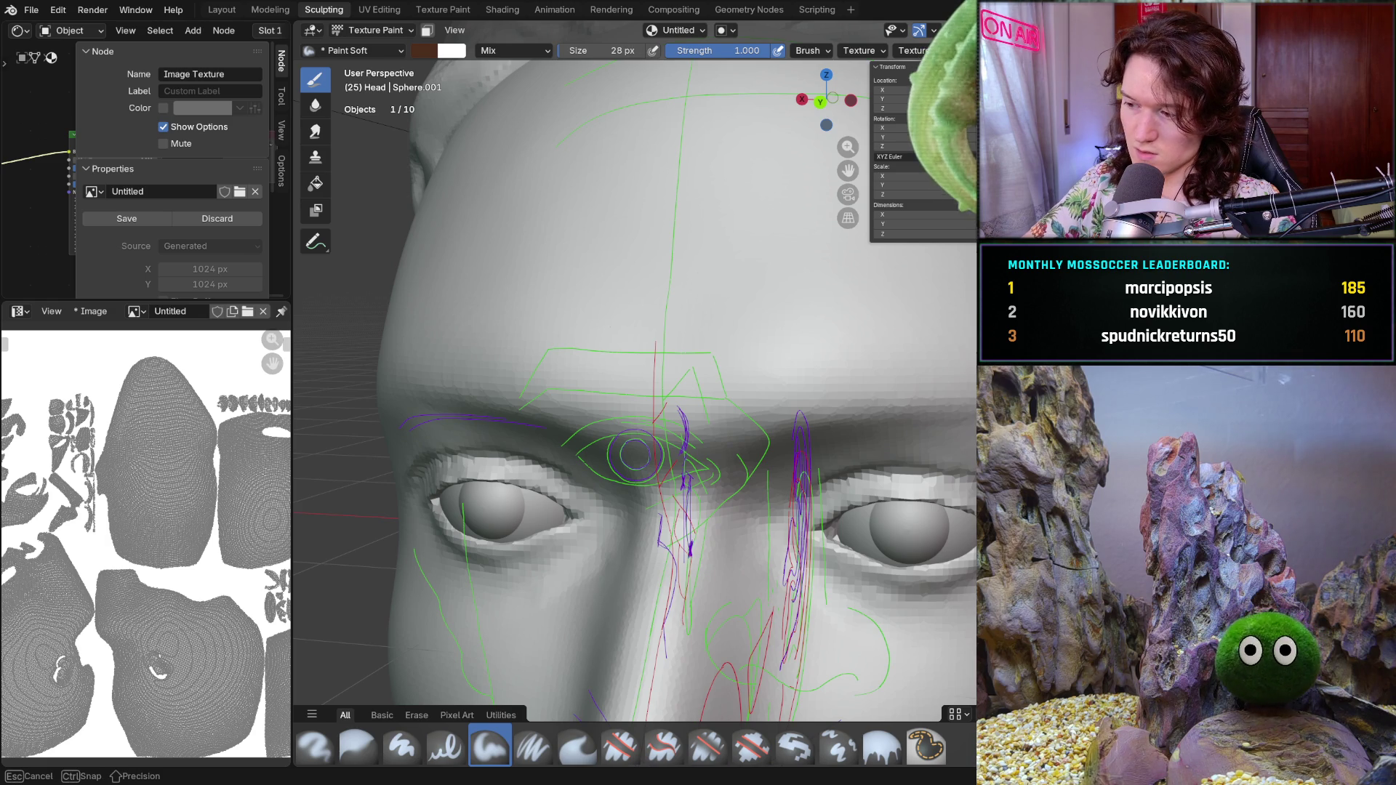
{"action": "key", "text": "Escape"}
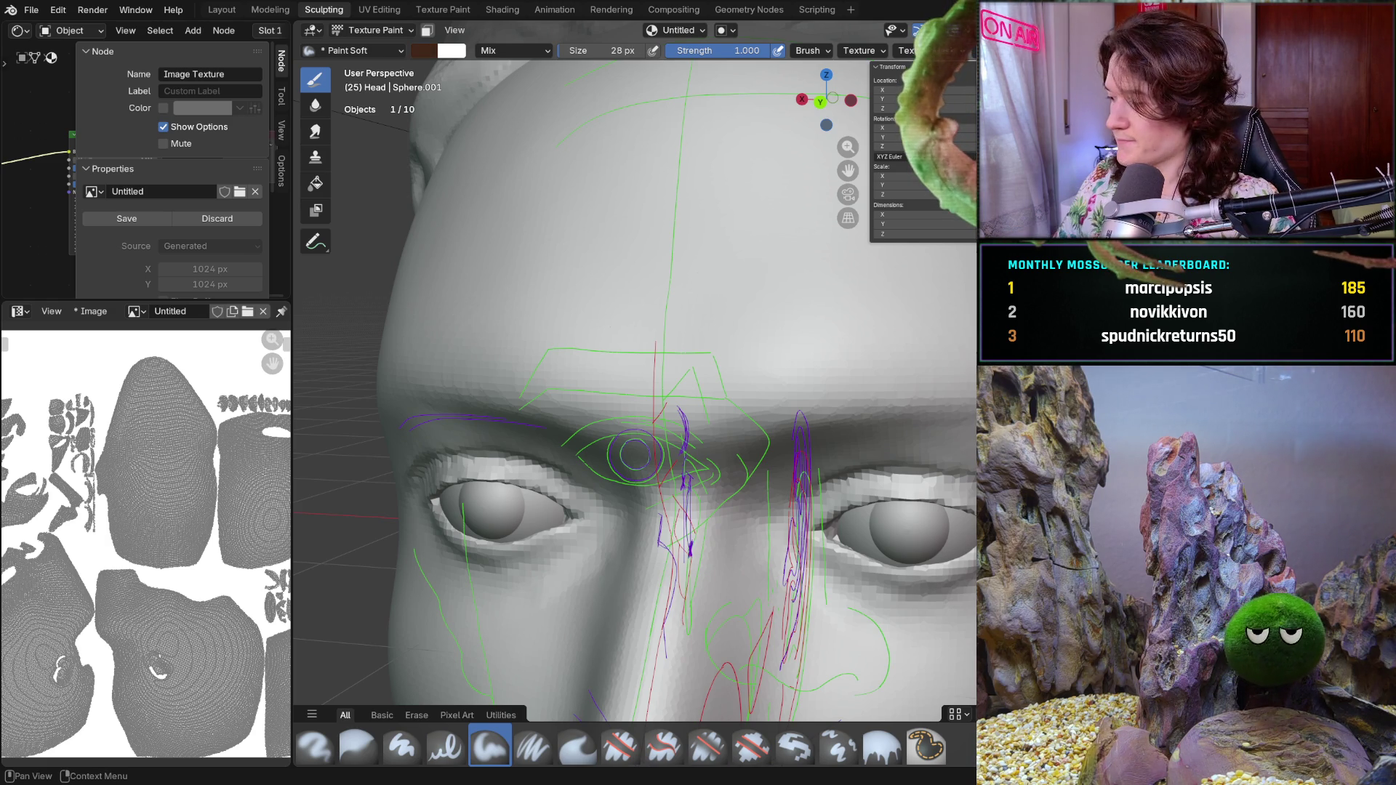
{"action": "key", "text": "f"}
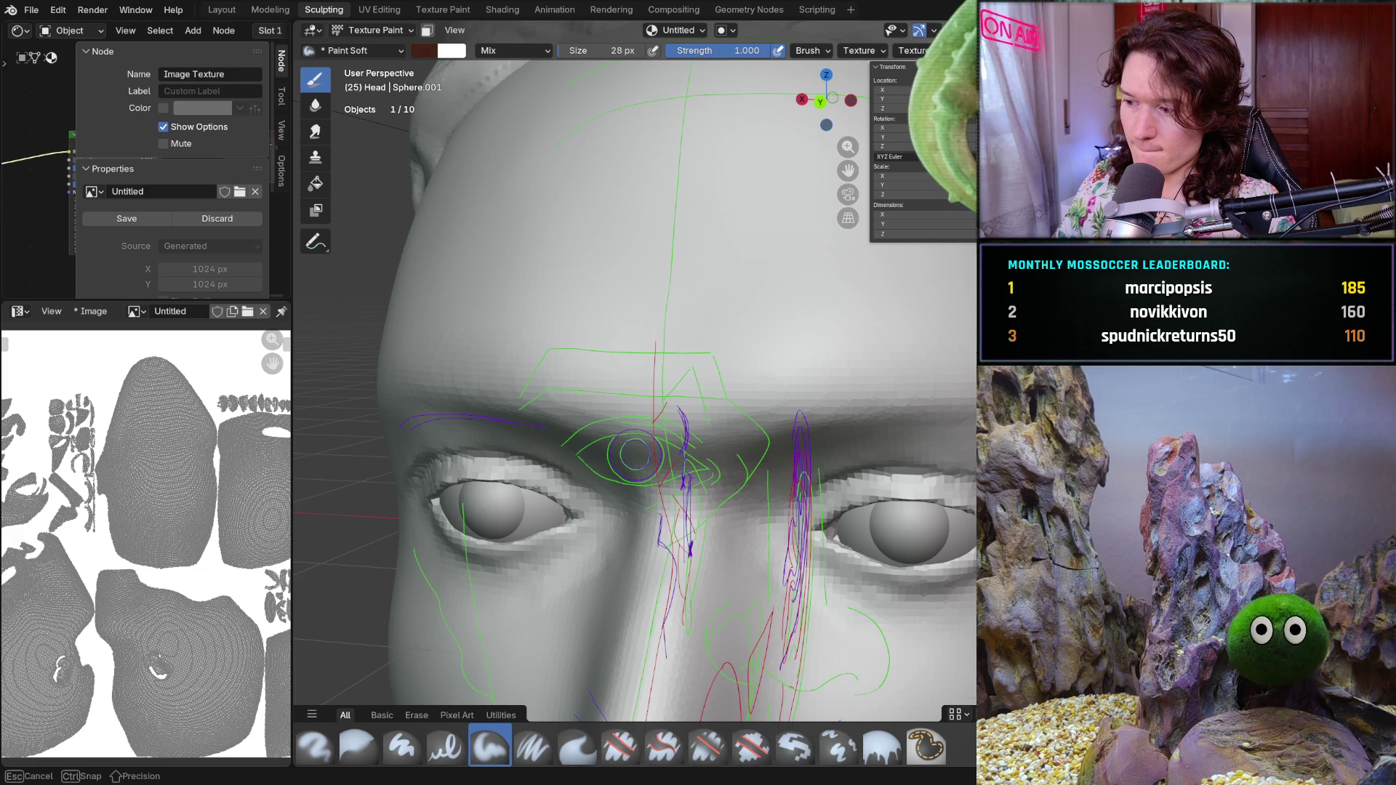
{"action": "key", "text": "Escape"}
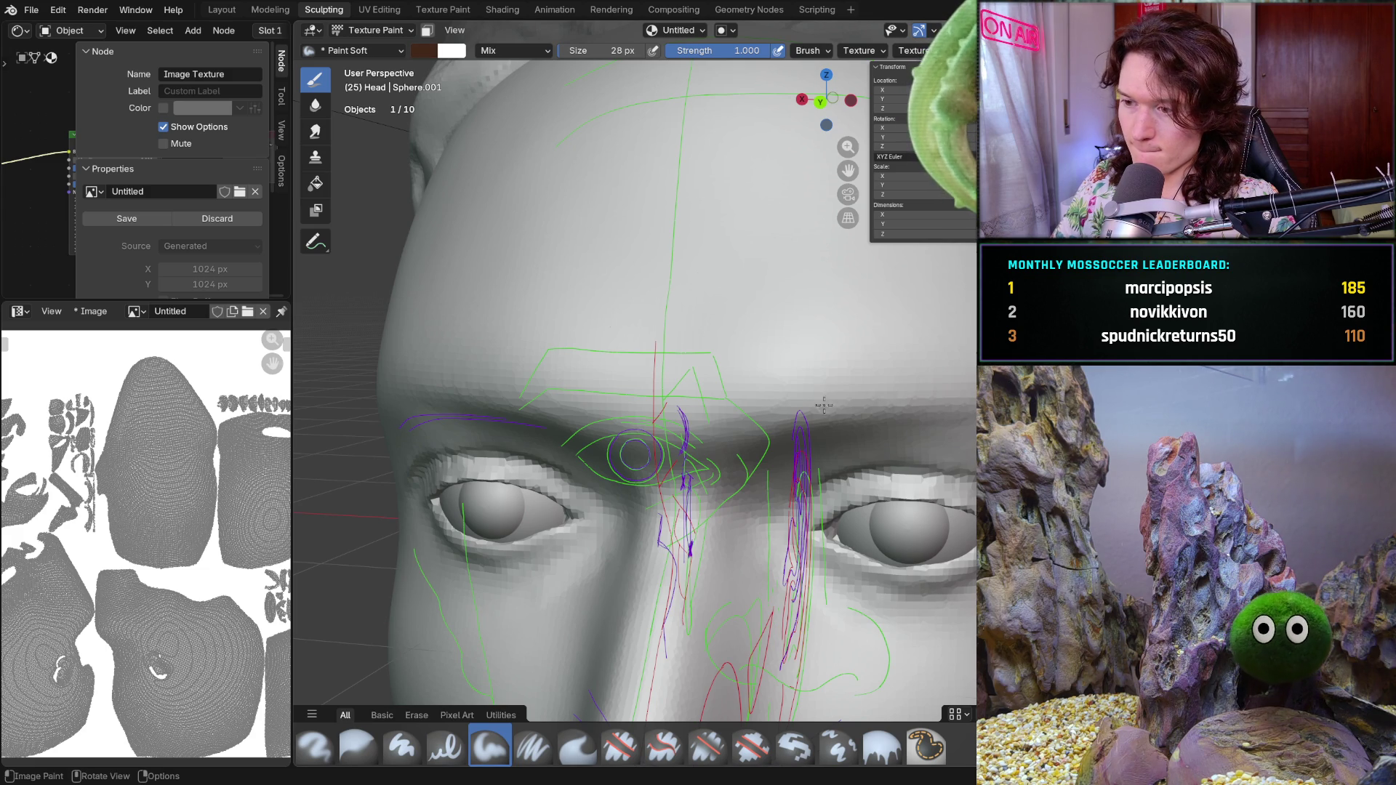
{"action": "left_click_drag", "start_coordinate": [859, 400], "coordinate": [927, 363]}
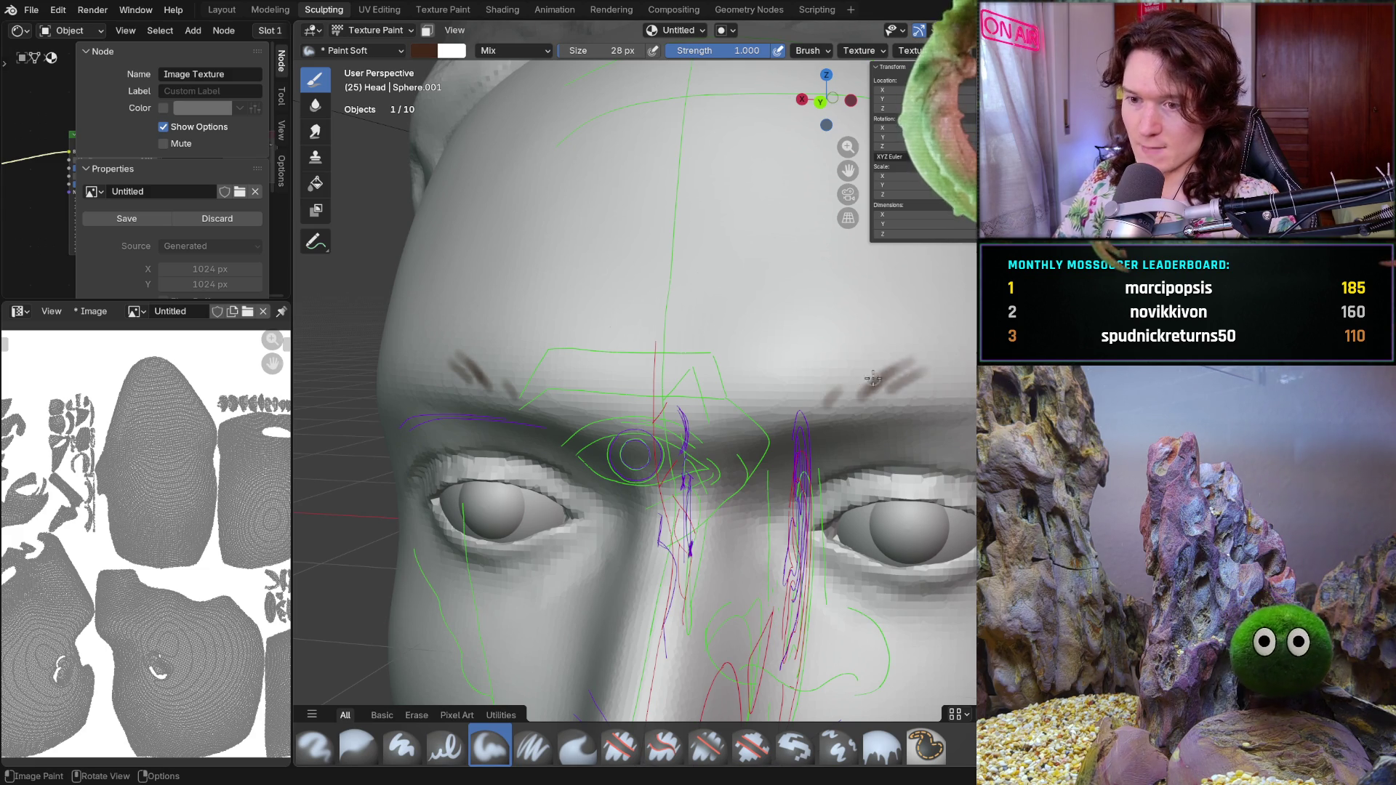
{"action": "key", "text": "ctrl+z"}
{"action": "key", "text": "ctrl+z"}
{"action": "key", "text": "ctrl+z"}
{"action": "key", "text": "ctrl+z"}
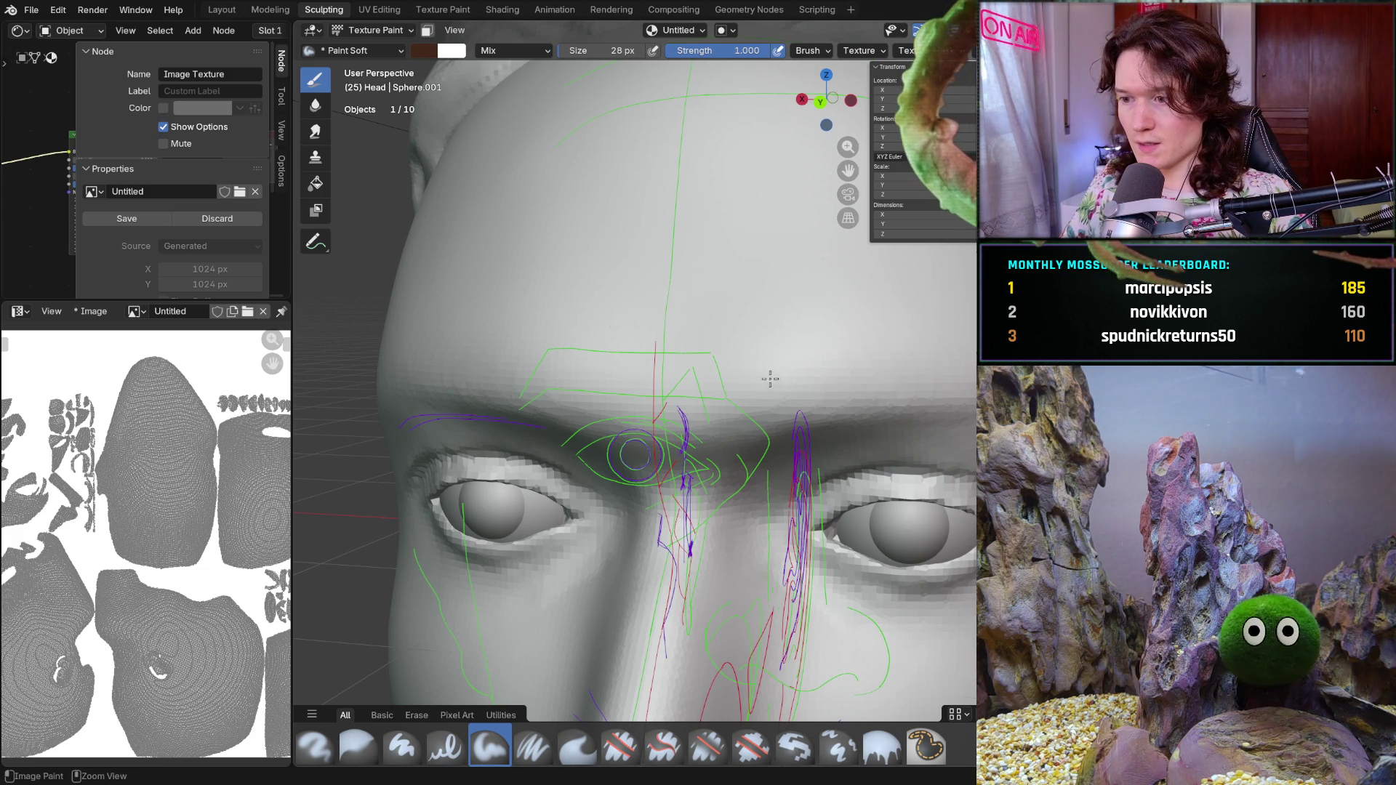
{"action": "key", "text": "shift+alt+z"}
{"action": "scroll", "coordinate": [728, 410], "scroll_direction": "up", "scroll_amount": 1}
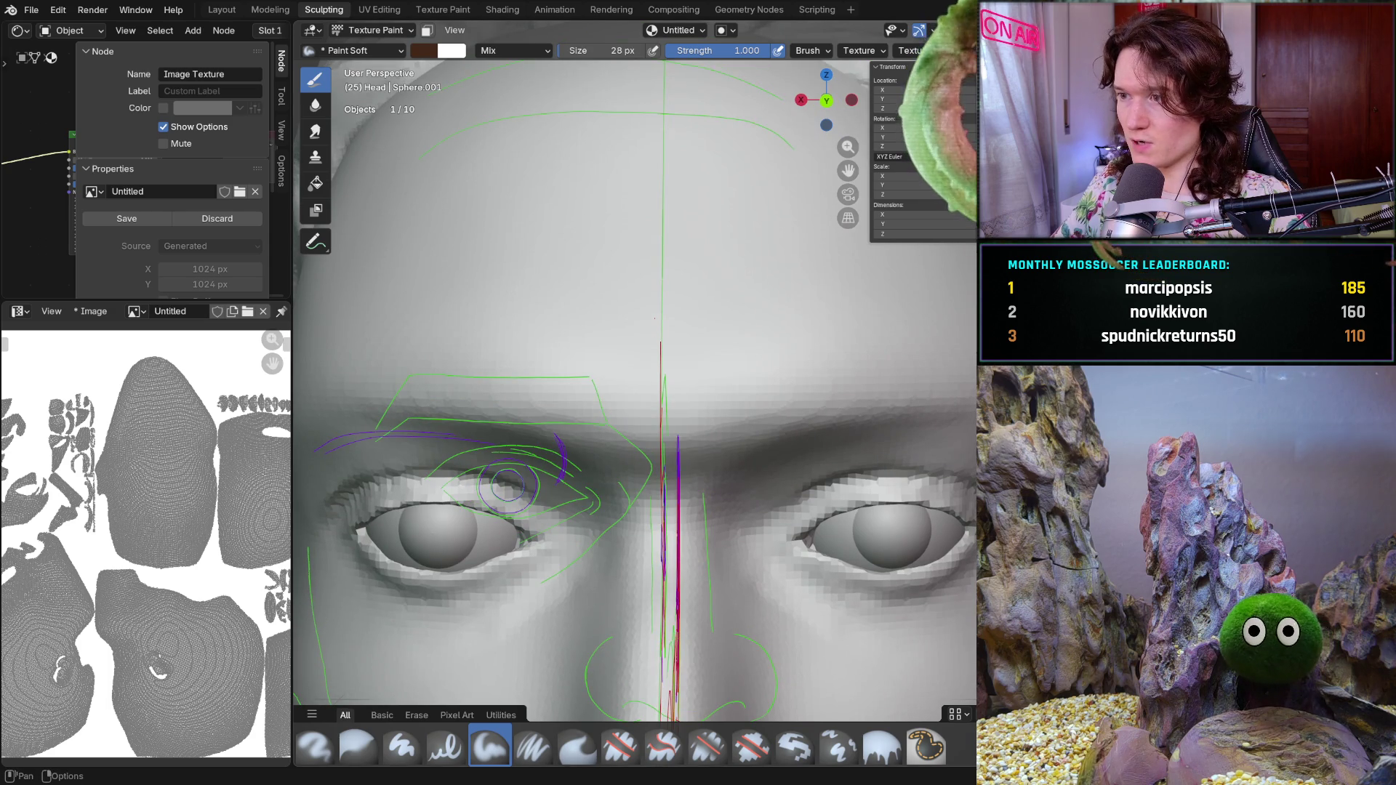
- Try brow strokes at 2 px and 7 px brush sizes, undoing each attempt
{"action": "key", "text": "f"}
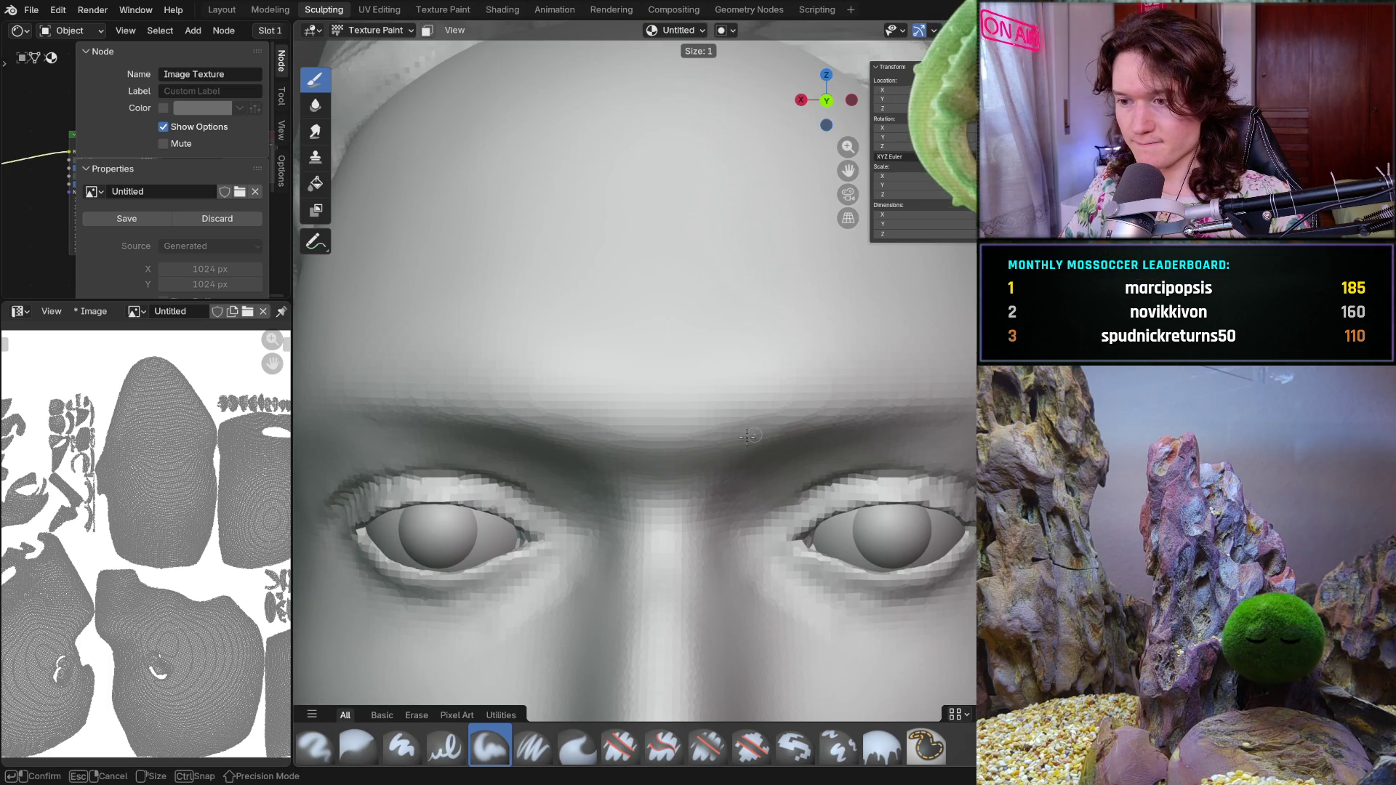
{"action": "left_click", "coordinate": [733, 428]}
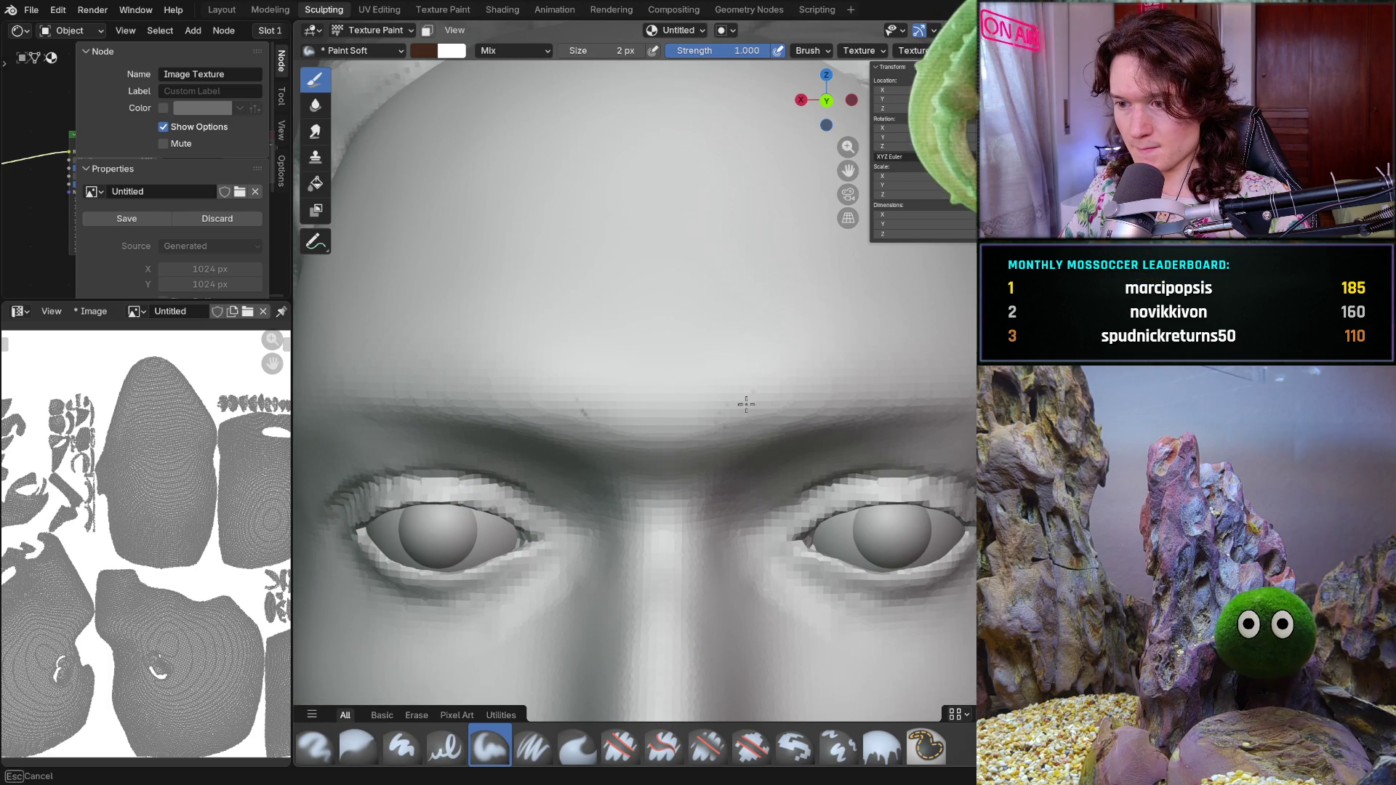
{"action": "left_click_drag", "start_coordinate": [789, 389], "coordinate": [786, 405]}
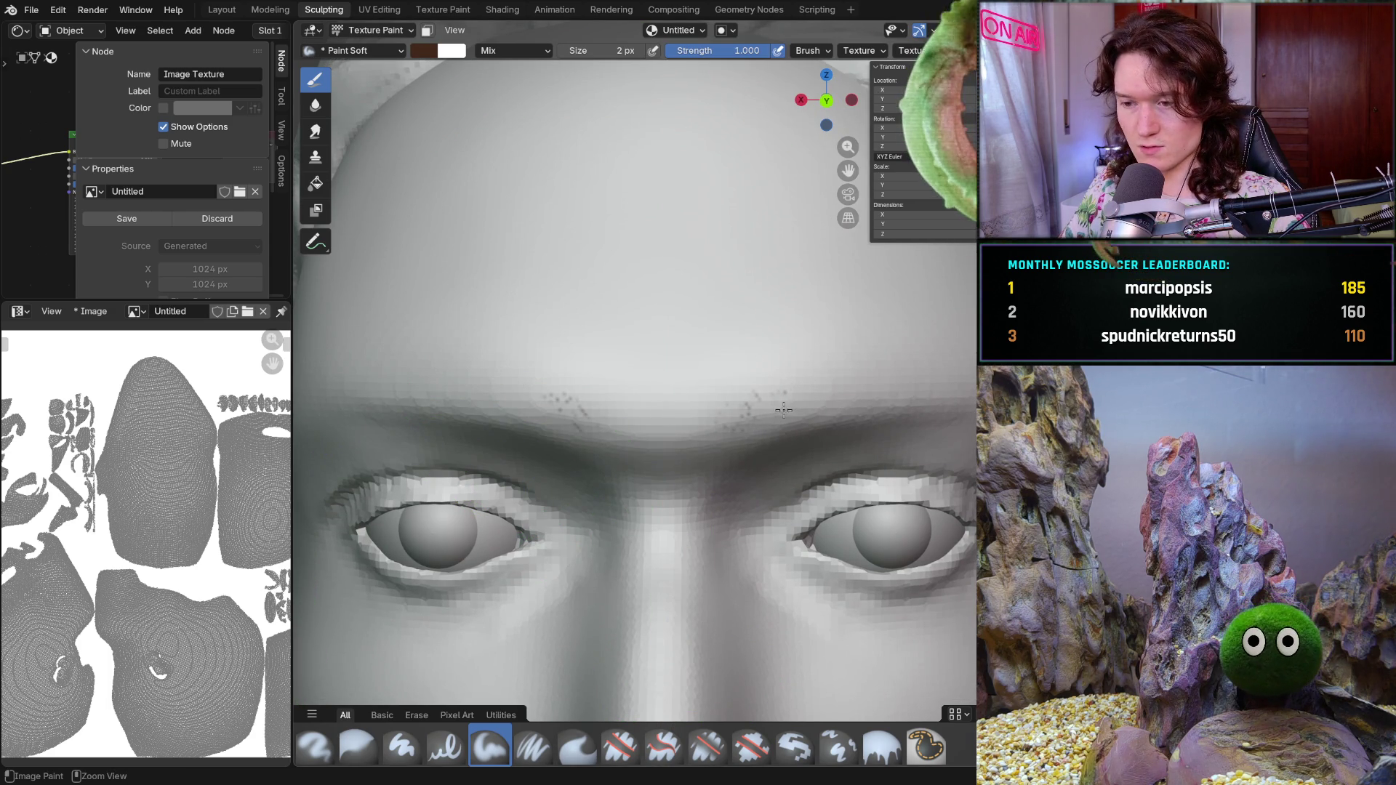
{"action": "key", "text": "ctrl+z"}
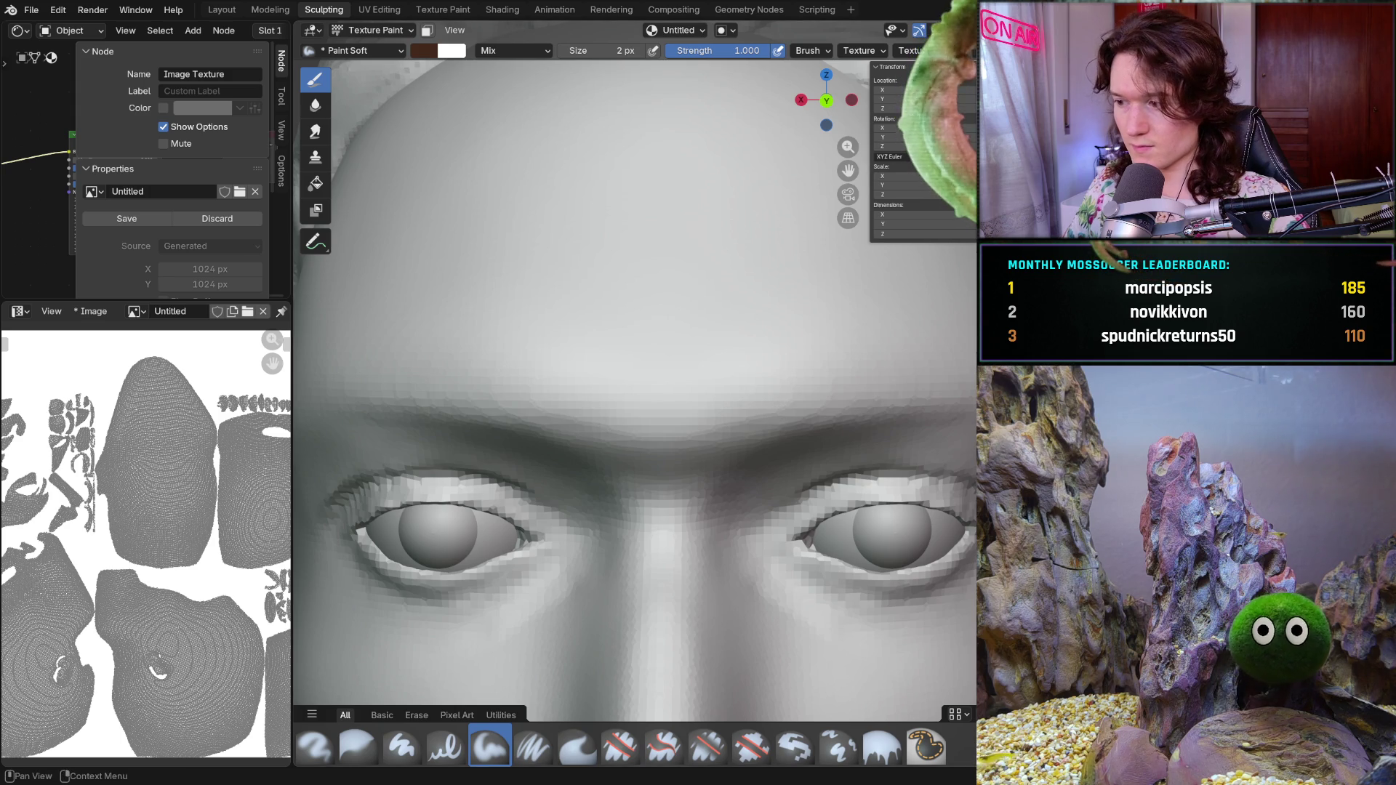
{"action": "key", "text": "Return"}
{"action": "left_click_drag", "start_coordinate": [556, 392], "coordinate": [583, 430]}
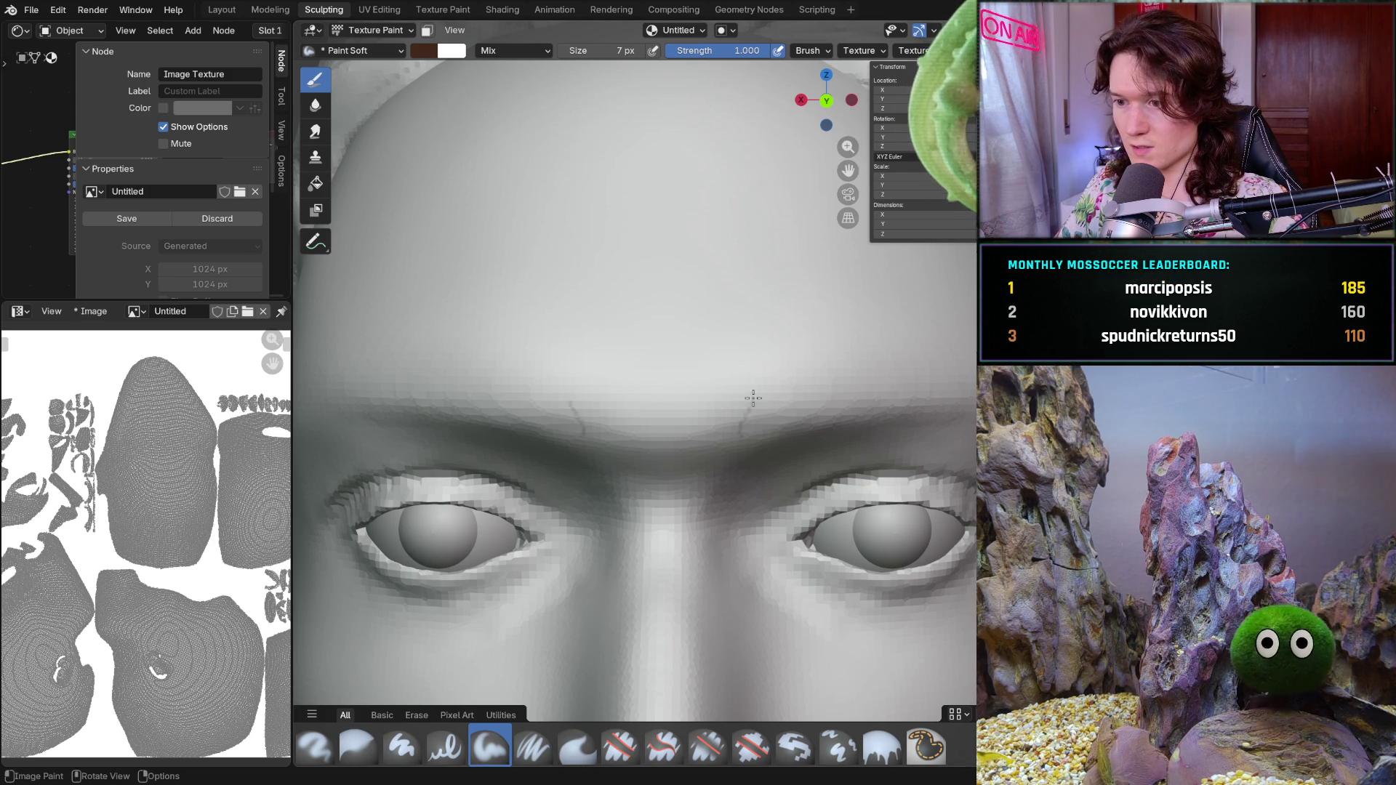
{"action": "left_click_drag", "start_coordinate": [742, 429], "coordinate": [751, 405]}
{"action": "left_click_drag", "start_coordinate": [508, 389], "coordinate": [578, 425]}
{"action": "left_click_drag", "start_coordinate": [813, 389], "coordinate": [751, 413]}
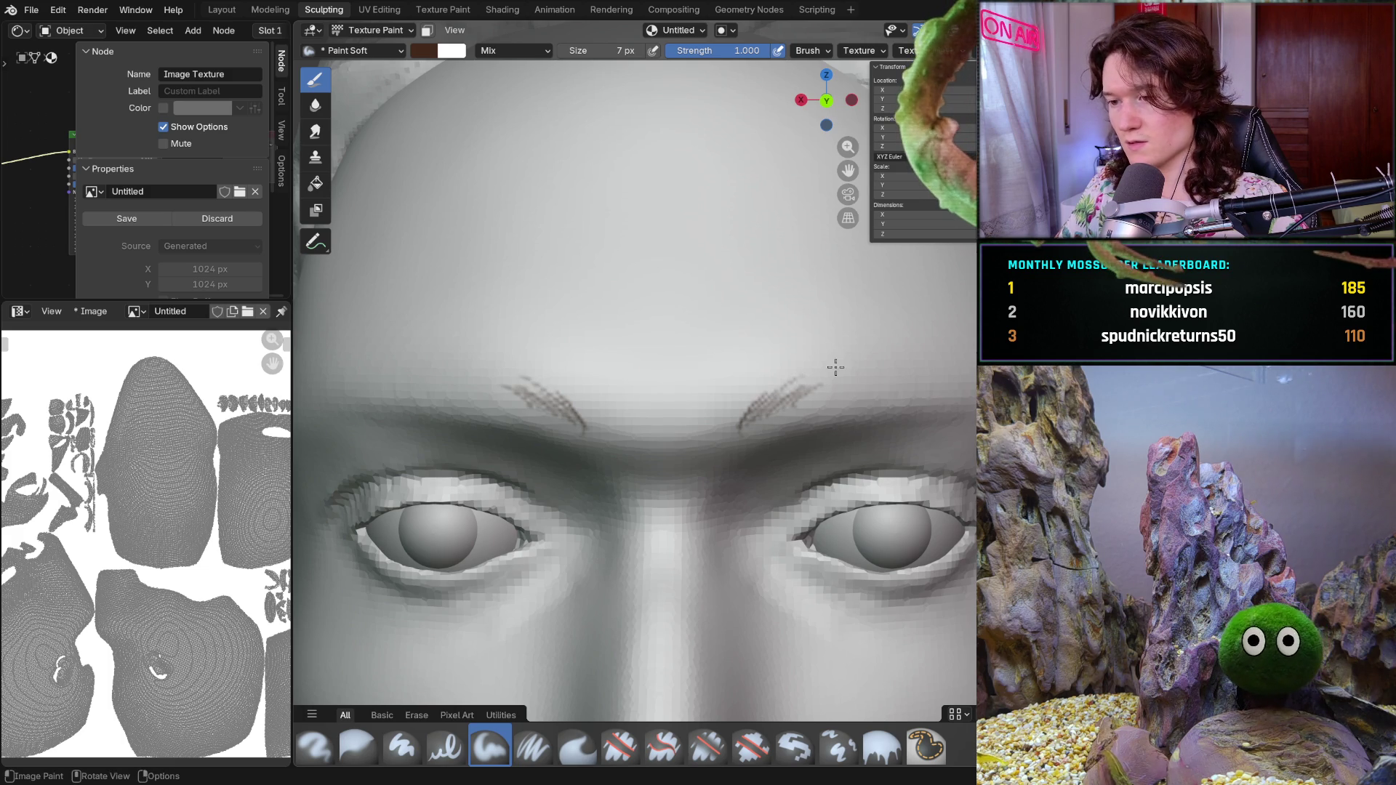
{"action": "key", "text": "ctrl+z"}
{"action": "key", "text": "ctrl+z"}
{"action": "key", "text": "ctrl+z"}
{"action": "key", "text": "ctrl+z"}
{"action": "key", "text": "ctrl+z"}
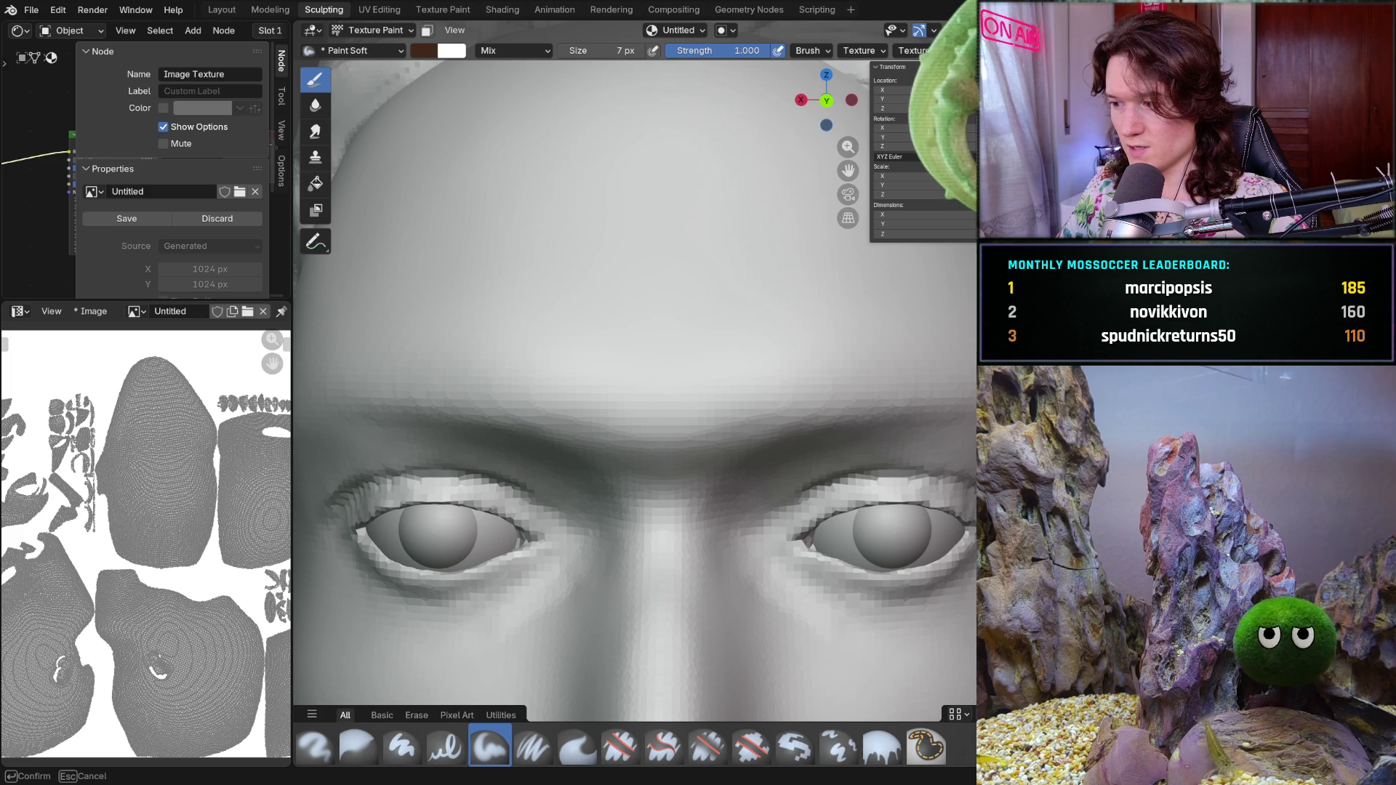
- Try hair-like brow strokes at 8 px and 10 px, undoing both attempts
{"action": "left_click", "coordinate": [708, 352]}
{"action": "mouse_move", "coordinate": [735, 433]}
{"action": "left_mouse_down"}
{"action": "mouse_move", "coordinate": [770, 392]}
{"action": "mouse_move", "coordinate": [808, 385]}
{"action": "left_mouse_up"}
{"action": "key", "text": "ctrl+z"}
{"action": "key", "text": "ctrl+z"}
{"action": "key", "text": "ctrl+z"}
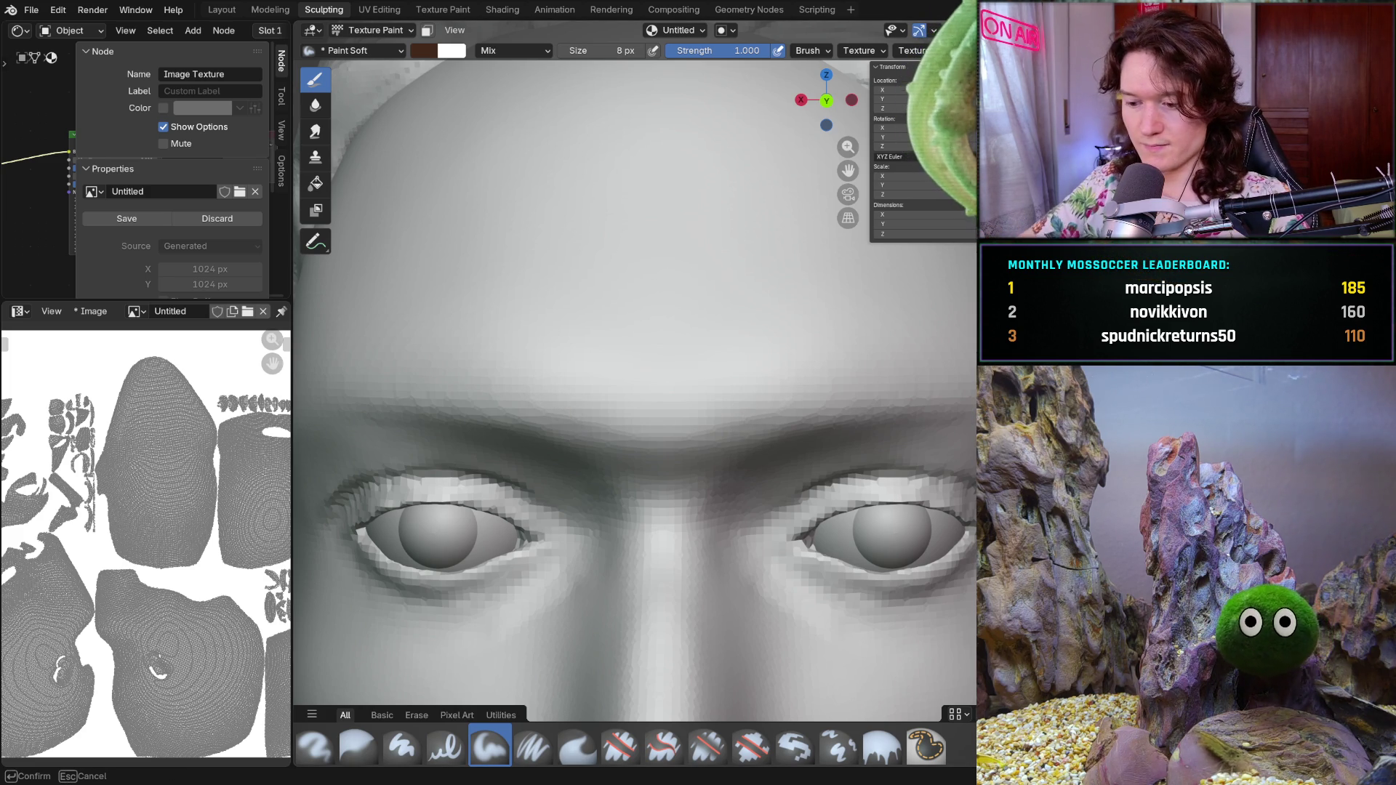
{"action": "key", "text": "Return"}
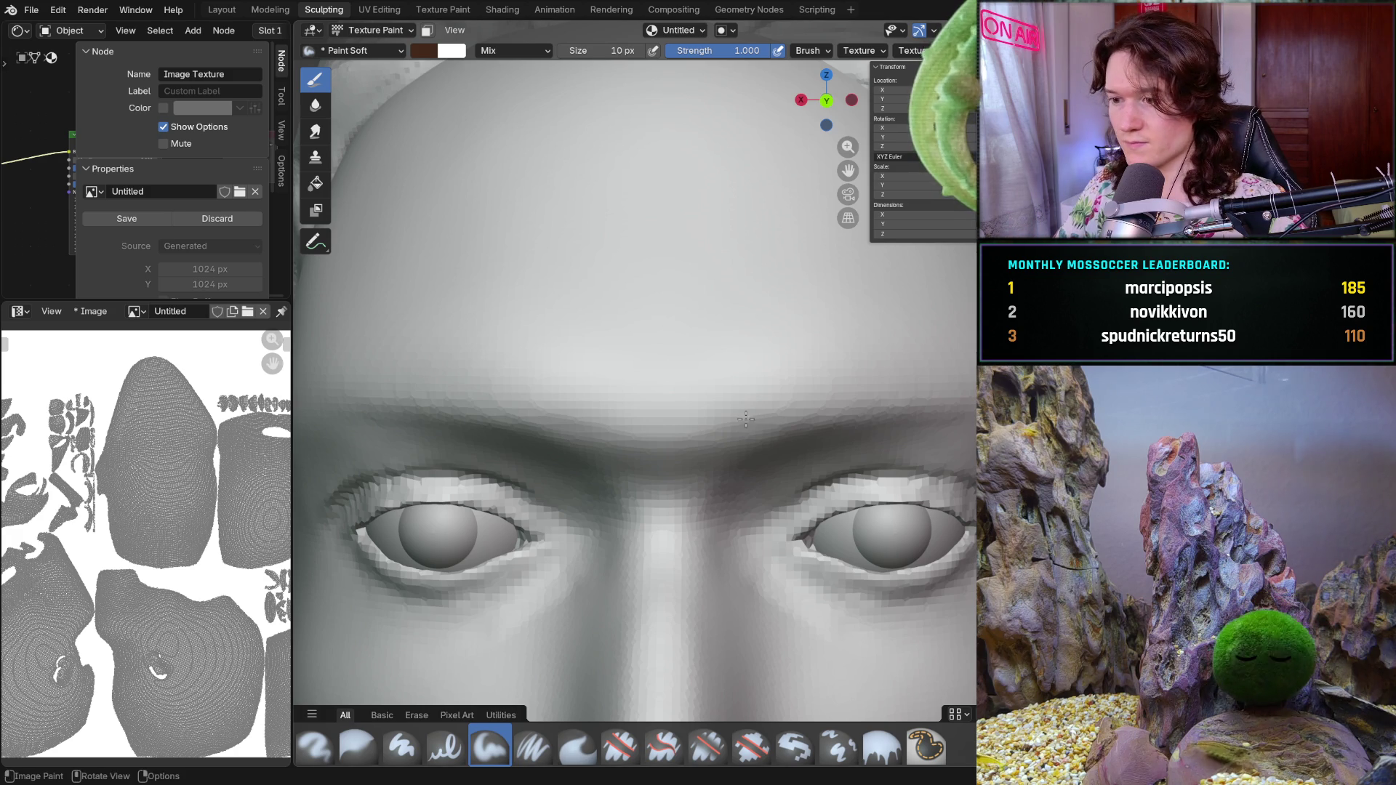
{"action": "mouse_move", "coordinate": [766, 395]}
{"action": "left_mouse_down"}
{"action": "mouse_move", "coordinate": [753, 424]}
{"action": "mouse_move", "coordinate": [796, 389]}
{"action": "left_mouse_up"}
{"action": "left_click_drag", "start_coordinate": [786, 419], "coordinate": [825, 384]}
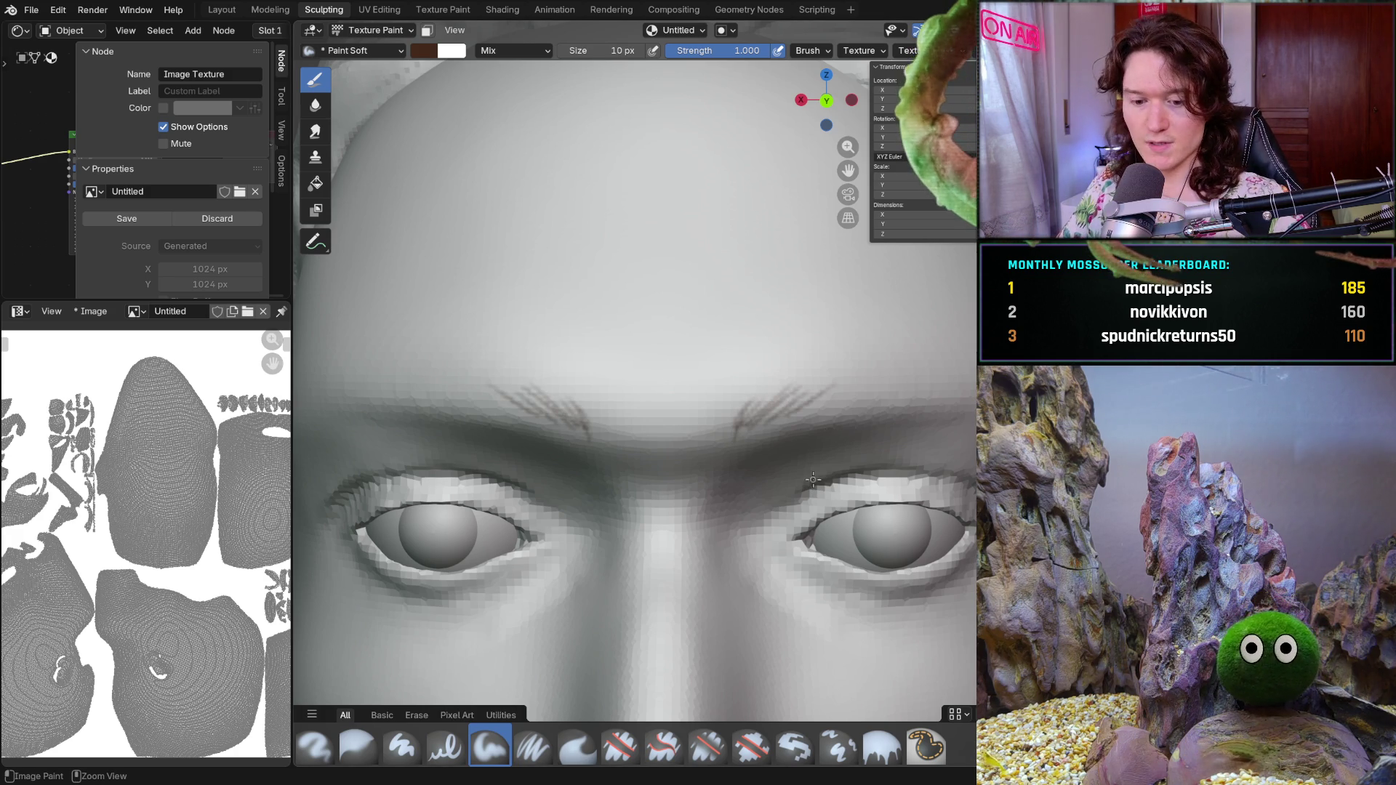
{"action": "key", "text": "ctrl+z"}
{"action": "key", "text": "ctrl+z"}
{"action": "key", "text": "ctrl+z"}
{"action": "key", "text": "ctrl+z"}
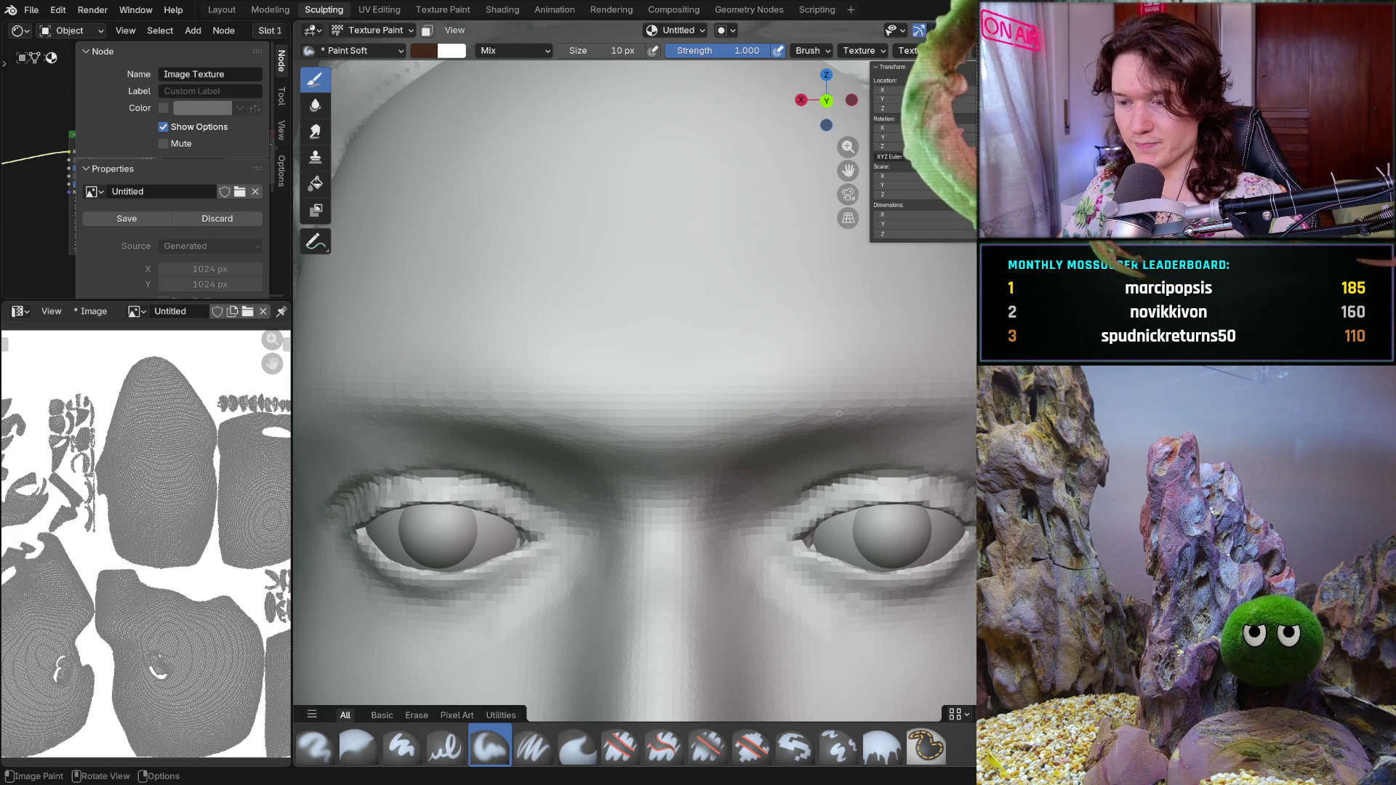
- Paint the final mirrored hair strokes across both brows at 10 px
{"action": "middle_click_drag", "start_coordinate": [772, 449], "coordinate": [778, 346], "text": "shift"}
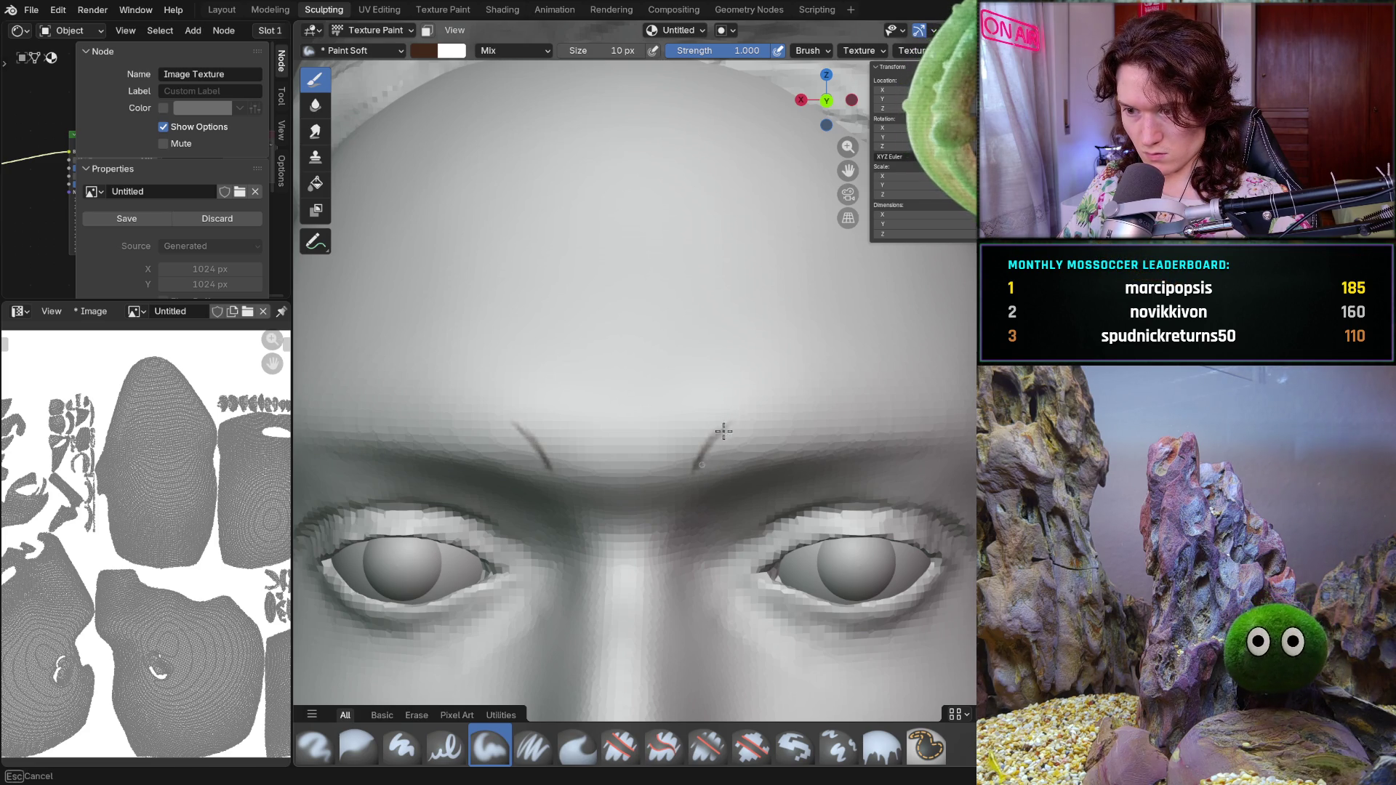
{"action": "left_click_drag", "start_coordinate": [711, 462], "coordinate": [765, 420]}
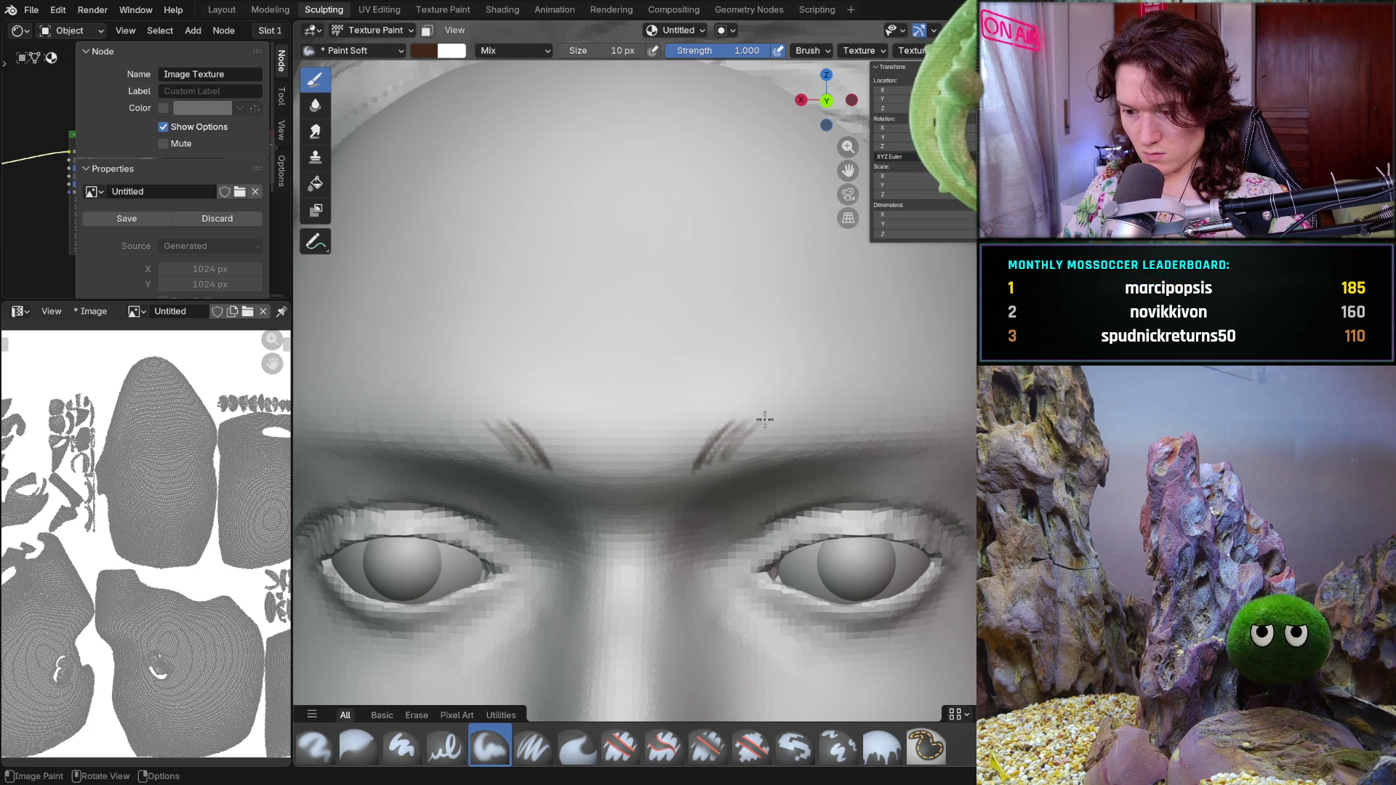
{"action": "mouse_move", "coordinate": [694, 454]}
{"action": "left_mouse_down"}
{"action": "mouse_move", "coordinate": [707, 423]}
{"action": "mouse_move", "coordinate": [728, 450]}
{"action": "mouse_move", "coordinate": [774, 414]}
{"action": "mouse_move", "coordinate": [850, 429]}
{"action": "mouse_move", "coordinate": [837, 439]}
{"action": "left_mouse_up"}
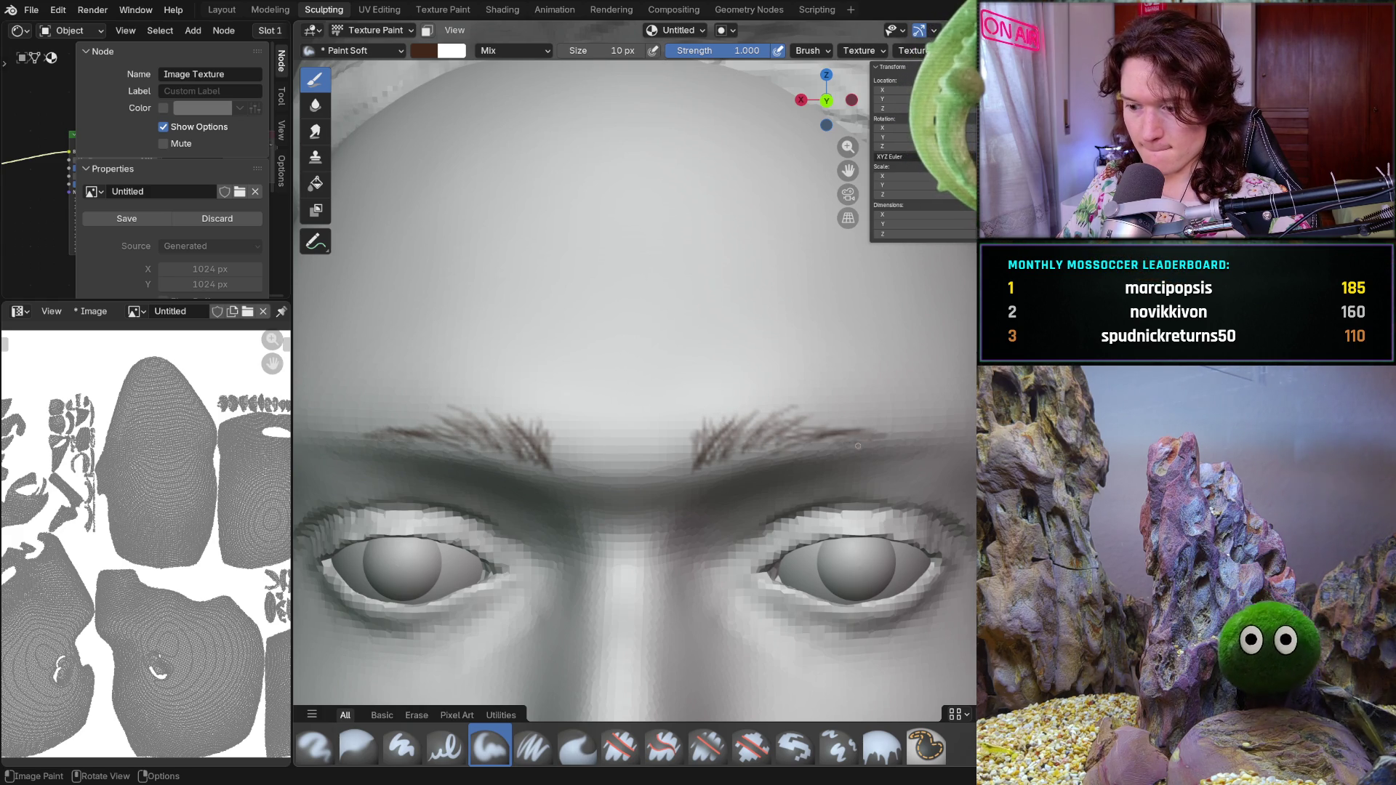
{"action": "scroll", "coordinate": [829, 450], "scroll_direction": "down", "scroll_amount": 2}
{"action": "scroll", "coordinate": [780, 459], "scroll_direction": "down", "scroll_amount": 4}
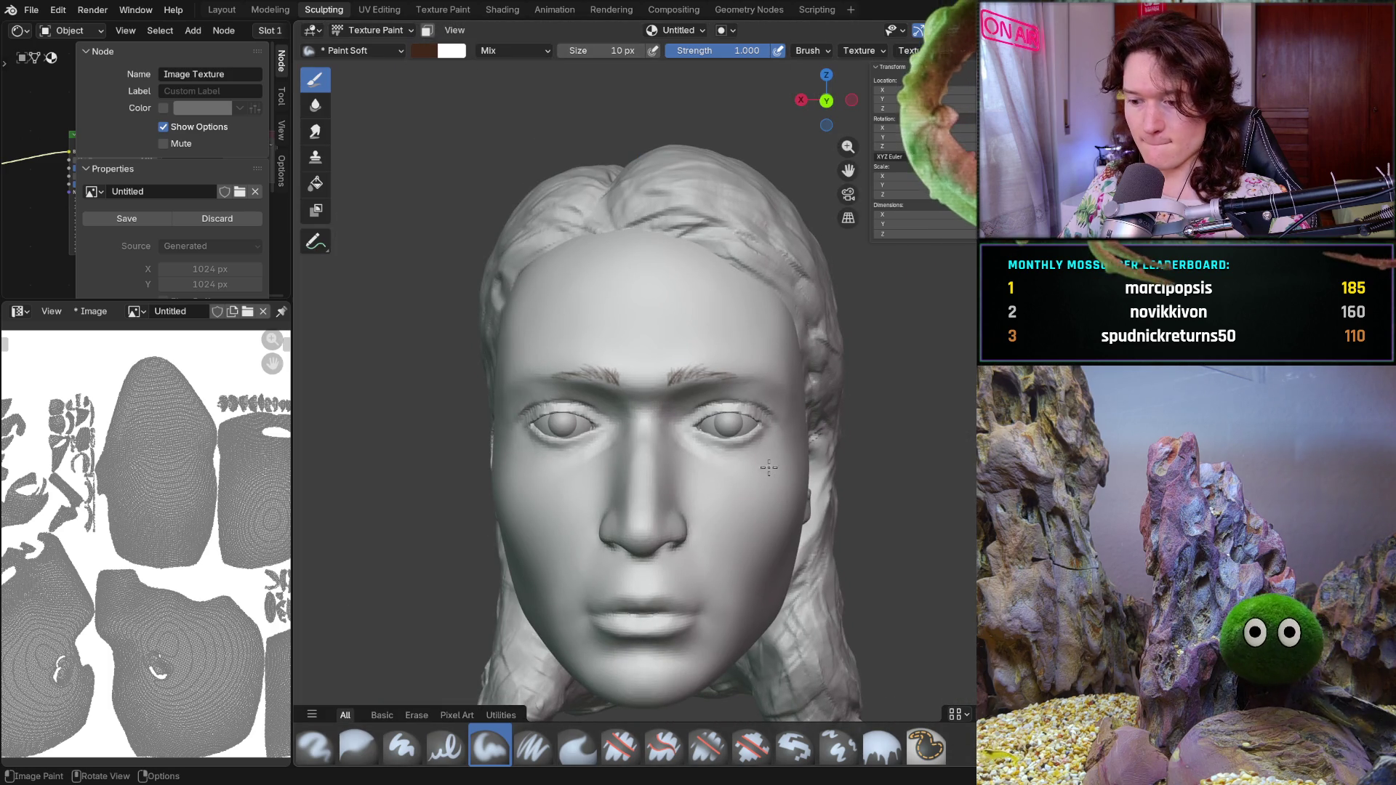
{"action": "key", "text": "shift"}
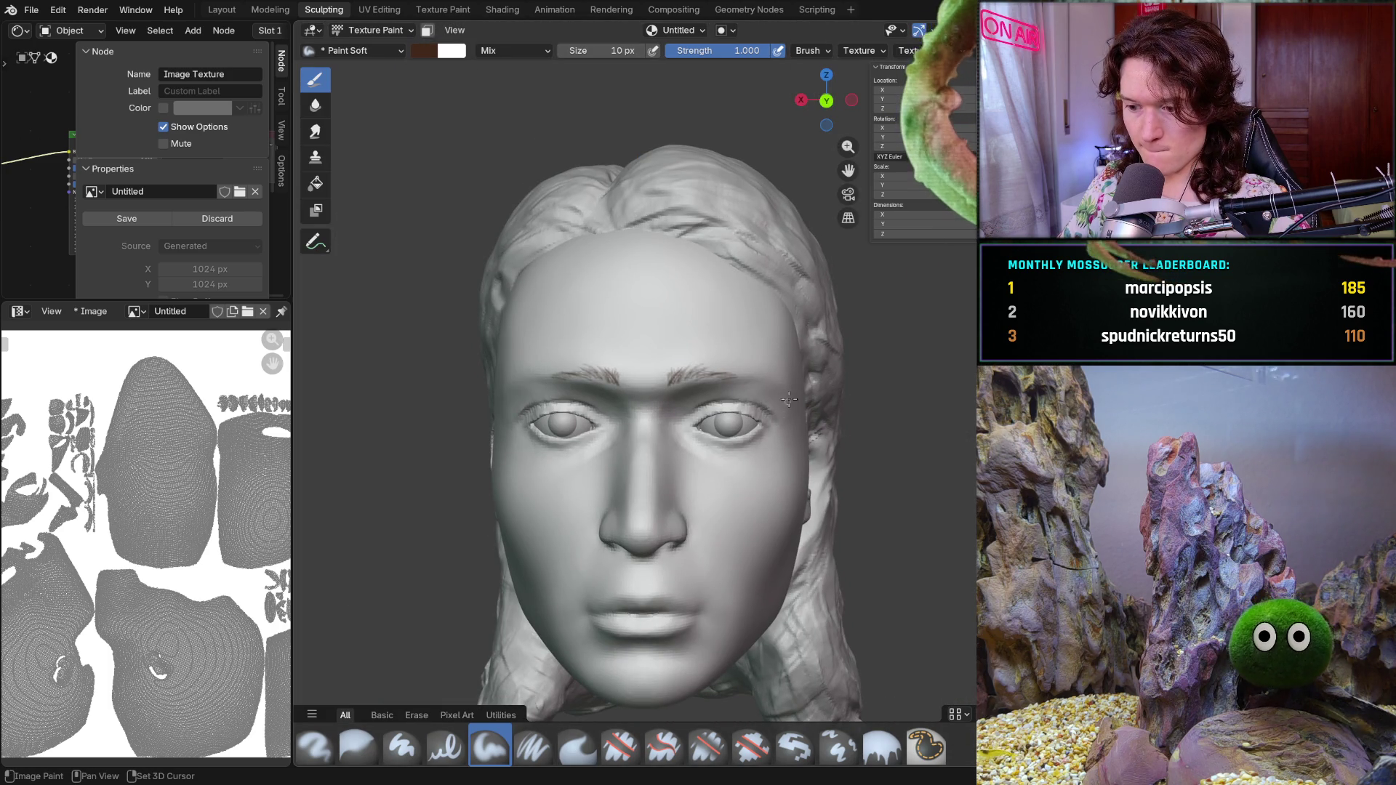
{"action": "mouse_move", "coordinate": [740, 501]}
{"action": "middle_mouse_down"}
{"action": "mouse_move", "coordinate": [752, 493]}
{"action": "mouse_move", "coordinate": [688, 407]}
{"action": "mouse_move", "coordinate": [679, 461]}
{"action": "middle_mouse_up"}
{"action": "scroll", "coordinate": [685, 389], "scroll_direction": "up", "scroll_amount": 3}
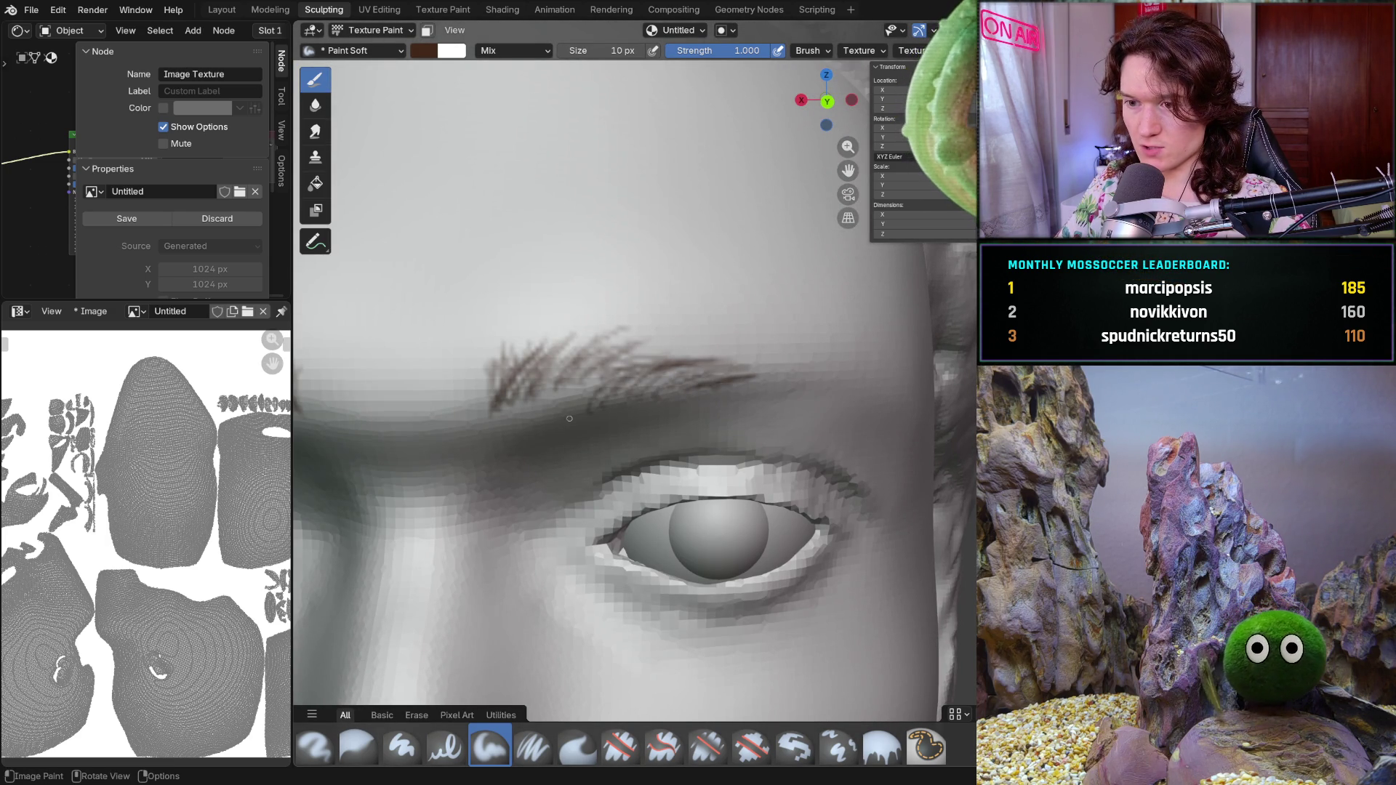
- Thicken the eyebrow with more hair strokes and extend its outer end darker
{"action": "left_click_drag", "start_coordinate": [546, 418], "coordinate": [563, 385]}
{"action": "left_click_drag", "start_coordinate": [504, 438], "coordinate": [526, 404]}
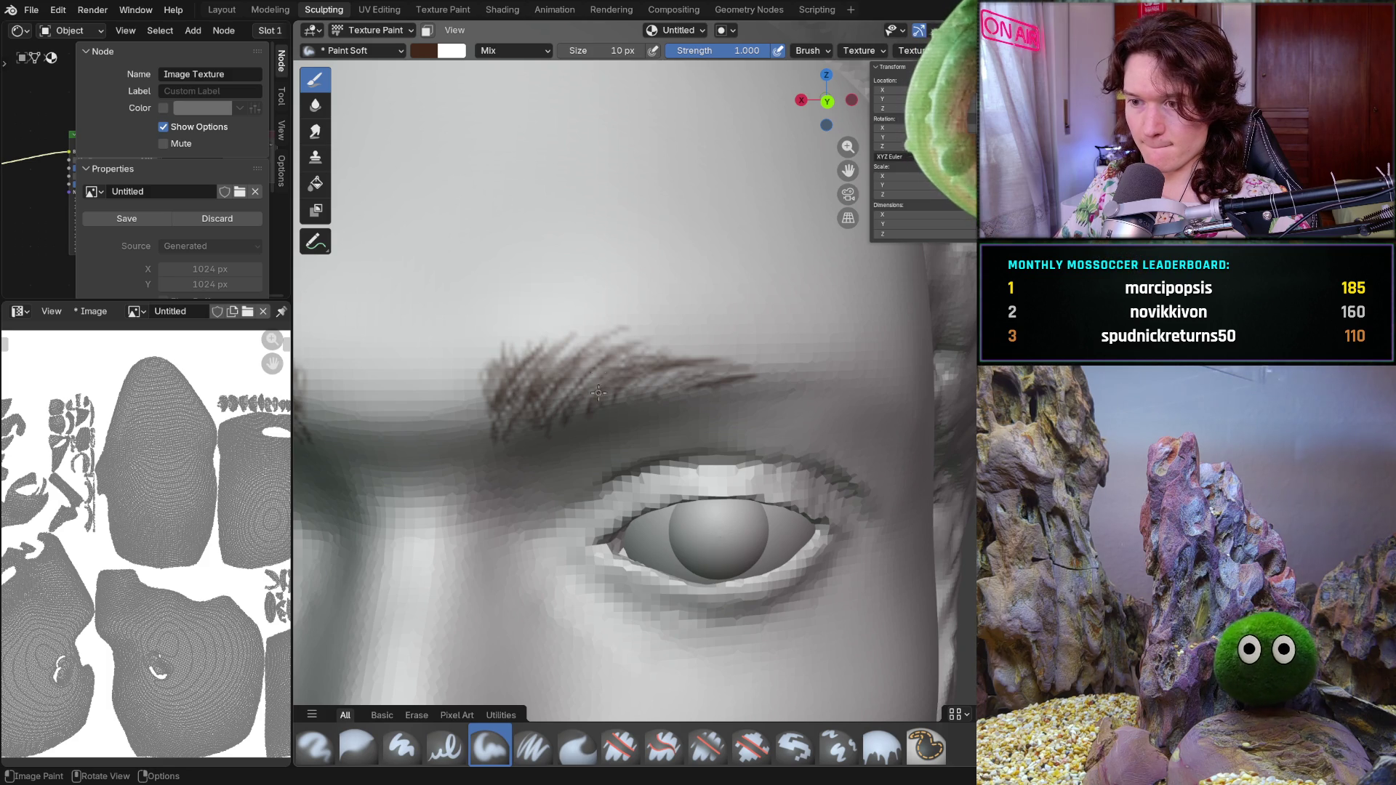
{"action": "mouse_move", "coordinate": [619, 359]}
{"action": "left_mouse_down"}
{"action": "mouse_move", "coordinate": [730, 369]}
{"action": "mouse_move", "coordinate": [704, 347]}
{"action": "left_mouse_up"}
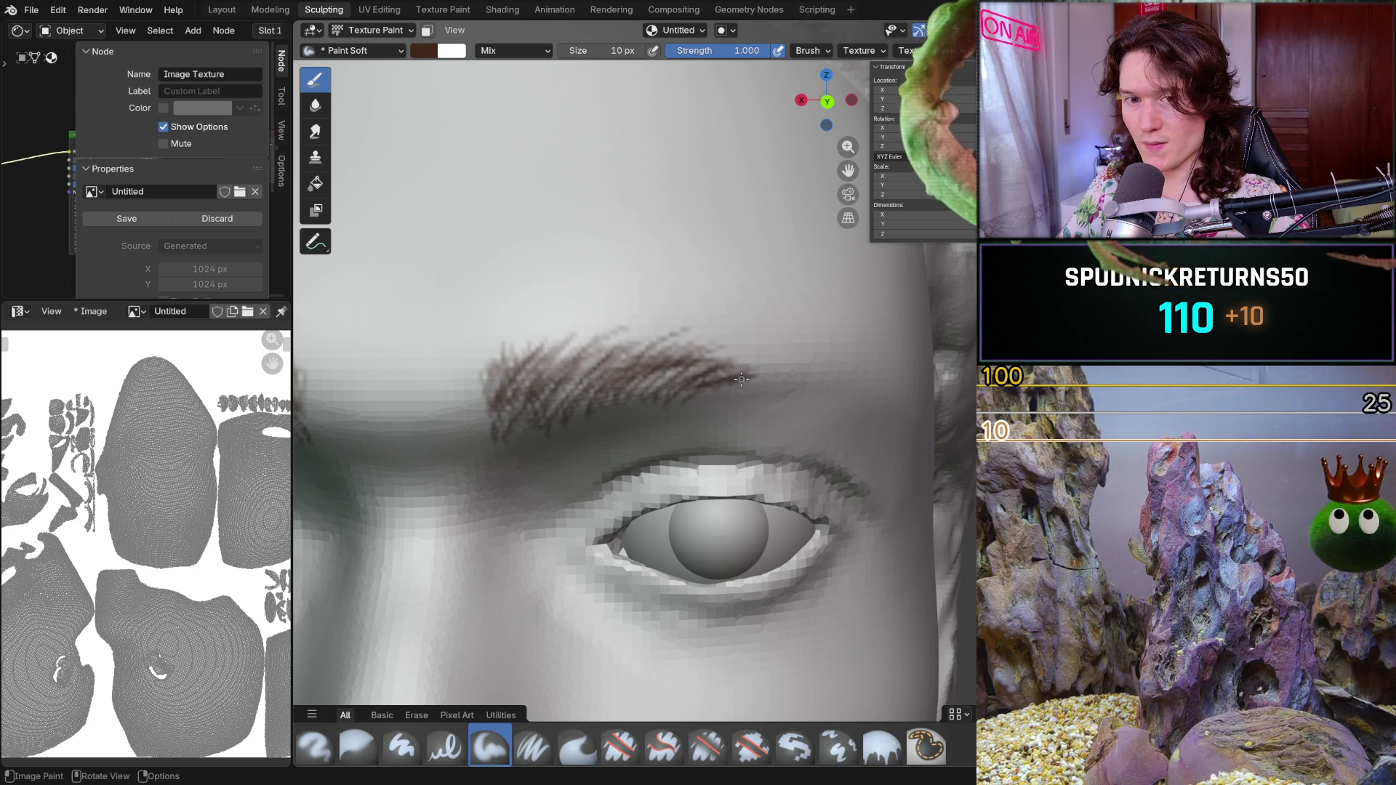
{"action": "mouse_move", "coordinate": [720, 372]}
{"action": "left_mouse_down"}
{"action": "mouse_move", "coordinate": [777, 368]}
{"action": "mouse_move", "coordinate": [740, 351]}
{"action": "left_mouse_up"}
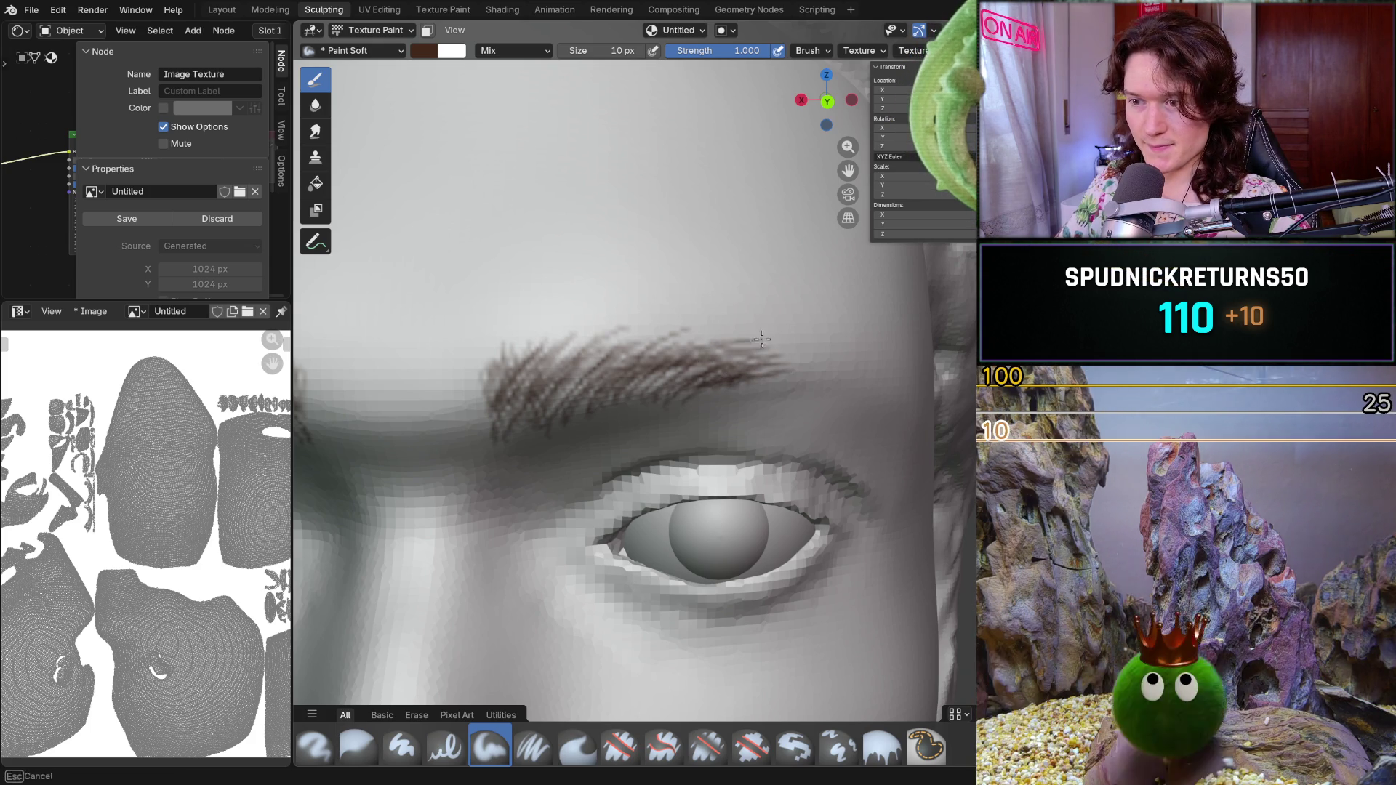
{"action": "mouse_move", "coordinate": [739, 350]}
{"action": "left_mouse_down"}
{"action": "mouse_move", "coordinate": [793, 373]}
{"action": "mouse_move", "coordinate": [853, 373]}
{"action": "left_mouse_up"}
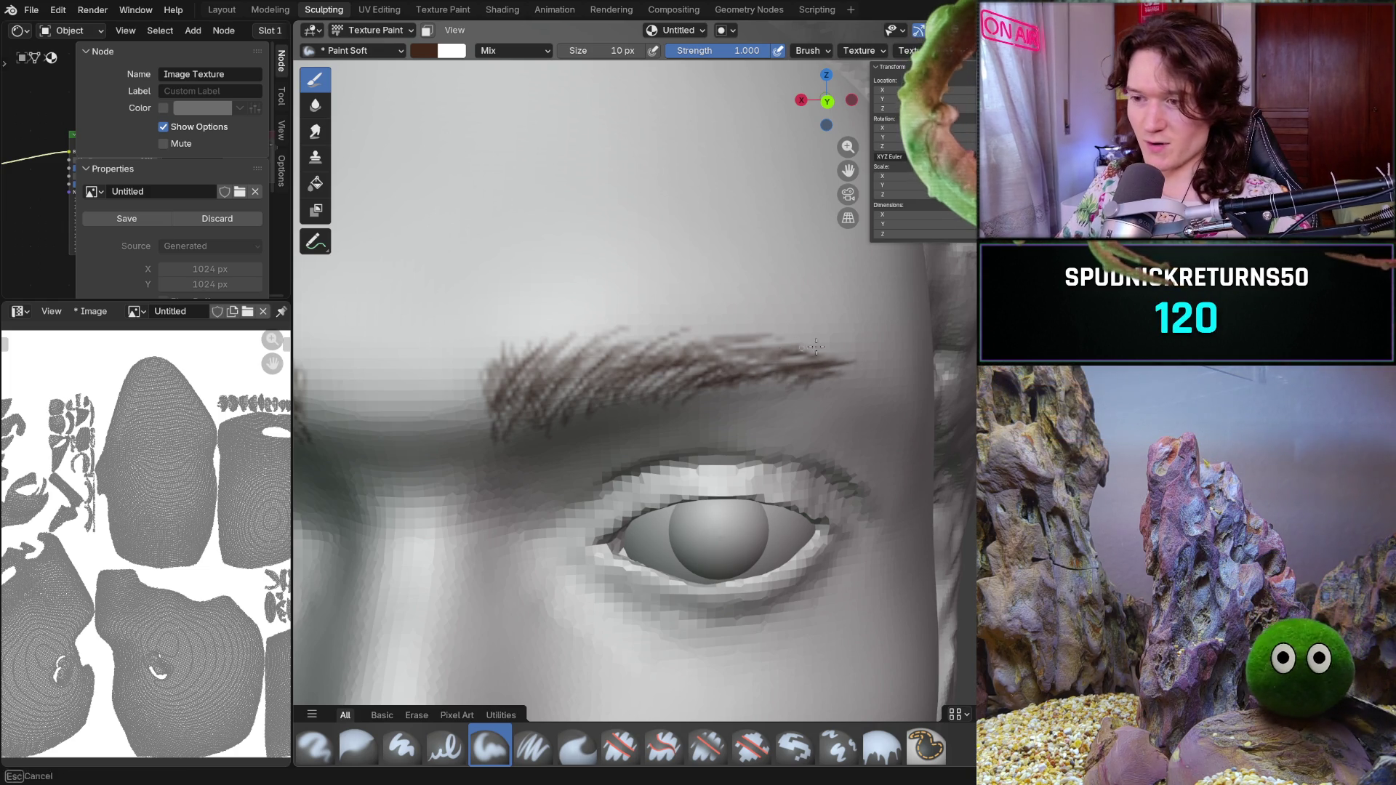
{"action": "mouse_move", "coordinate": [756, 344]}
{"action": "left_mouse_down"}
{"action": "mouse_move", "coordinate": [863, 357]}
{"action": "mouse_move", "coordinate": [837, 372]}
{"action": "left_mouse_up"}
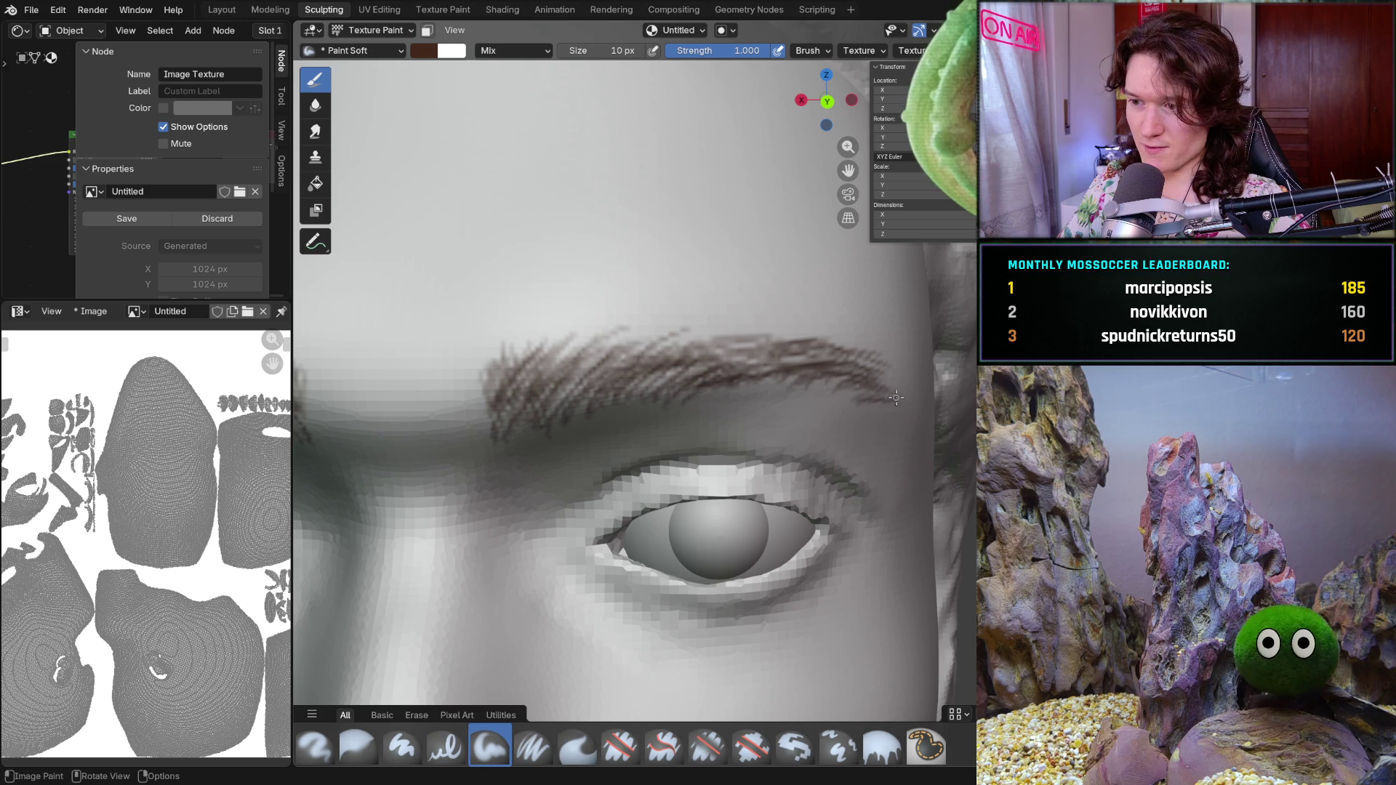
- Orbit to the side and paint extra hairs into the eyebrow's outer tail
{"action": "middle_click_drag", "start_coordinate": [891, 384], "coordinate": [883, 377]}
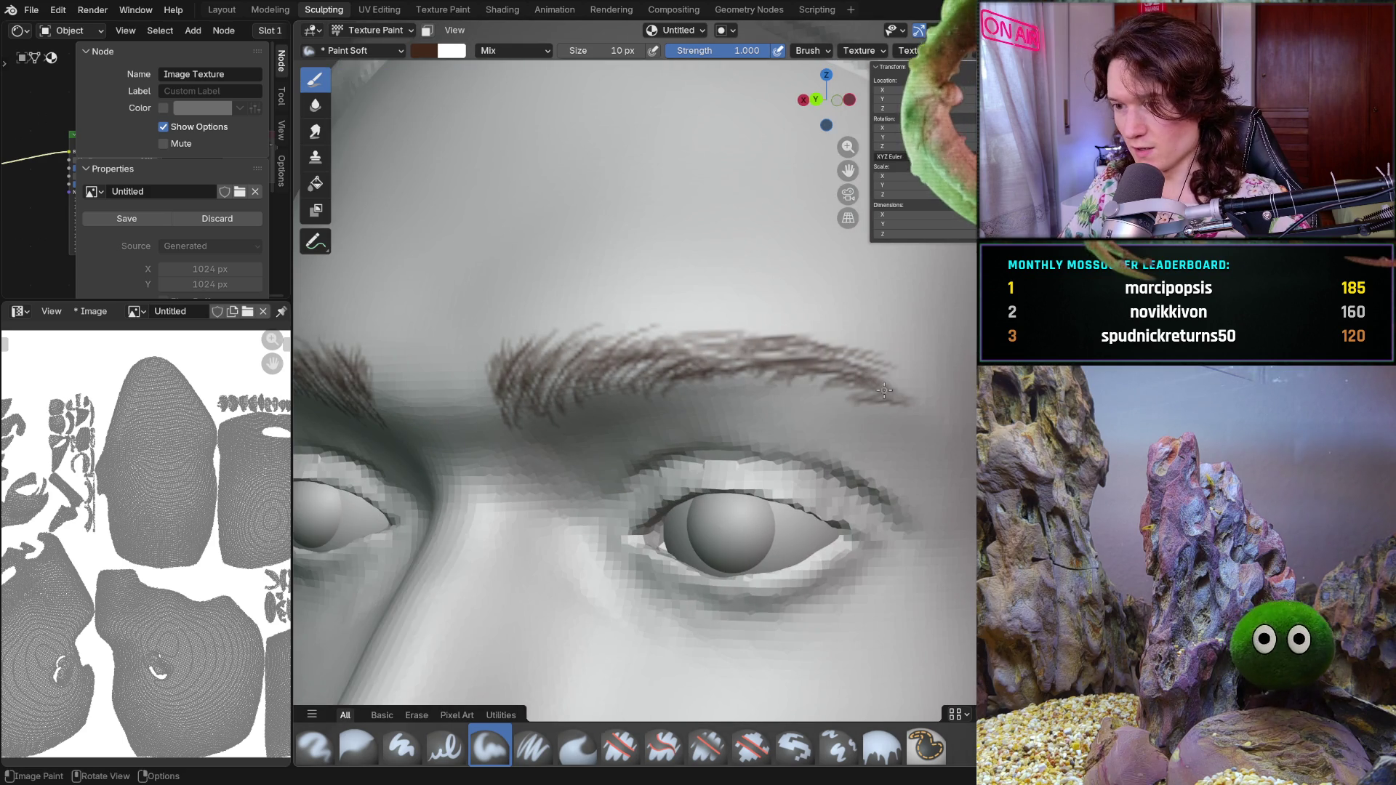
{"action": "left_click_drag", "start_coordinate": [883, 376], "coordinate": [877, 392]}
{"action": "left_click_drag", "start_coordinate": [960, 436], "coordinate": [897, 382]}
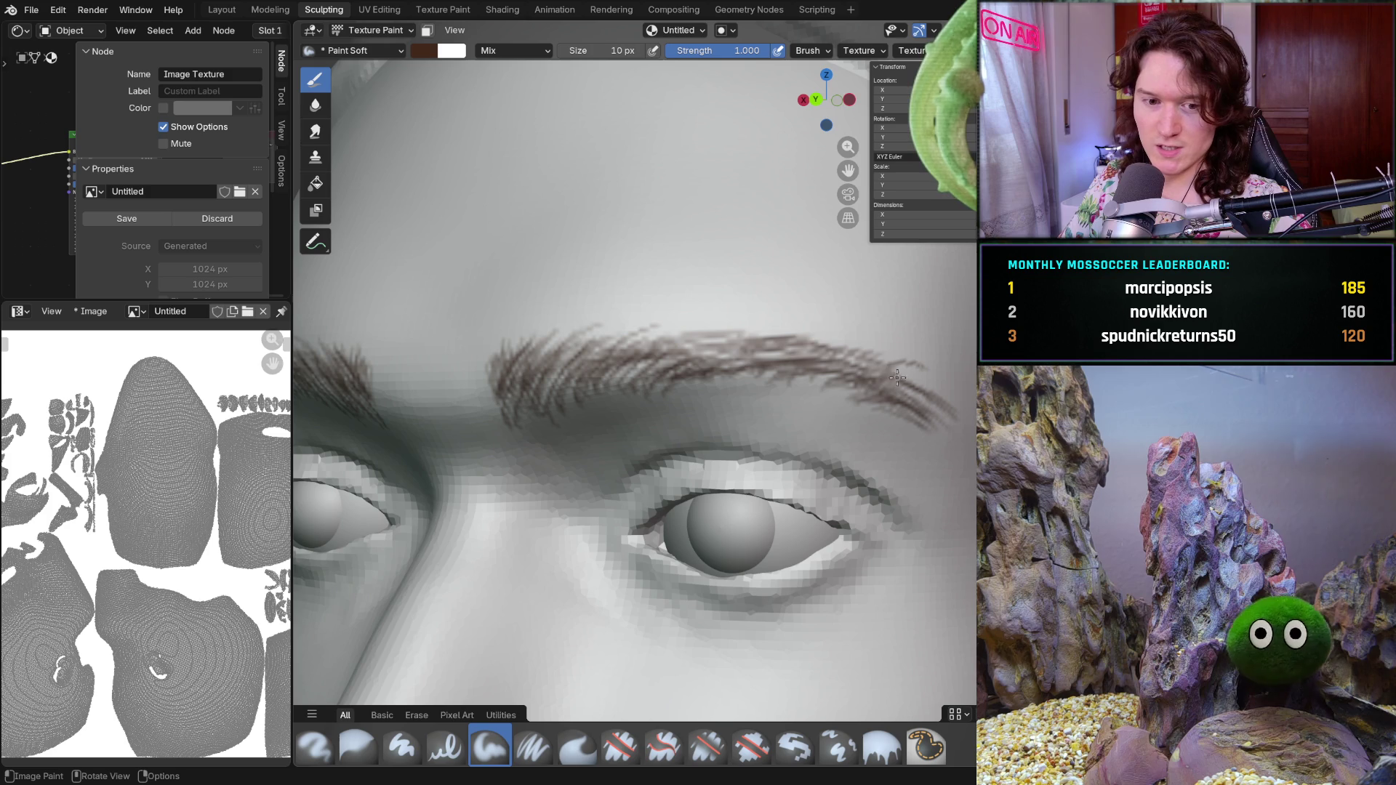
{"action": "middle_click_drag", "start_coordinate": [894, 382], "coordinate": [805, 332], "text": "shift"}
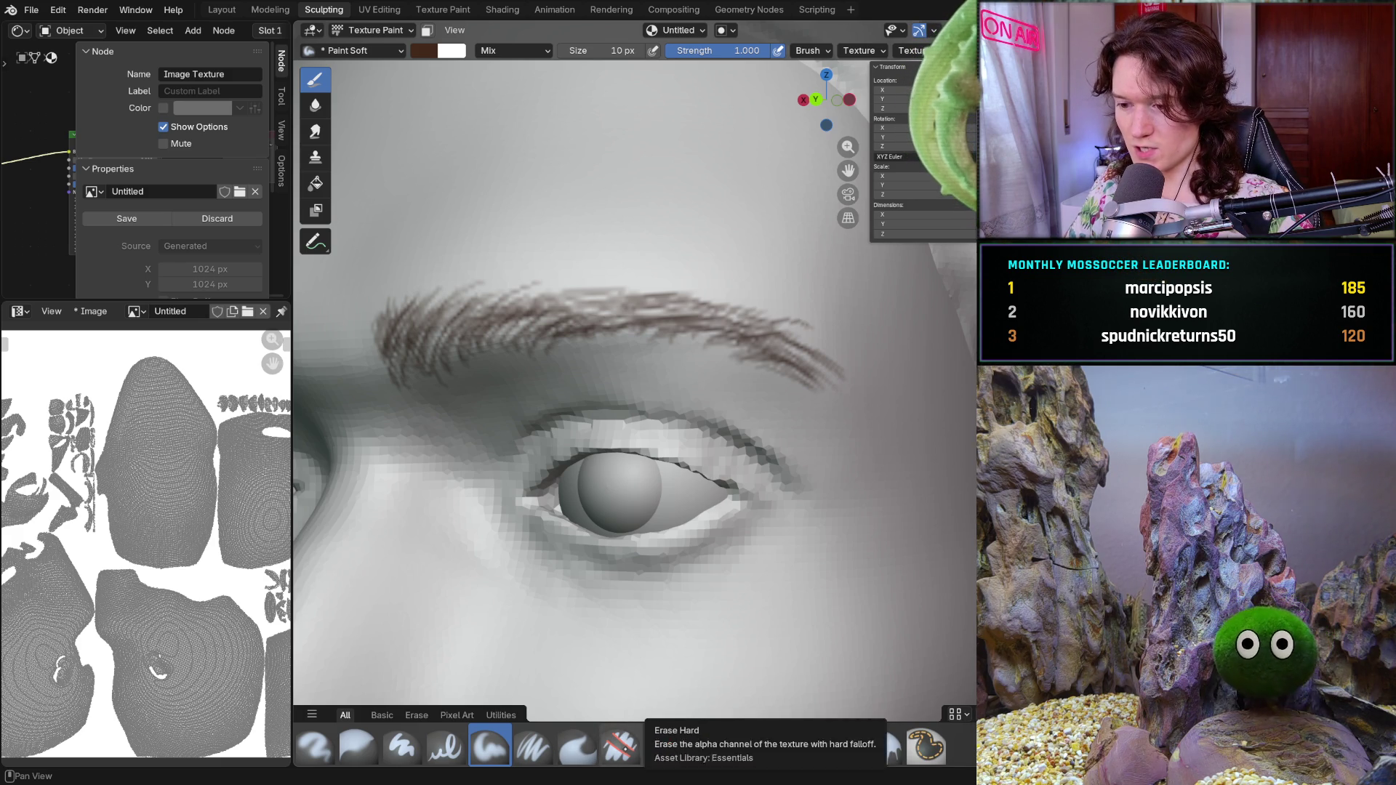
- Erase stray hairs above the brow with Erase Soft, then return to Paint Soft
{"action": "left_click", "coordinate": [707, 748]}
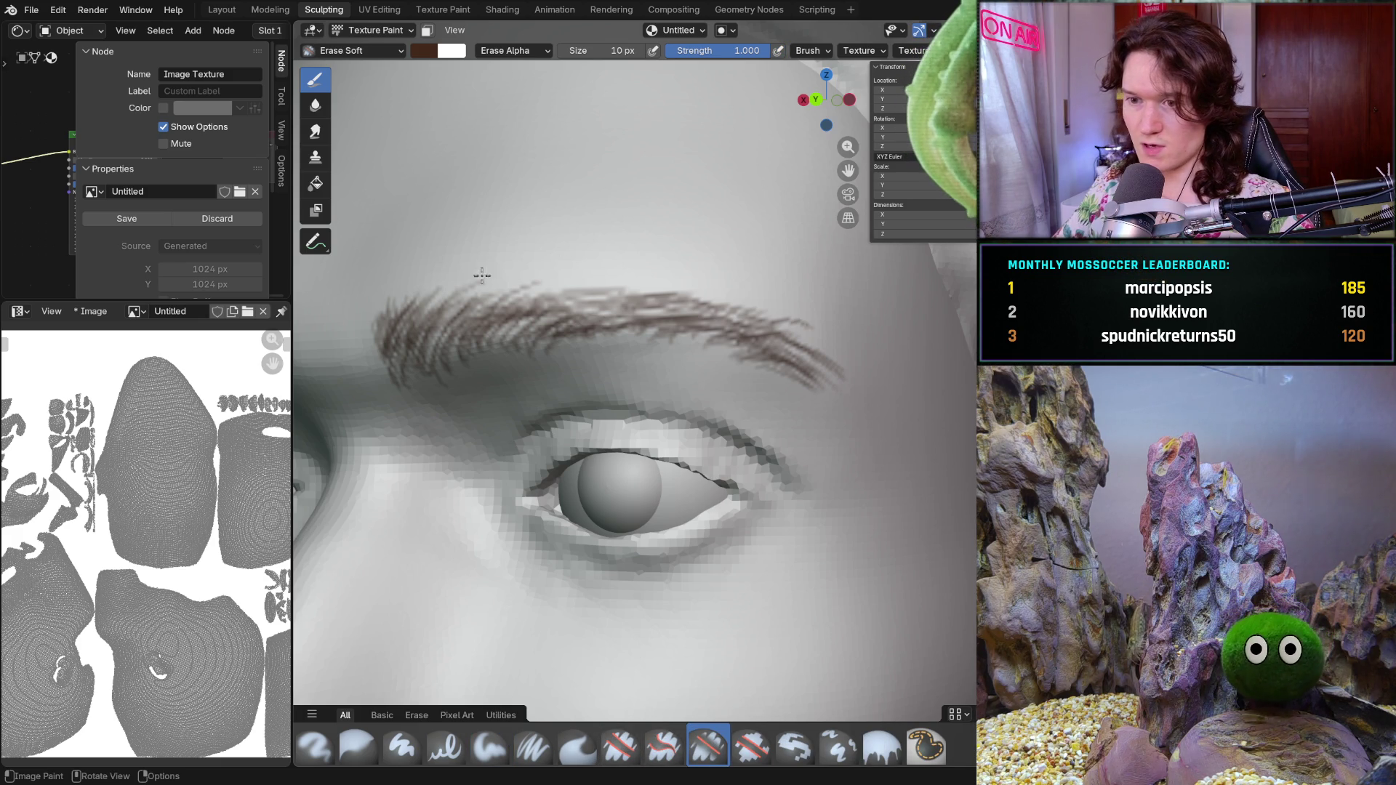
{"action": "left_click_drag", "start_coordinate": [444, 311], "coordinate": [503, 293]}
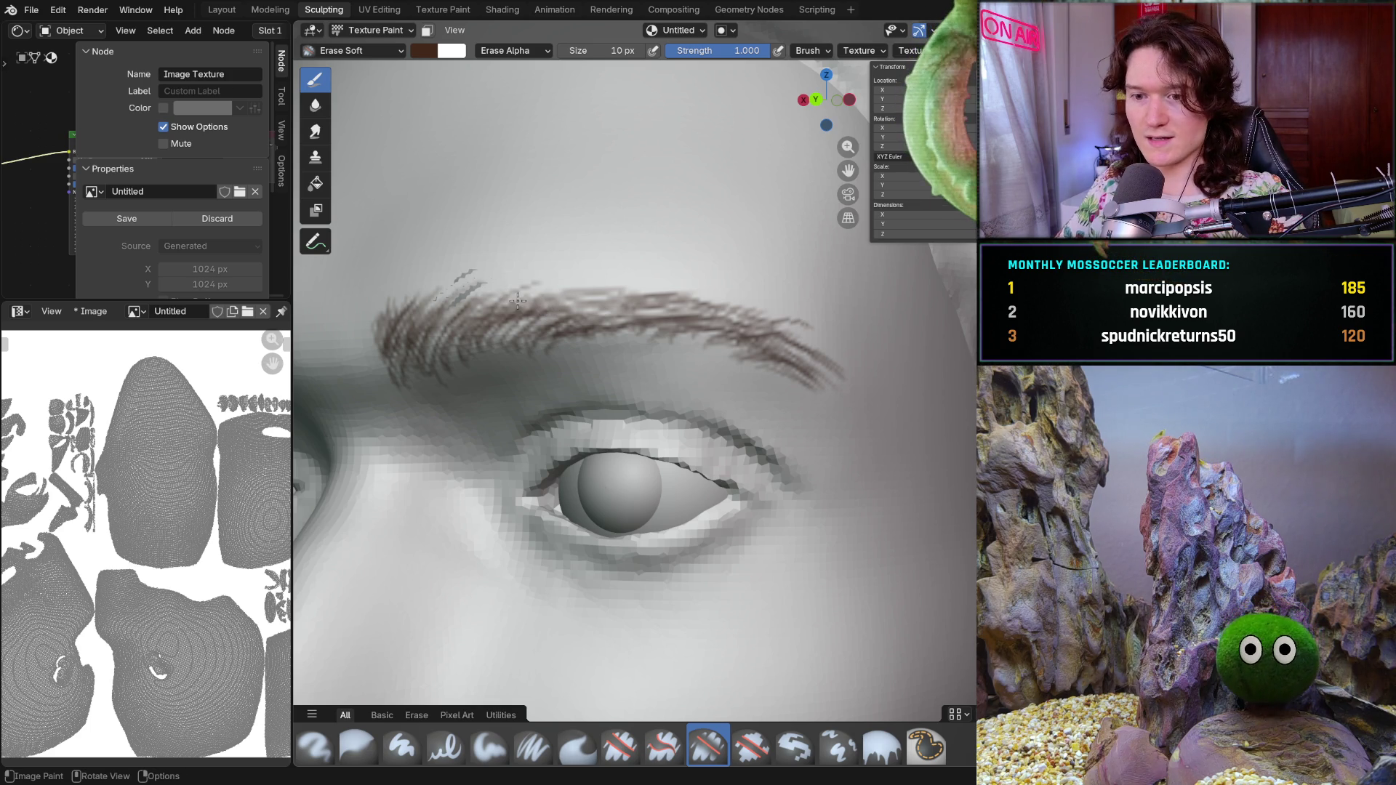
{"action": "middle_click_drag", "start_coordinate": [547, 336], "coordinate": [570, 330]}
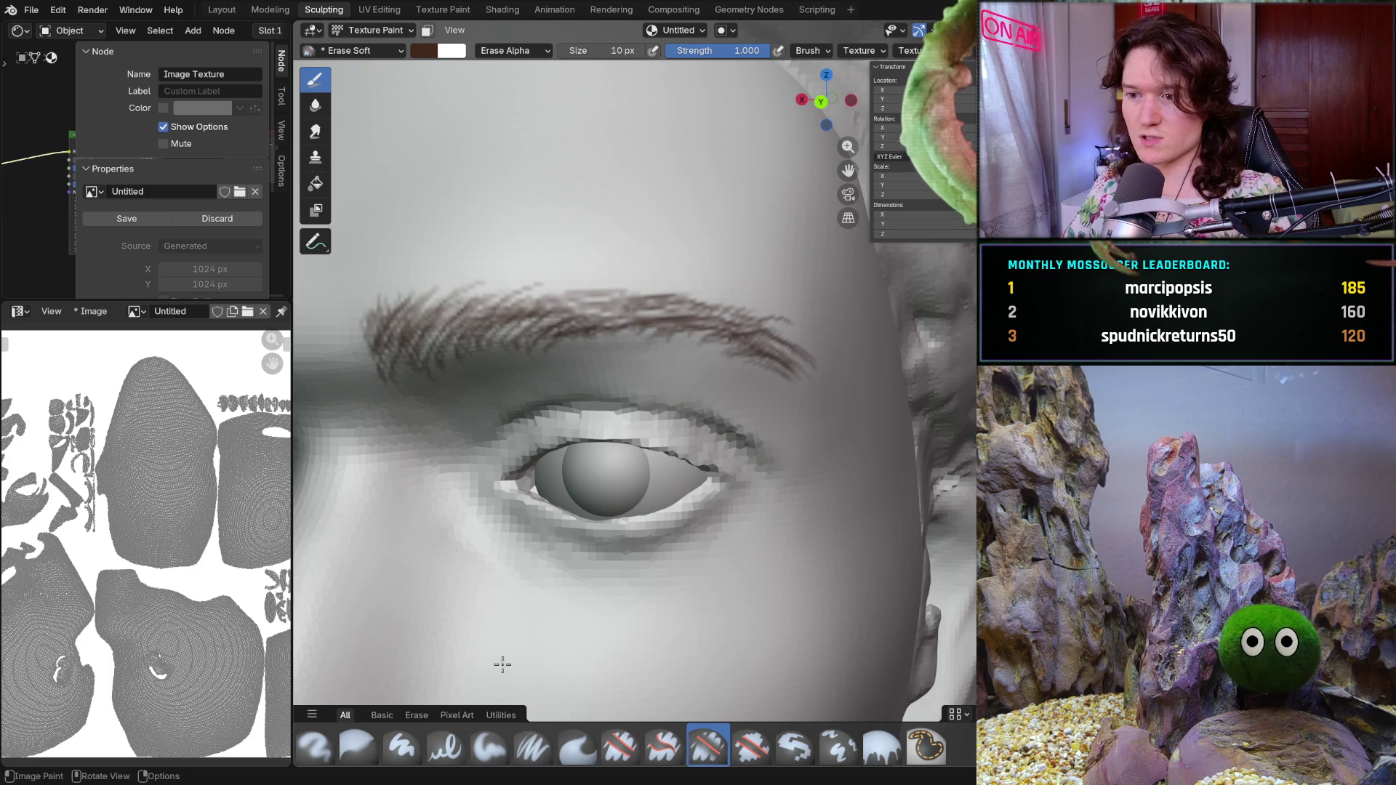
{"action": "left_click", "coordinate": [492, 747]}
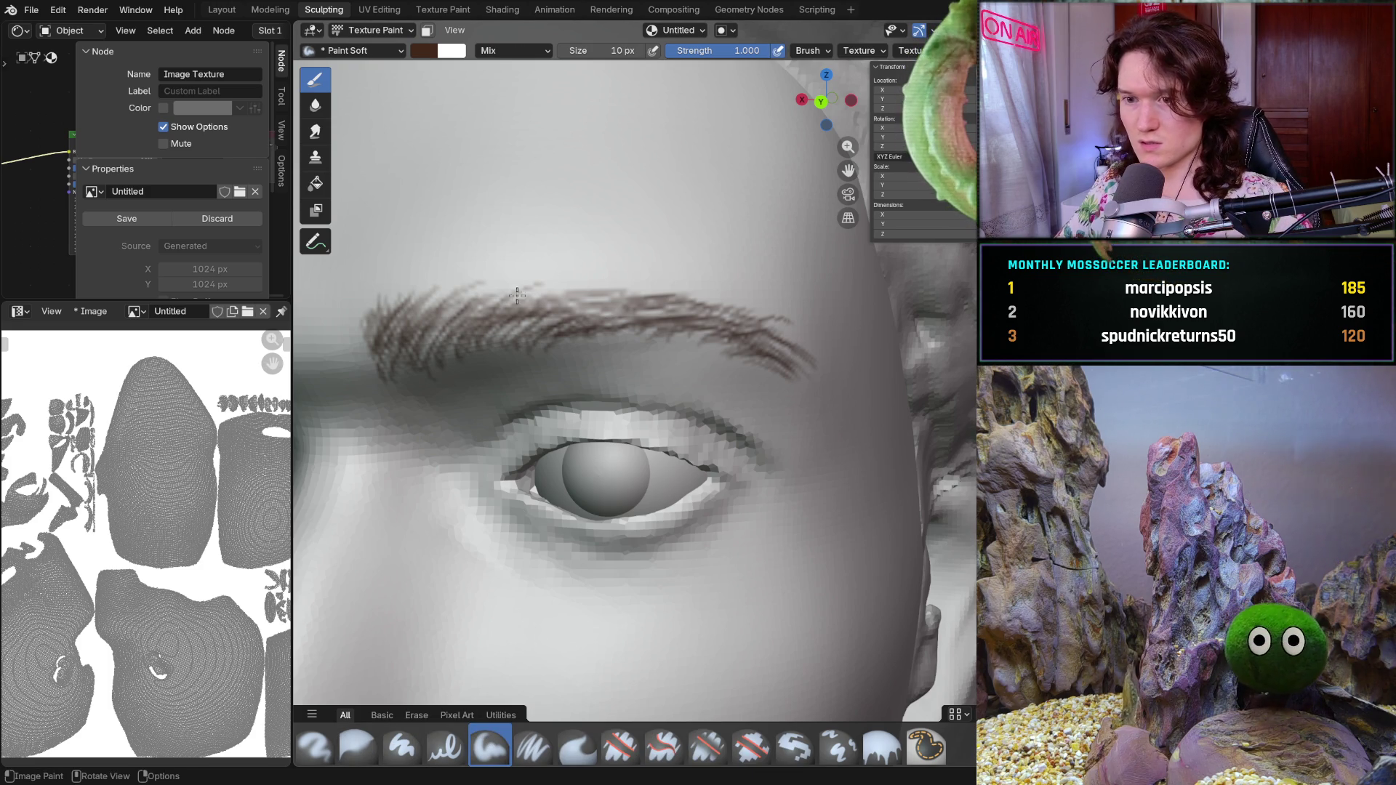
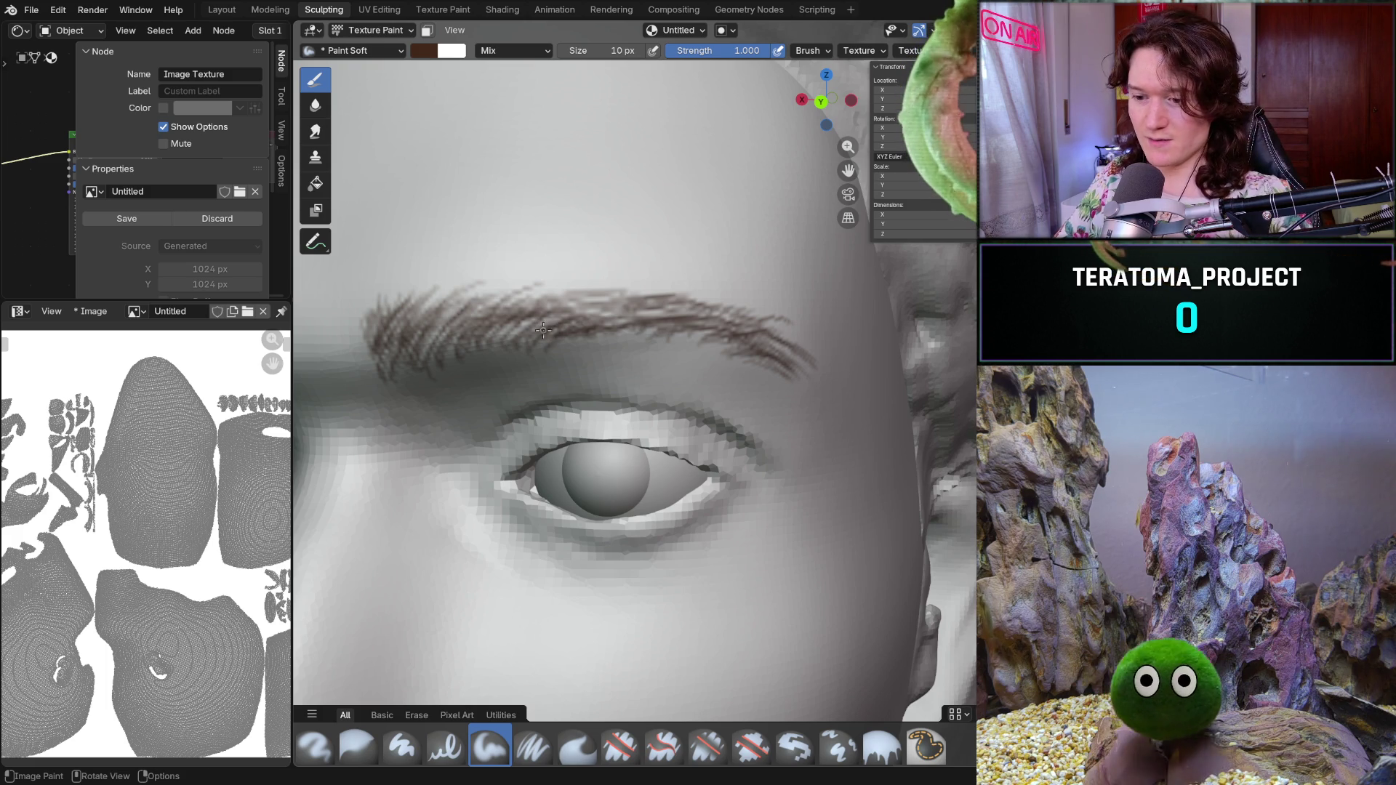
- Paint several short brown hair strokes along the eyebrow with the Paint Soft brush
{"action": "mouse_move", "coordinate": [431, 311]}
{"action": "left_mouse_down"}
{"action": "mouse_move", "coordinate": [448, 328]}
{"action": "mouse_move", "coordinate": [502, 300]}
{"action": "mouse_move", "coordinate": [478, 304]}
{"action": "left_mouse_up"}
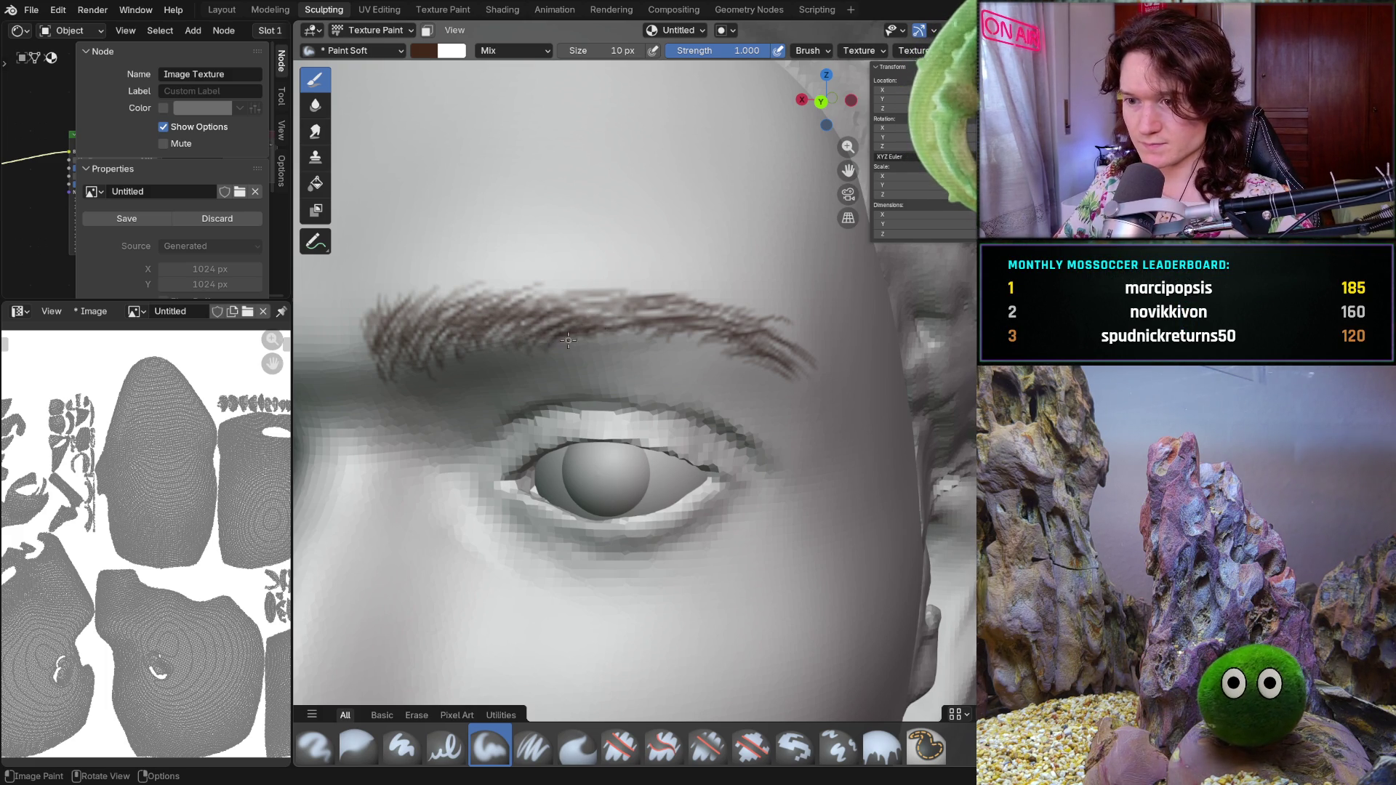
{"action": "left_click_drag", "start_coordinate": [615, 328], "coordinate": [709, 338]}
{"action": "middle_click_drag", "start_coordinate": [709, 338], "coordinate": [662, 322]}
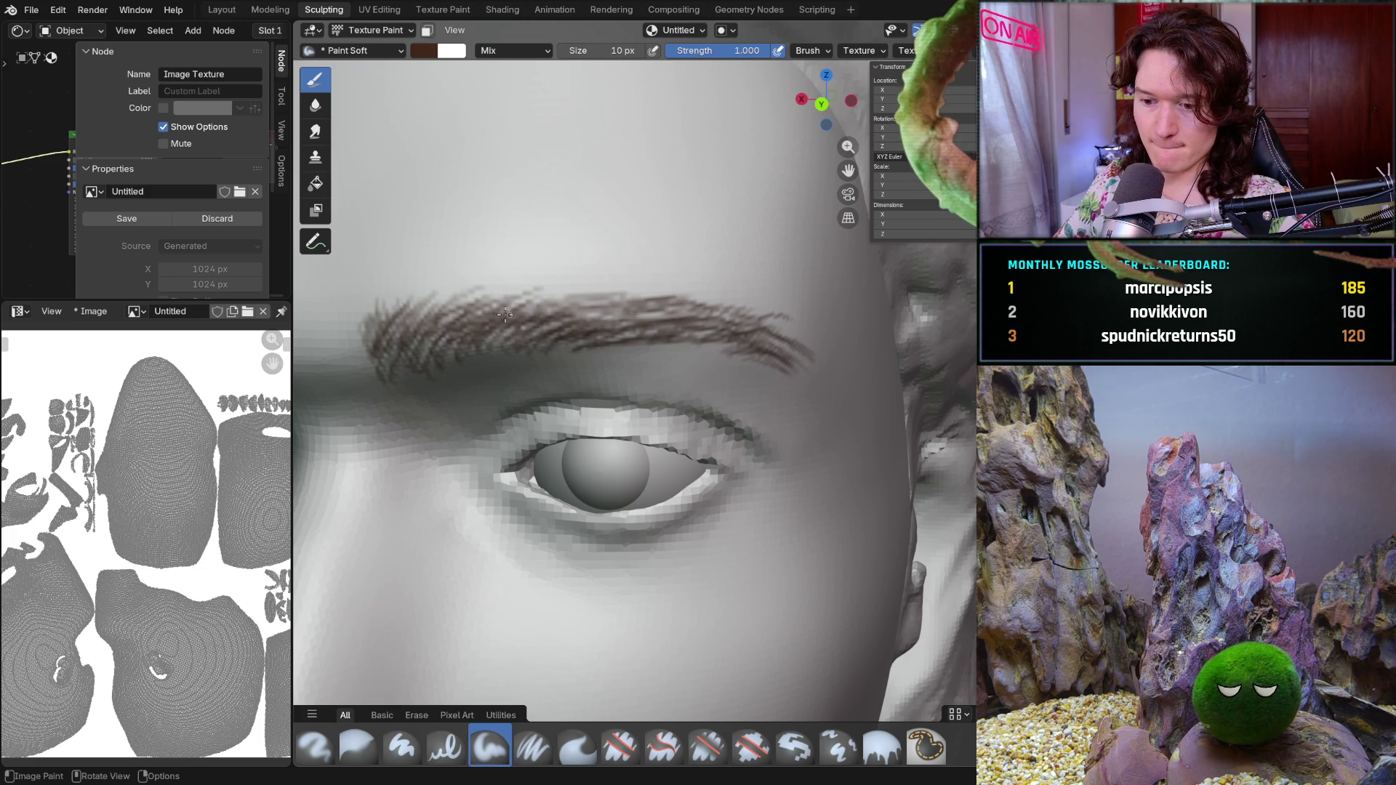
{"action": "left_click_drag", "start_coordinate": [689, 307], "coordinate": [716, 307]}
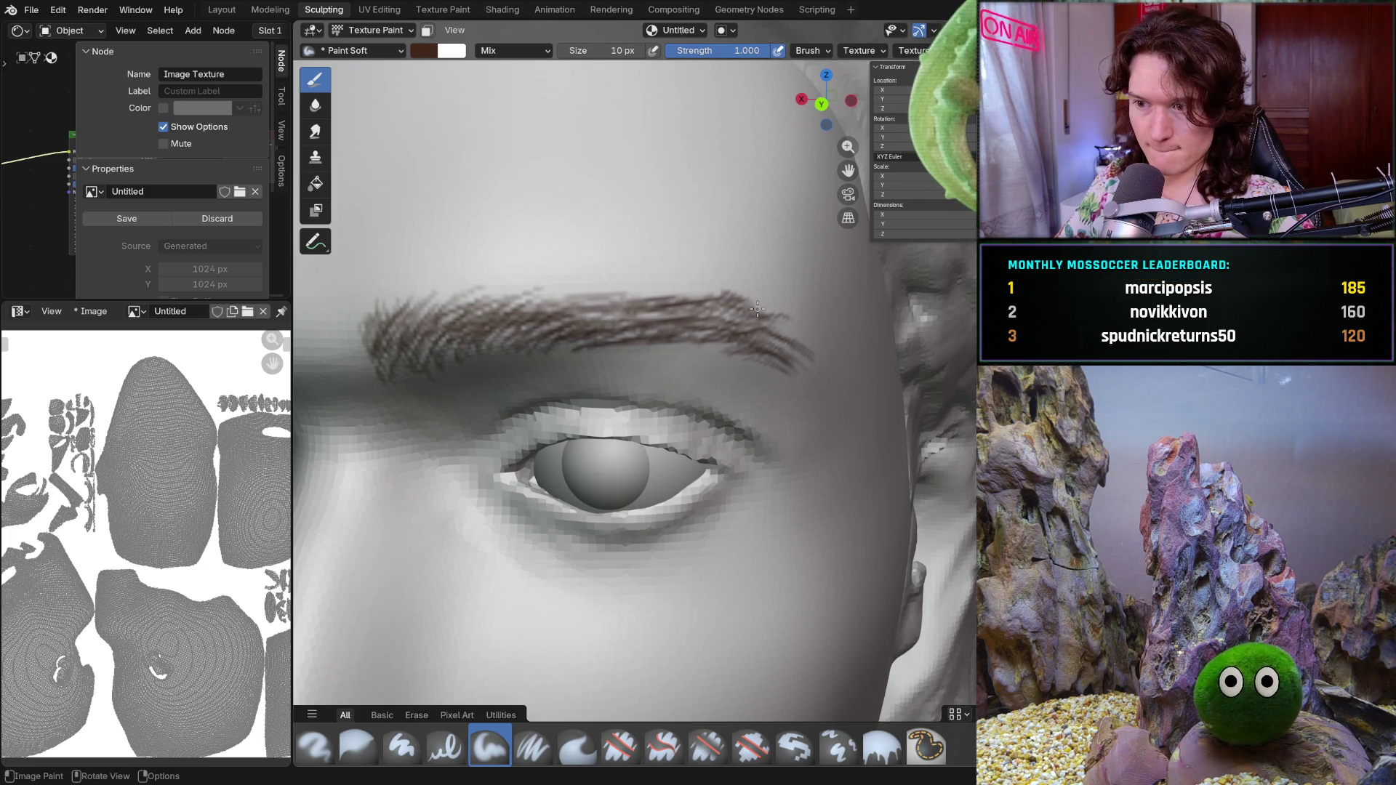
{"action": "middle_click_drag", "start_coordinate": [777, 318], "coordinate": [796, 378]}
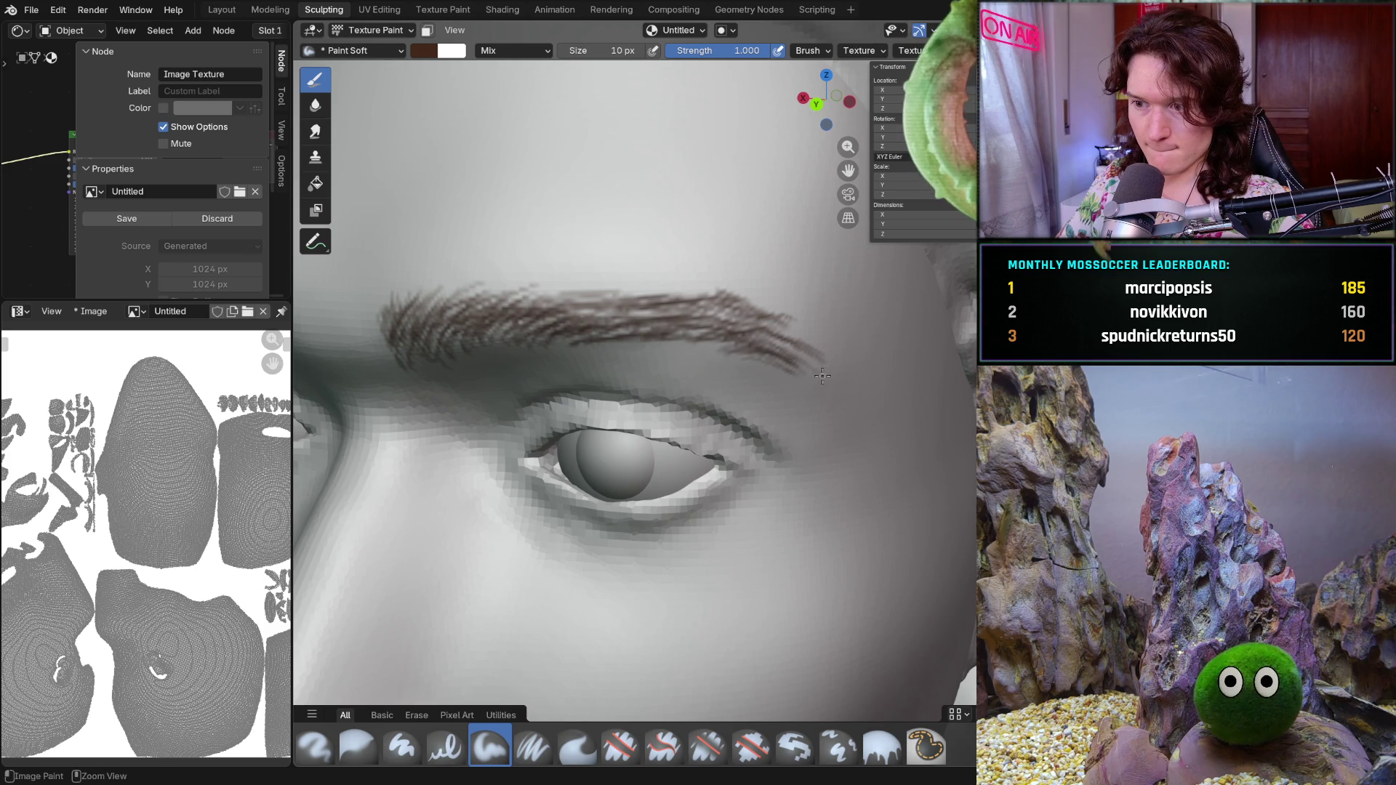
{"action": "mouse_move", "coordinate": [751, 352]}
{"action": "left_mouse_down"}
{"action": "mouse_move", "coordinate": [788, 375]}
{"action": "mouse_move", "coordinate": [403, 307]}
{"action": "left_mouse_up"}
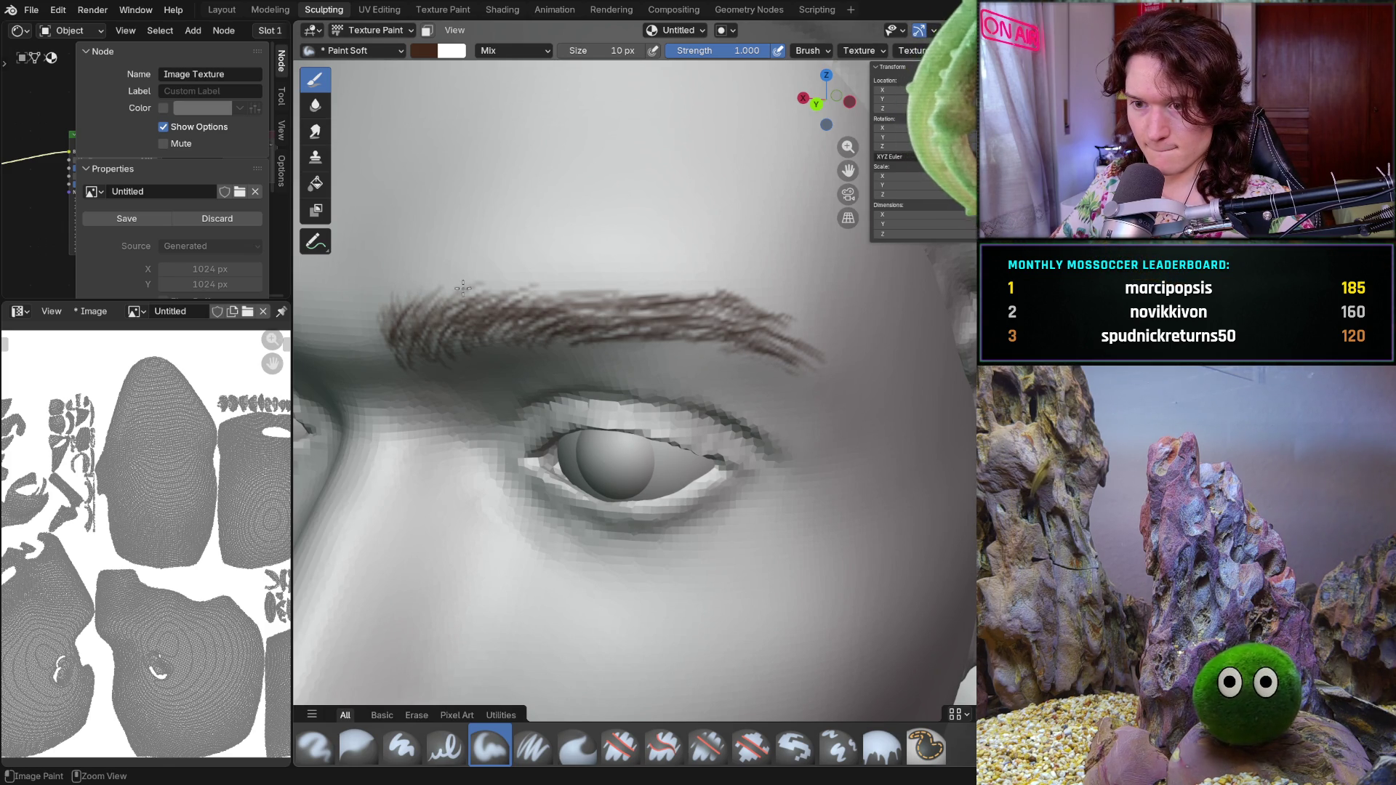
{"action": "scroll", "coordinate": [553, 276], "scroll_direction": "down", "scroll_amount": 10}
- From a front view, add more brown hair strokes into the brow to fill it out
{"action": "middle_click_drag", "start_coordinate": [553, 275], "coordinate": [636, 345]}
{"action": "scroll", "coordinate": [637, 345], "scroll_direction": "up", "scroll_amount": 1}
{"action": "scroll", "coordinate": [636, 345], "scroll_direction": "up", "scroll_amount": 3}
{"action": "scroll", "coordinate": [628, 358], "scroll_direction": "up", "scroll_amount": 3}
{"action": "scroll", "coordinate": [617, 372], "scroll_direction": "up", "scroll_amount": 3}
{"action": "left_click_drag", "start_coordinate": [618, 372], "coordinate": [597, 458]}
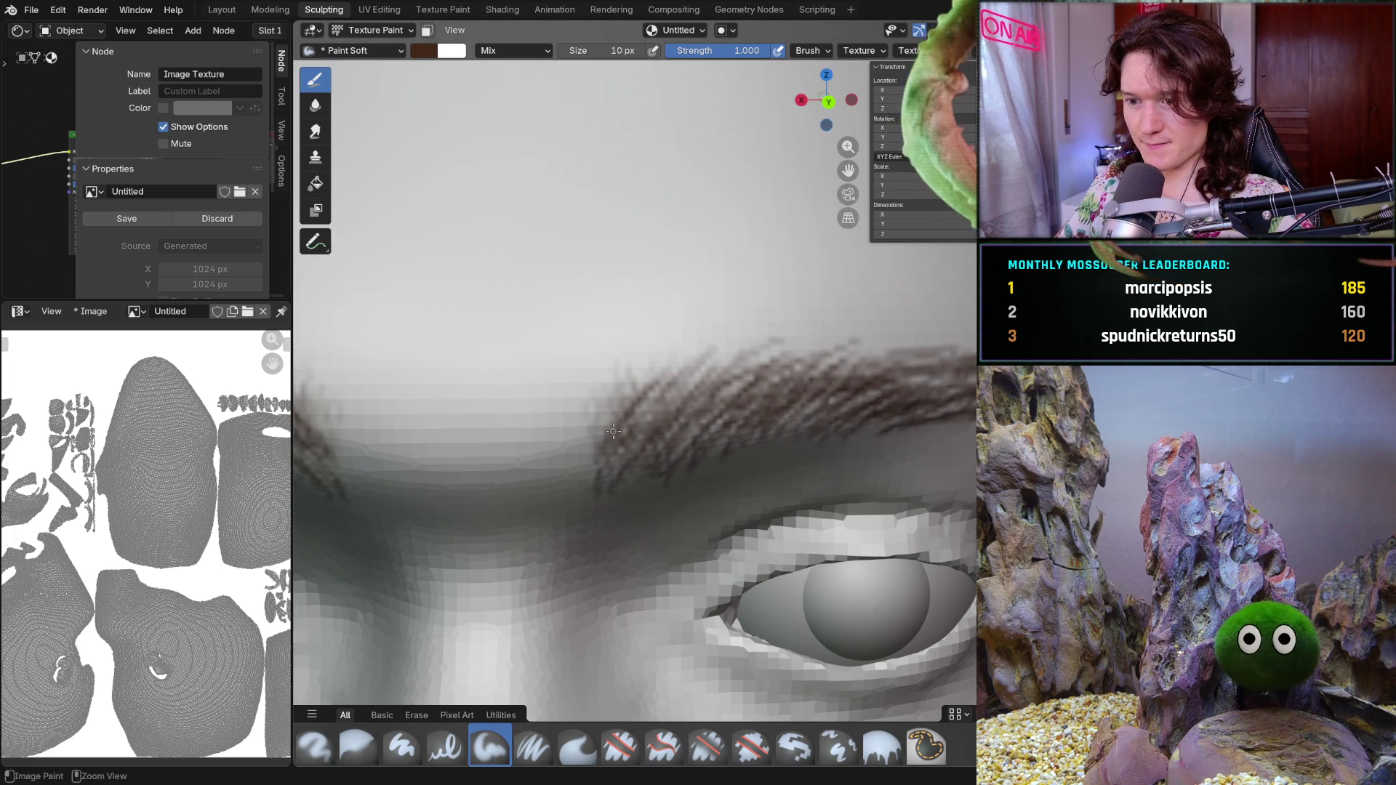
{"action": "left_click_drag", "start_coordinate": [597, 458], "coordinate": [624, 450]}
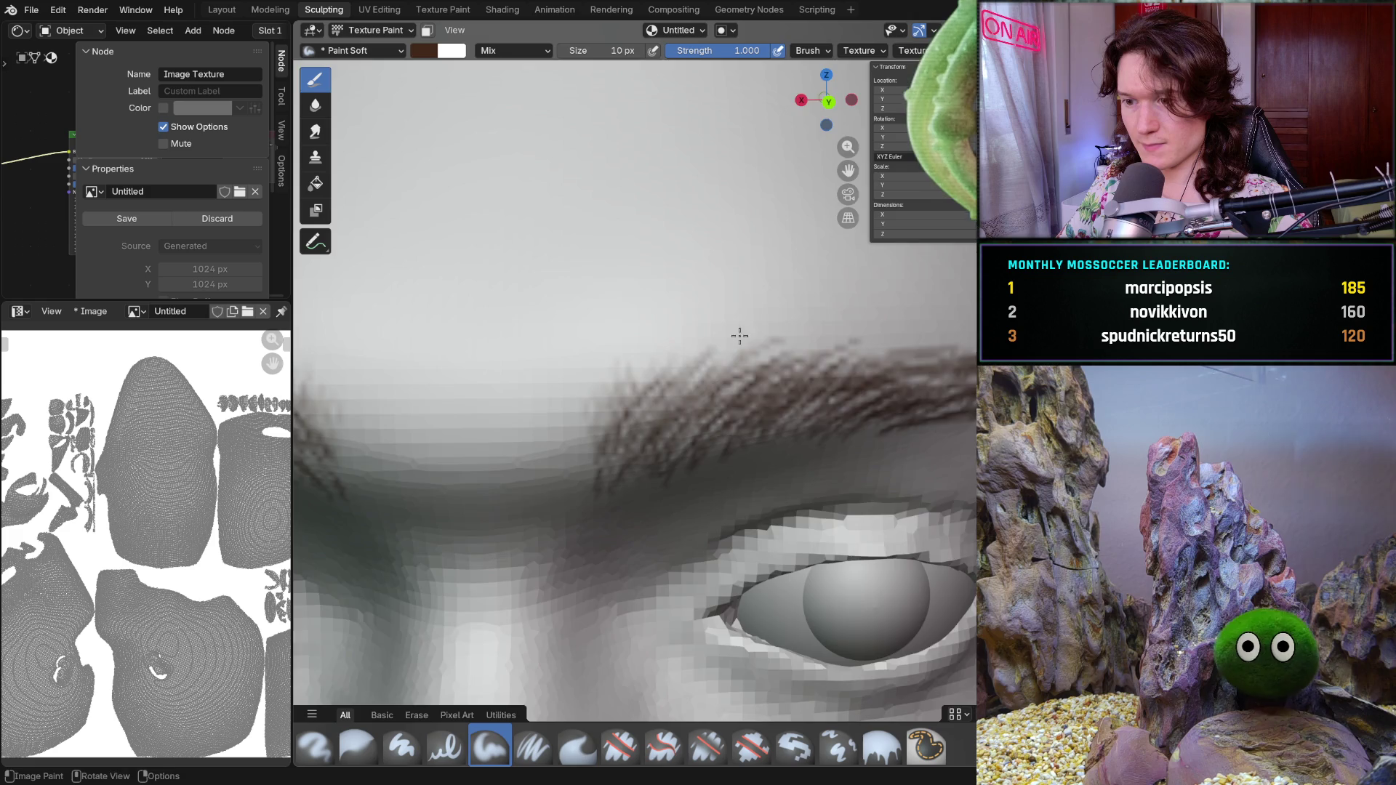
{"action": "scroll", "coordinate": [724, 361], "scroll_direction": "down", "scroll_amount": 8}
{"action": "middle_click_drag", "start_coordinate": [725, 361], "coordinate": [706, 393]}
{"action": "scroll", "coordinate": [747, 364], "scroll_direction": "up", "scroll_amount": 3}
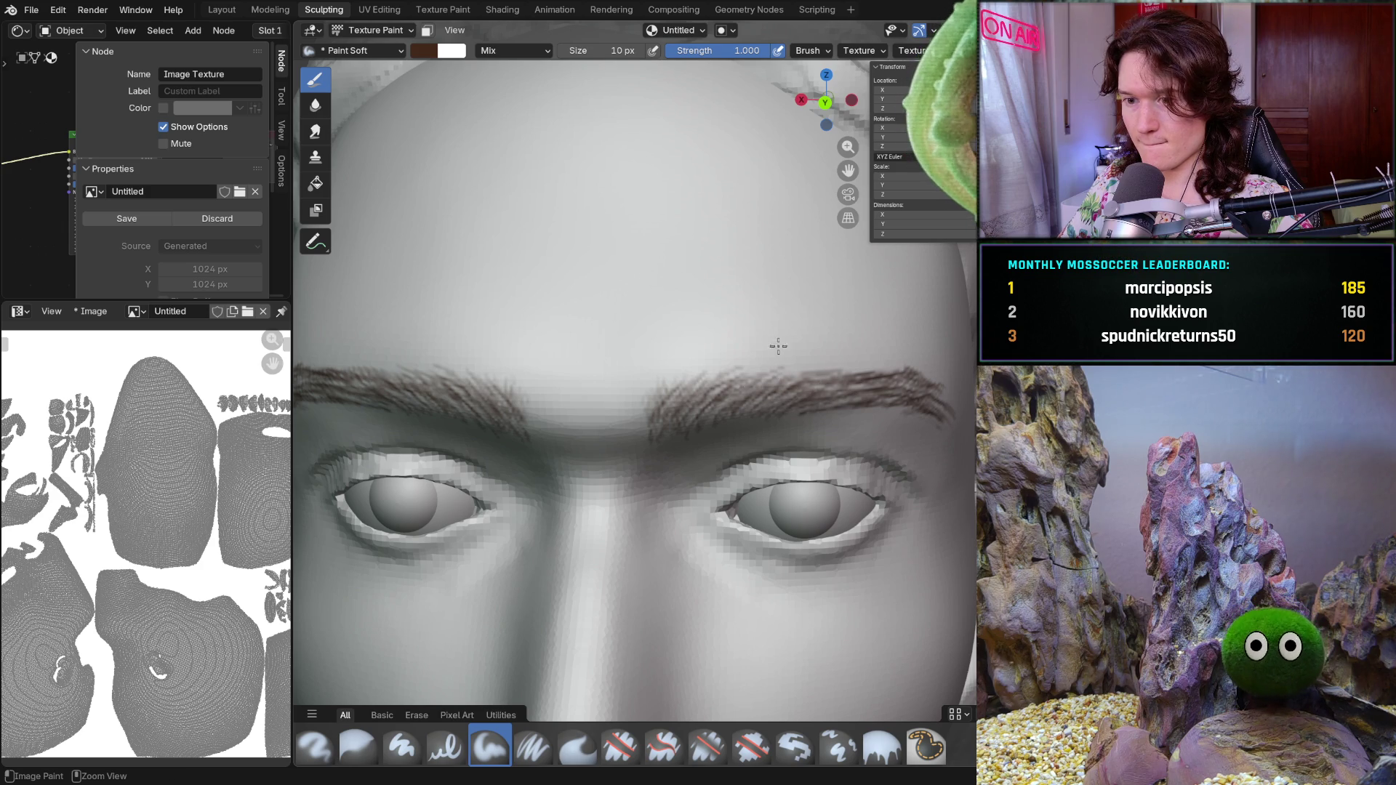
{"action": "scroll", "coordinate": [782, 351], "scroll_direction": "down", "scroll_amount": 5}
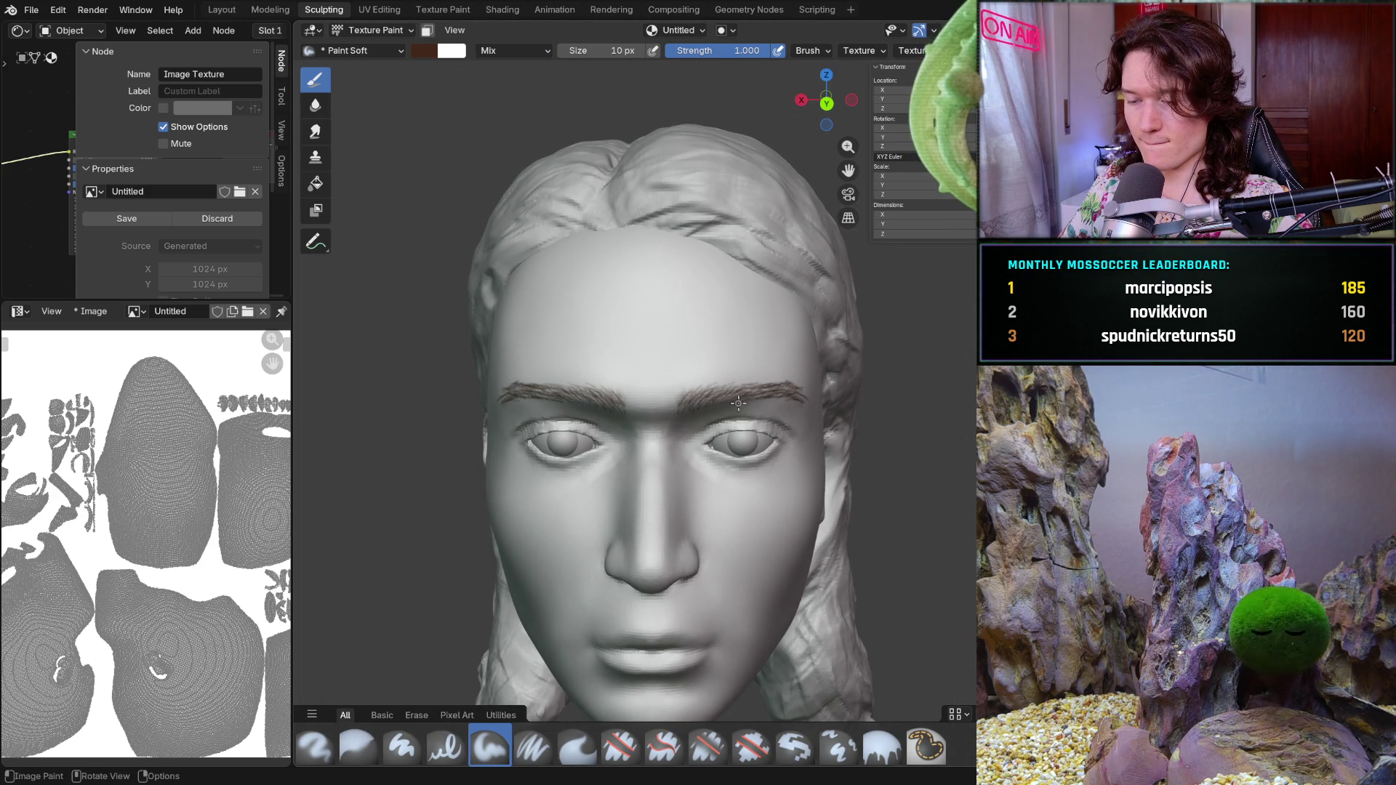
{"action": "scroll", "coordinate": [740, 401], "scroll_direction": "up", "scroll_amount": 2}
{"action": "scroll", "coordinate": [732, 400], "scroll_direction": "up", "scroll_amount": 2}
{"action": "scroll", "coordinate": [715, 397], "scroll_direction": "up", "scroll_amount": 2}
{"action": "scroll", "coordinate": [709, 395], "scroll_direction": "up", "scroll_amount": 1}
{"action": "scroll", "coordinate": [692, 397], "scroll_direction": "up", "scroll_amount": 2}
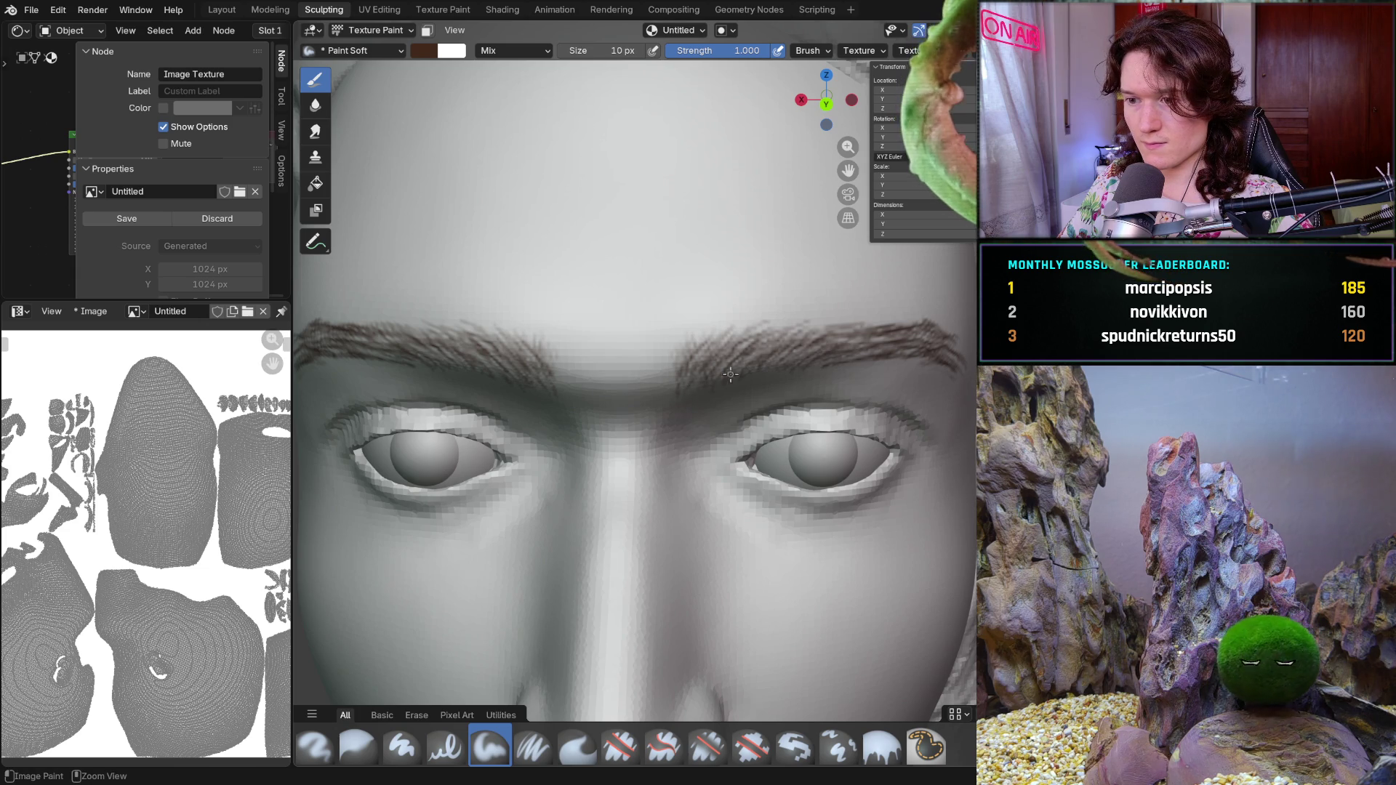
- Paint a row of brown hair strokes along the brow, extending them further outward
{"action": "middle_click_drag", "start_coordinate": [702, 395], "coordinate": [712, 345]}
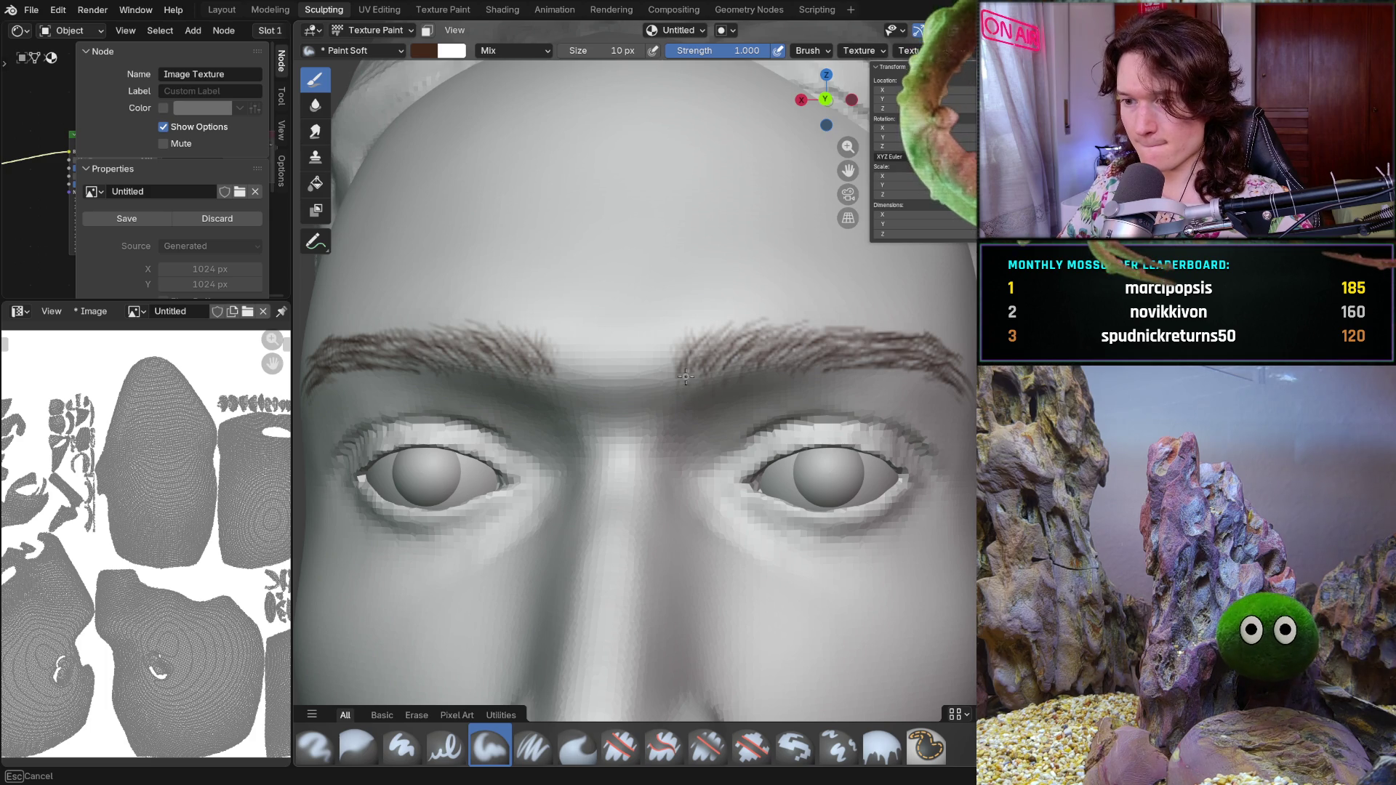
{"action": "left_click_drag", "start_coordinate": [699, 375], "coordinate": [692, 371]}
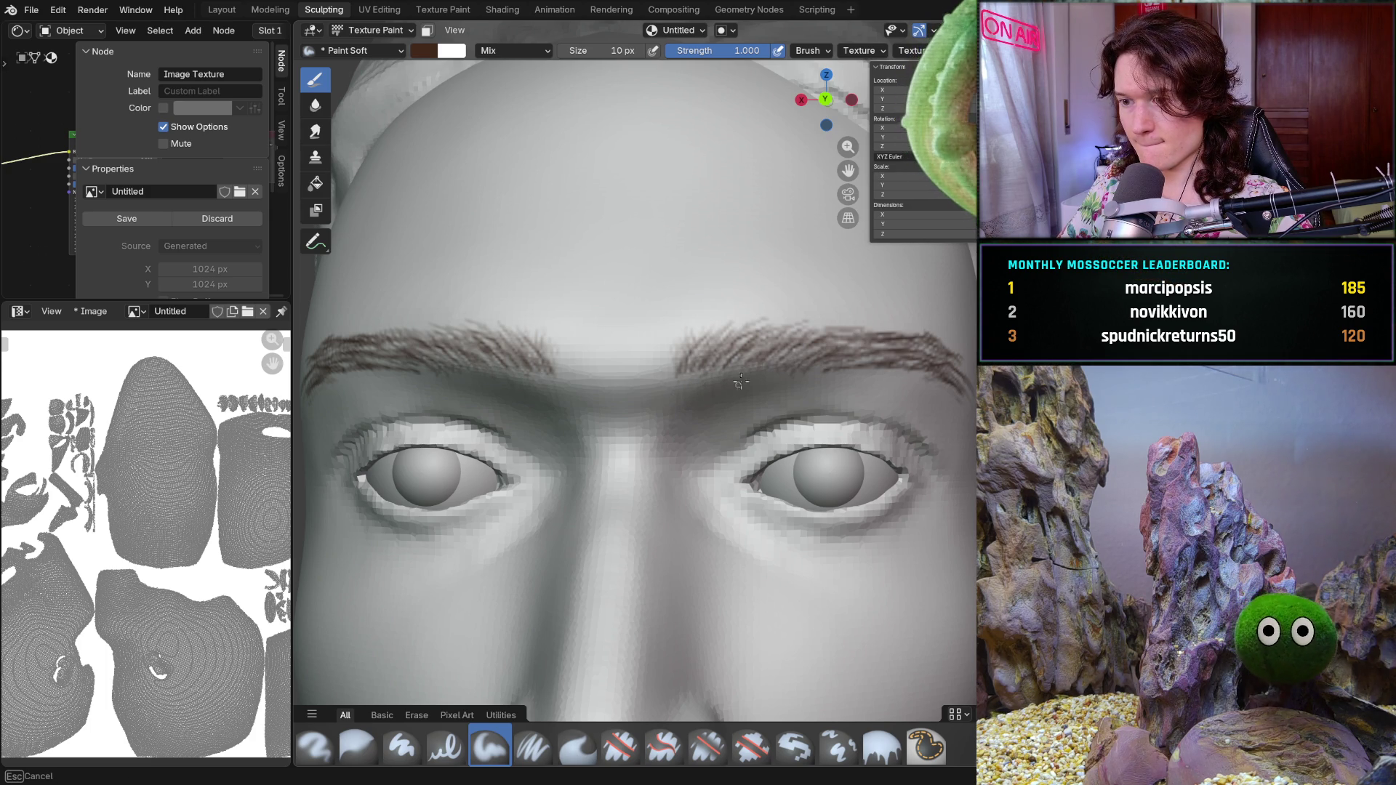
{"action": "left_click_drag", "start_coordinate": [772, 363], "coordinate": [785, 371]}
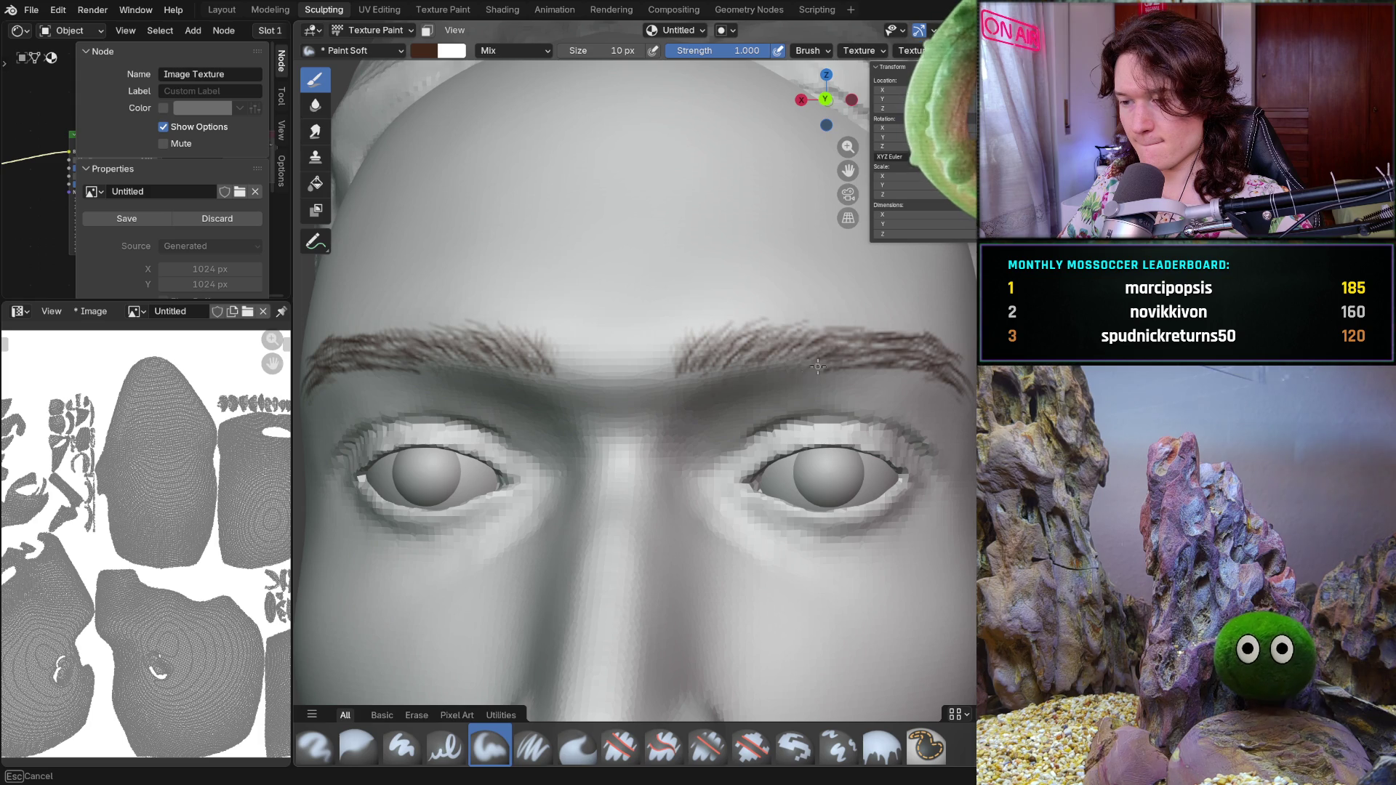
{"action": "left_click_drag", "start_coordinate": [731, 378], "coordinate": [750, 375]}
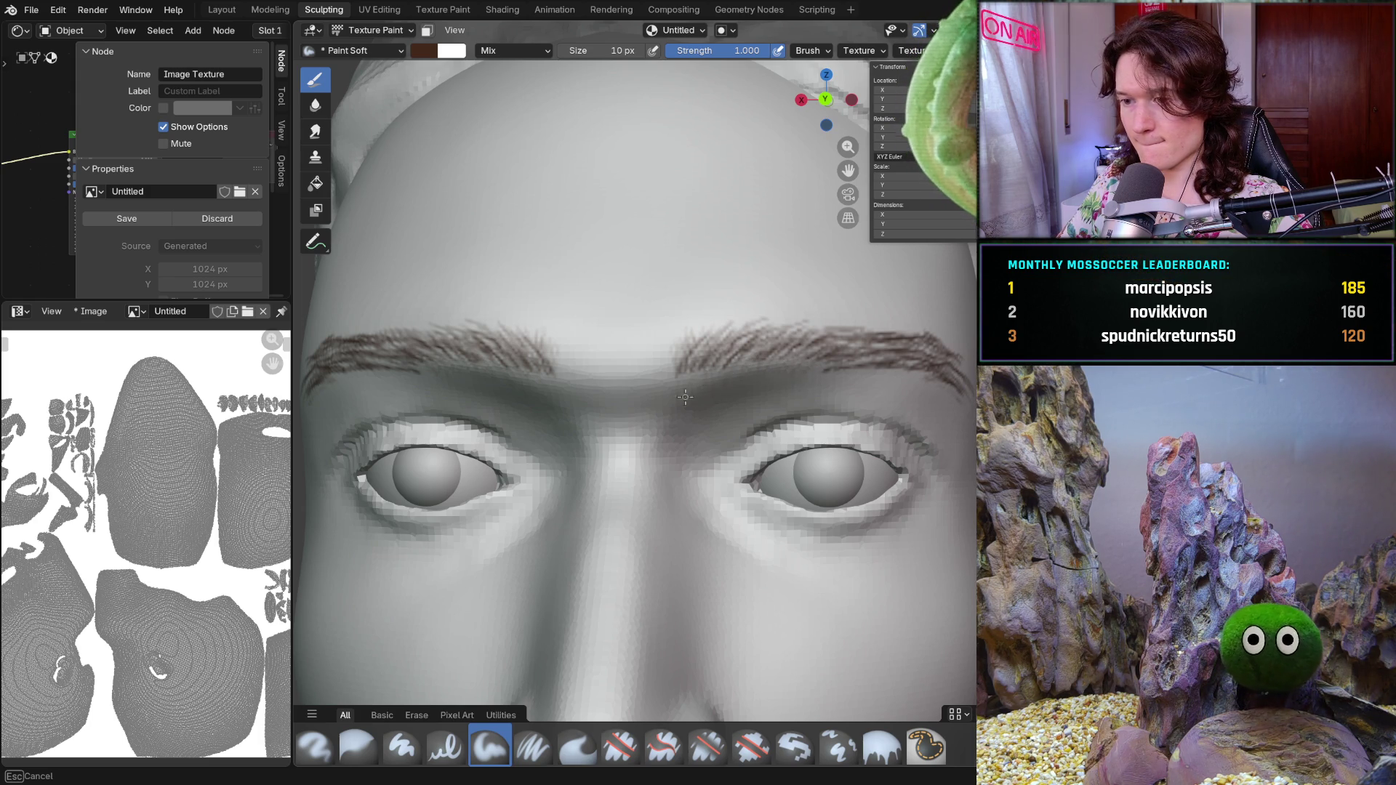
{"action": "scroll", "coordinate": [686, 396], "scroll_direction": "down", "scroll_amount": 5}
{"action": "scroll", "coordinate": [698, 403], "scroll_direction": "down", "scroll_amount": 3}
{"action": "scroll", "coordinate": [707, 408], "scroll_direction": "up", "scroll_amount": 3}
{"action": "scroll", "coordinate": [707, 407], "scroll_direction": "up", "scroll_amount": 3}
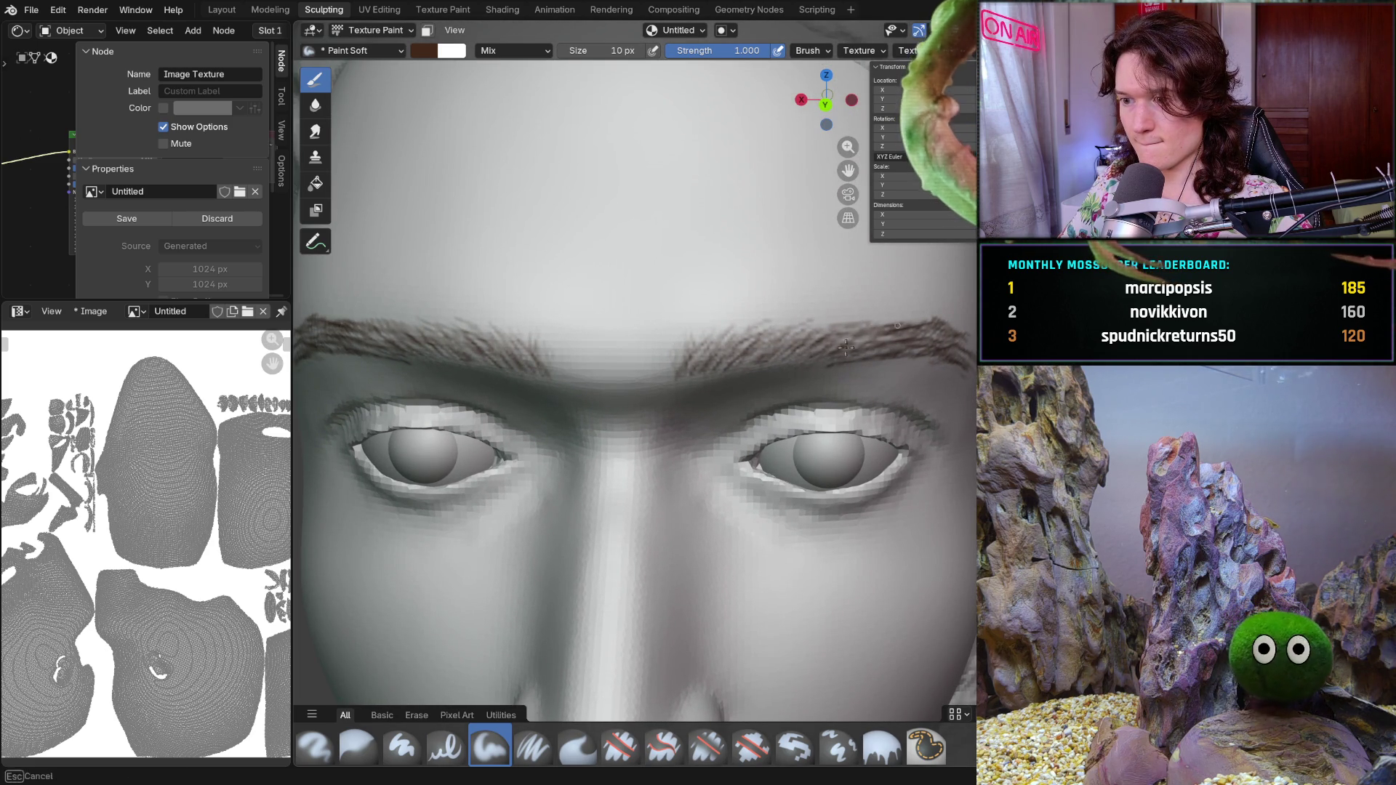
{"action": "scroll", "coordinate": [920, 324], "scroll_direction": "down", "scroll_amount": 5}
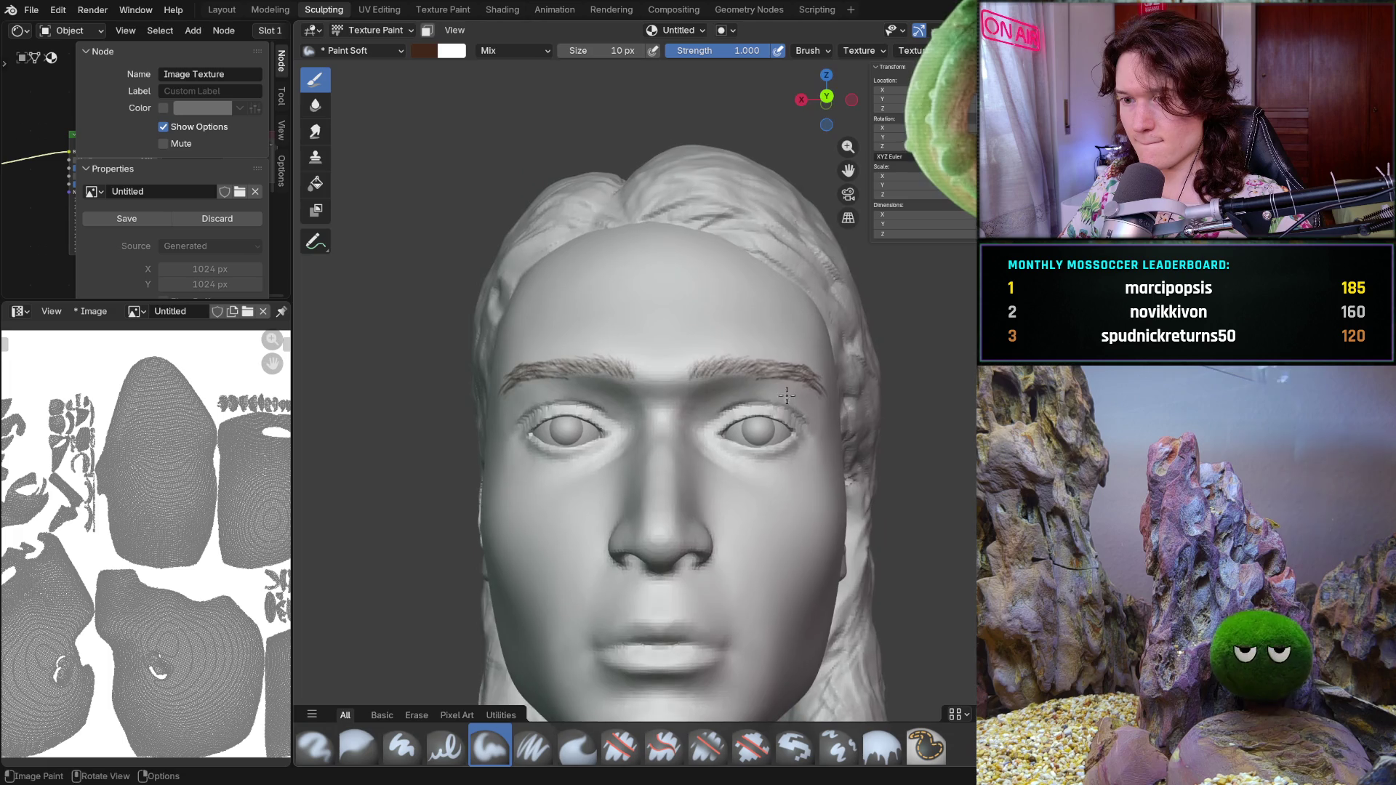
- Add brown hair strokes over the other brow from fresh angles to even out density
{"action": "mouse_move", "coordinate": [851, 361]}
{"action": "middle_mouse_down"}
{"action": "mouse_move", "coordinate": [792, 384]}
{"action": "mouse_move", "coordinate": [730, 379]}
{"action": "middle_mouse_up"}
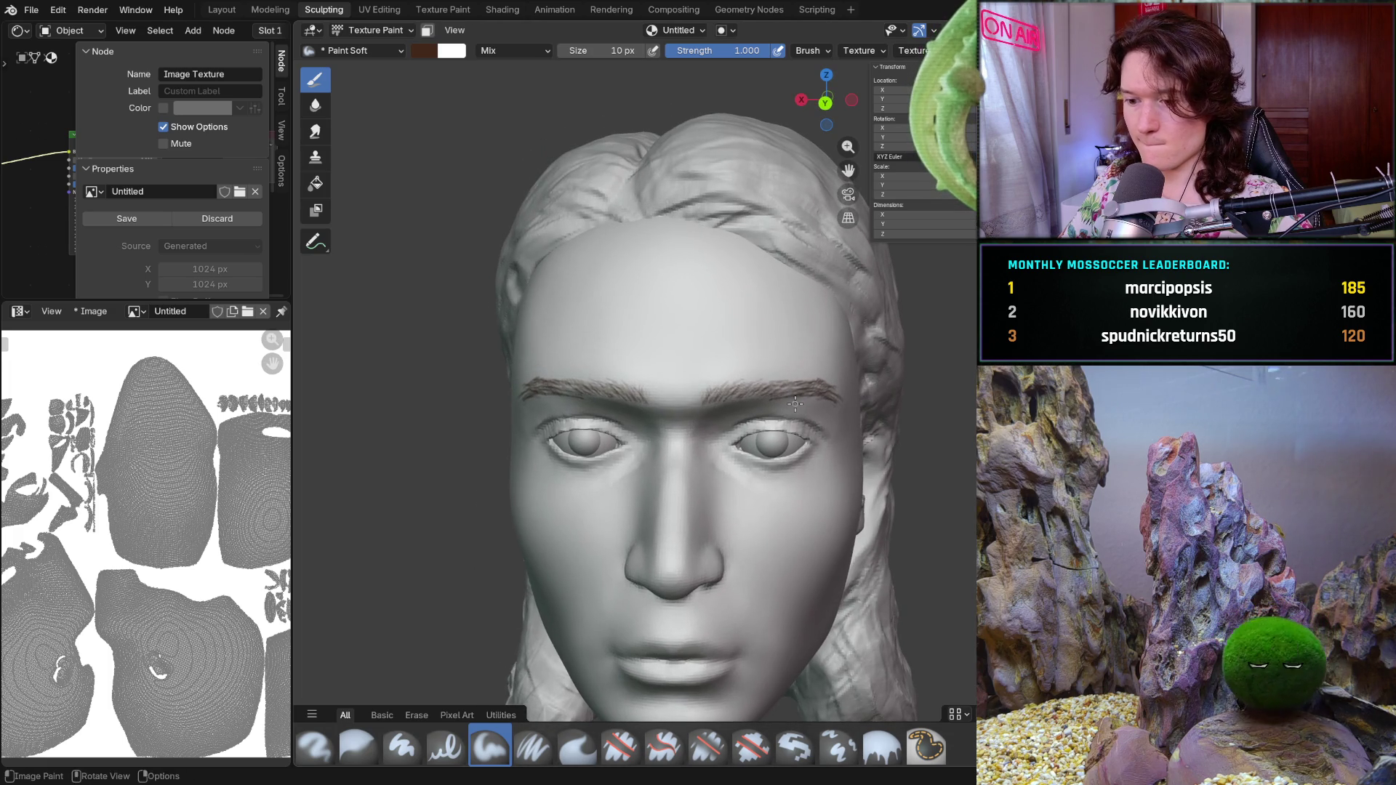
{"action": "scroll", "coordinate": [730, 378], "scroll_direction": "up", "scroll_amount": 2}
{"action": "scroll", "coordinate": [730, 378], "scroll_direction": "up", "scroll_amount": 2}
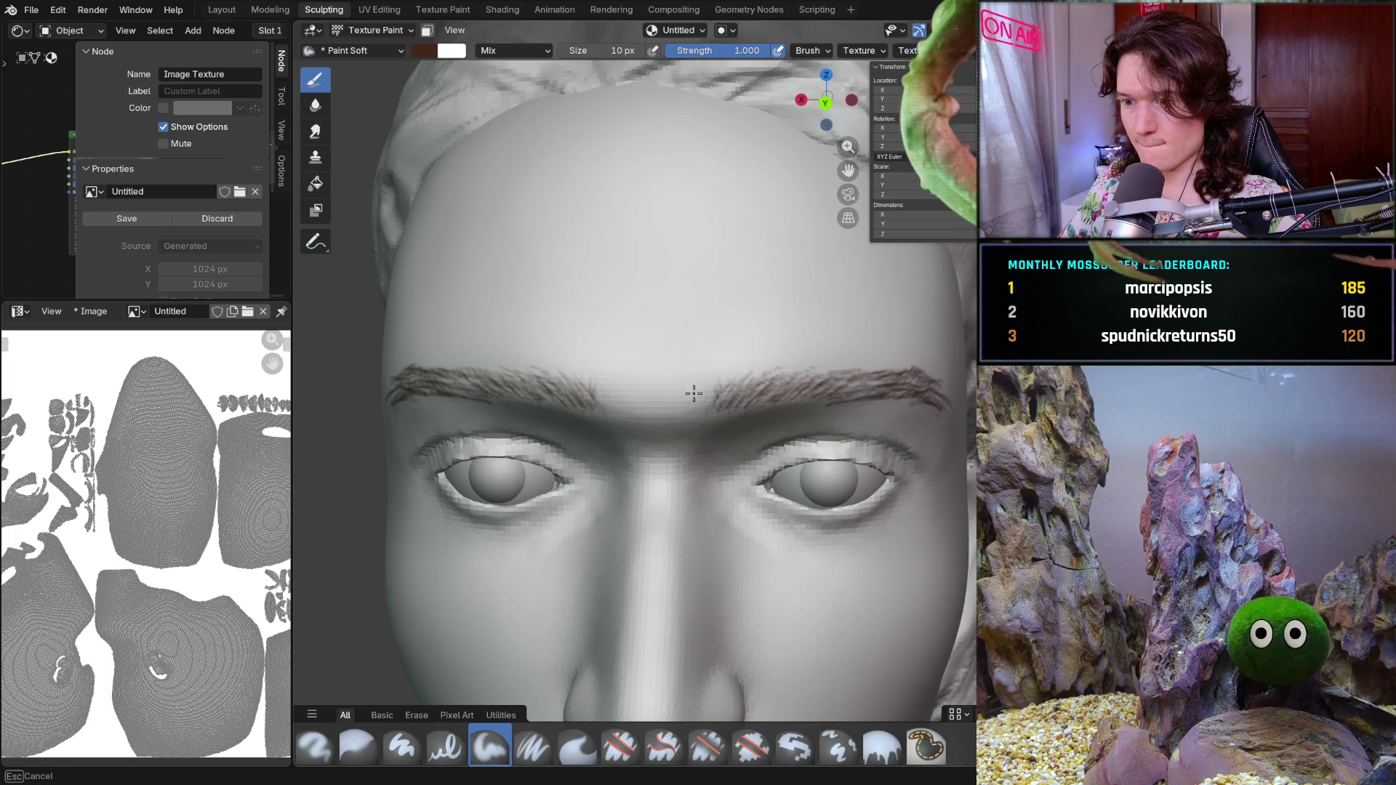
{"action": "scroll", "coordinate": [710, 415], "scroll_direction": "up", "scroll_amount": 2}
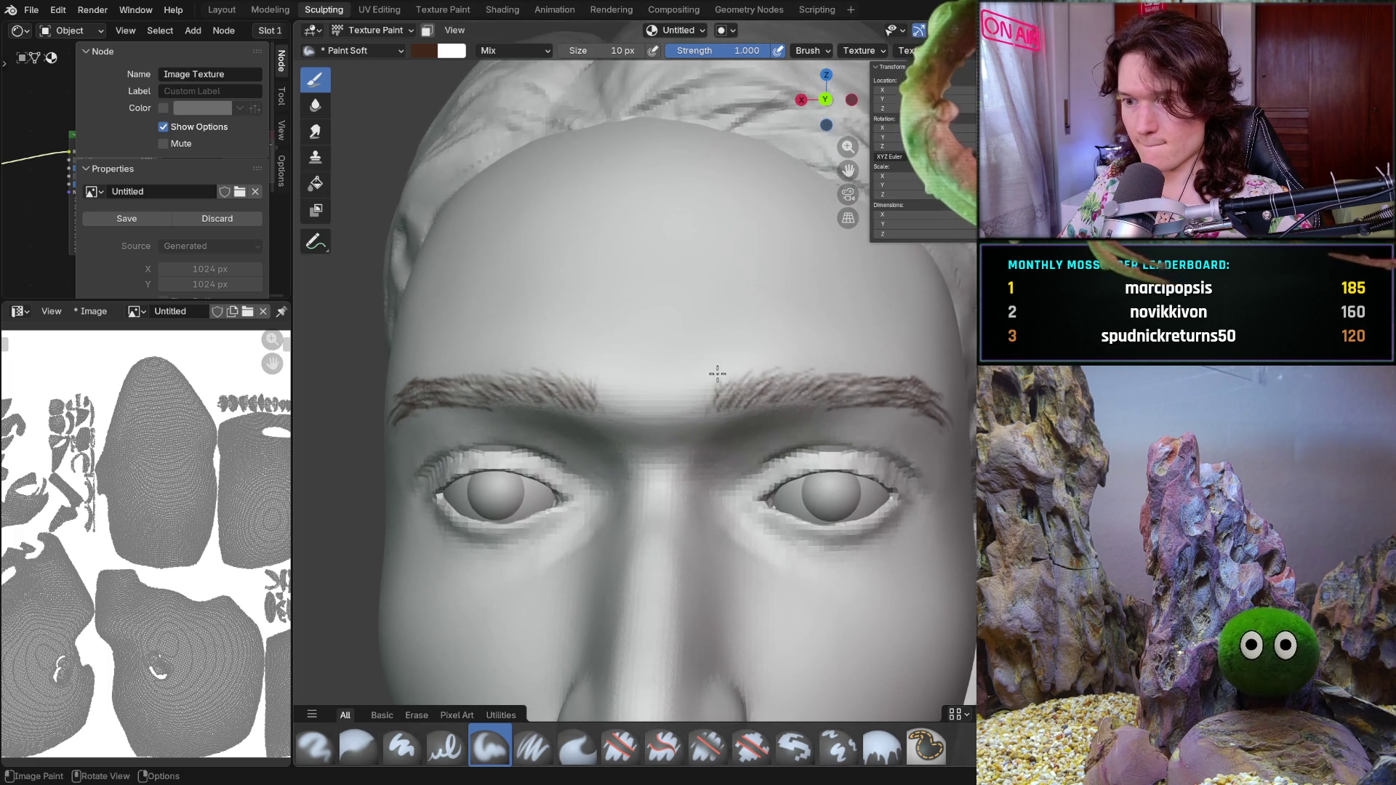
{"action": "scroll", "coordinate": [729, 422], "scroll_direction": "up", "scroll_amount": 2}
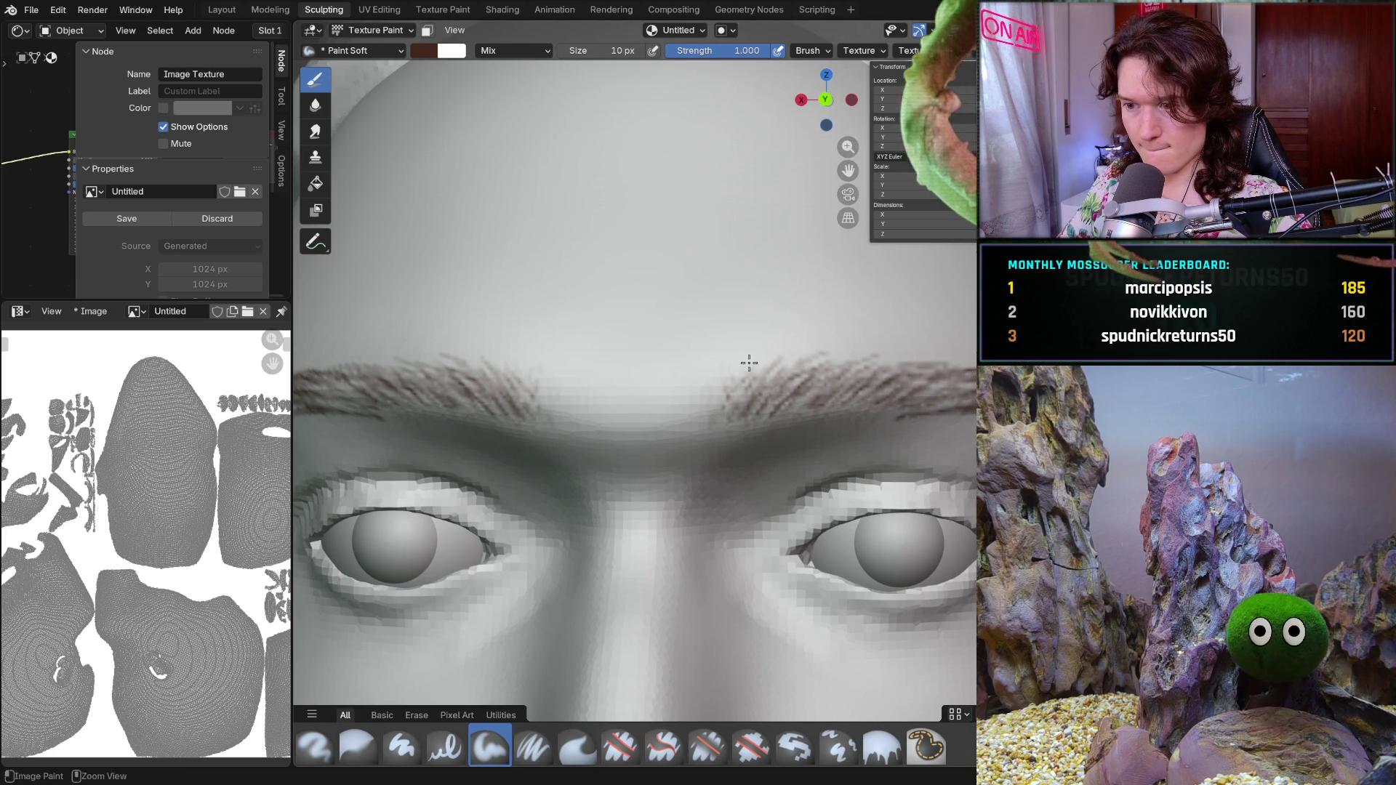
{"action": "mouse_move", "coordinate": [796, 337]}
{"action": "left_mouse_down"}
{"action": "mouse_move", "coordinate": [810, 379]}
{"action": "mouse_move", "coordinate": [850, 372]}
{"action": "left_mouse_up"}
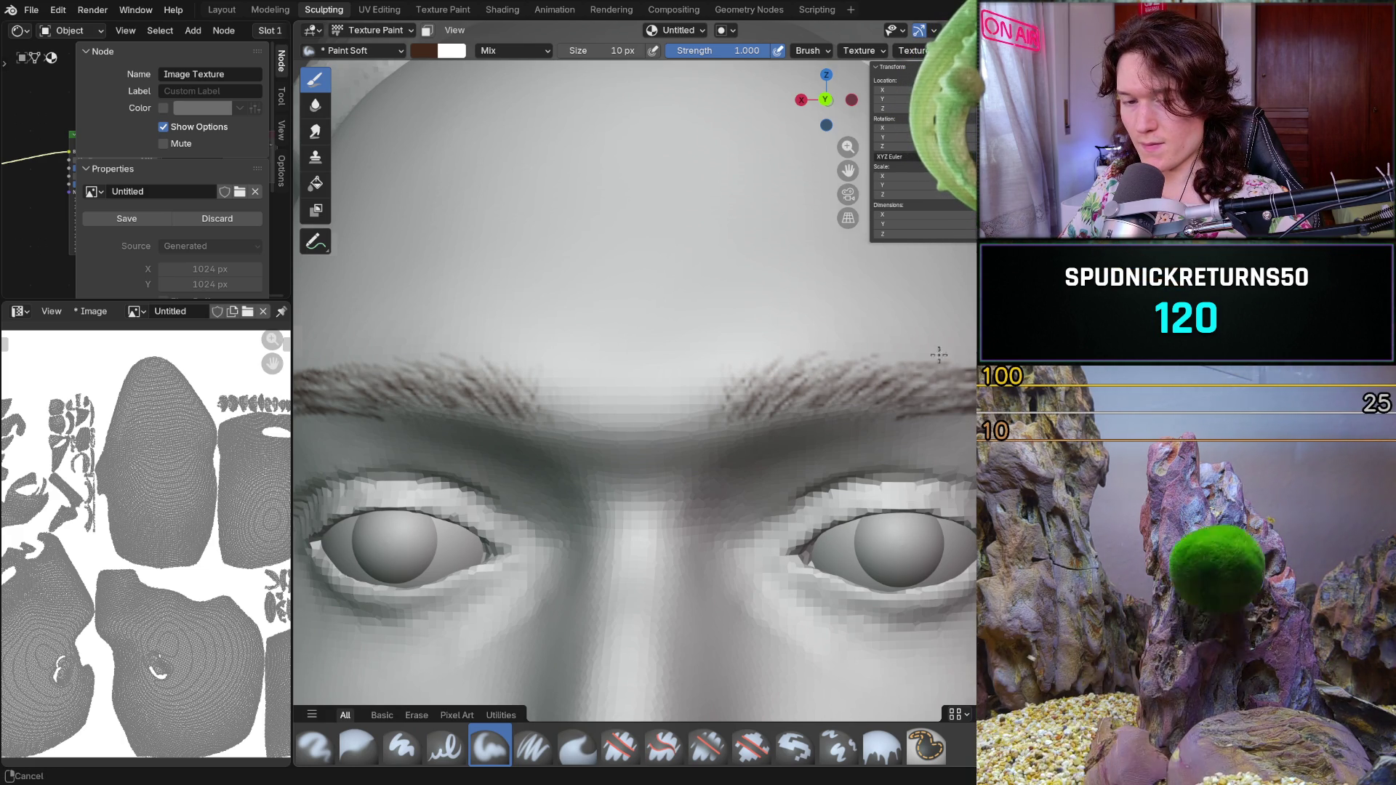
{"action": "middle_click_drag", "start_coordinate": [903, 387], "coordinate": [915, 365]}
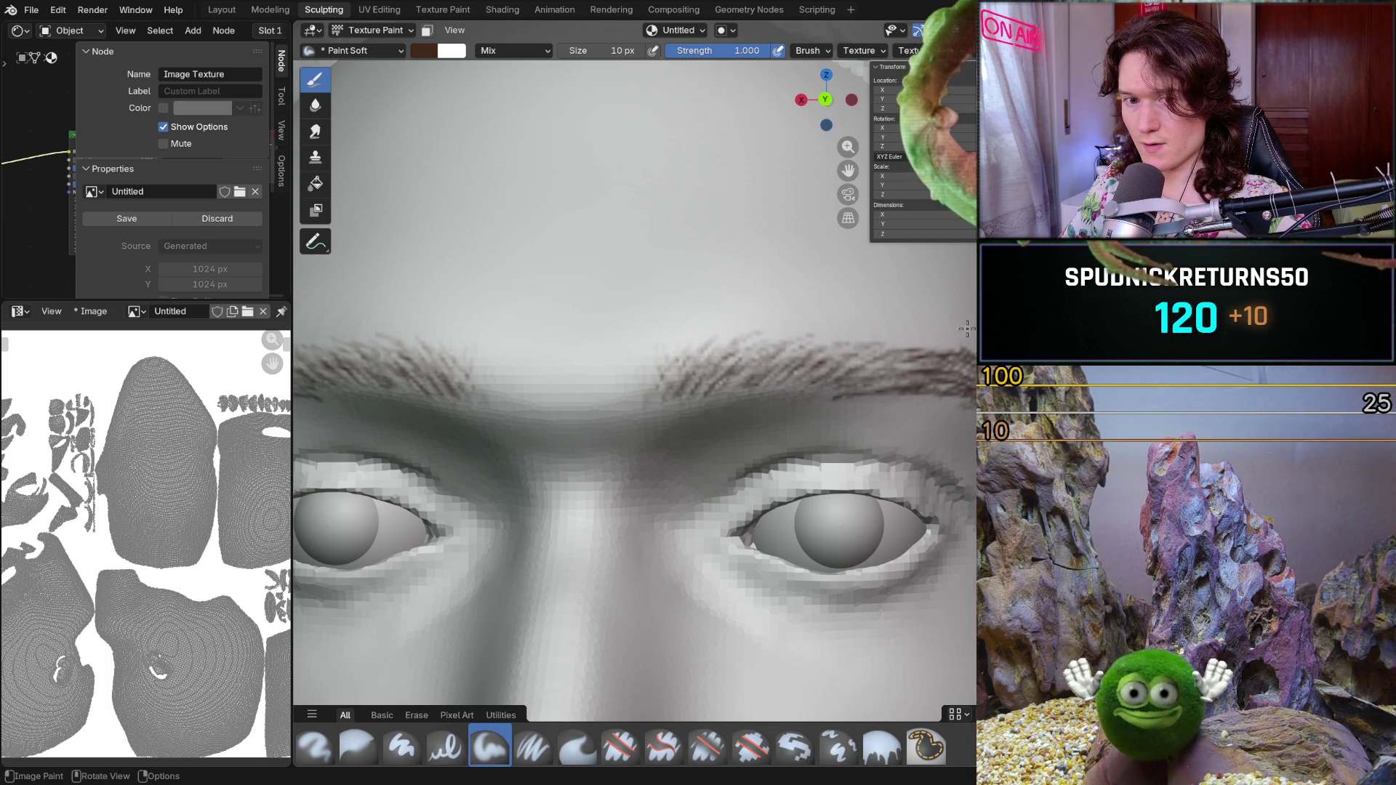
{"action": "left_click_drag", "start_coordinate": [910, 358], "coordinate": [904, 367]}
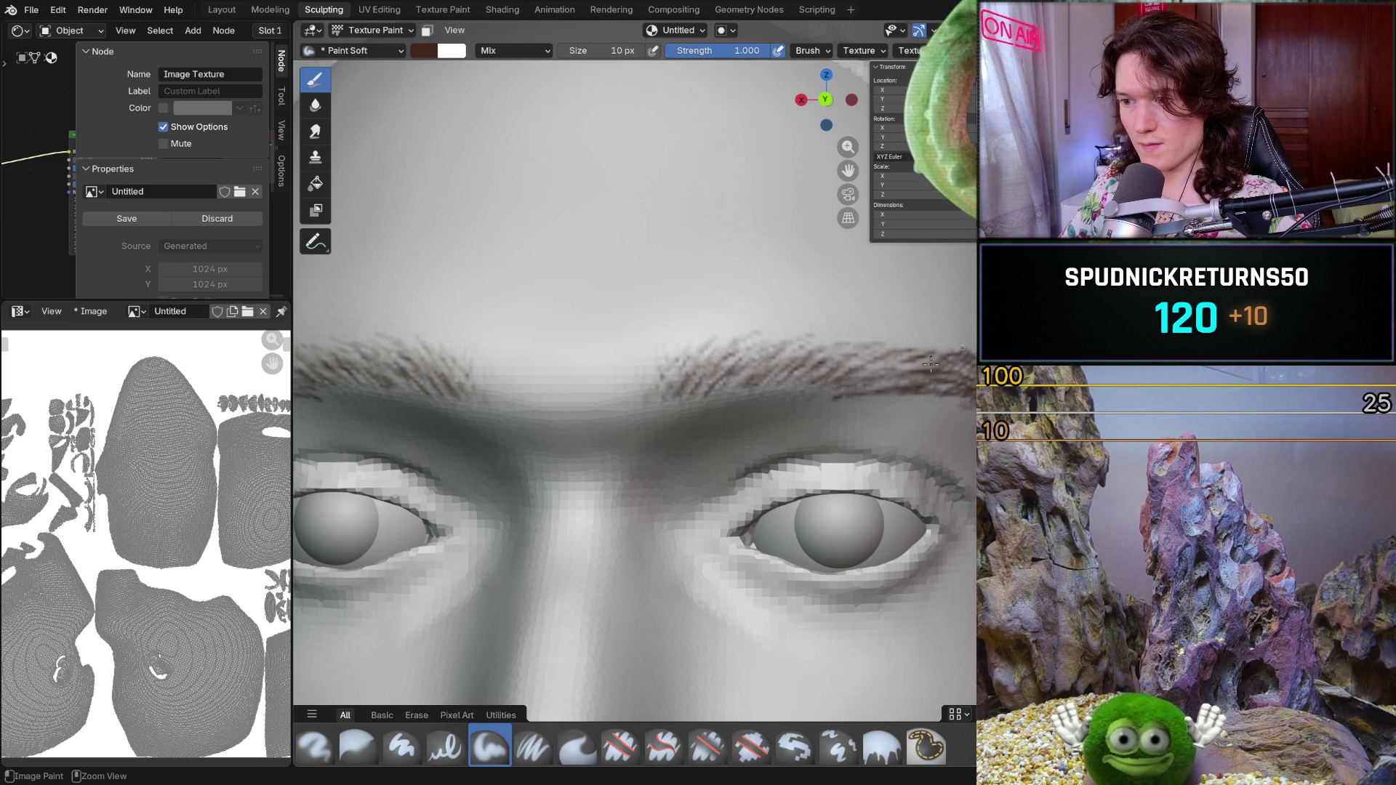
{"action": "middle_click_drag", "start_coordinate": [905, 367], "coordinate": [955, 367]}
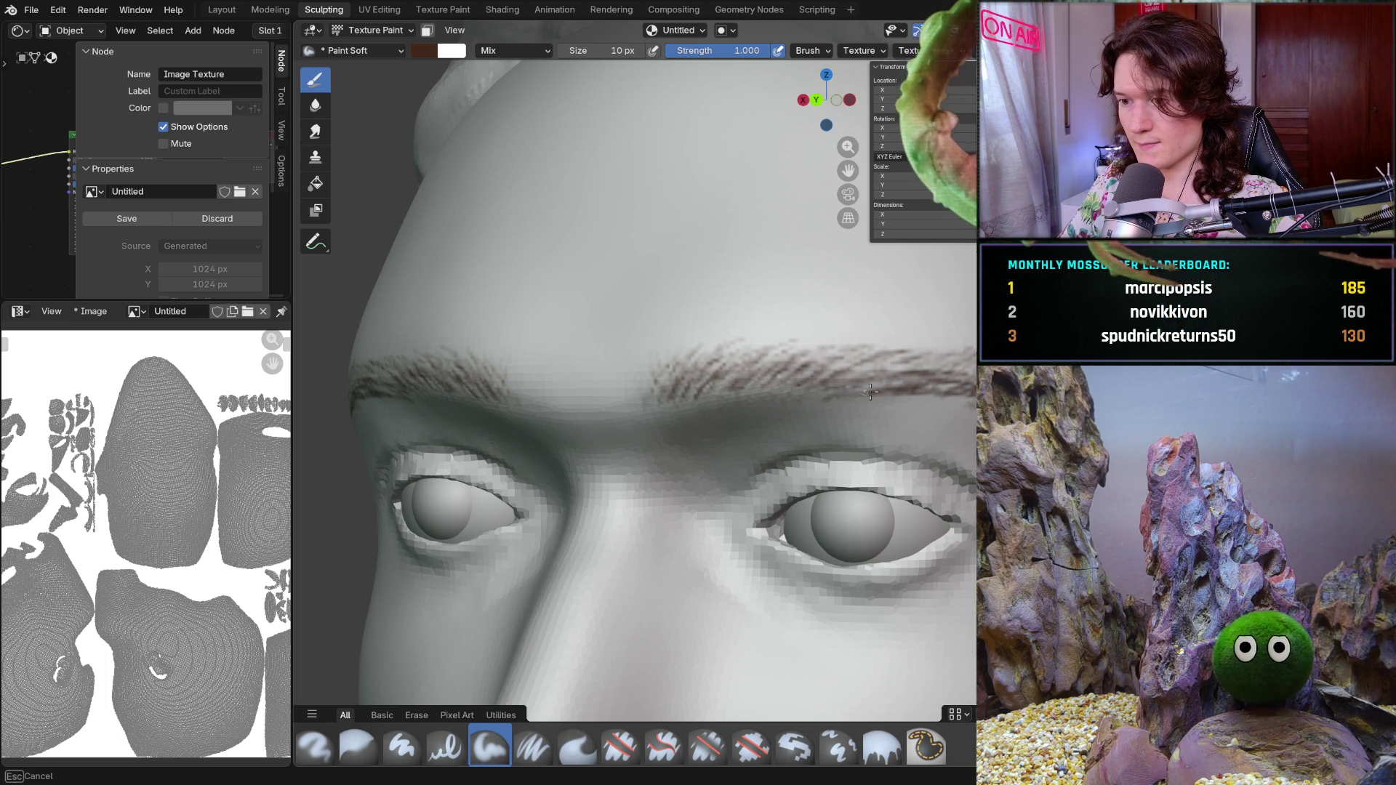
{"action": "scroll", "coordinate": [835, 393], "scroll_direction": "down", "scroll_amount": 1}
{"action": "scroll", "coordinate": [818, 408], "scroll_direction": "down", "scroll_amount": 5}
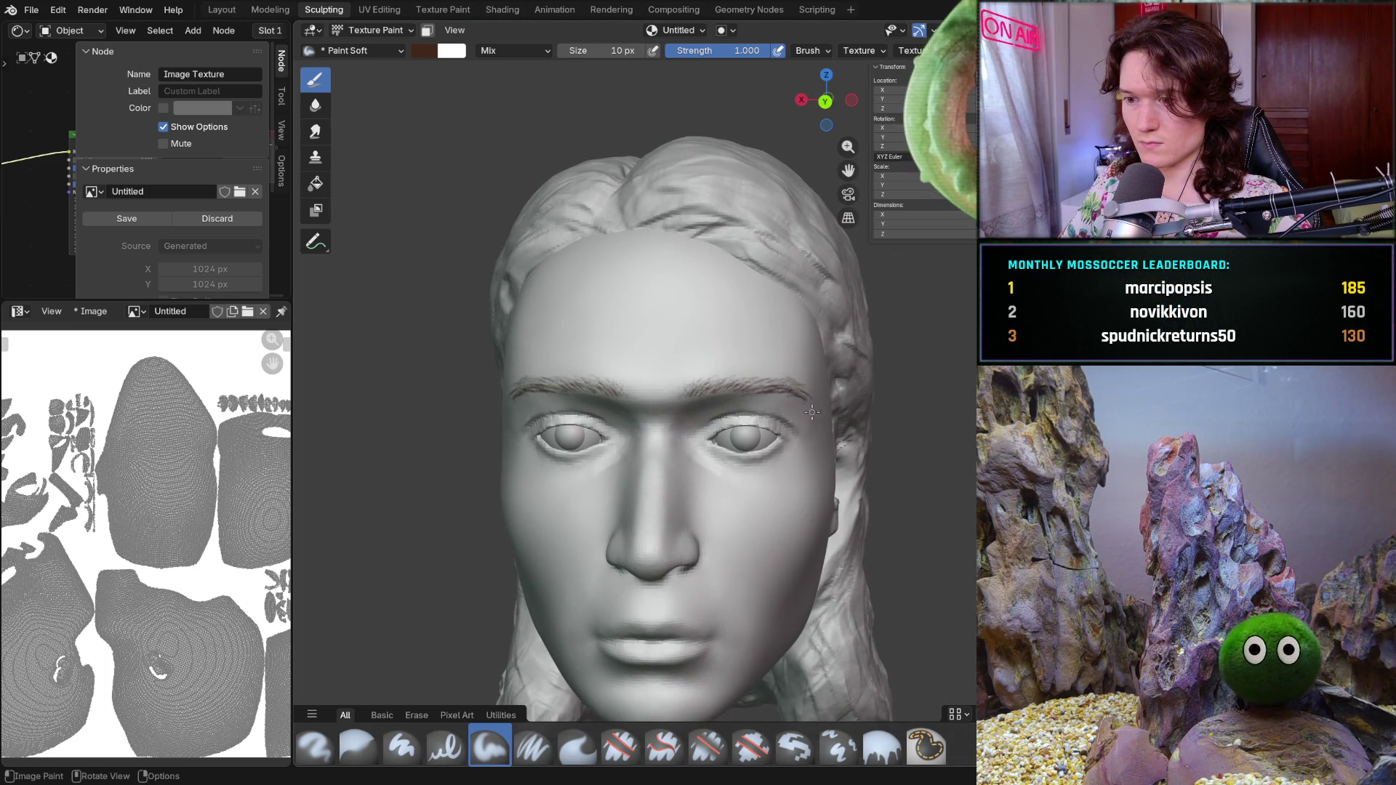
- Enlarge the texture paint brush radius from 10 px to 50 px while framing the right brow
{"action": "middle_click_drag", "start_coordinate": [657, 429], "coordinate": [720, 381]}
{"action": "scroll", "coordinate": [702, 386], "scroll_direction": "up", "scroll_amount": 3}
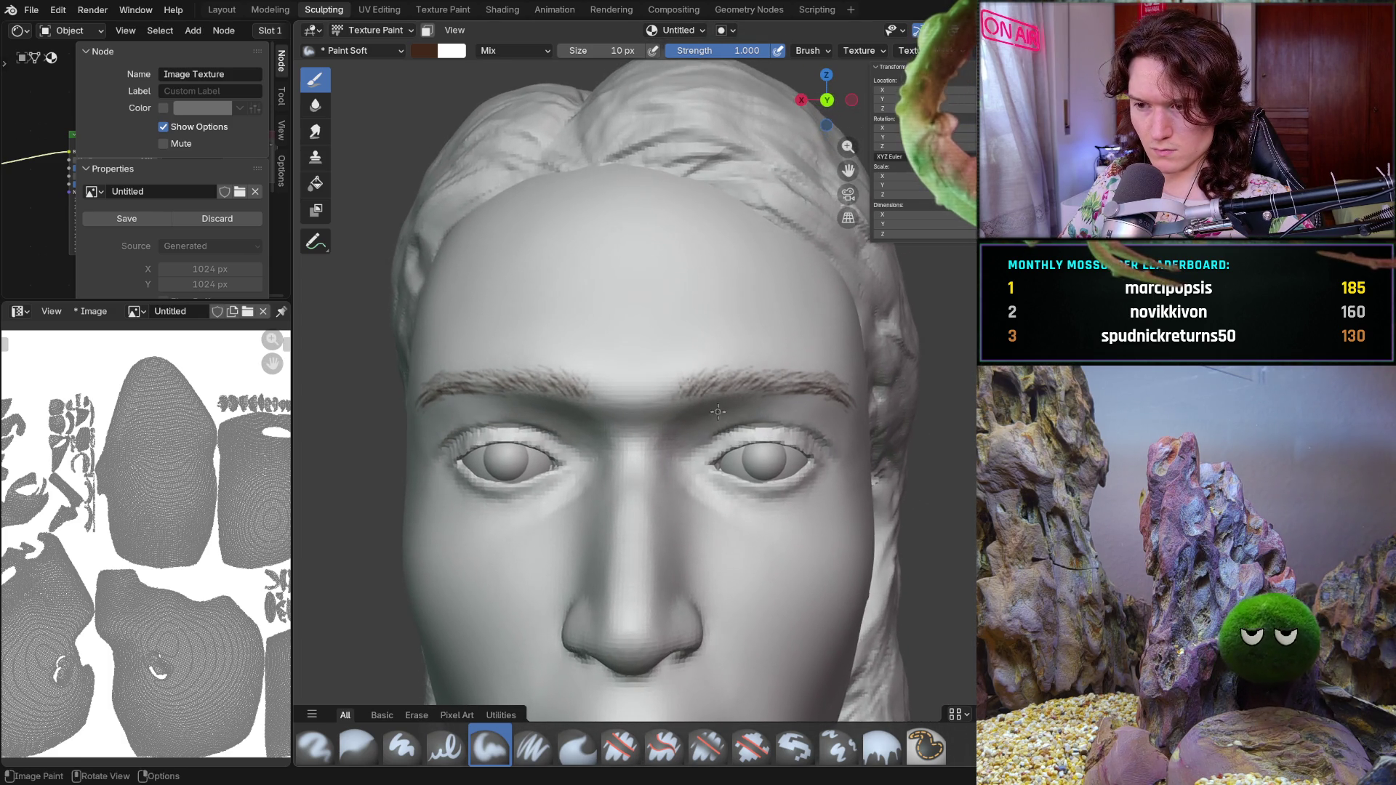
{"action": "scroll", "coordinate": [698, 415], "scroll_direction": "up", "scroll_amount": 3}
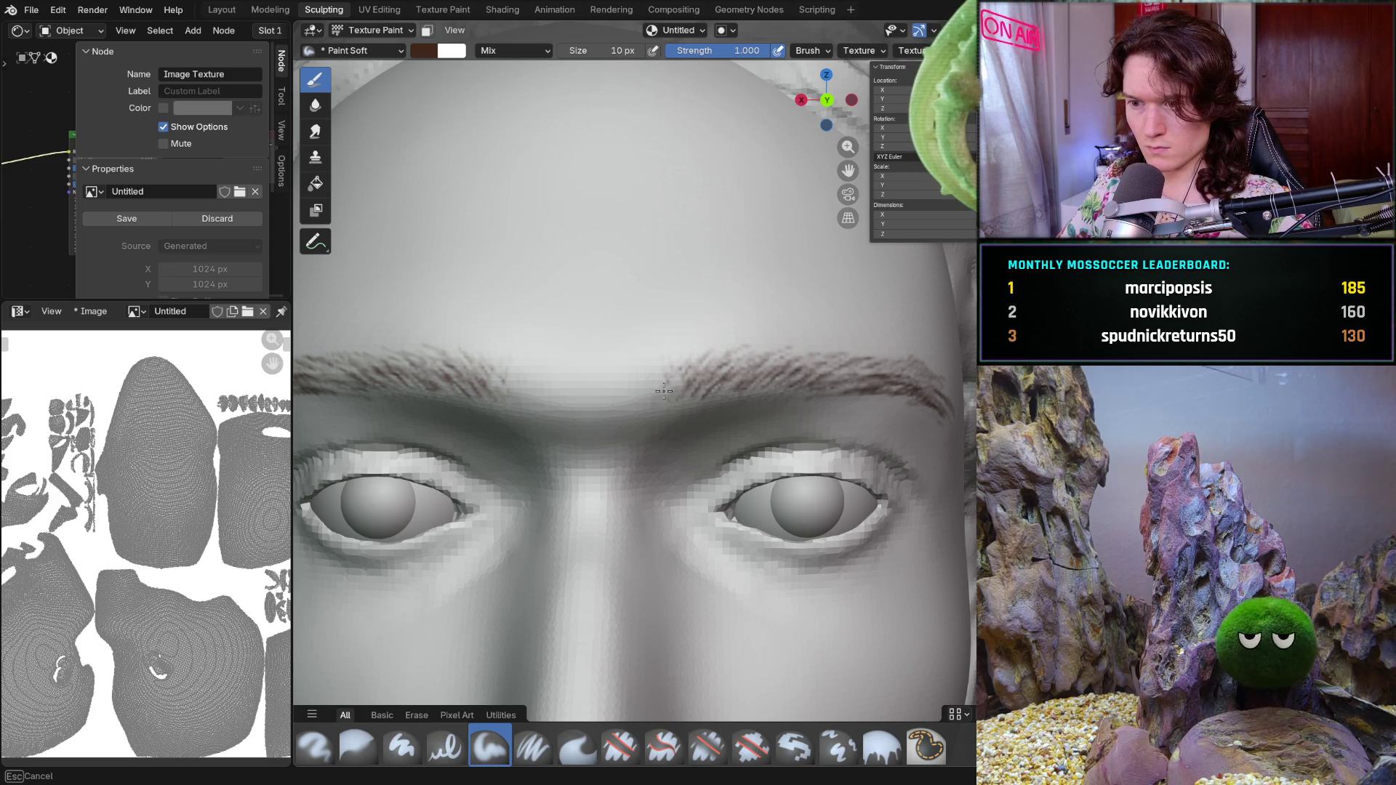
{"action": "scroll", "coordinate": [669, 361], "scroll_direction": "down", "scroll_amount": 5}
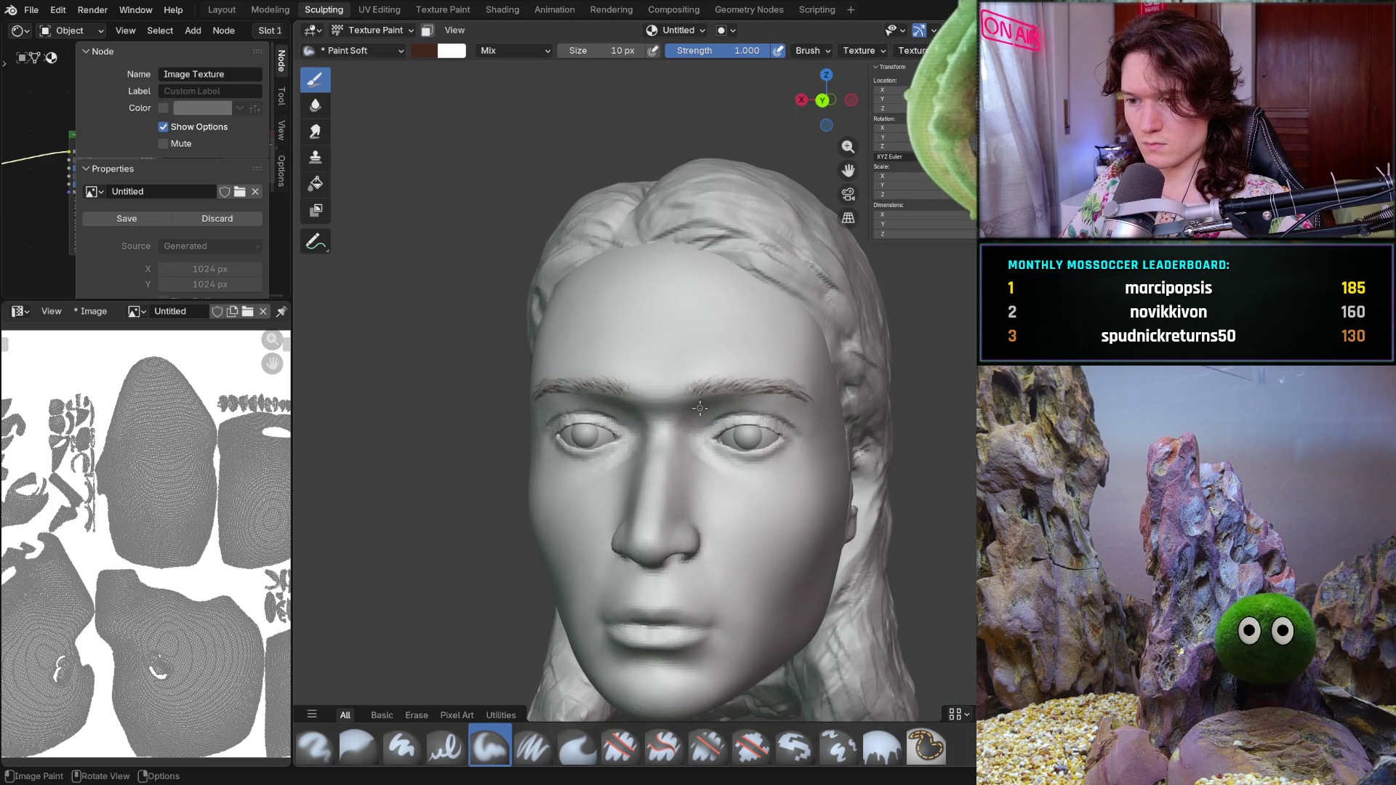
{"action": "scroll", "coordinate": [698, 414], "scroll_direction": "up", "scroll_amount": 2}
{"action": "scroll", "coordinate": [709, 426], "scroll_direction": "up", "scroll_amount": 2}
{"action": "scroll", "coordinate": [720, 436], "scroll_direction": "up", "scroll_amount": 2}
{"action": "scroll", "coordinate": [730, 443], "scroll_direction": "up", "scroll_amount": 1}
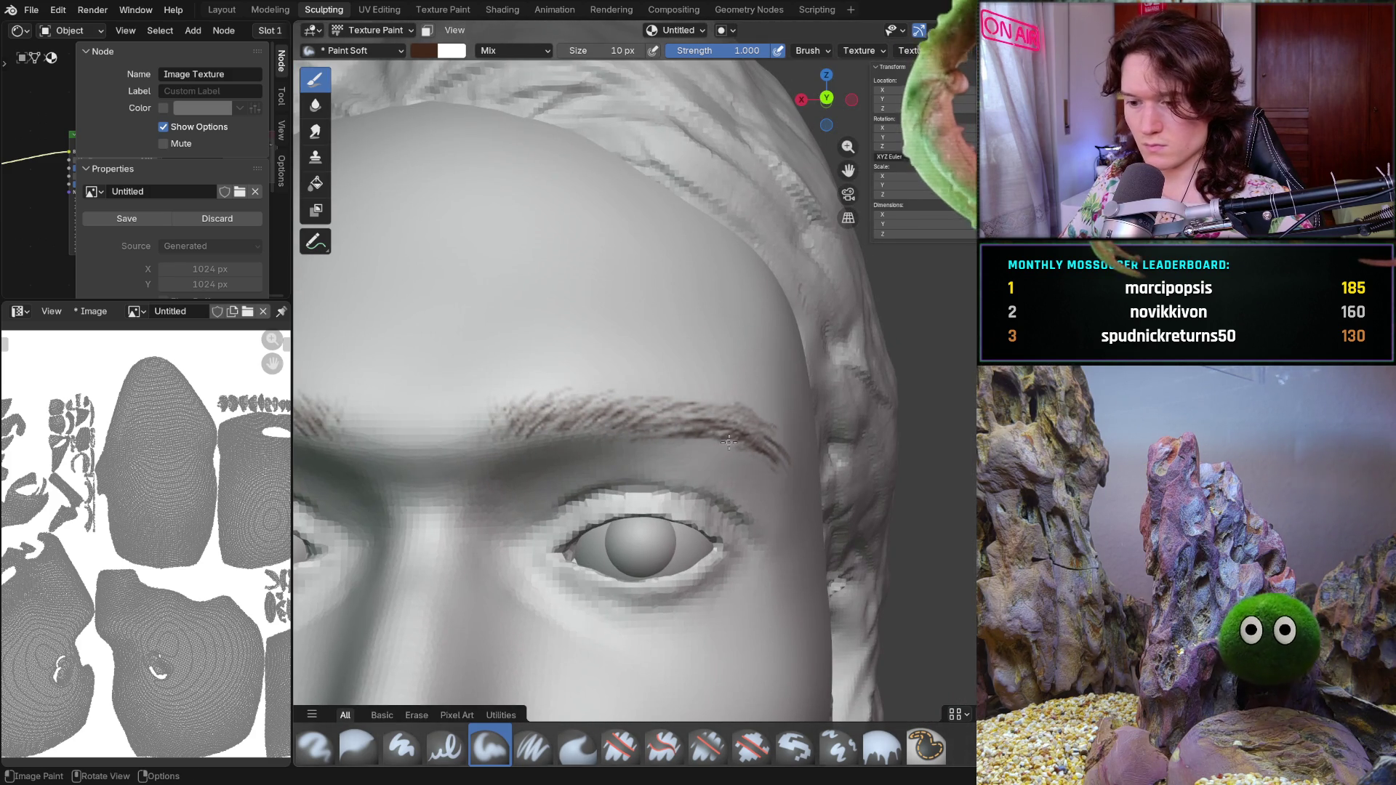
{"action": "scroll", "coordinate": [733, 447], "scroll_direction": "up", "scroll_amount": 1}
{"action": "scroll", "coordinate": [703, 456], "scroll_direction": "up", "scroll_amount": 1}
{"action": "scroll", "coordinate": [660, 467], "scroll_direction": "up", "scroll_amount": 1}
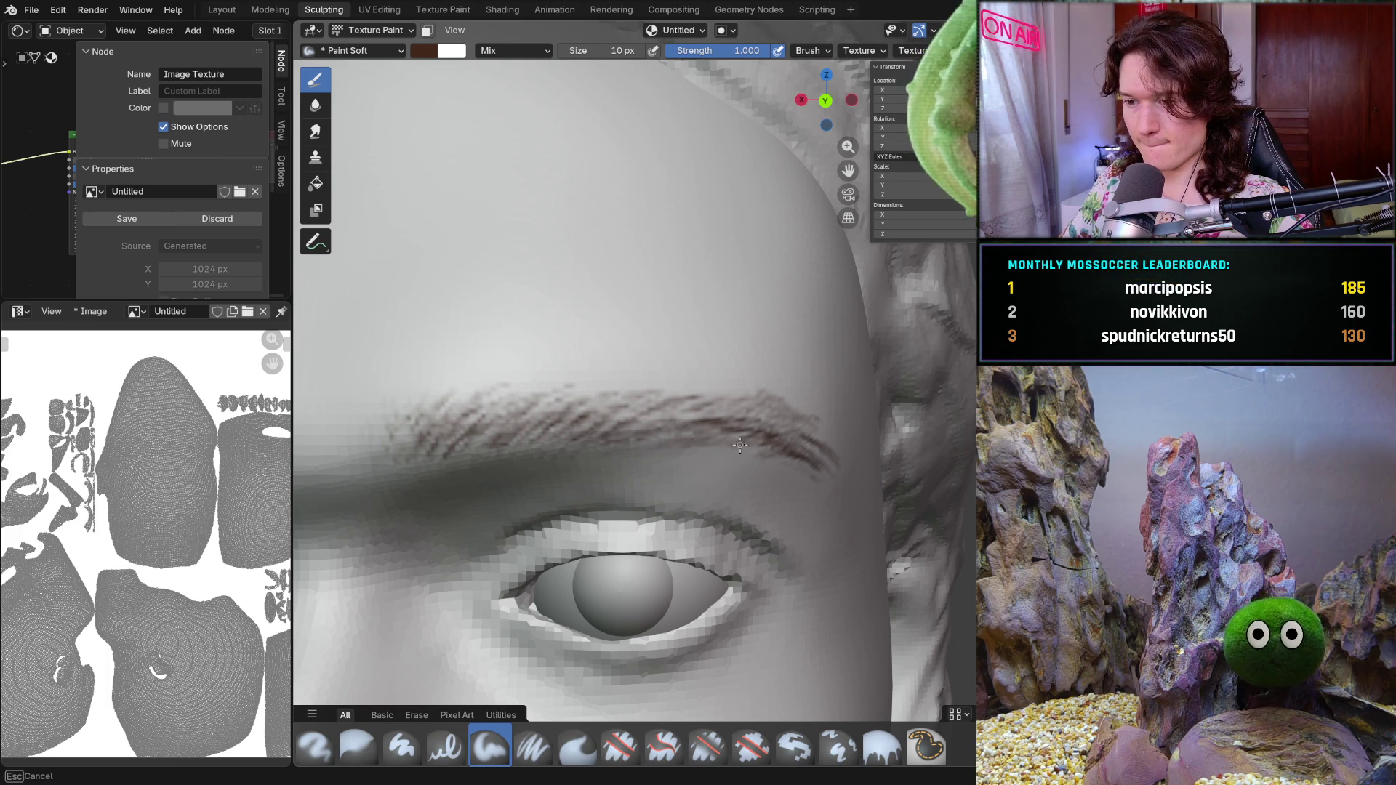
{"action": "scroll", "coordinate": [776, 380], "scroll_direction": "down", "scroll_amount": 8}
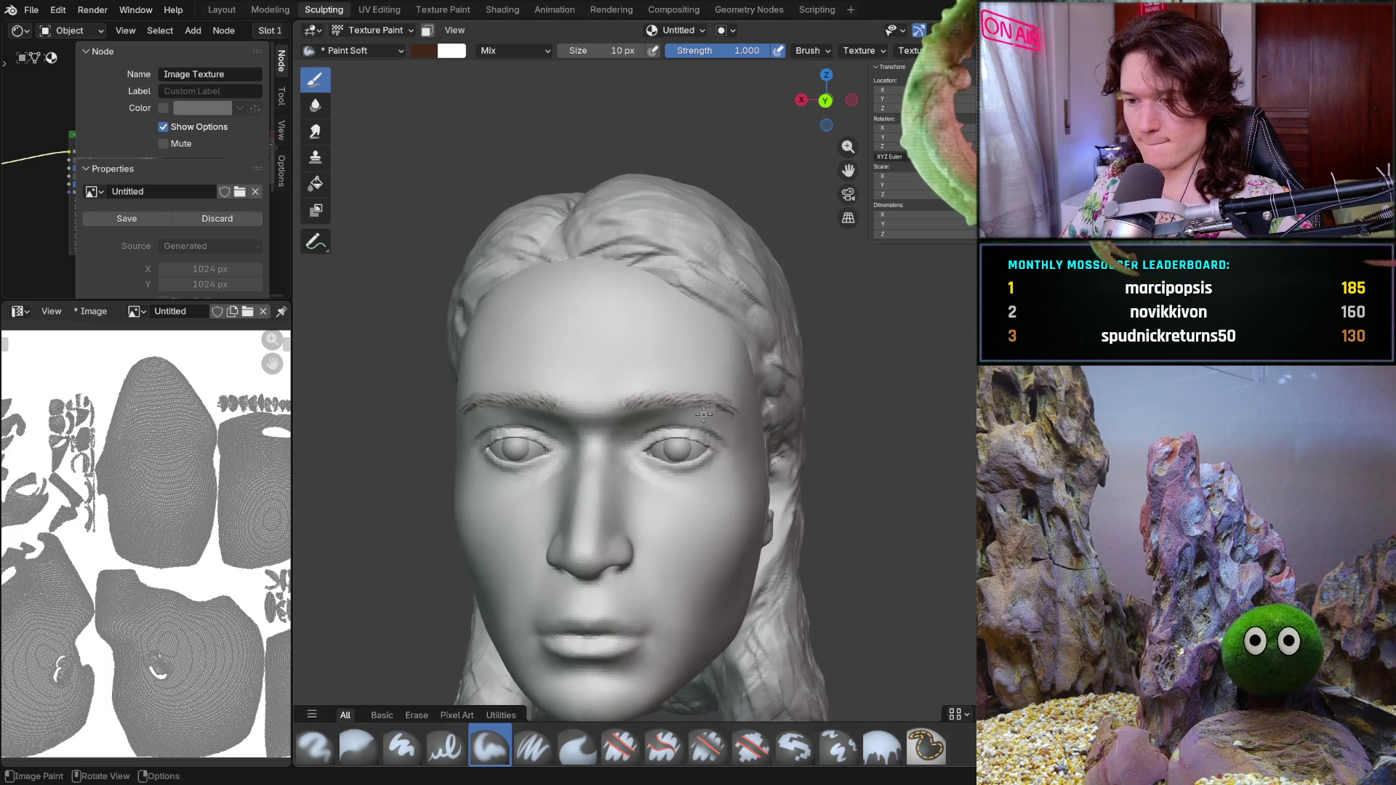
{"action": "mouse_move", "coordinate": [775, 380]}
{"action": "middle_mouse_down"}
{"action": "mouse_move", "coordinate": [808, 358]}
{"action": "mouse_move", "coordinate": [786, 393]}
{"action": "middle_mouse_up"}
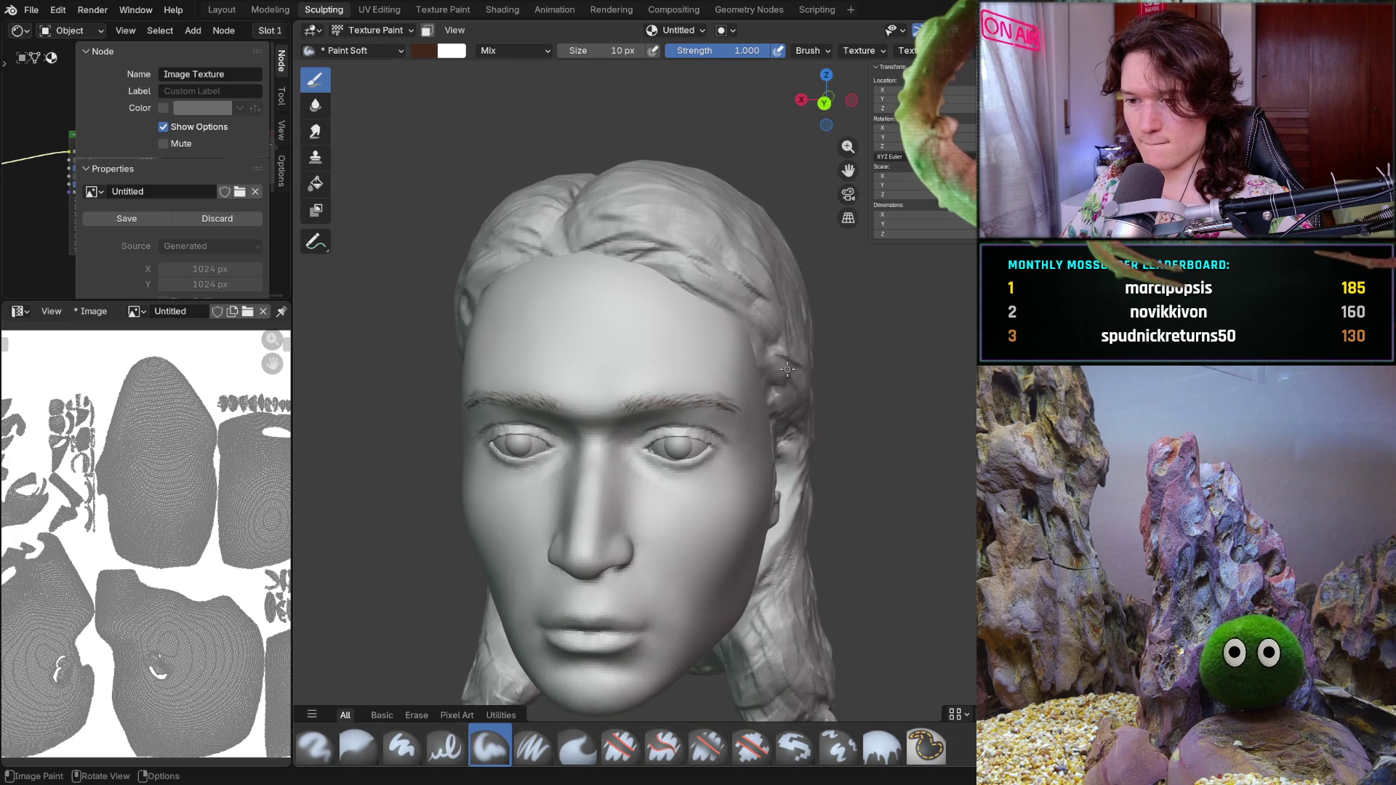
{"action": "scroll", "coordinate": [769, 426], "scroll_direction": "up", "scroll_amount": 6}
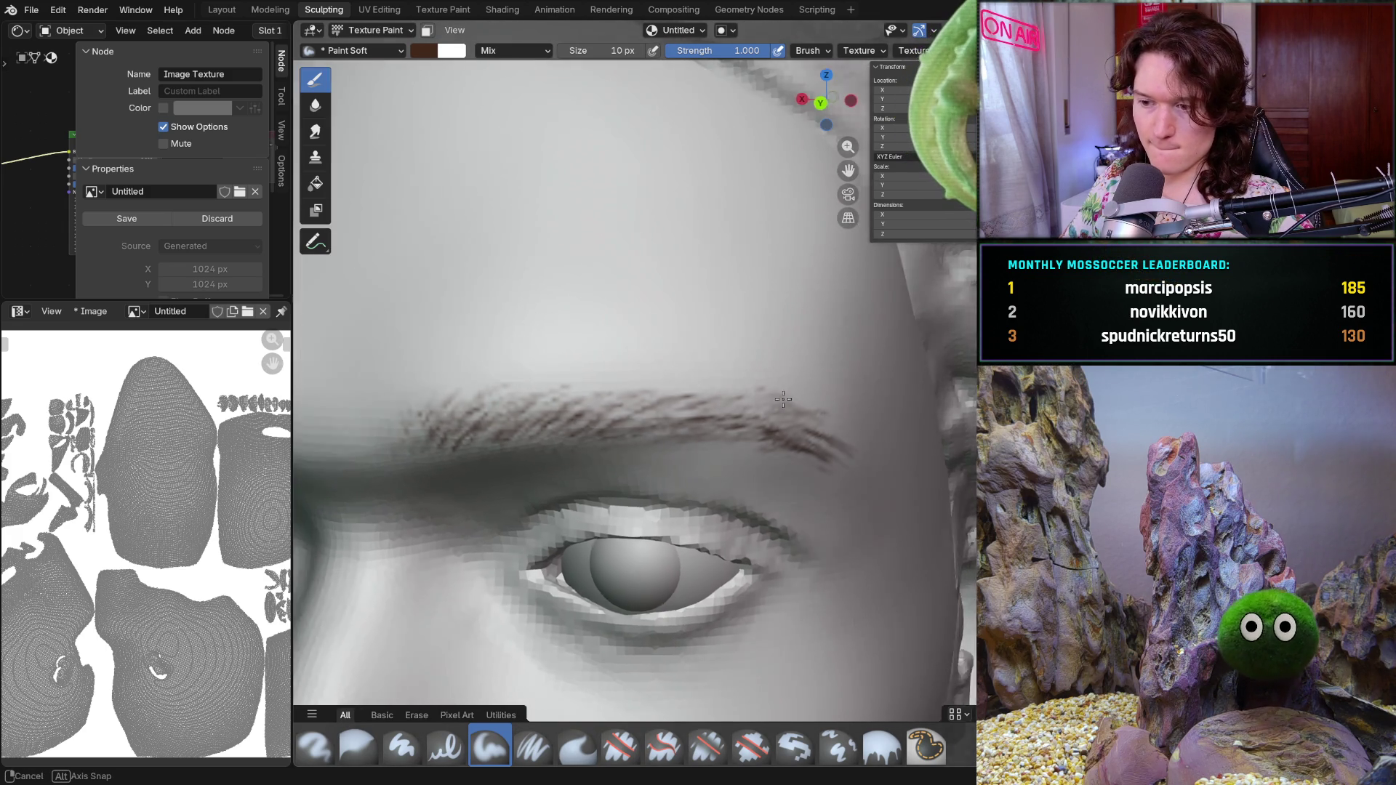
{"action": "middle_click_drag", "start_coordinate": [767, 397], "coordinate": [781, 387]}
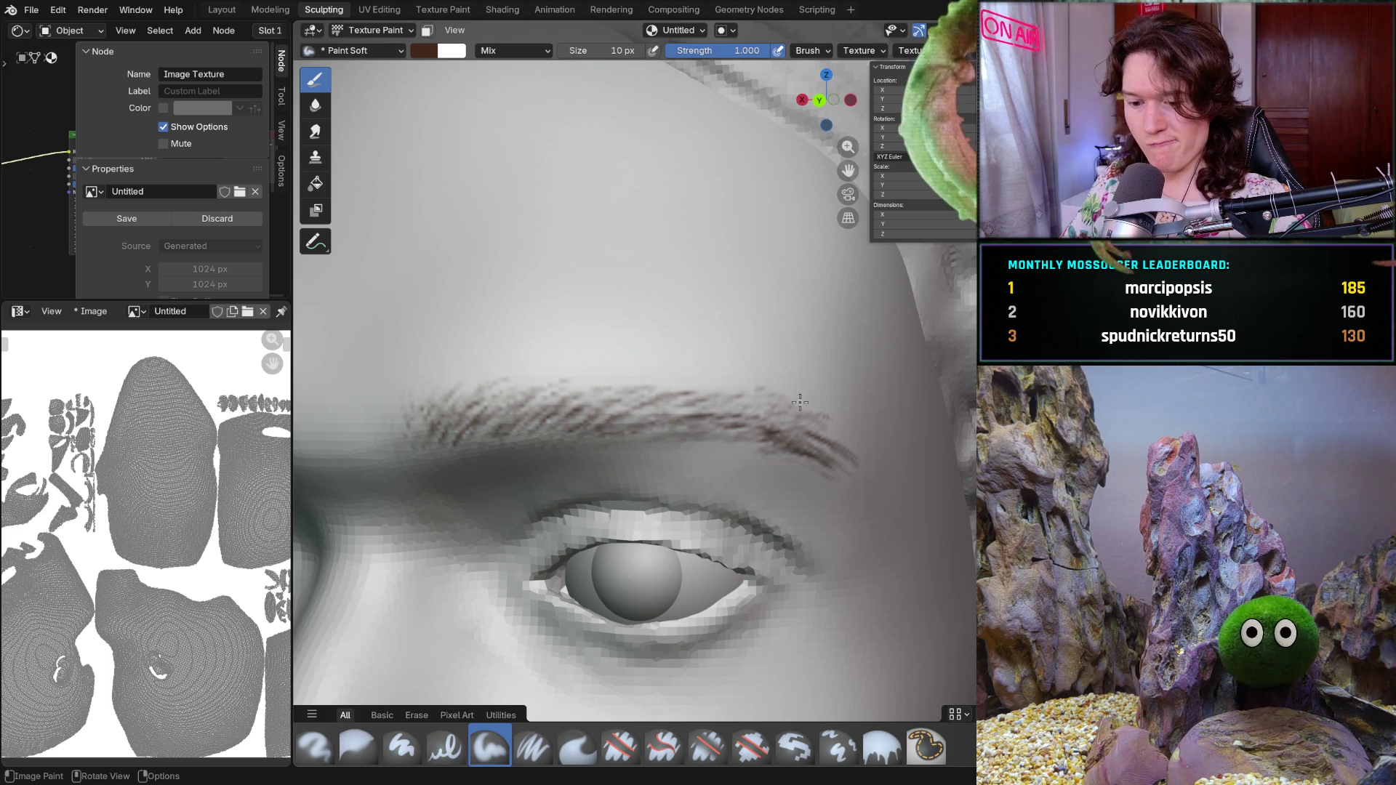
{"action": "type", "text": "f50"}
{"action": "key", "text": "Return"}
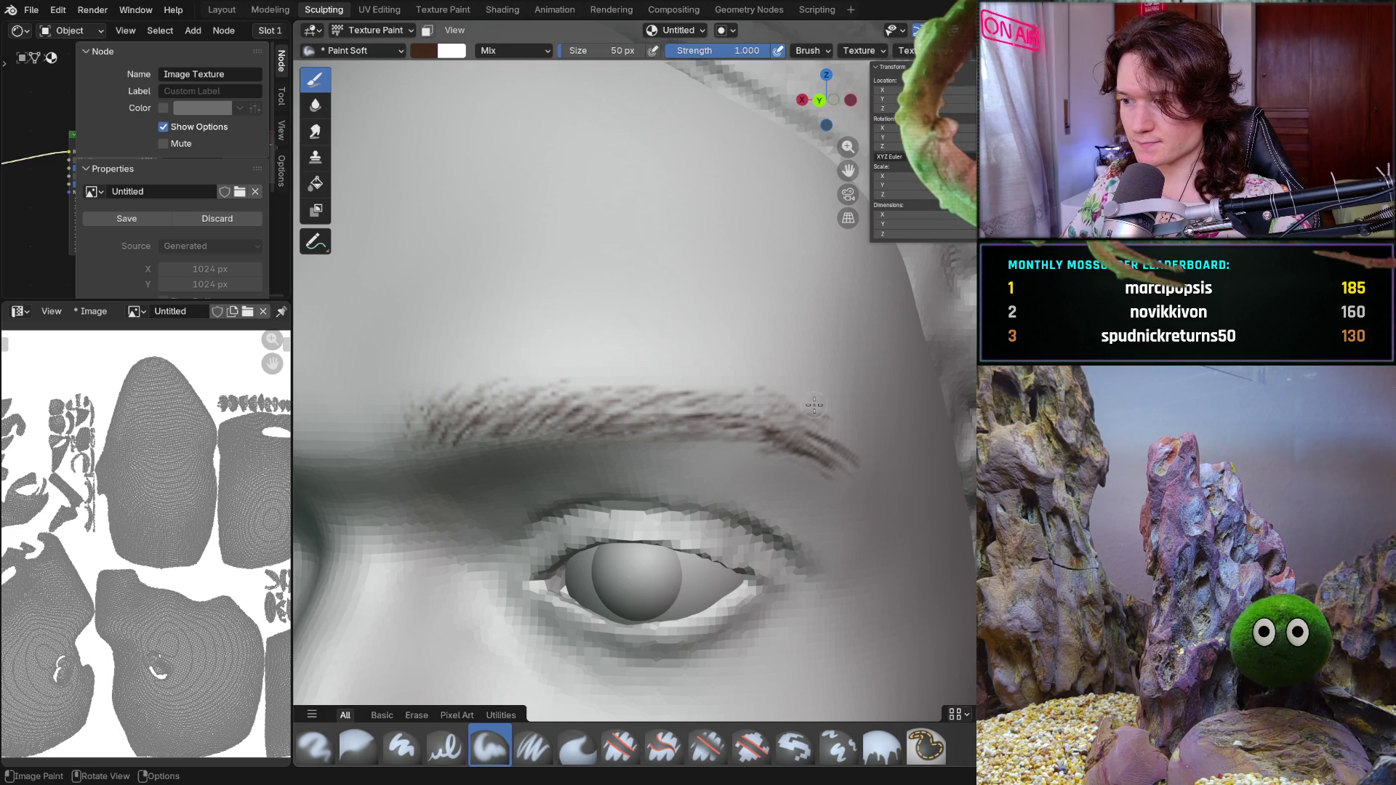
- Thicken the right eyebrow with more brown hair strokes using the 50 px brush
{"action": "mouse_move", "coordinate": [808, 411]}
{"action": "left_mouse_down"}
{"action": "mouse_move", "coordinate": [849, 425]}
{"action": "mouse_move", "coordinate": [811, 413]}
{"action": "left_mouse_up"}
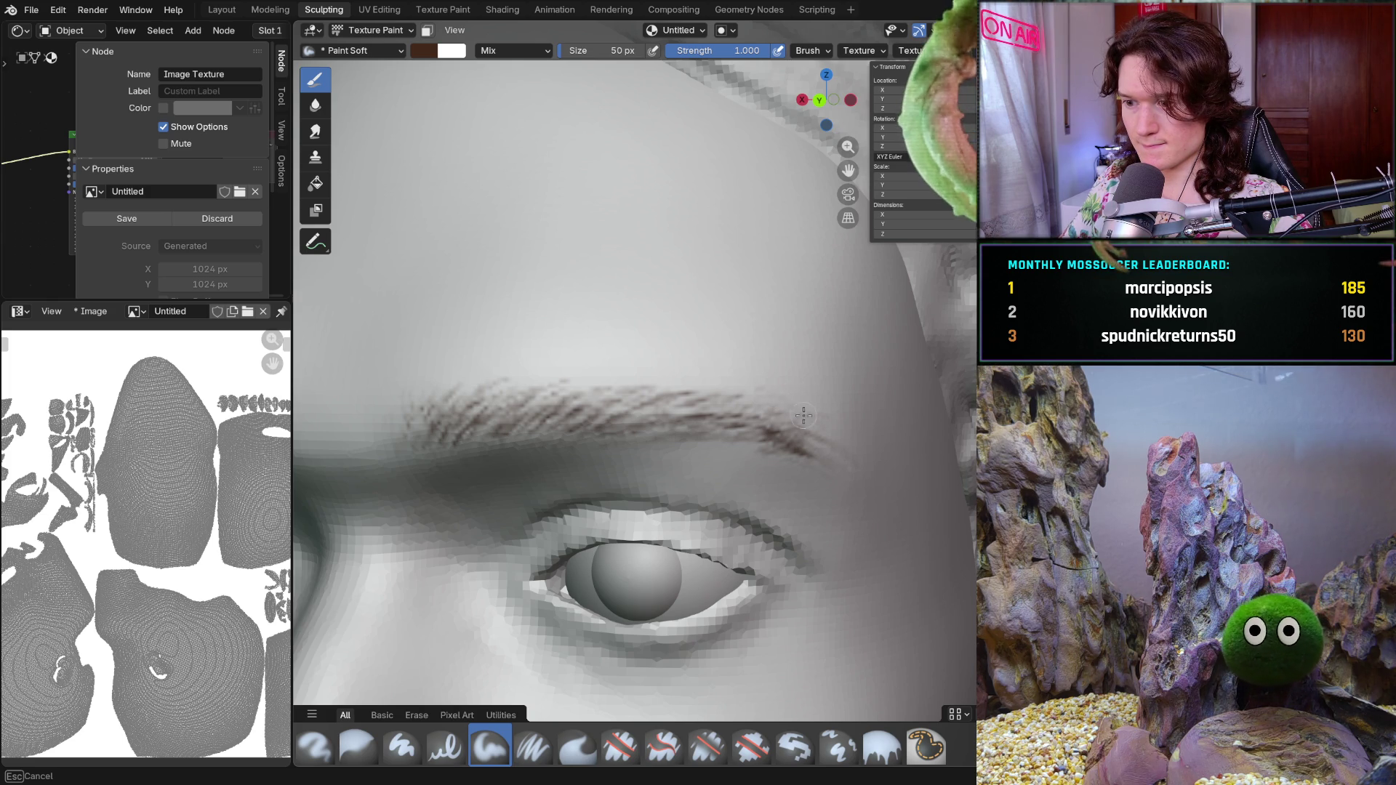
{"action": "middle_click_drag", "start_coordinate": [863, 476], "coordinate": [846, 454]}
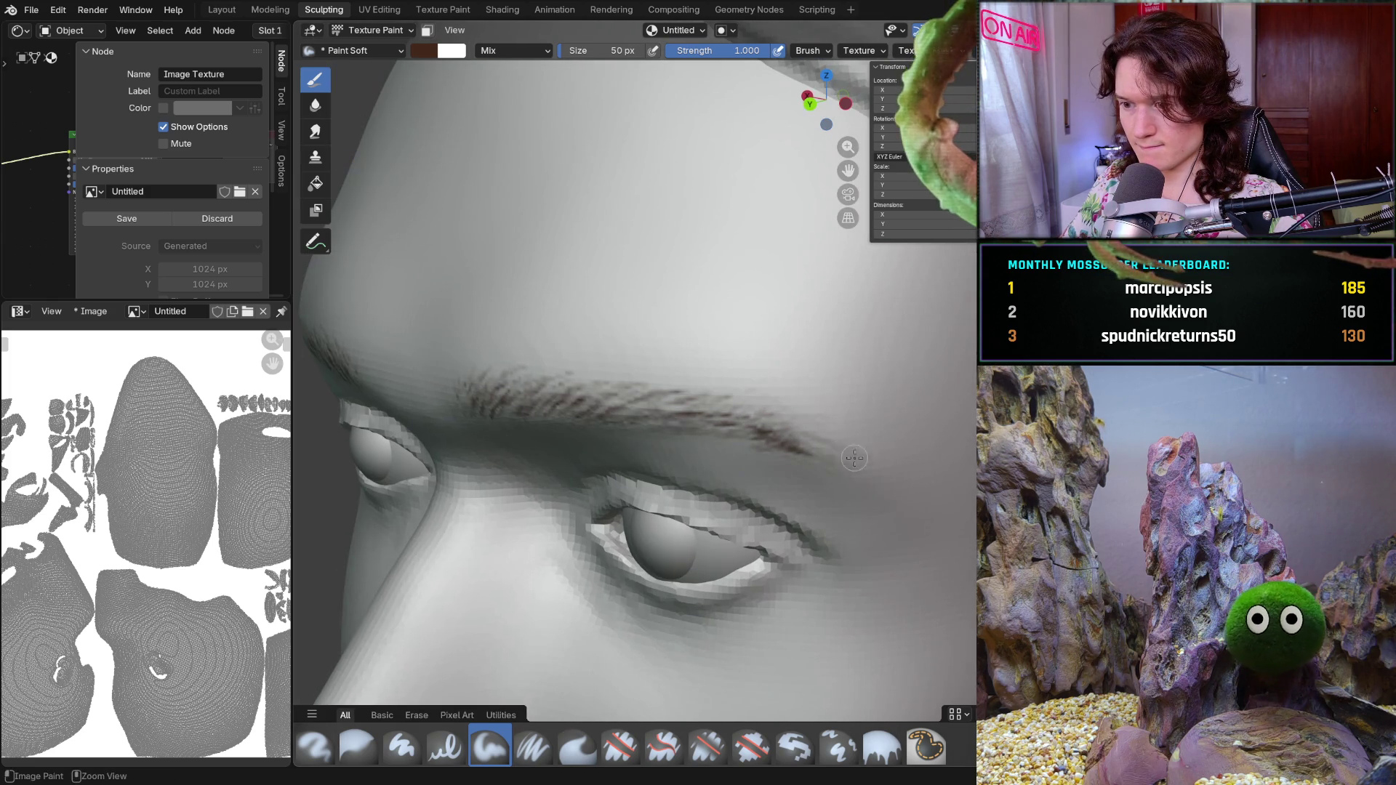
{"action": "left_click_drag", "start_coordinate": [832, 443], "coordinate": [821, 441]}
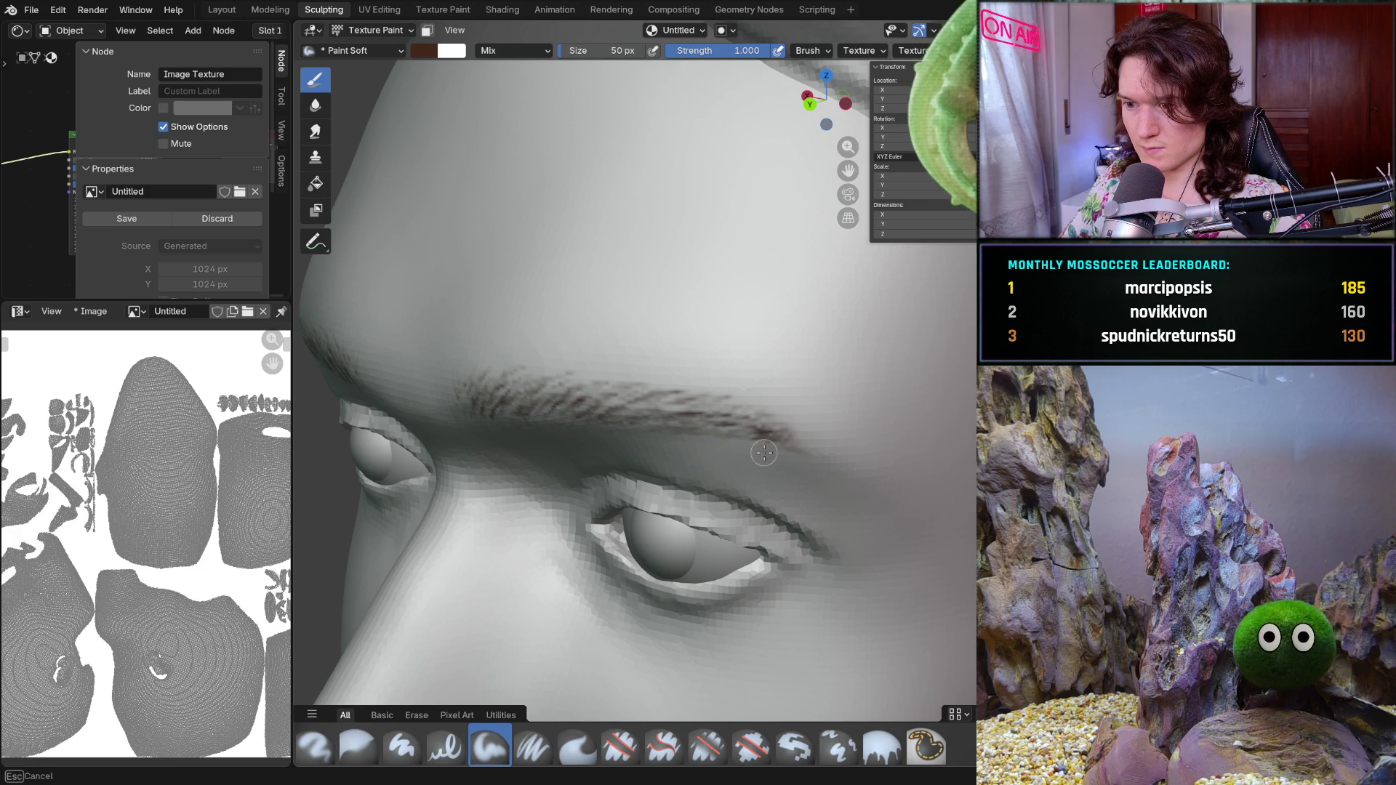
{"action": "scroll", "coordinate": [840, 469], "scroll_direction": "down", "scroll_amount": 3}
- Orbit and zoom around the whole face to compare both painted eyebrows
{"action": "middle_click_drag", "start_coordinate": [841, 471], "coordinate": [564, 399]}
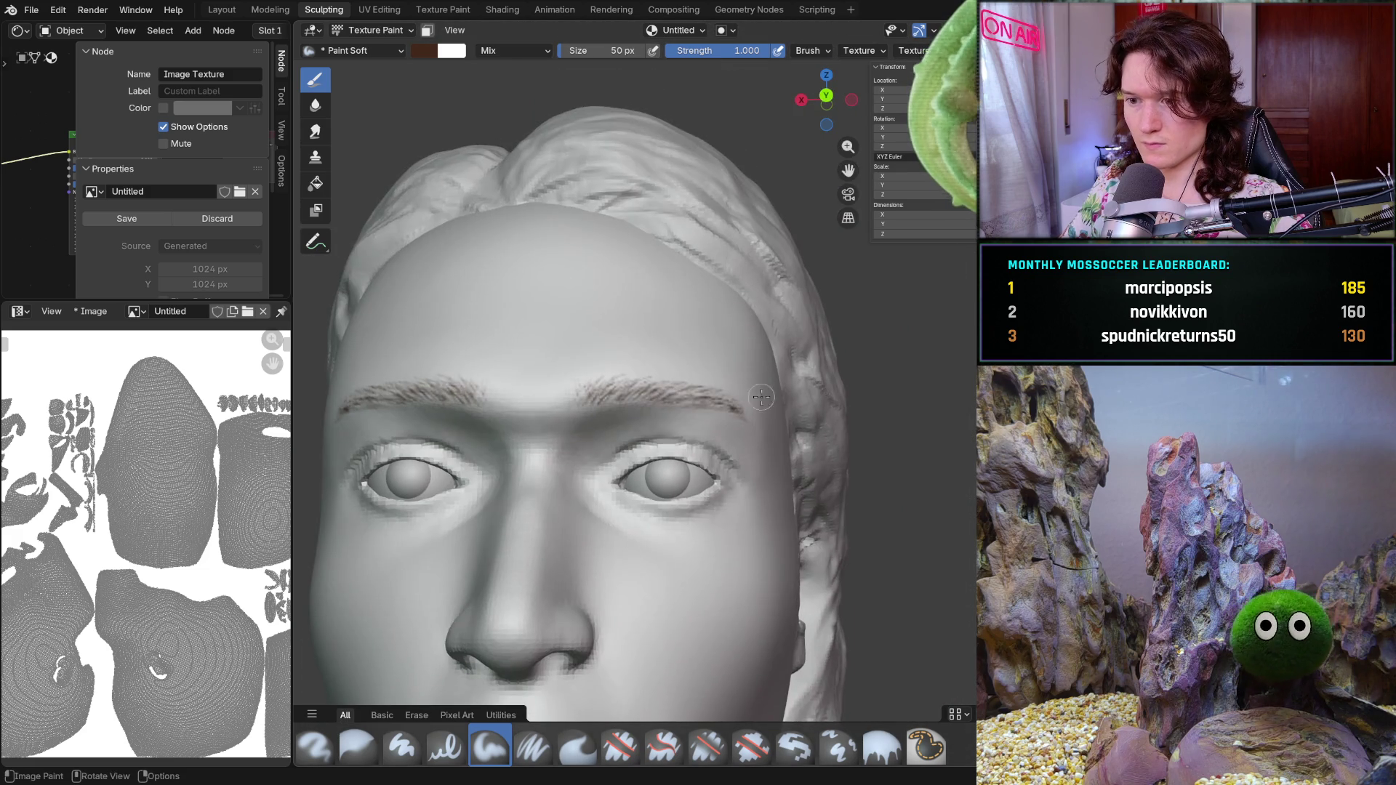
{"action": "scroll", "coordinate": [564, 400], "scroll_direction": "up", "scroll_amount": 3}
{"action": "scroll", "coordinate": [563, 400], "scroll_direction": "up", "scroll_amount": 2}
{"action": "scroll", "coordinate": [562, 400], "scroll_direction": "down", "scroll_amount": 3}
{"action": "scroll", "coordinate": [574, 478], "scroll_direction": "up", "scroll_amount": 5}
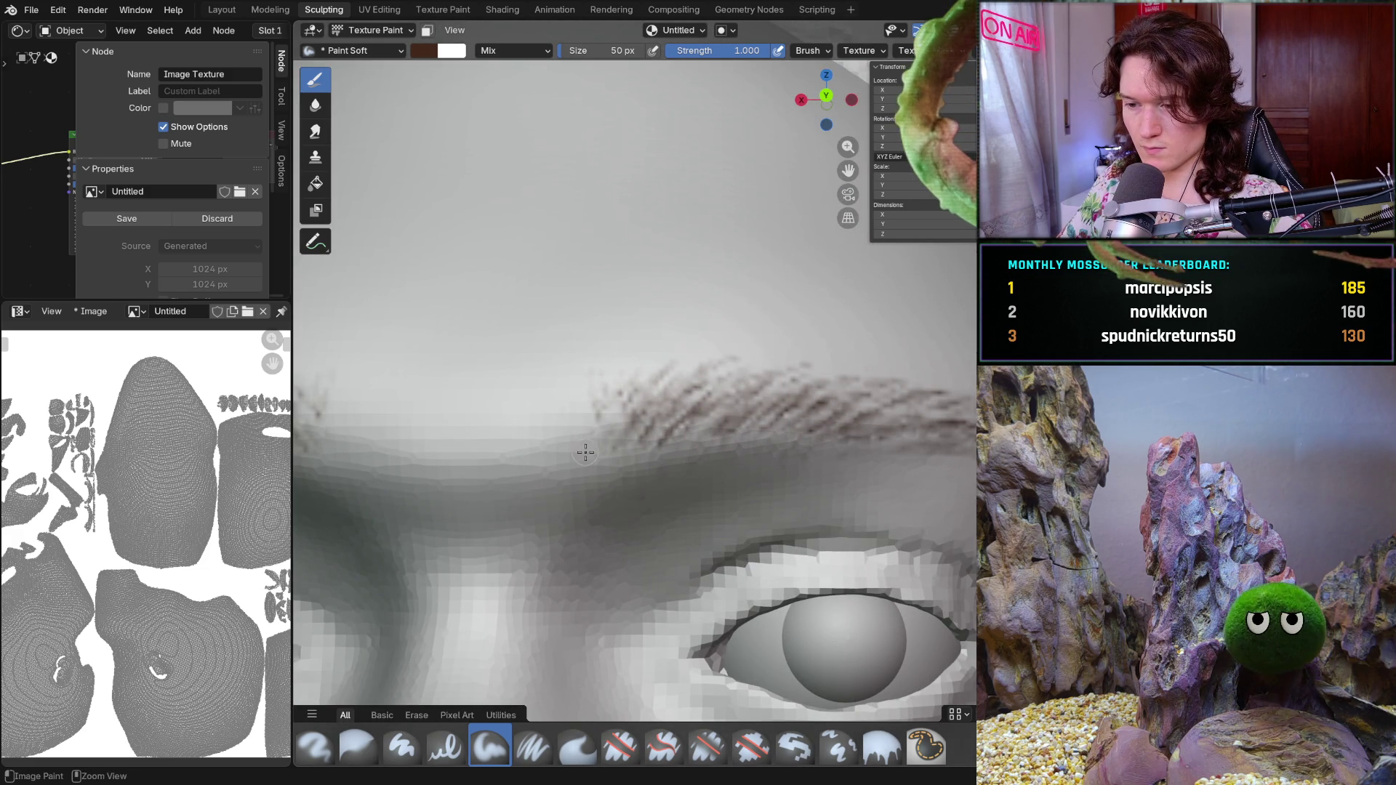
{"action": "scroll", "coordinate": [616, 480], "scroll_direction": "down", "scroll_amount": 2}
{"action": "scroll", "coordinate": [616, 479], "scroll_direction": "down", "scroll_amount": 5}
{"action": "scroll", "coordinate": [625, 503], "scroll_direction": "up", "scroll_amount": 1}
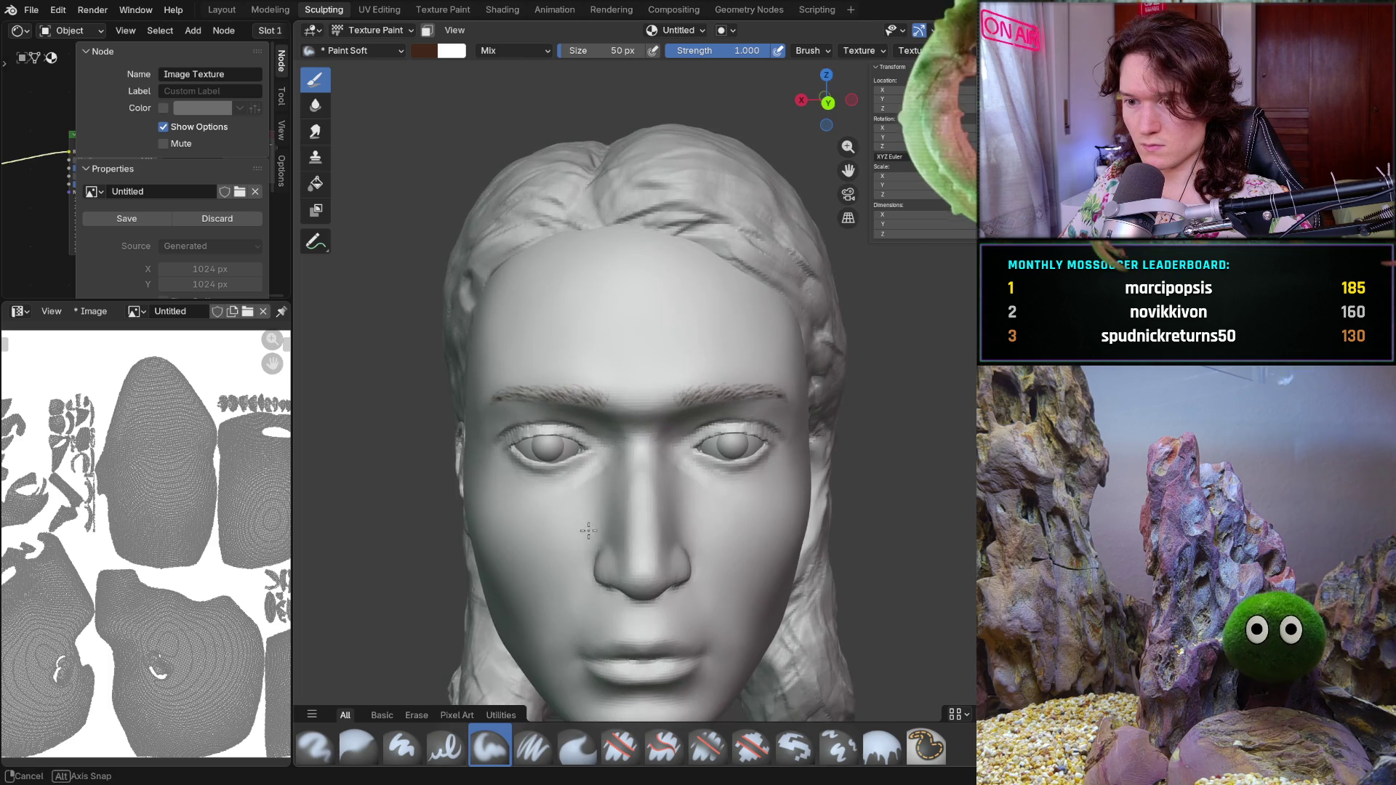
{"action": "middle_click_drag", "start_coordinate": [626, 502], "coordinate": [644, 475]}
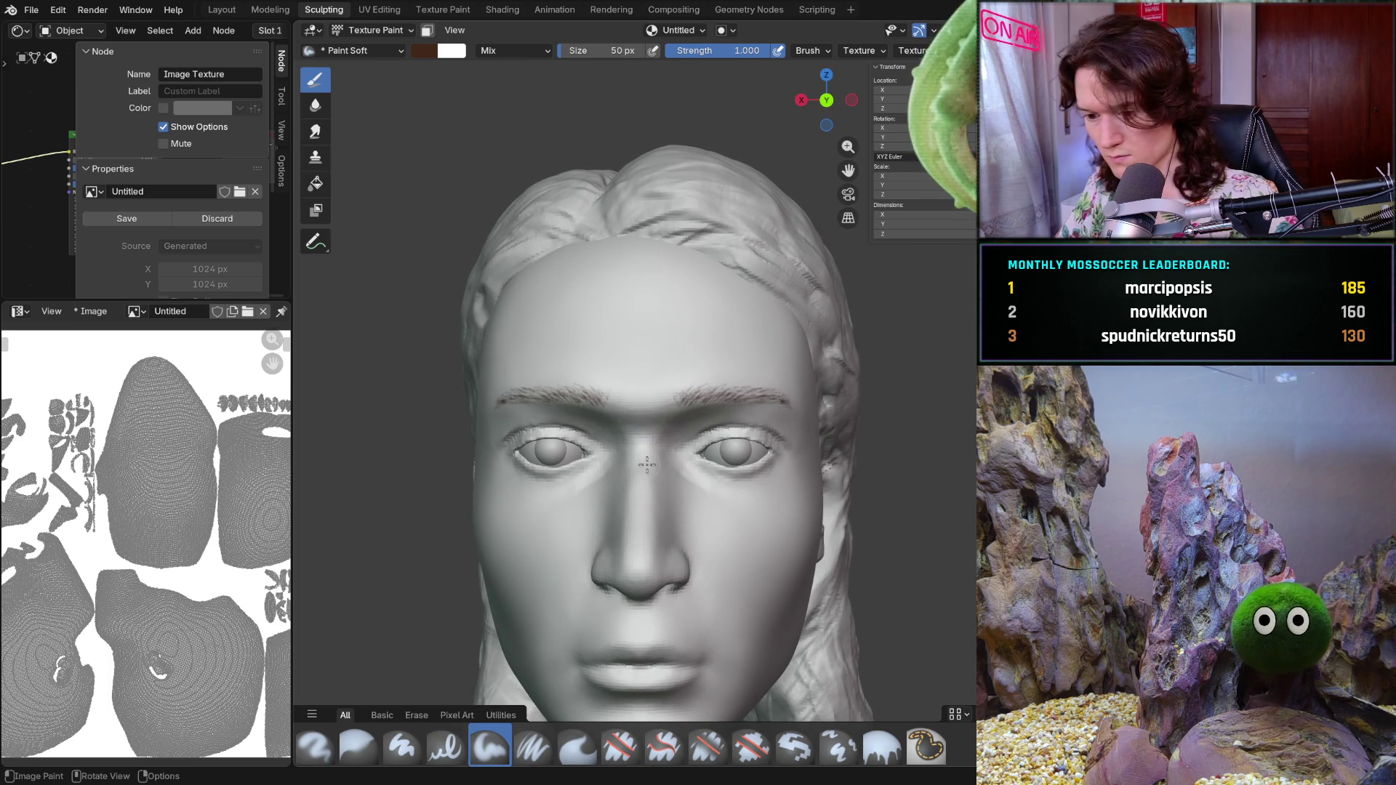
{"action": "mouse_move", "coordinate": [687, 448]}
{"action": "middle_mouse_down"}
{"action": "mouse_move", "coordinate": [751, 401]}
{"action": "mouse_move", "coordinate": [782, 404]}
{"action": "middle_mouse_up"}
{"action": "middle_click_drag", "start_coordinate": [739, 429], "coordinate": [724, 441]}
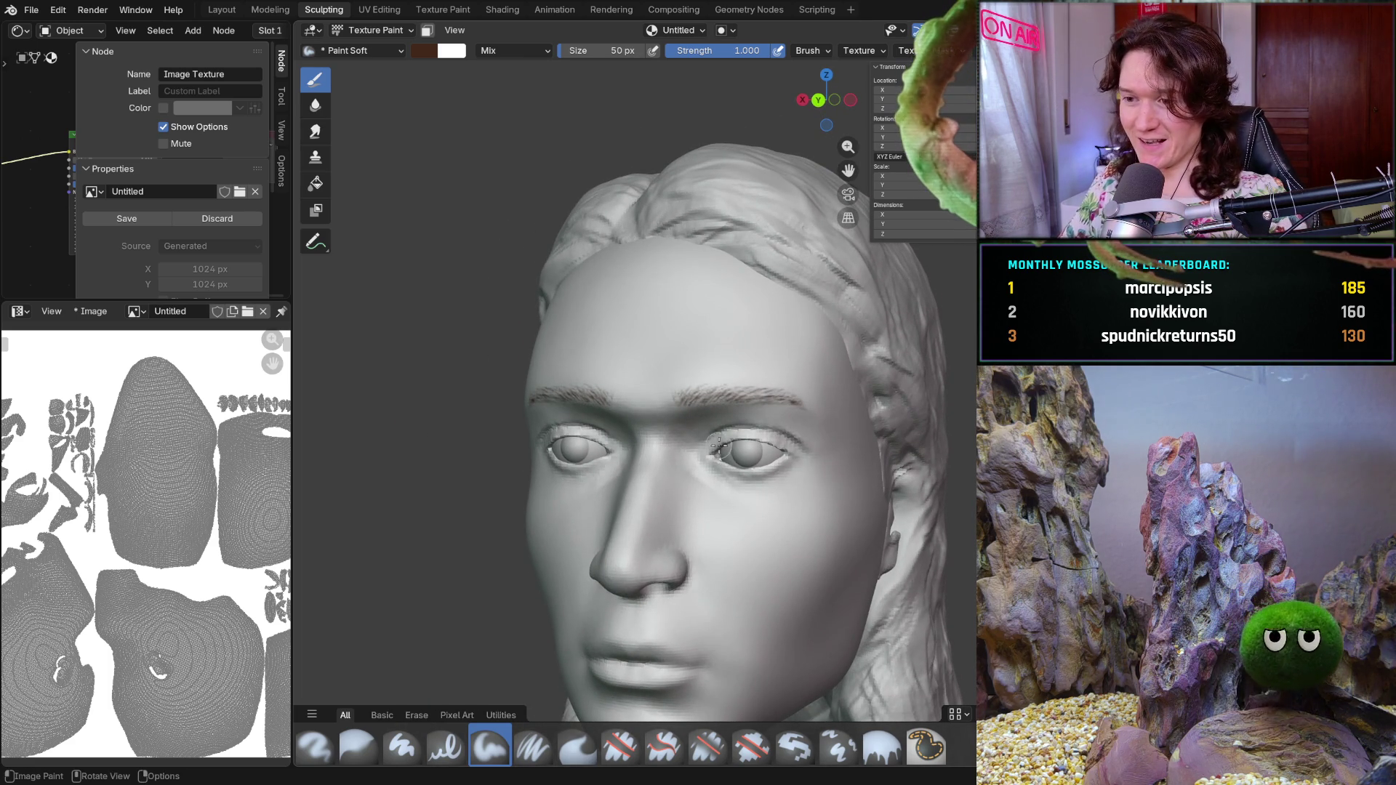
{"action": "middle_click_drag", "start_coordinate": [723, 440], "coordinate": [814, 410]}
{"action": "scroll", "coordinate": [801, 417], "scroll_direction": "up", "scroll_amount": 3}
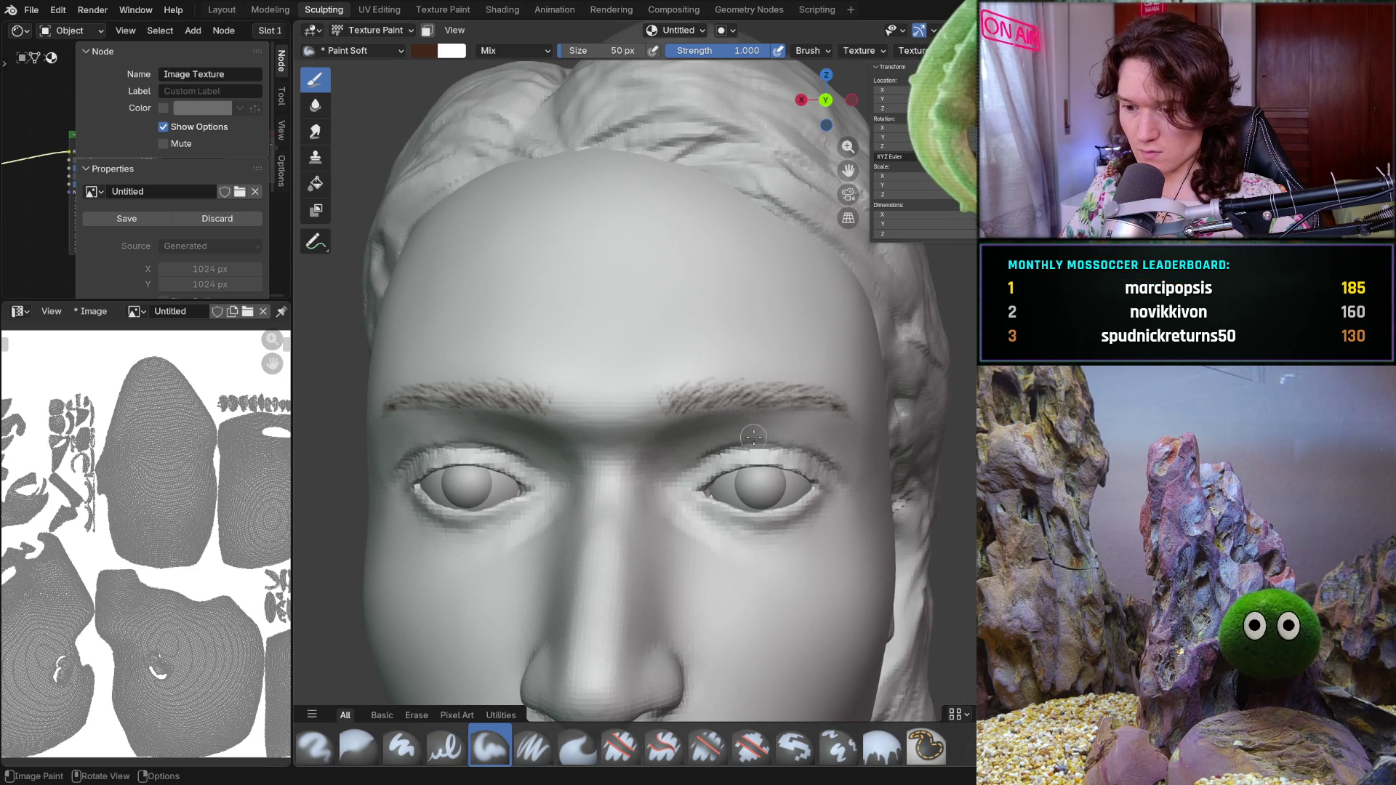
{"action": "middle_click_drag", "start_coordinate": [805, 412], "coordinate": [739, 433], "text": "ctrl"}
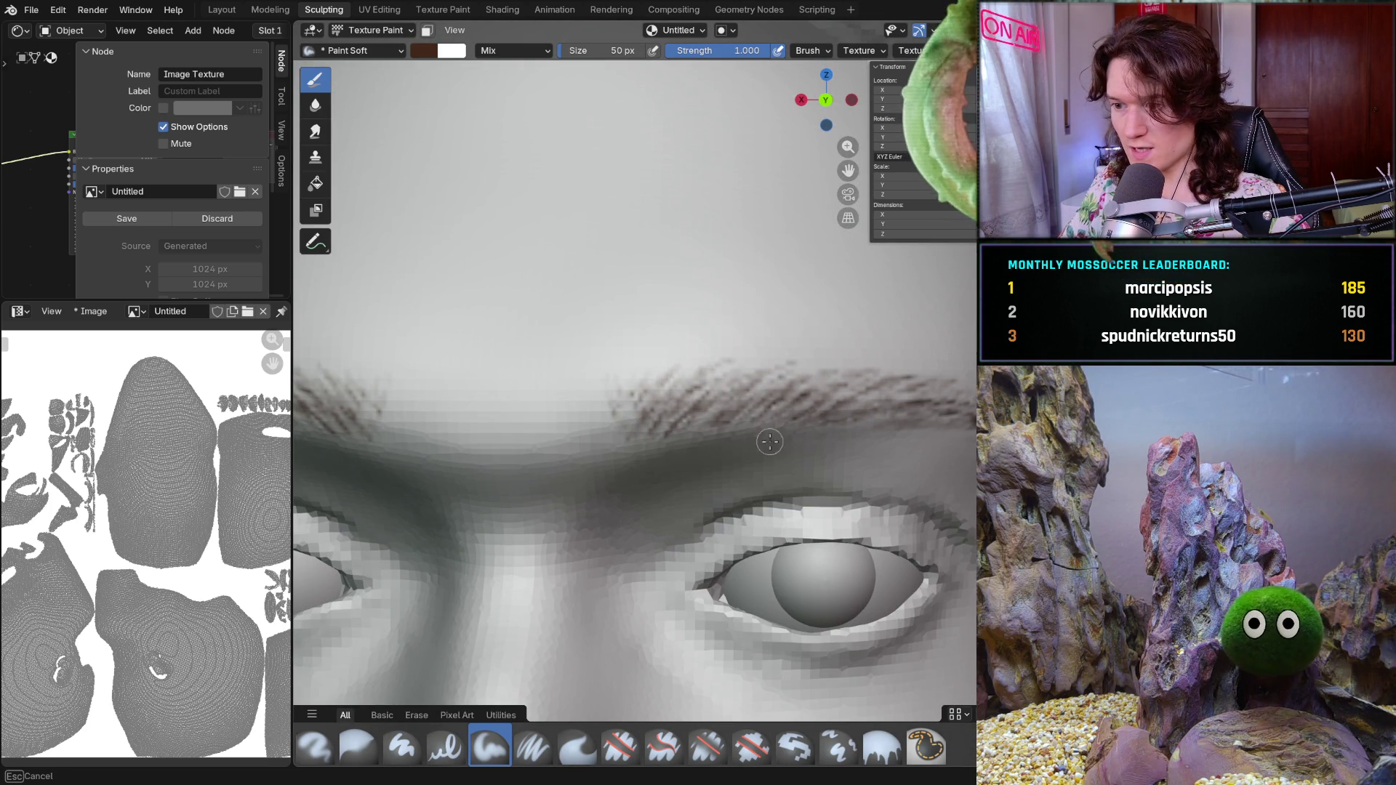
{"action": "middle_click_drag", "start_coordinate": [791, 430], "coordinate": [872, 400], "text": "ctrl"}
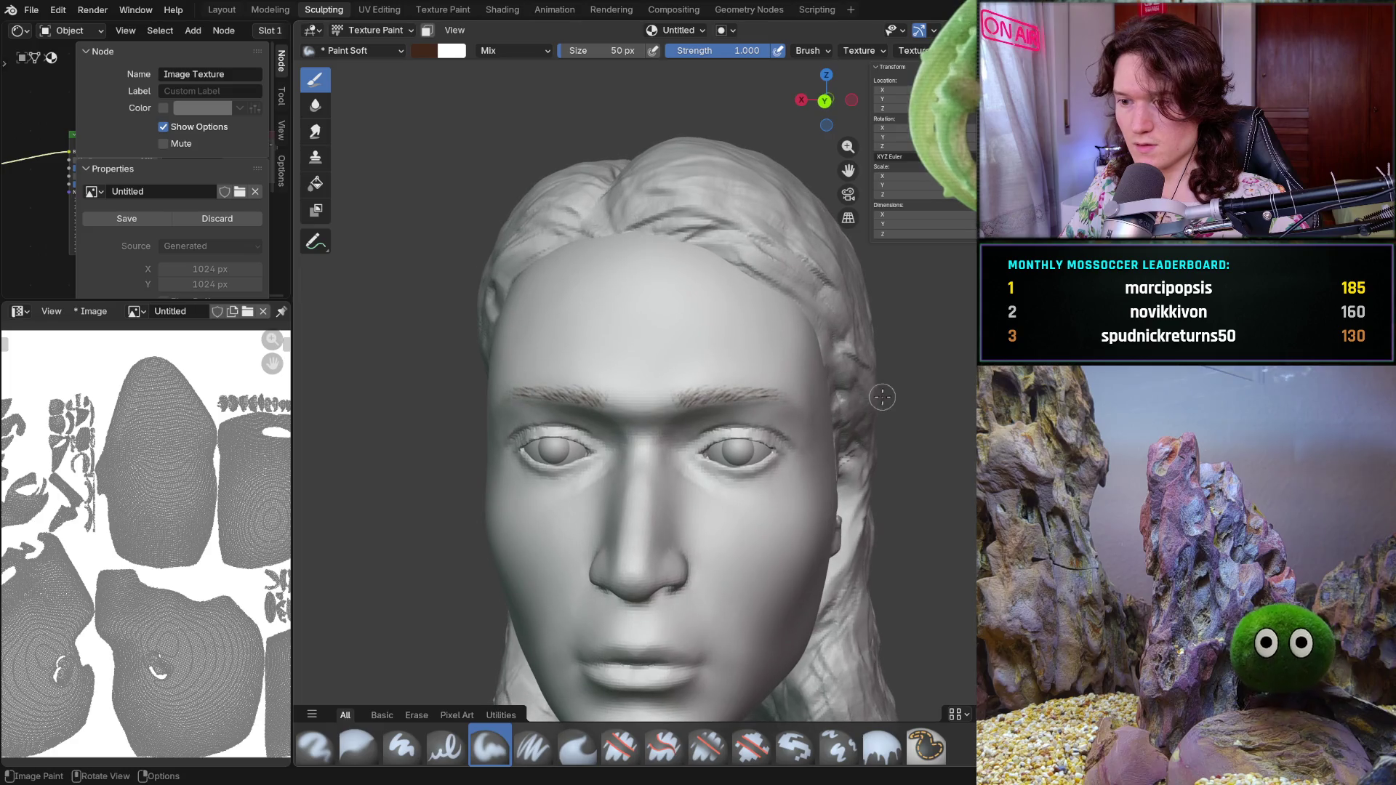
{"action": "mouse_move", "coordinate": [816, 436]}
{"action": "middle_mouse_down", "text": "ctrl"}
{"action": "mouse_move", "coordinate": [874, 421]}
{"action": "mouse_move", "coordinate": [860, 423]}
{"action": "middle_mouse_up", "text": "ctrl"}
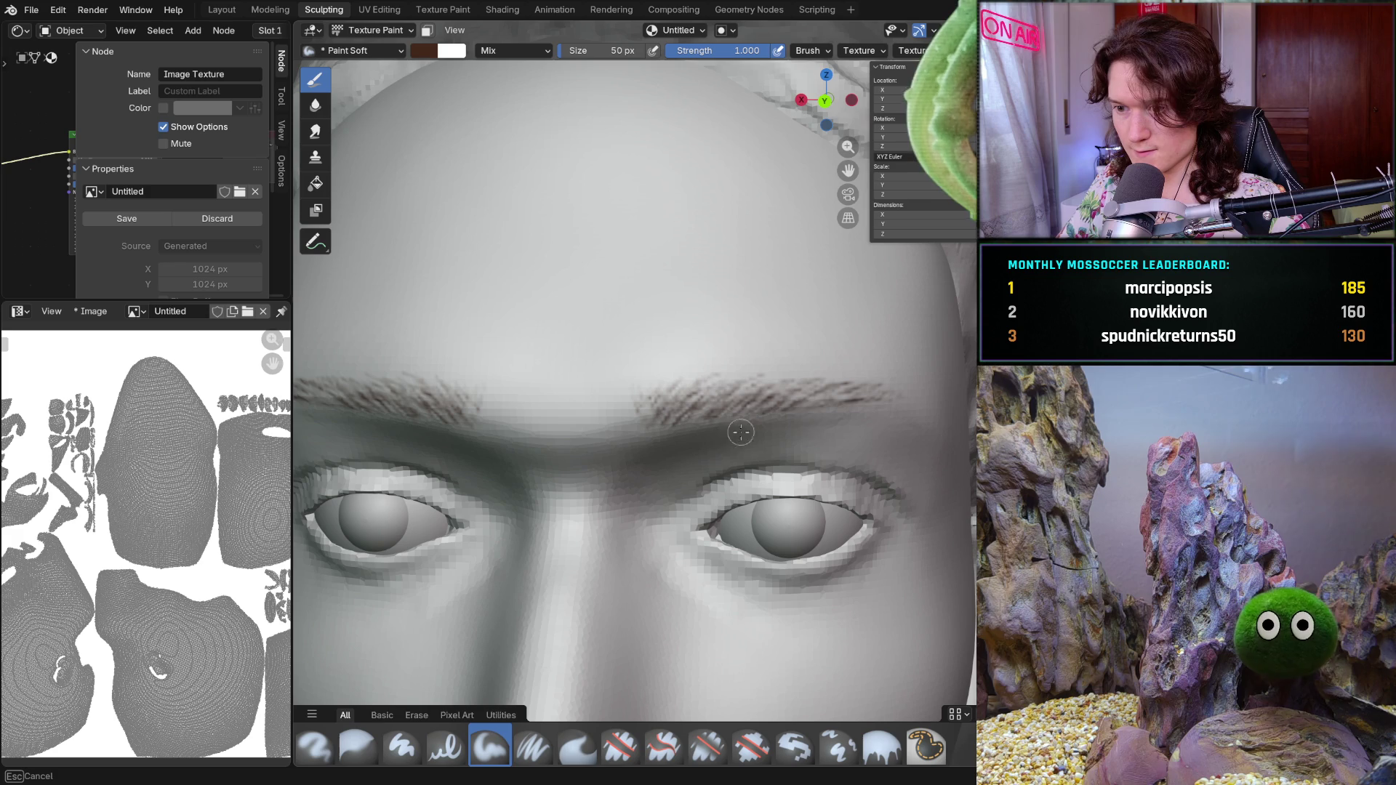
{"action": "mouse_move", "coordinate": [908, 413]}
{"action": "middle_mouse_down", "text": "ctrl"}
{"action": "mouse_move", "coordinate": [843, 386]}
{"action": "mouse_move", "coordinate": [805, 393]}
{"action": "middle_mouse_up", "text": "ctrl"}
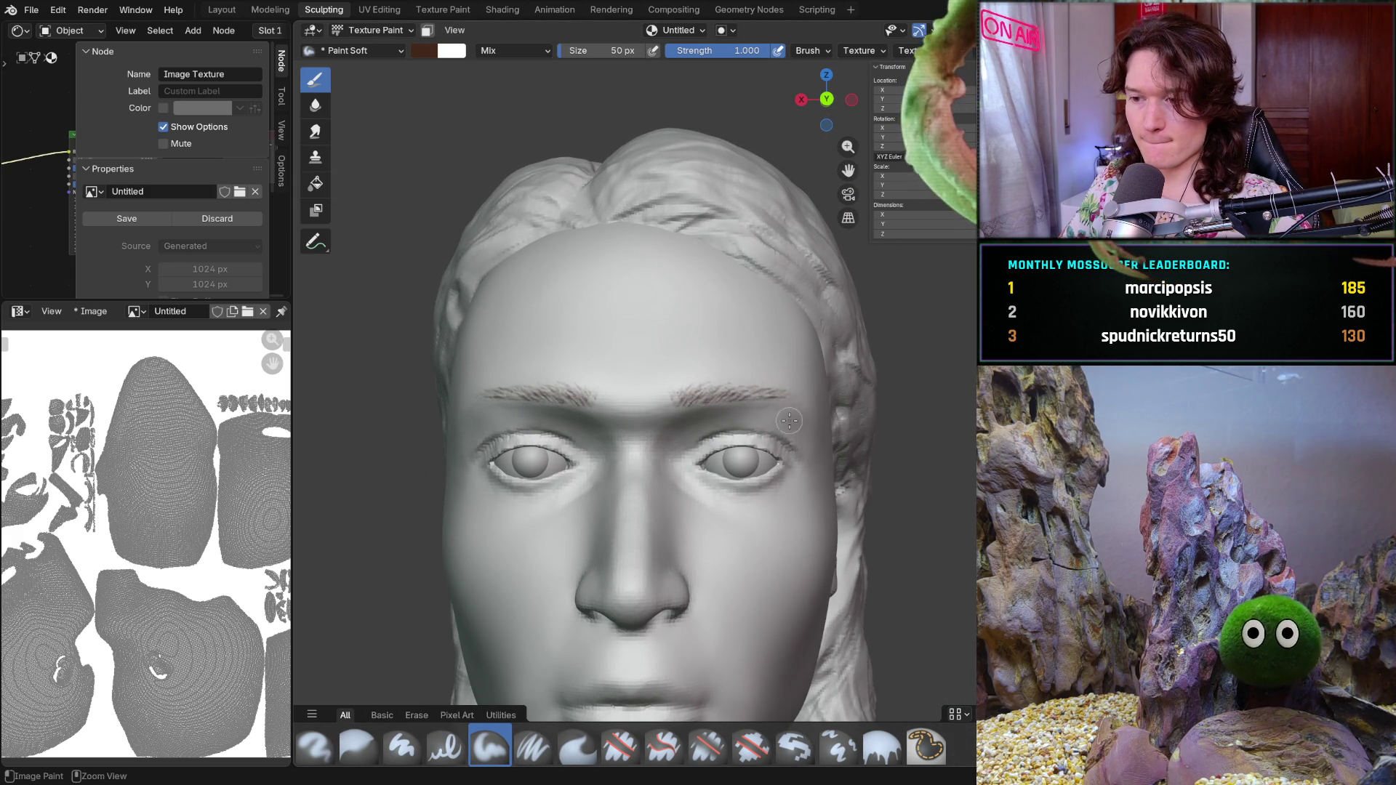
{"action": "scroll", "coordinate": [740, 401], "scroll_direction": "up", "scroll_amount": 5}
{"action": "key", "text": "f"}
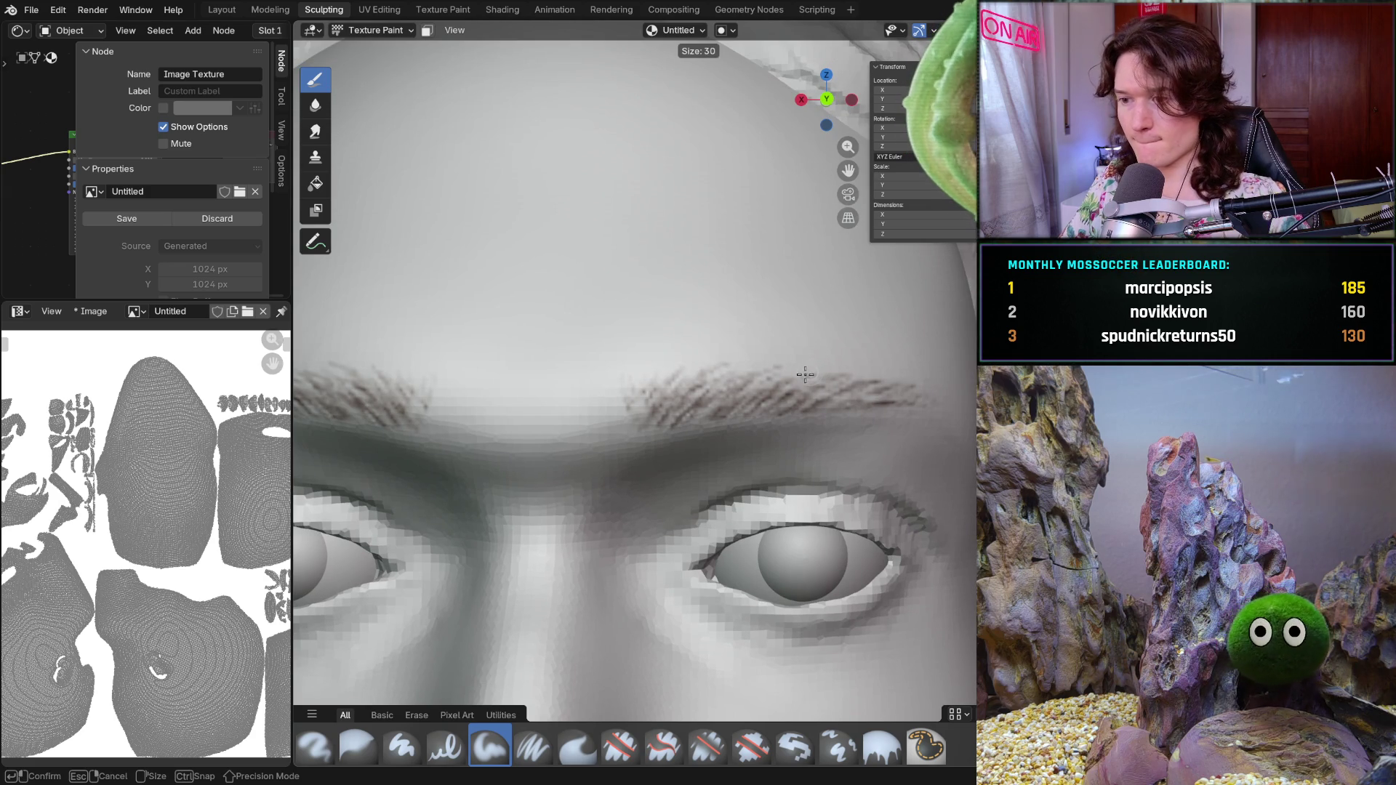
- Shrink the Paint Soft brush to 10 px for fine hairs
{"action": "left_click", "coordinate": [807, 381]}
{"action": "key", "text": "shift"}
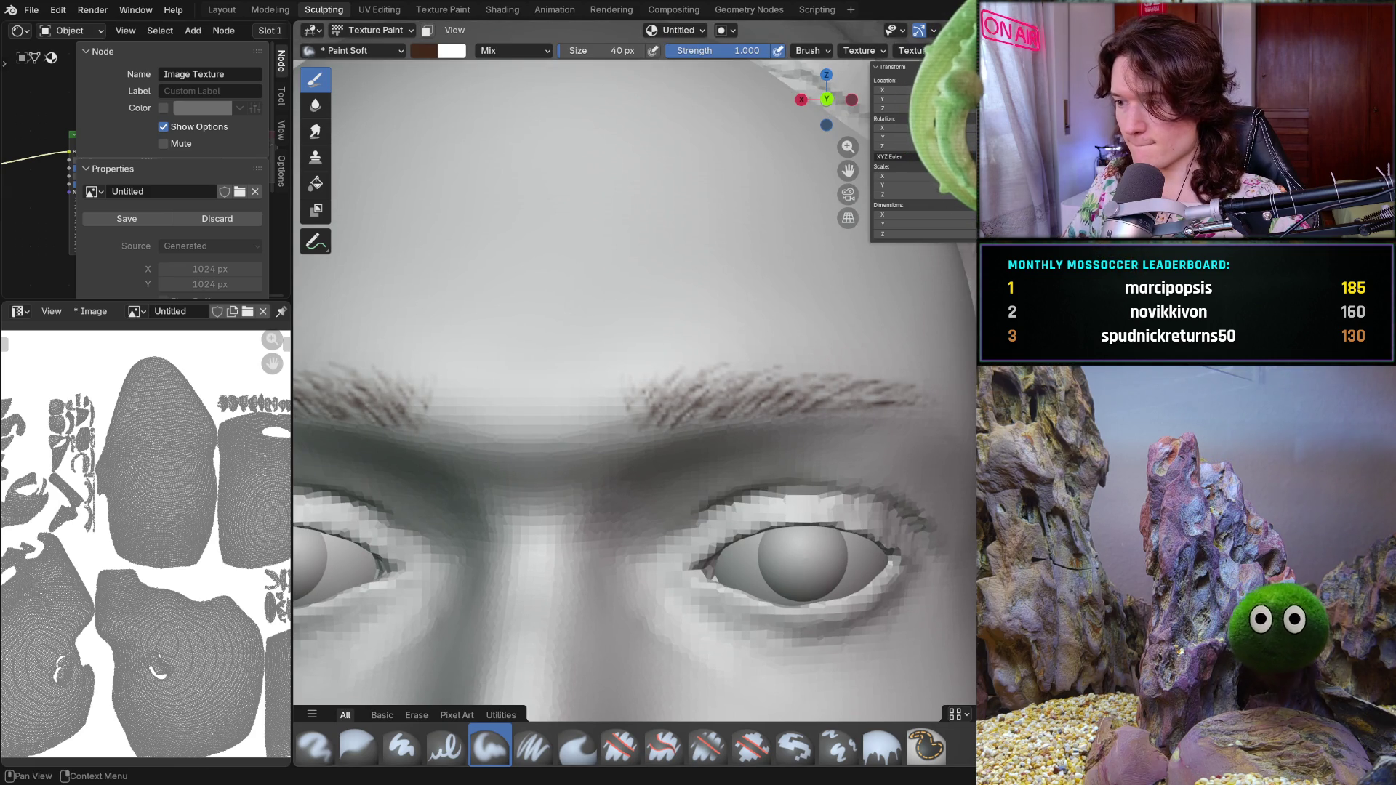
{"action": "type", "text": "10"}
{"action": "key", "text": "Return"}
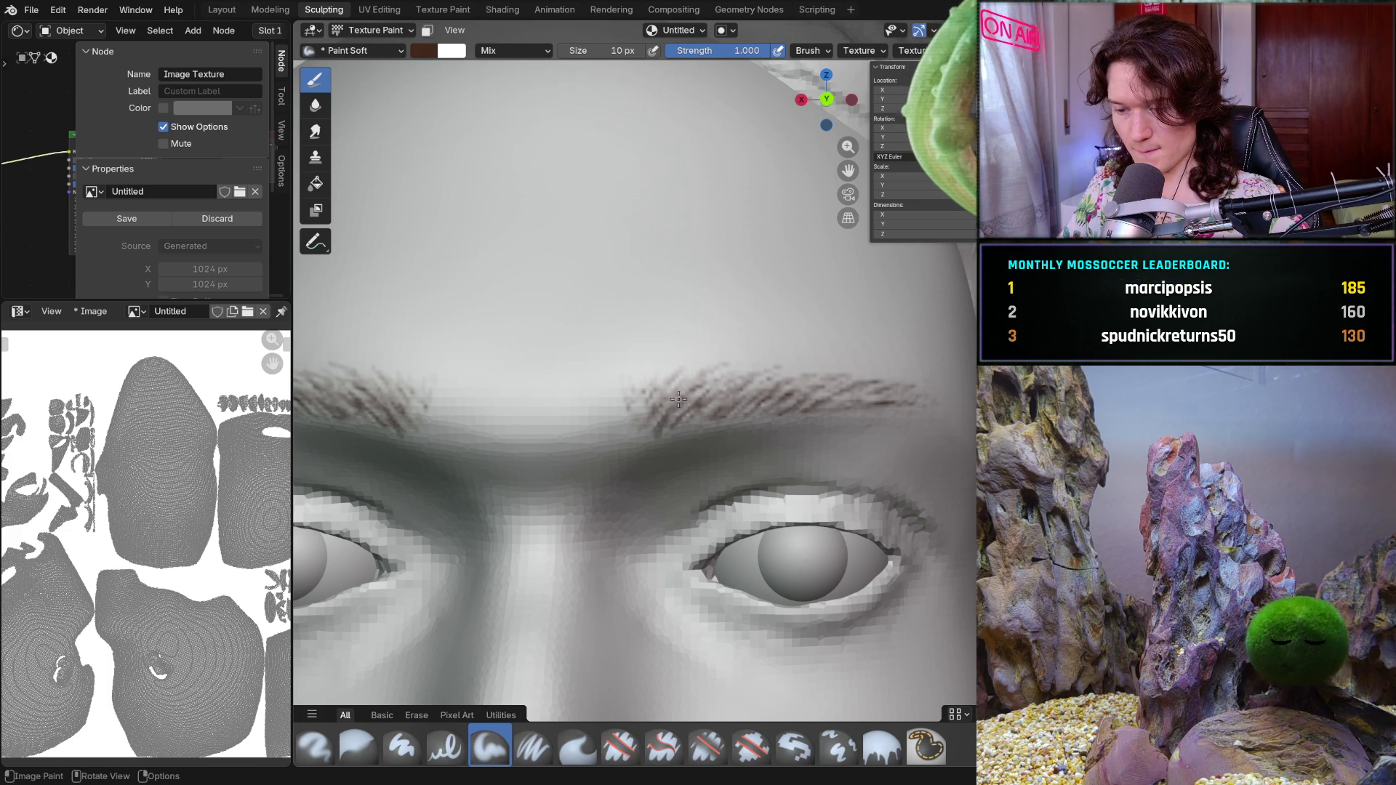
- Paint fine brown hair strokes on the right eyebrow and extend its tail
{"action": "left_click_drag", "start_coordinate": [660, 425], "coordinate": [692, 380]}
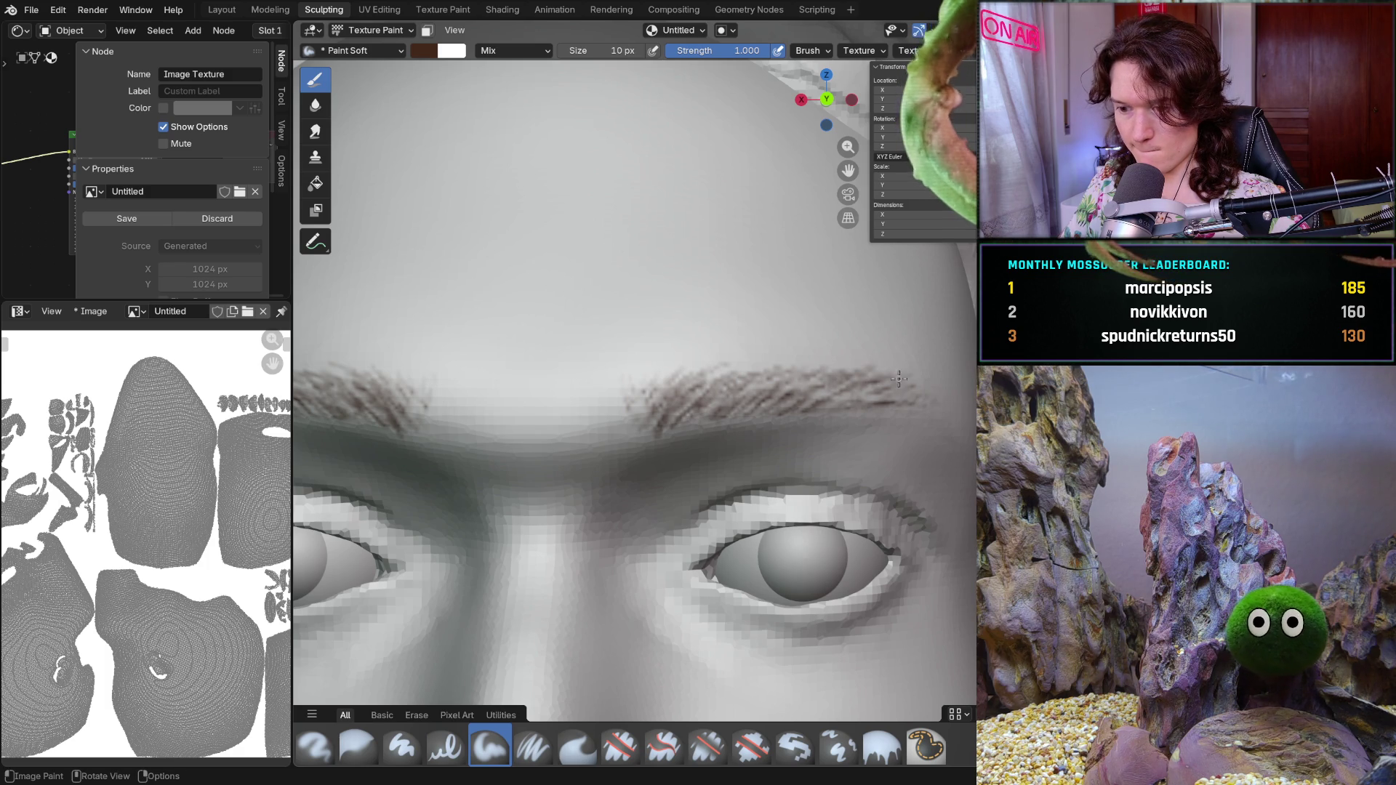
{"action": "middle_click_drag", "start_coordinate": [890, 362], "coordinate": [844, 364]}
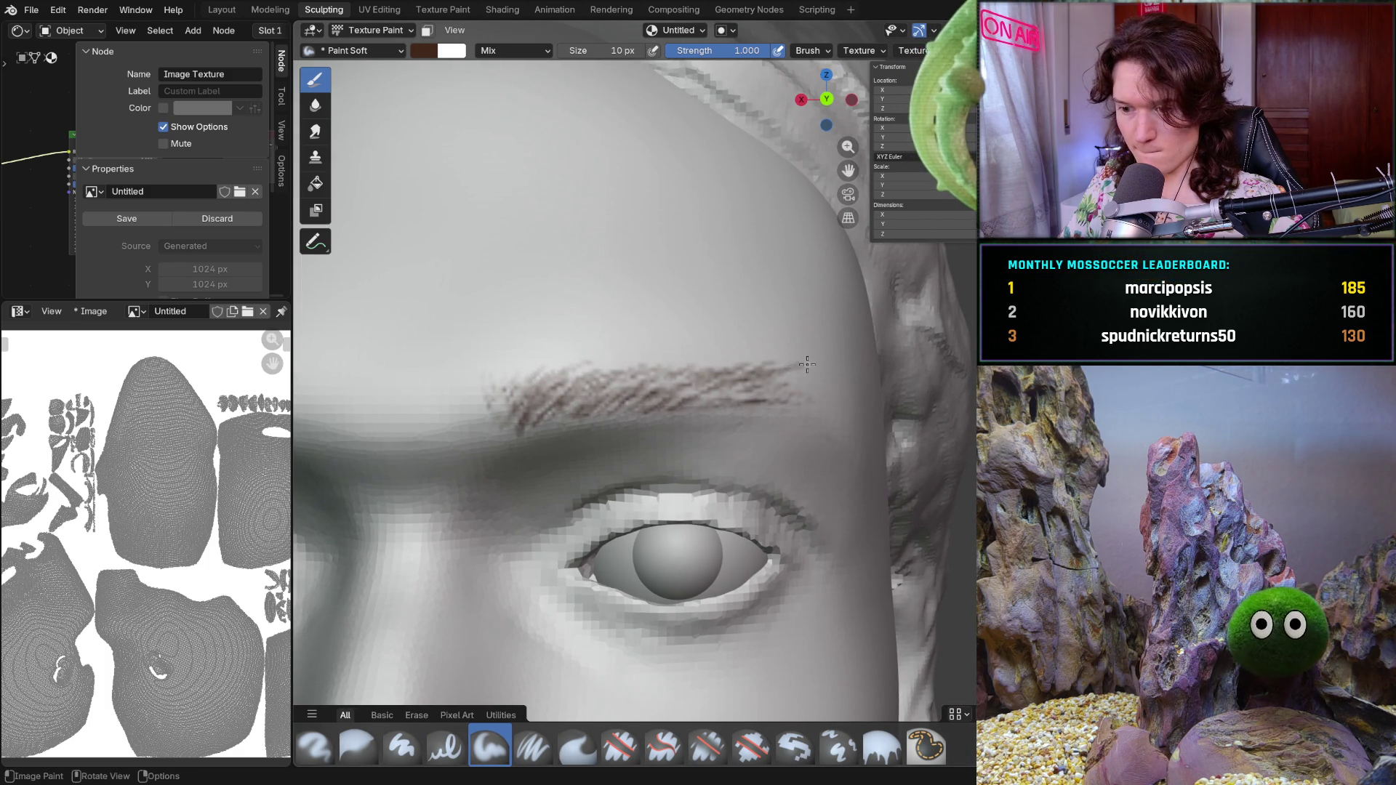
{"action": "mouse_move", "coordinate": [809, 368]}
{"action": "middle_mouse_down"}
{"action": "mouse_move", "coordinate": [840, 368]}
{"action": "mouse_move", "coordinate": [774, 362]}
{"action": "middle_mouse_up"}
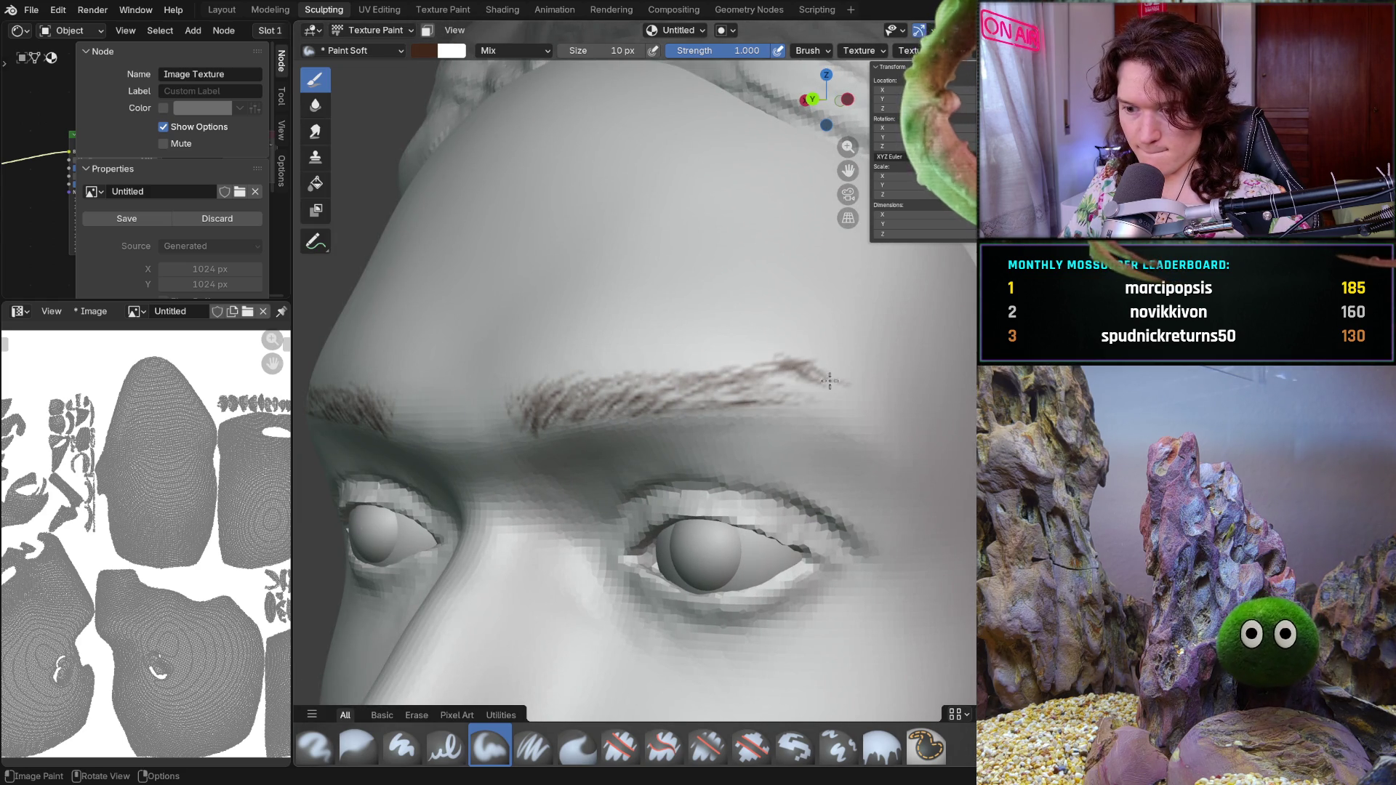
{"action": "left_click_drag", "start_coordinate": [813, 381], "coordinate": [807, 394]}
- Paint fine hair strokes along the other eyebrow and check both brows in profile and front
{"action": "middle_click_drag", "start_coordinate": [830, 396], "coordinate": [854, 382]}
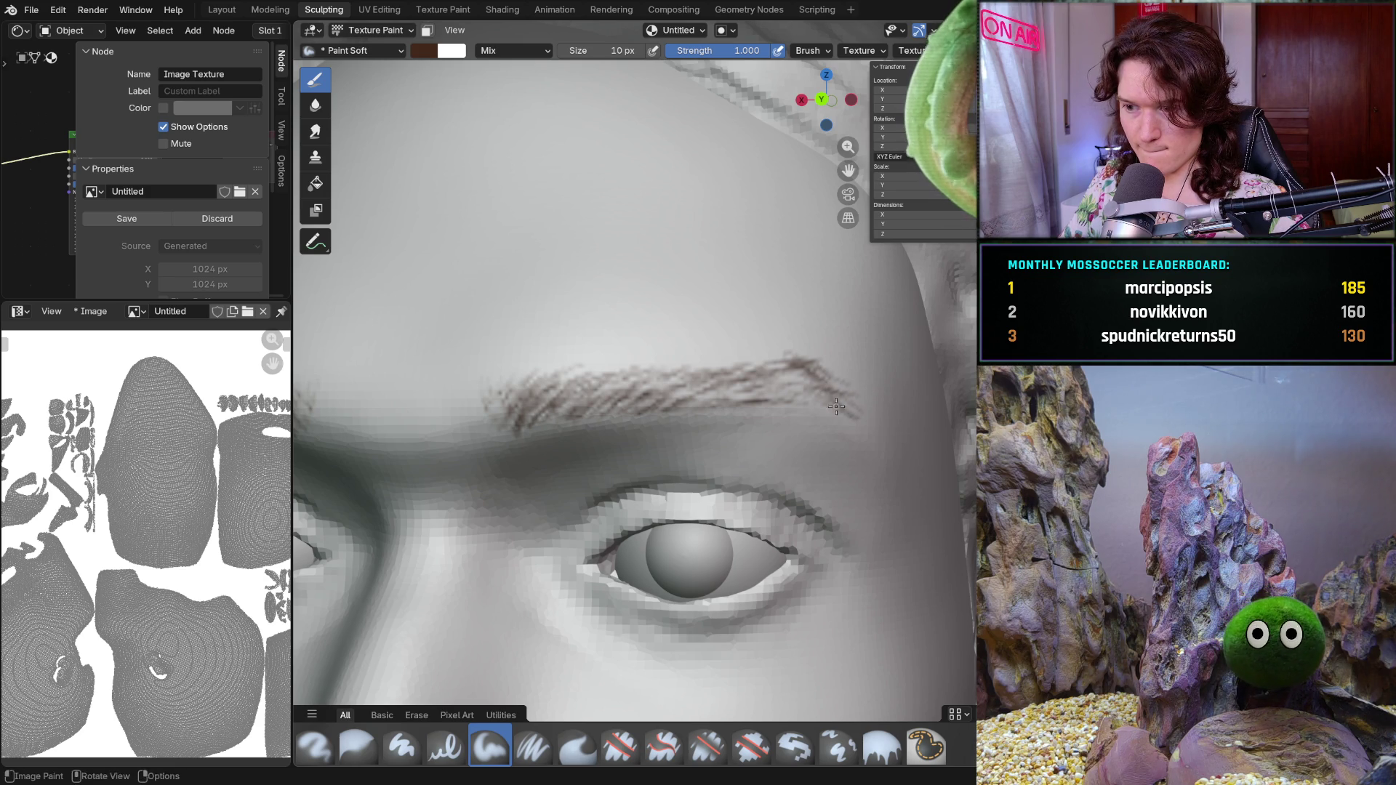
{"action": "middle_click_drag", "start_coordinate": [870, 421], "coordinate": [842, 383]}
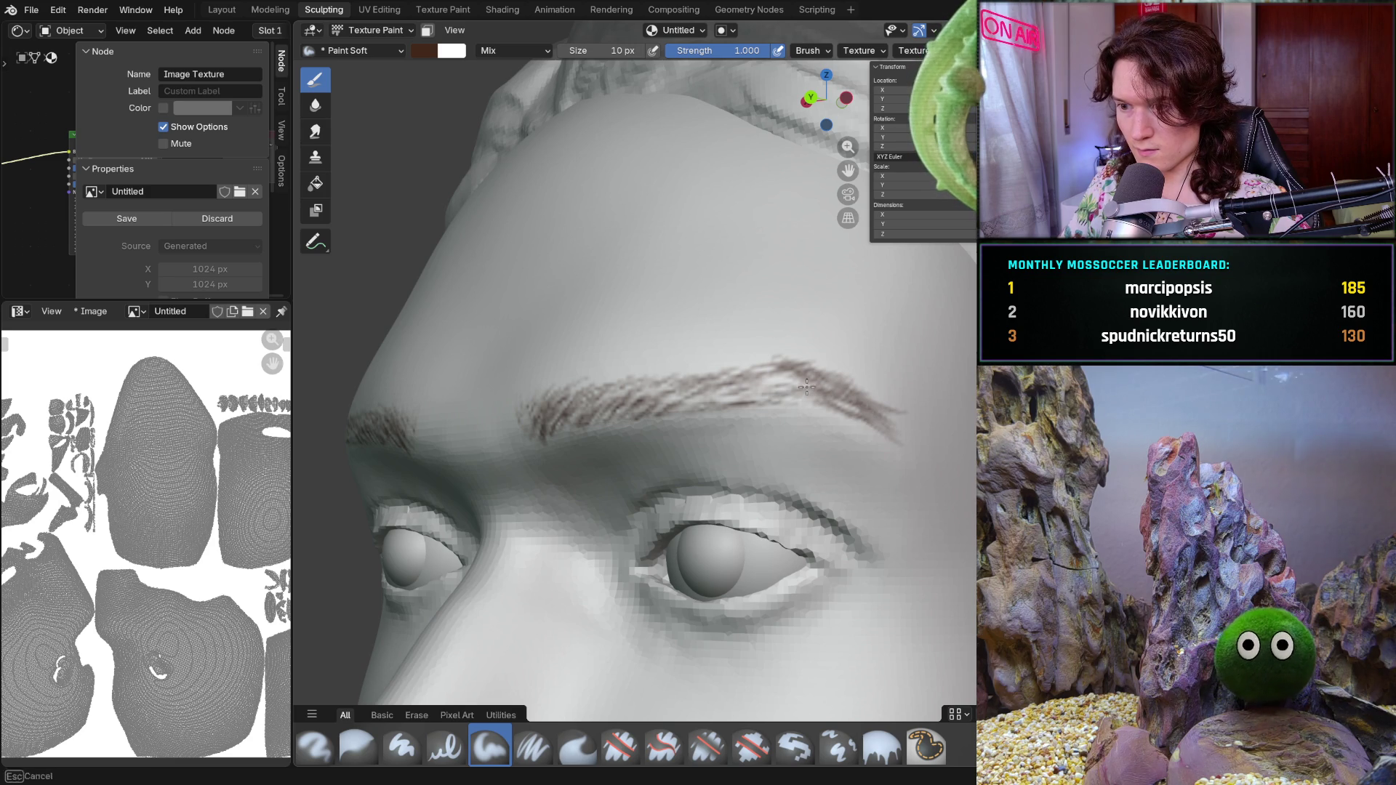
{"action": "middle_click_drag", "start_coordinate": [873, 415], "coordinate": [729, 379]}
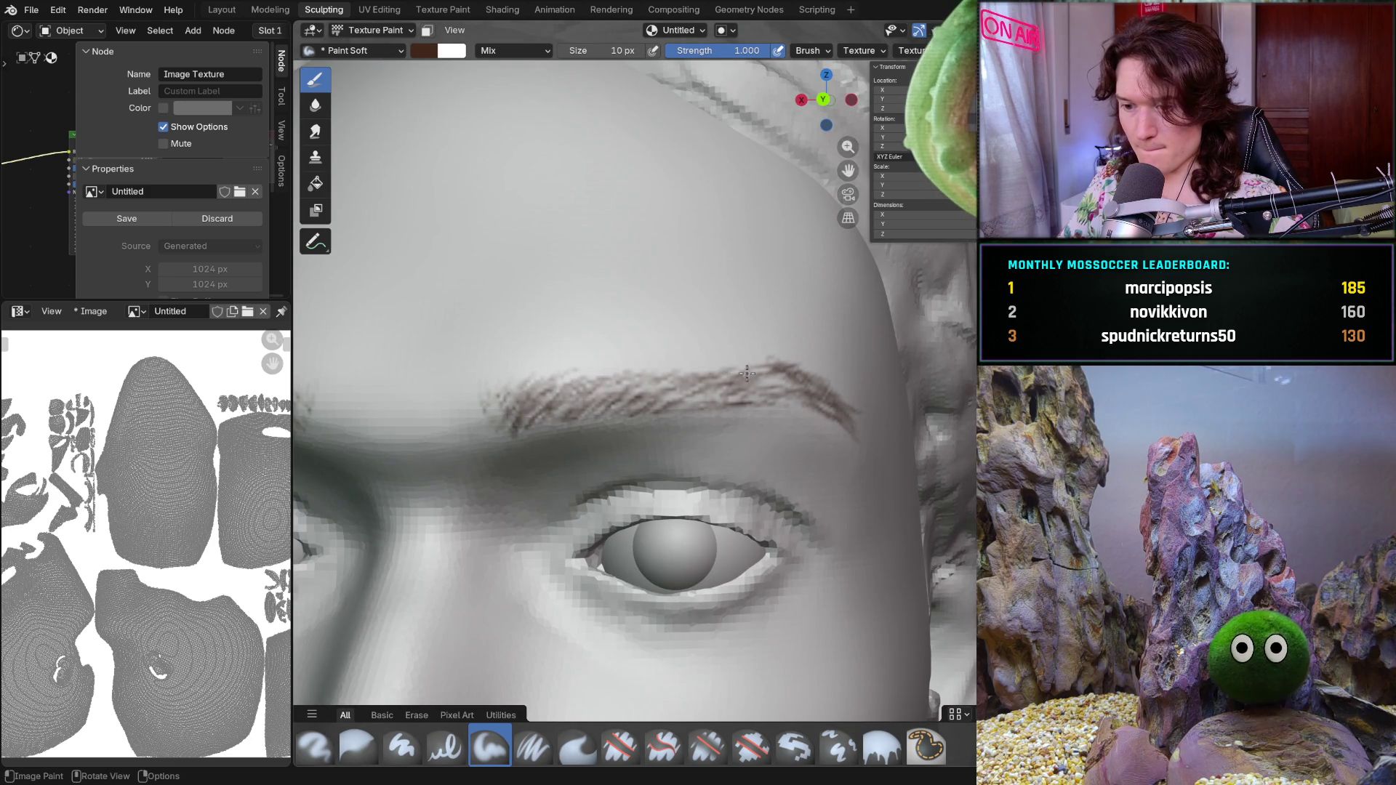
{"action": "left_click_drag", "start_coordinate": [739, 372], "coordinate": [653, 371]}
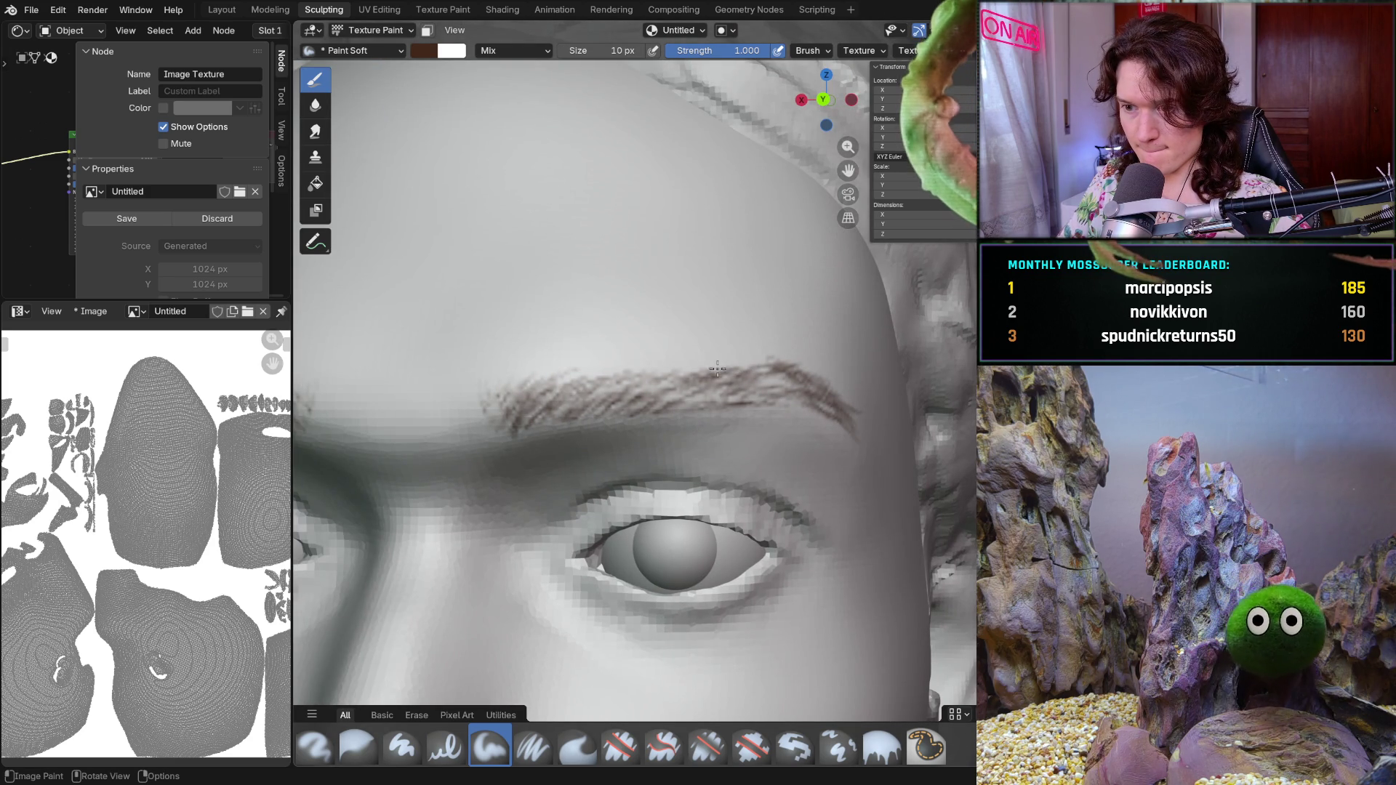
{"action": "mouse_move", "coordinate": [653, 371]}
{"action": "left_mouse_down"}
{"action": "mouse_move", "coordinate": [584, 377]}
{"action": "mouse_move", "coordinate": [698, 366]}
{"action": "left_mouse_up"}
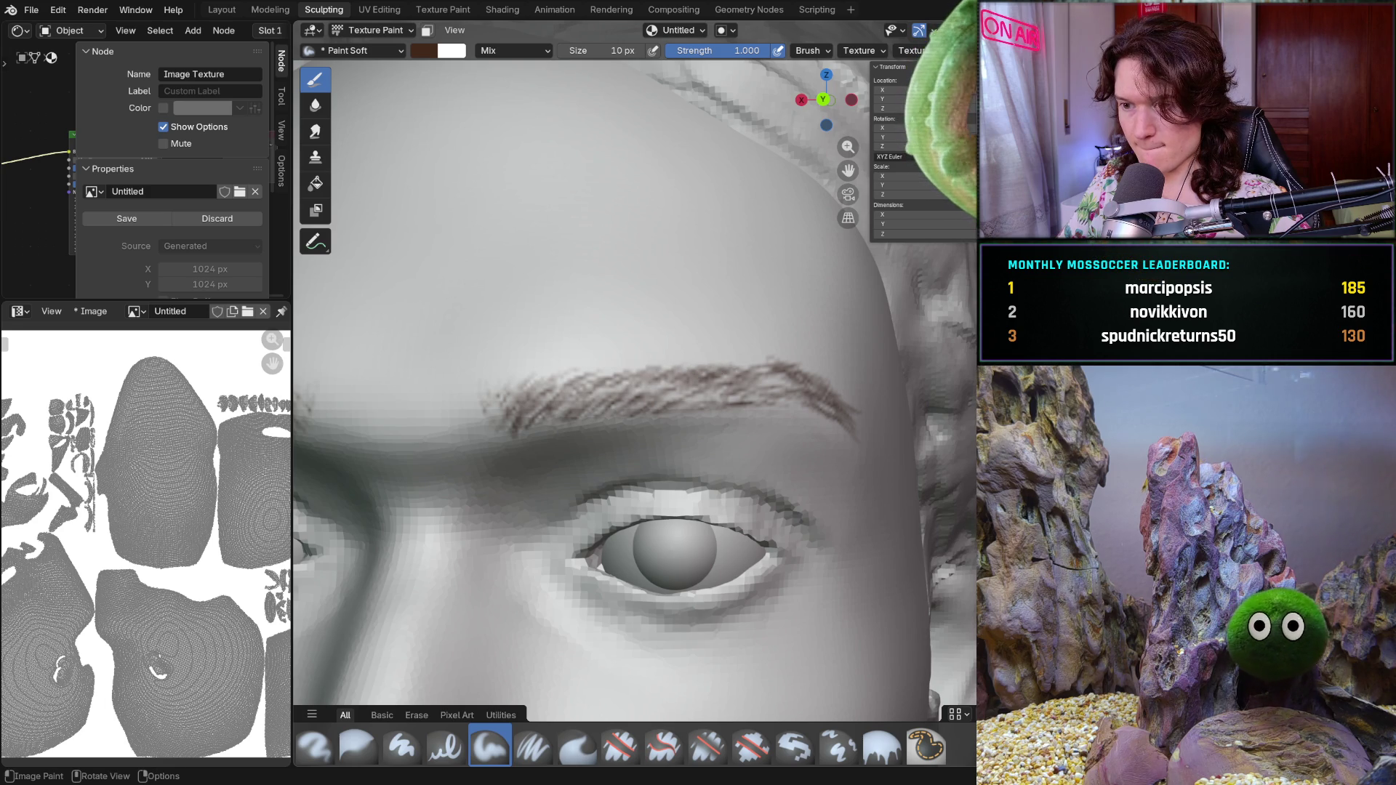
{"action": "scroll", "coordinate": [677, 405], "scroll_direction": "down", "scroll_amount": 2}
{"action": "scroll", "coordinate": [676, 405], "scroll_direction": "down", "scroll_amount": 3}
{"action": "scroll", "coordinate": [742, 371], "scroll_direction": "down", "scroll_amount": 3}
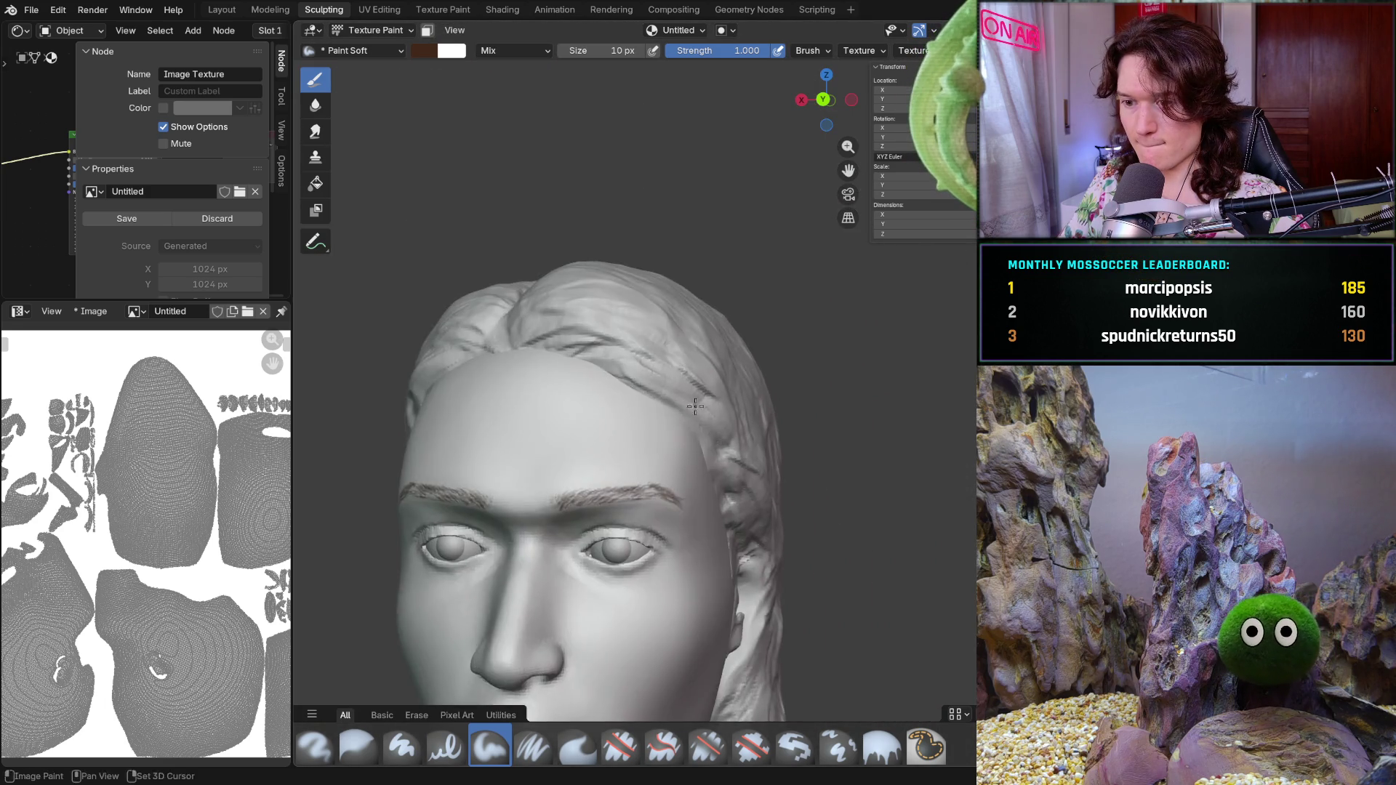
{"action": "scroll", "coordinate": [774, 347], "scroll_direction": "down", "scroll_amount": 1}
{"action": "middle_click_drag", "start_coordinate": [774, 347], "coordinate": [786, 415]}
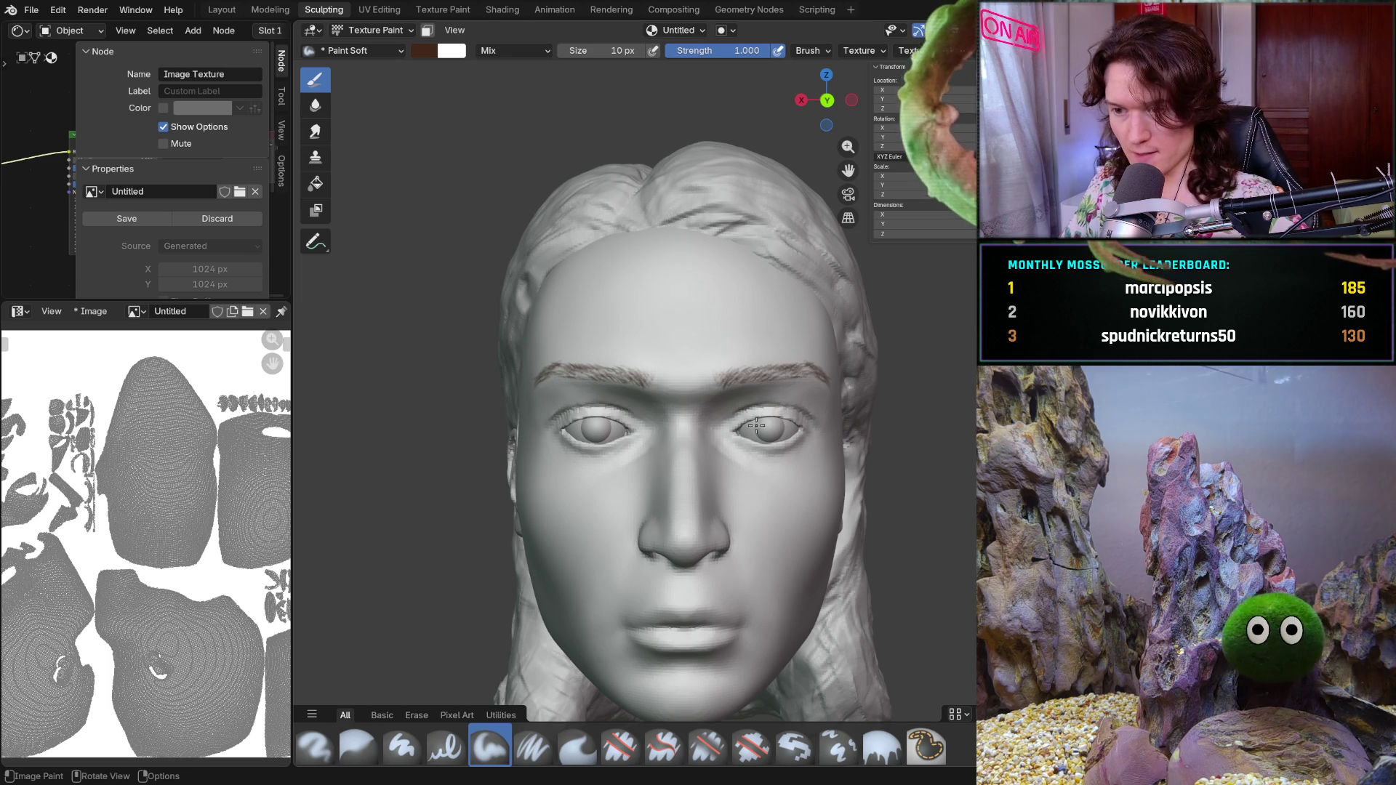
{"action": "mouse_move", "coordinate": [762, 433]}
{"action": "middle_mouse_down"}
{"action": "mouse_move", "coordinate": [734, 421]}
{"action": "mouse_move", "coordinate": [730, 376]}
{"action": "mouse_move", "coordinate": [729, 399]}
{"action": "middle_mouse_up"}
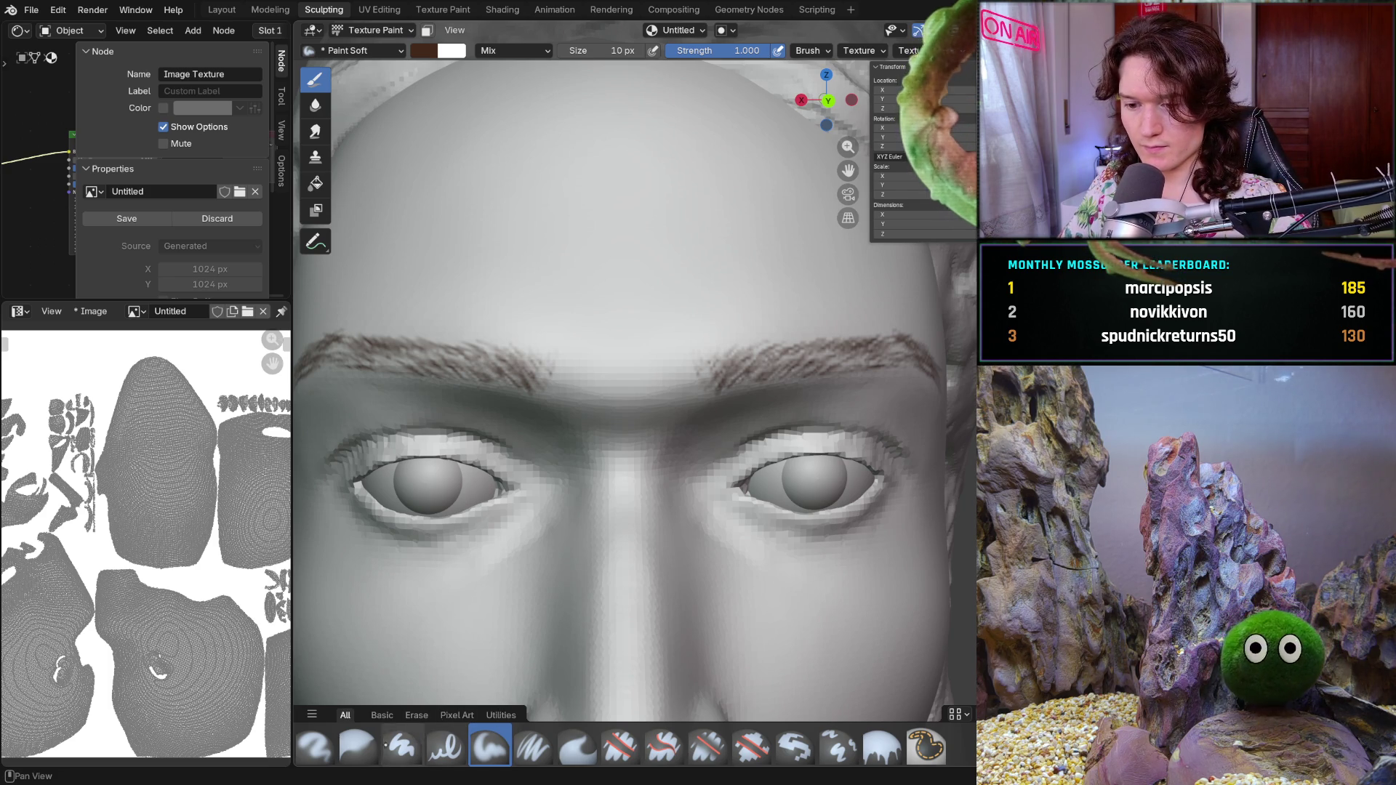
- Cover the old eyebrow strokes with the Paint Hard brush at 160 px, then return to Paint Soft at 10 px
{"action": "left_click", "coordinate": [402, 746]}
{"action": "key", "text": "f"}
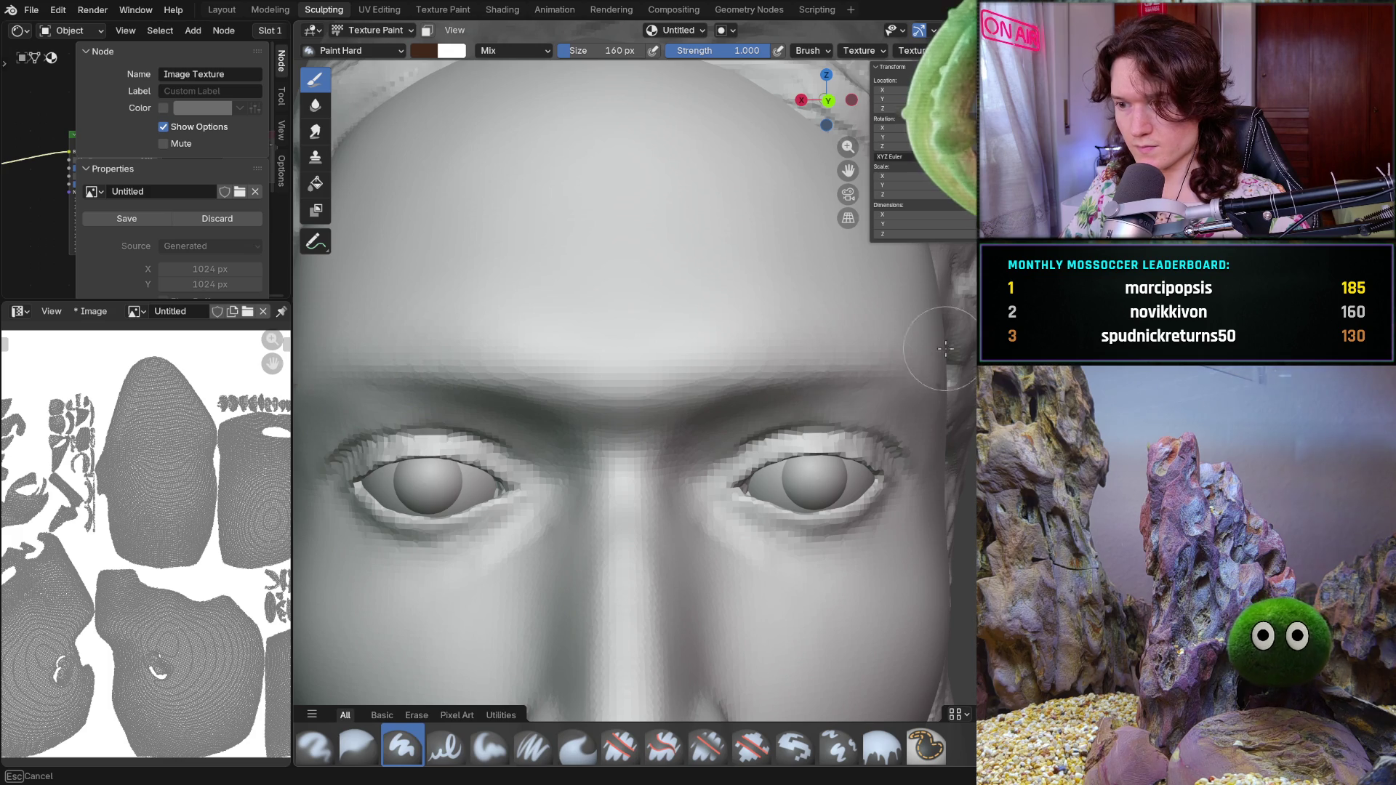
{"action": "left_click", "coordinate": [764, 340]}
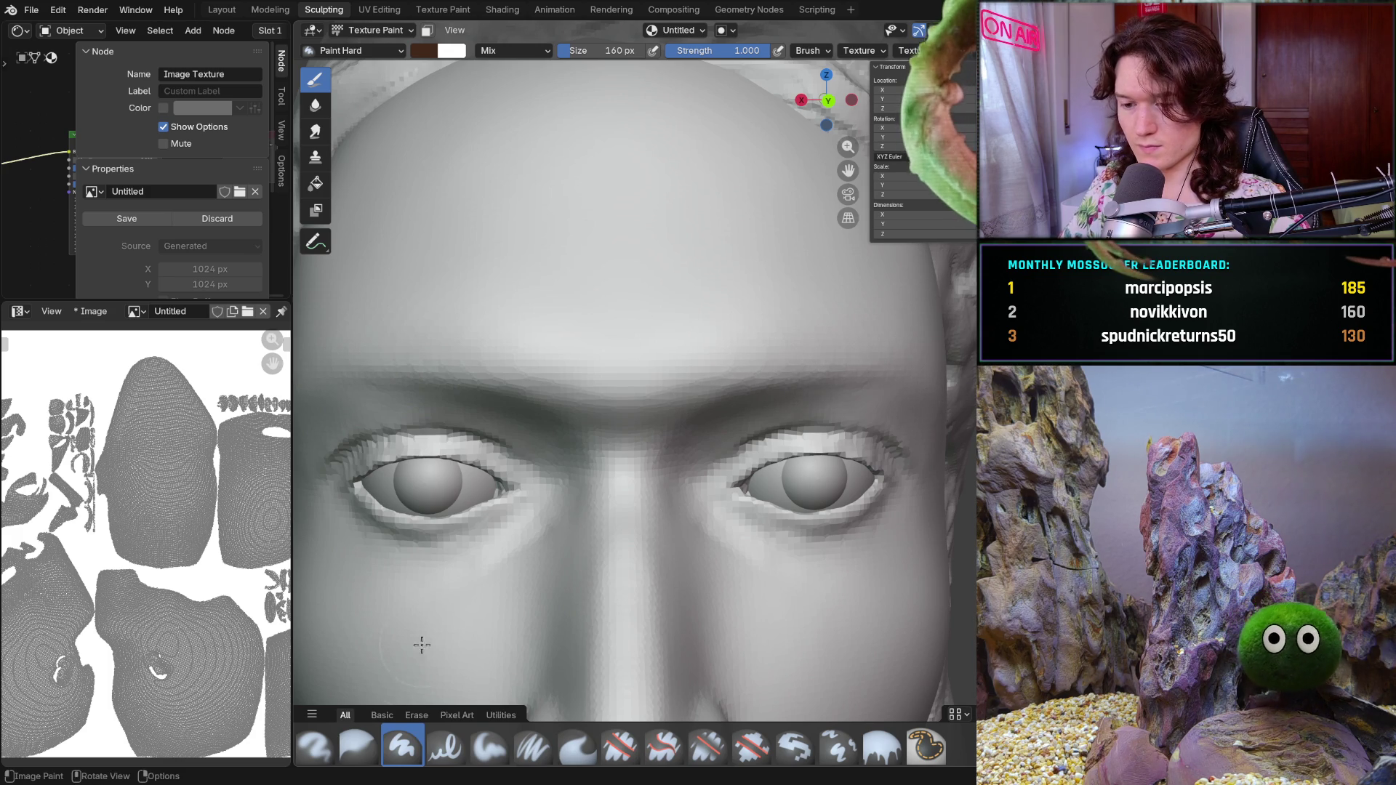
{"action": "left_click", "coordinate": [485, 745]}
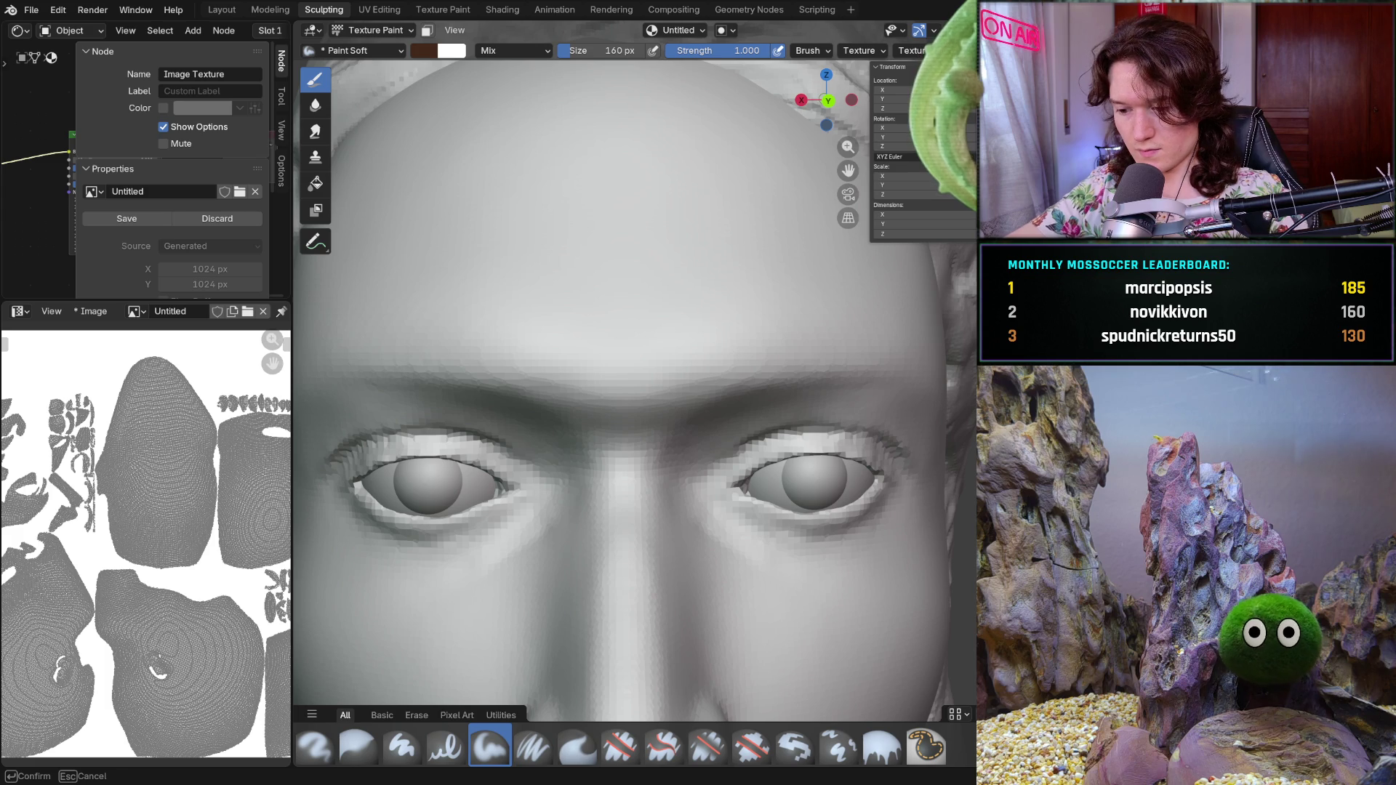
{"action": "left_click", "coordinate": [760, 317]}
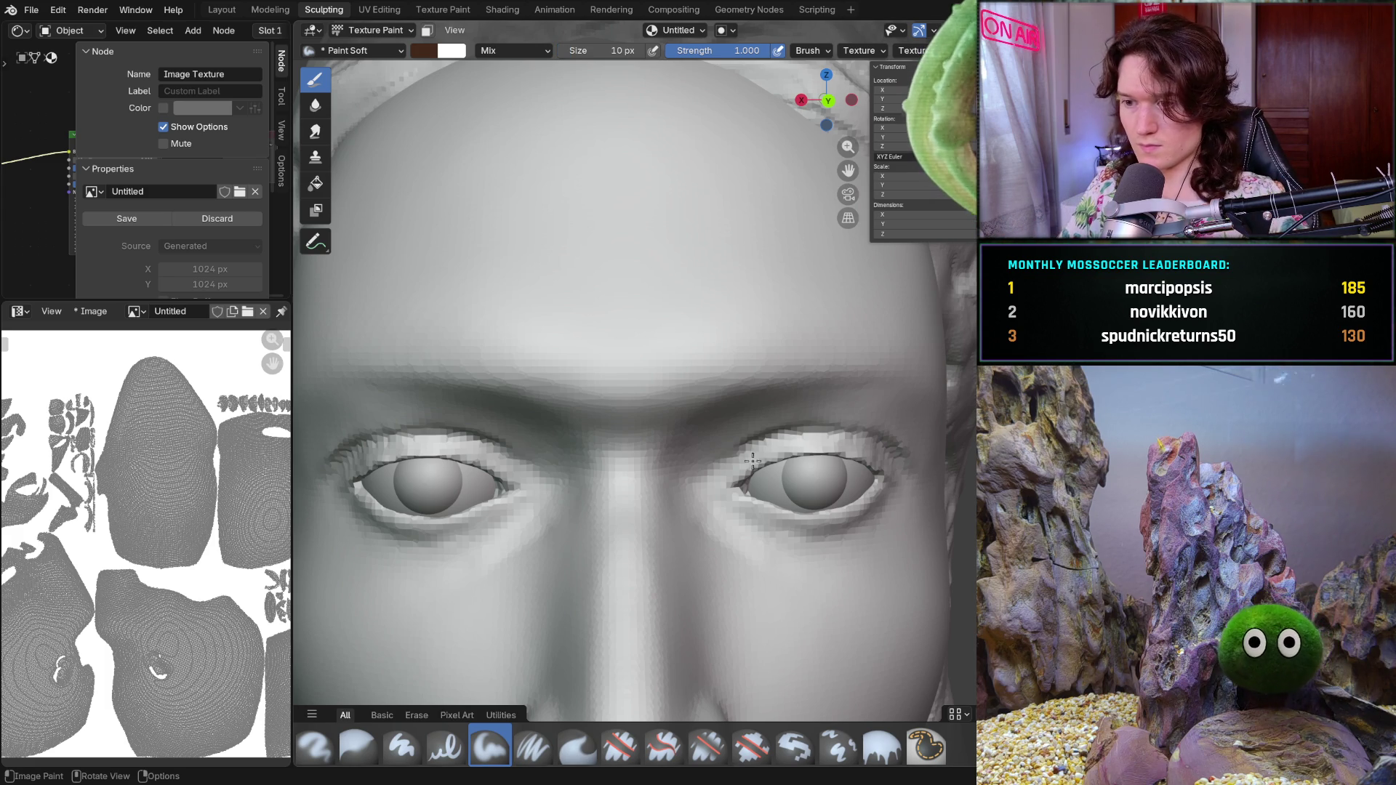
- Repaint the right eyebrow with fine, sparse brown hair strokes using the 10 px soft brush
{"action": "mouse_move", "coordinate": [813, 501]}
{"action": "middle_mouse_down"}
{"action": "mouse_move", "coordinate": [818, 477]}
{"action": "mouse_move", "coordinate": [730, 393]}
{"action": "middle_mouse_up"}
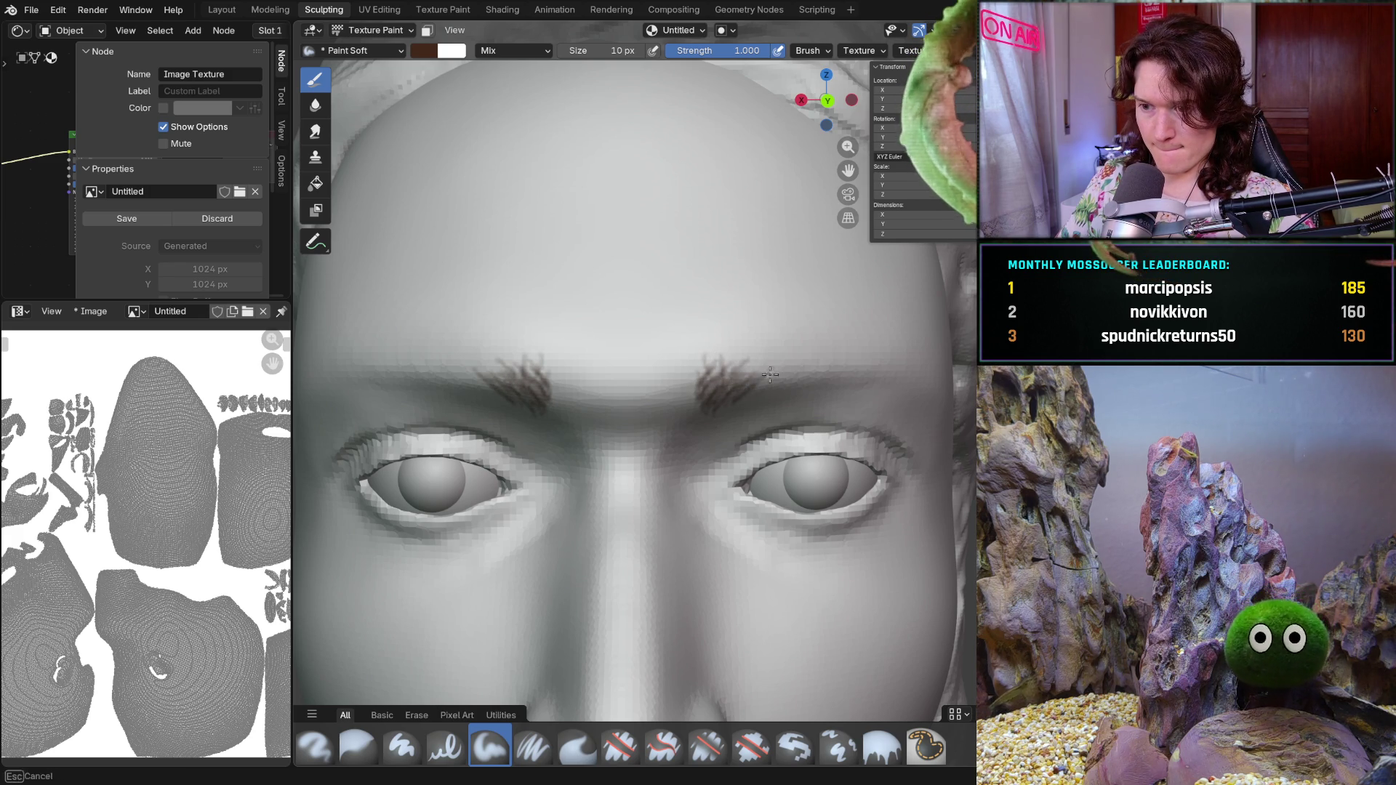
{"action": "mouse_move", "coordinate": [728, 392]}
{"action": "middle_mouse_down"}
{"action": "mouse_move", "coordinate": [759, 381]}
{"action": "mouse_move", "coordinate": [836, 430]}
{"action": "mouse_move", "coordinate": [824, 426]}
{"action": "middle_mouse_up"}
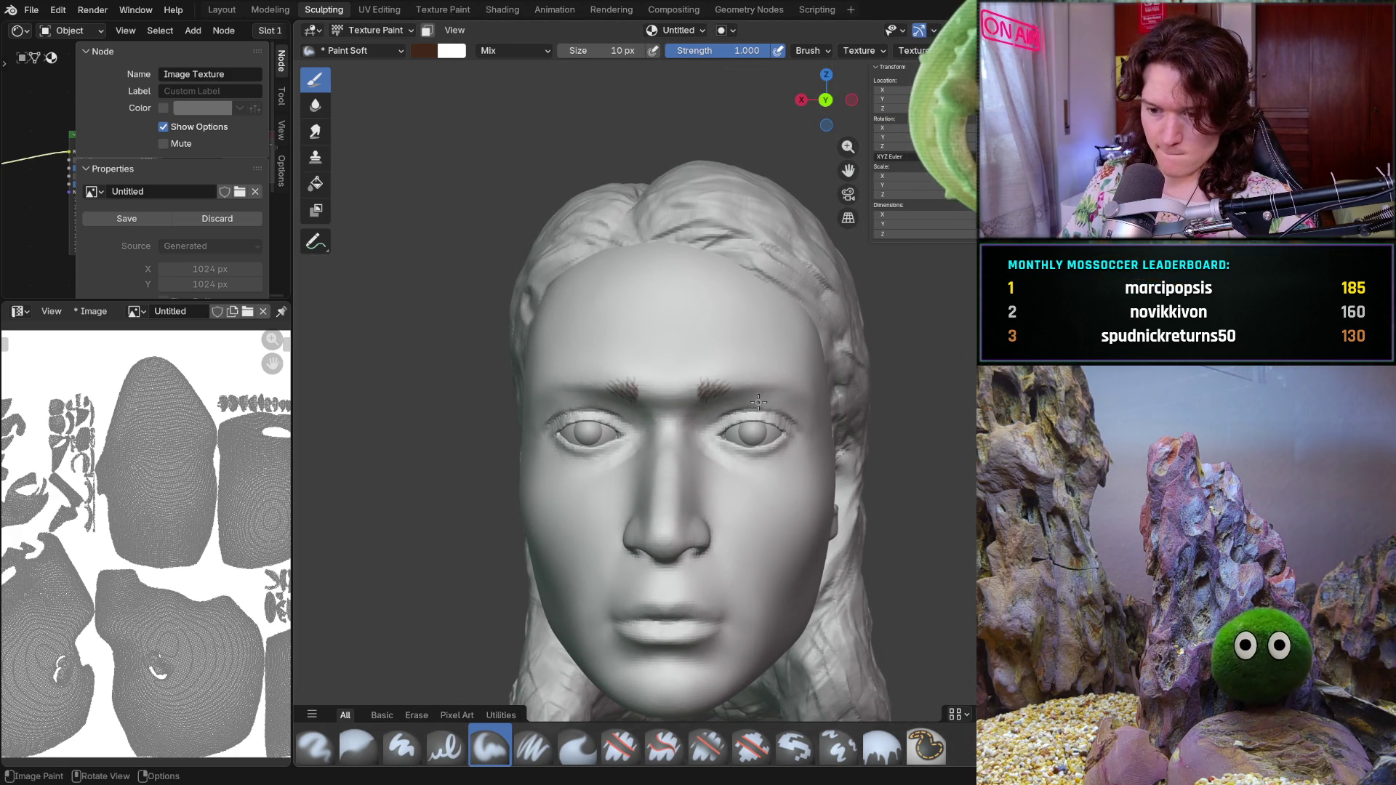
{"action": "scroll", "coordinate": [764, 407], "scroll_direction": "up", "scroll_amount": 5}
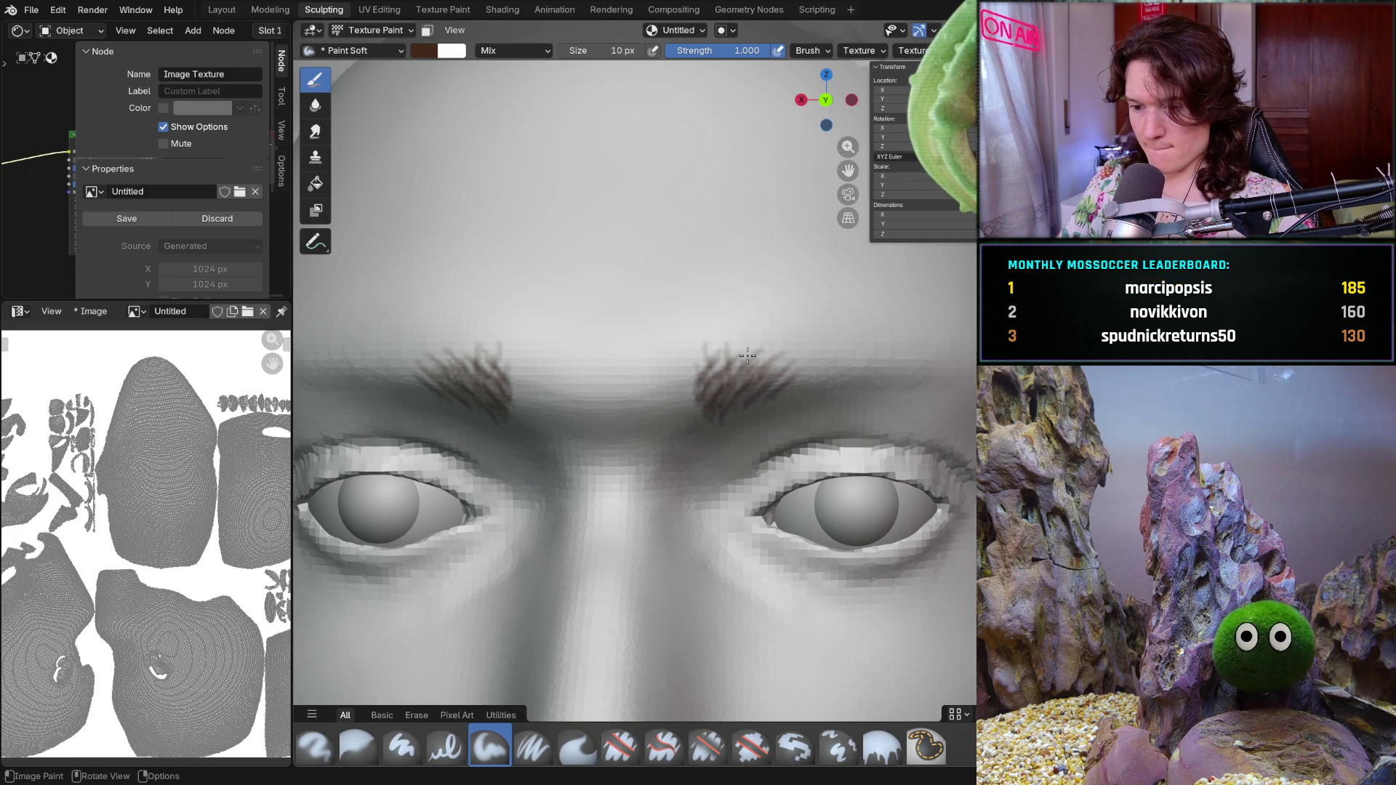
{"action": "middle_click_drag", "start_coordinate": [750, 352], "coordinate": [730, 356]}
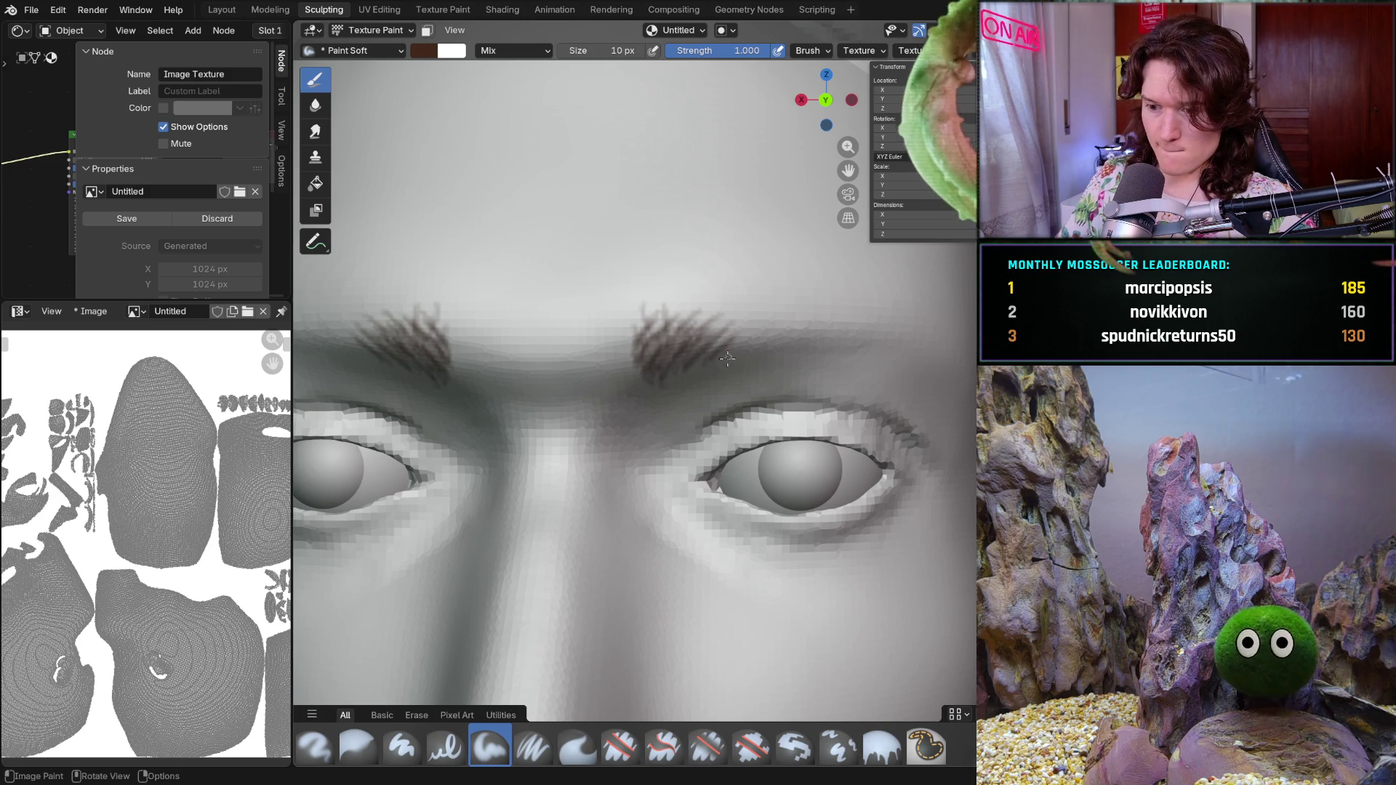
{"action": "mouse_move", "coordinate": [695, 333]}
{"action": "left_mouse_down"}
{"action": "mouse_move", "coordinate": [673, 303]}
{"action": "mouse_move", "coordinate": [680, 317]}
{"action": "mouse_move", "coordinate": [732, 312]}
{"action": "left_mouse_up"}
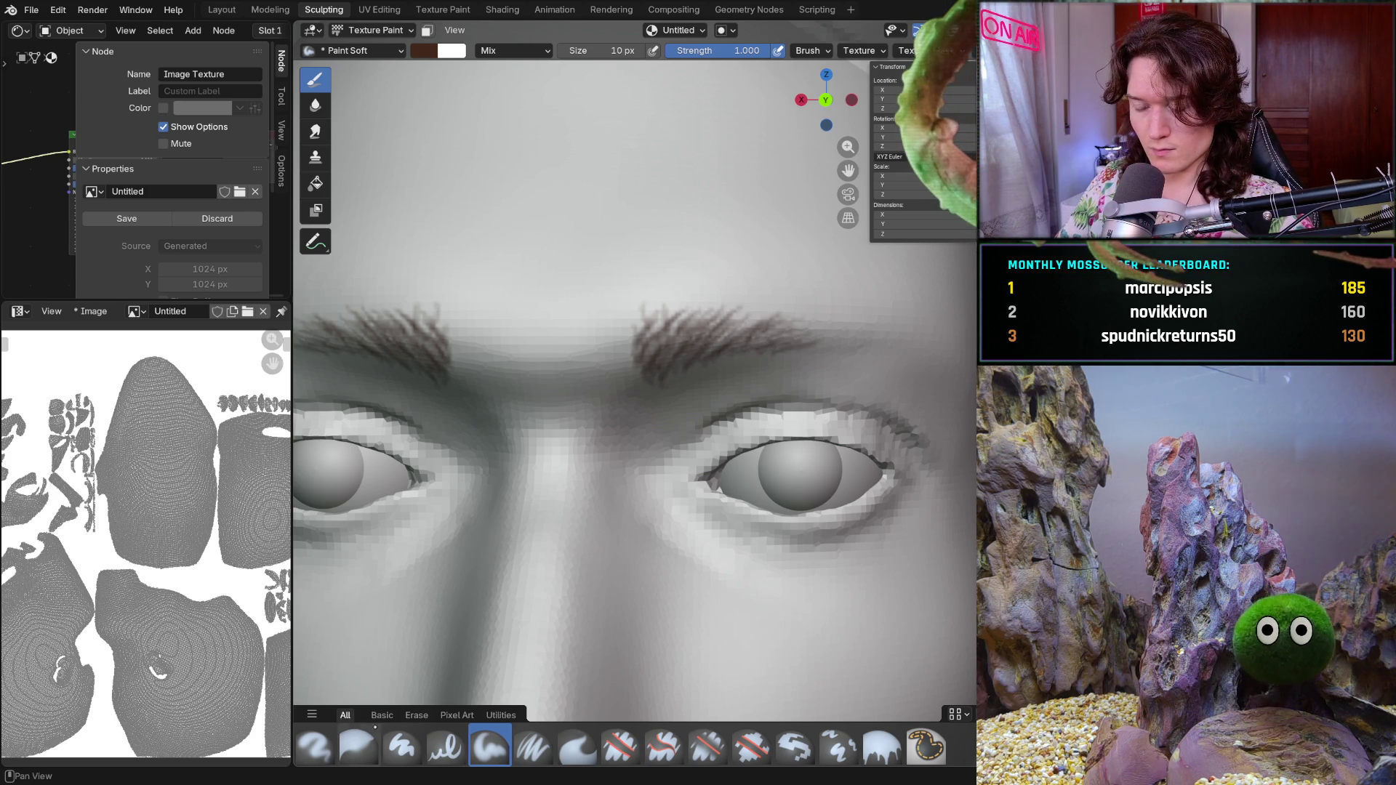
{"action": "mouse_move", "coordinate": [644, 352]}
{"action": "left_mouse_down"}
{"action": "mouse_move", "coordinate": [630, 352]}
{"action": "mouse_move", "coordinate": [650, 311]}
{"action": "left_mouse_up"}
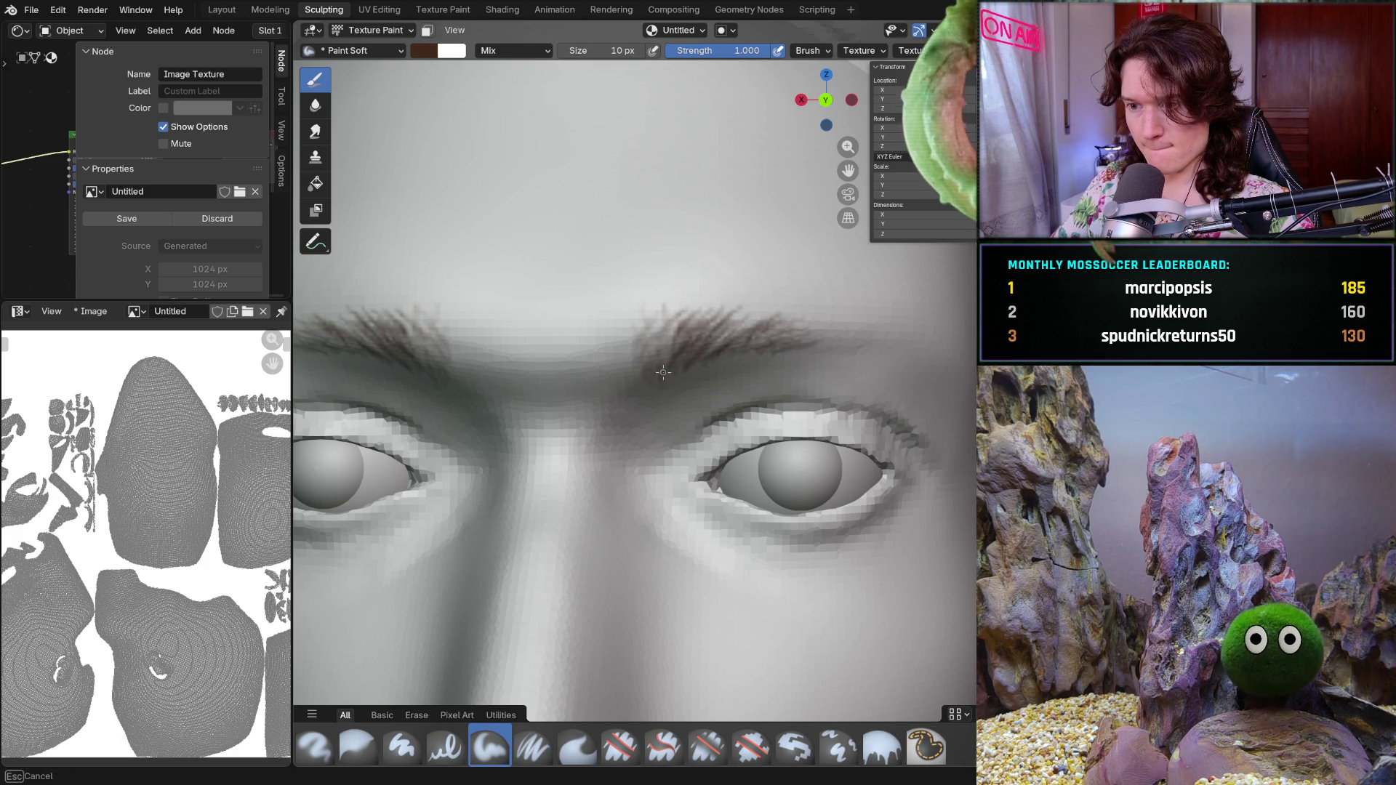
{"action": "left_click_drag", "start_coordinate": [677, 359], "coordinate": [714, 328]}
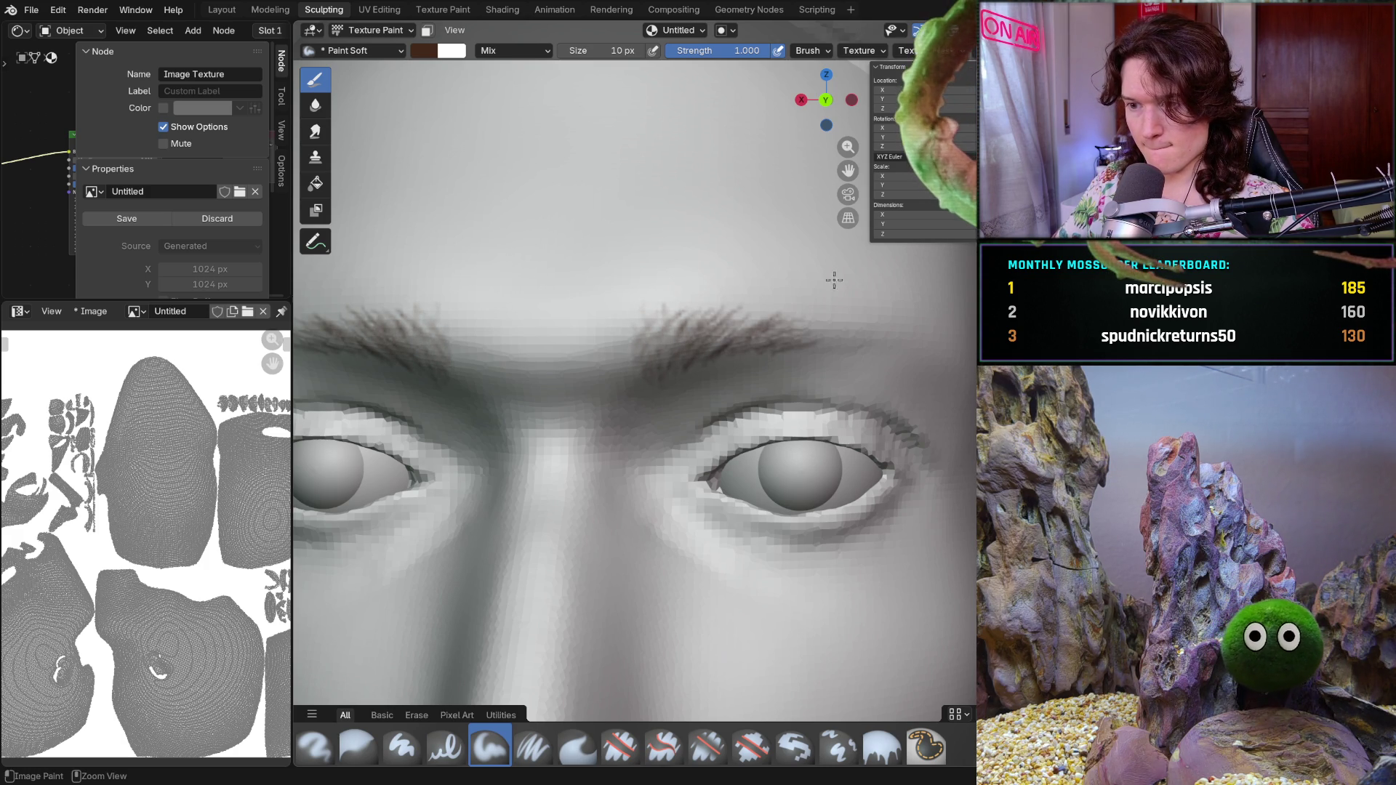
{"action": "mouse_move", "coordinate": [661, 370]}
{"action": "left_mouse_down"}
{"action": "mouse_move", "coordinate": [643, 341]}
{"action": "mouse_move", "coordinate": [630, 383]}
{"action": "left_mouse_up"}
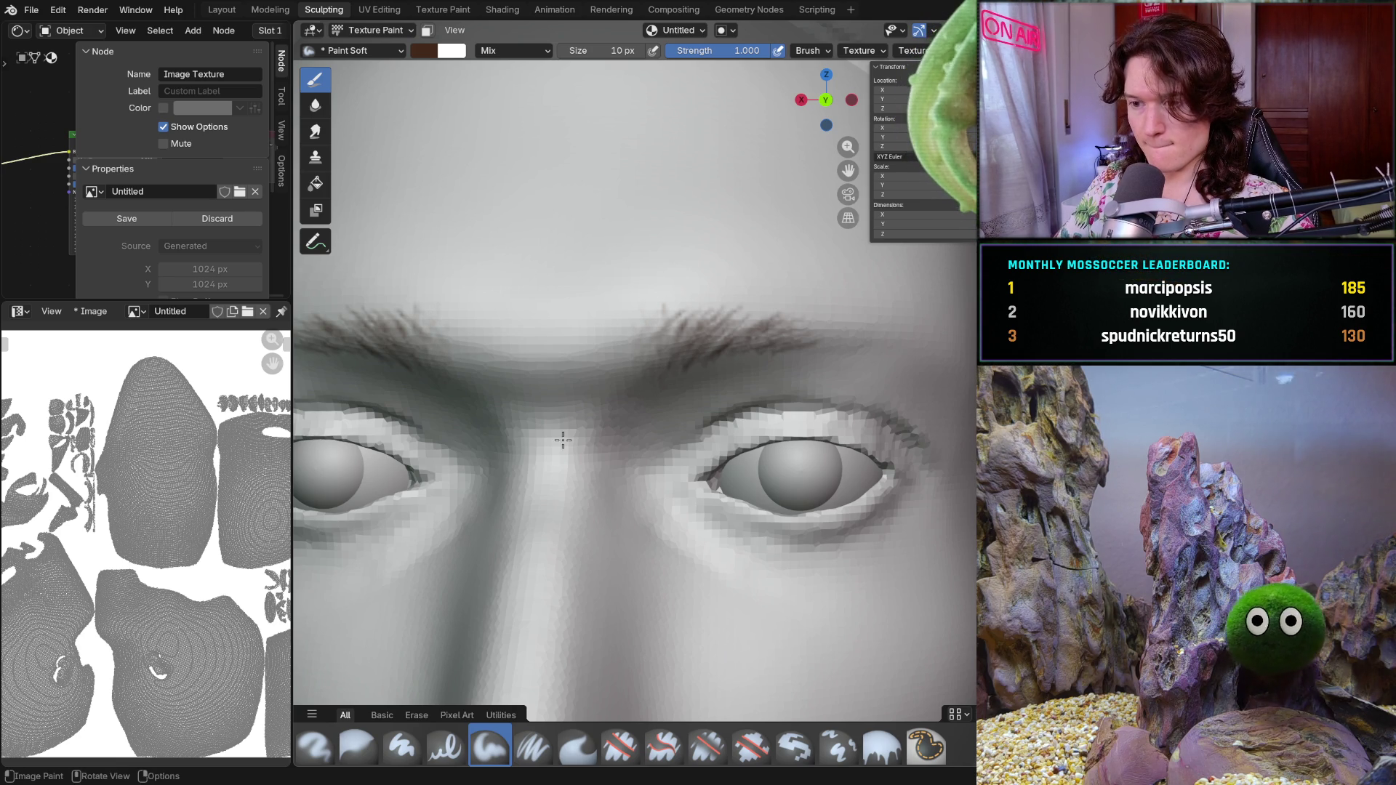
{"action": "scroll", "coordinate": [562, 439], "scroll_direction": "down", "scroll_amount": 6}
{"action": "mouse_move", "coordinate": [655, 415]}
{"action": "middle_mouse_down"}
{"action": "mouse_move", "coordinate": [699, 411]}
{"action": "mouse_move", "coordinate": [699, 432]}
{"action": "middle_mouse_up"}
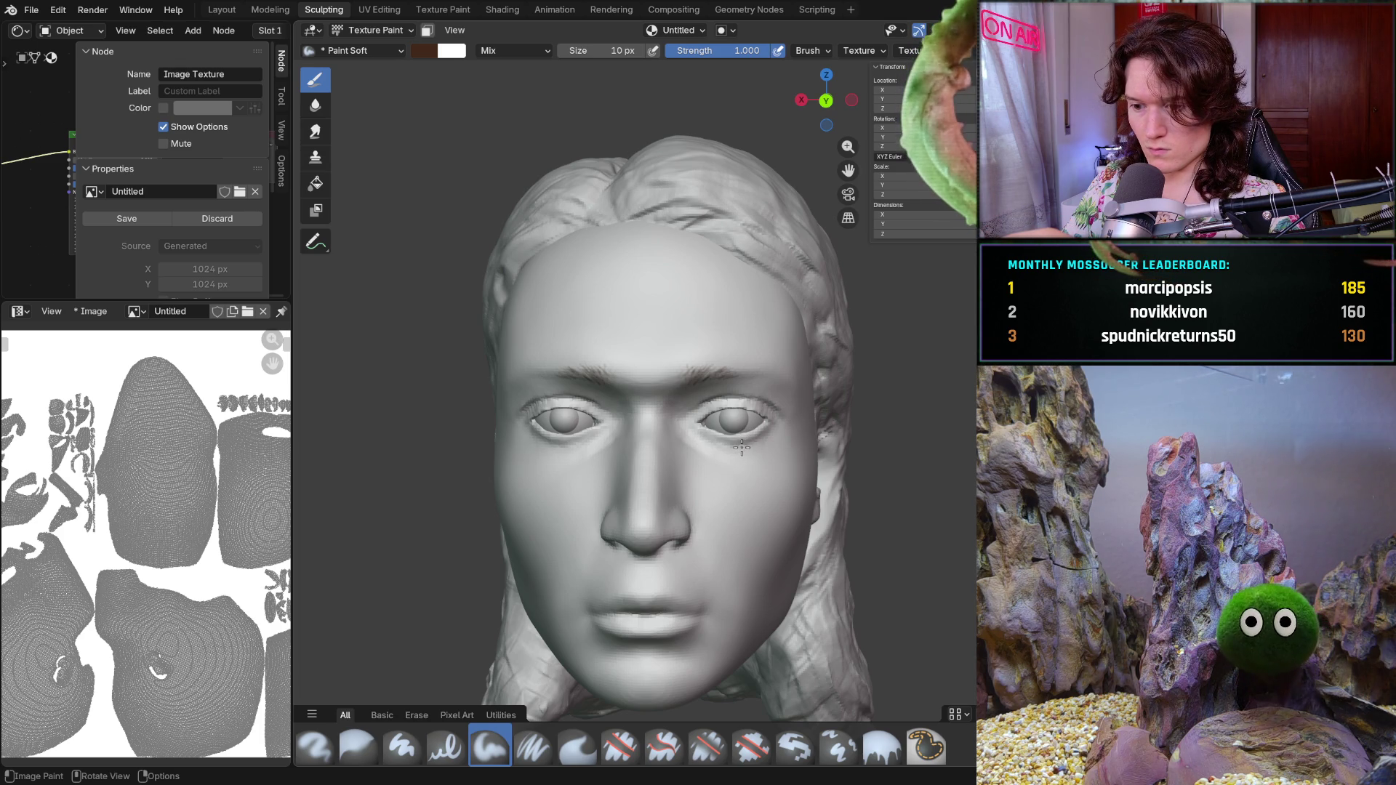
{"action": "middle_click_drag", "start_coordinate": [737, 447], "coordinate": [745, 447]}
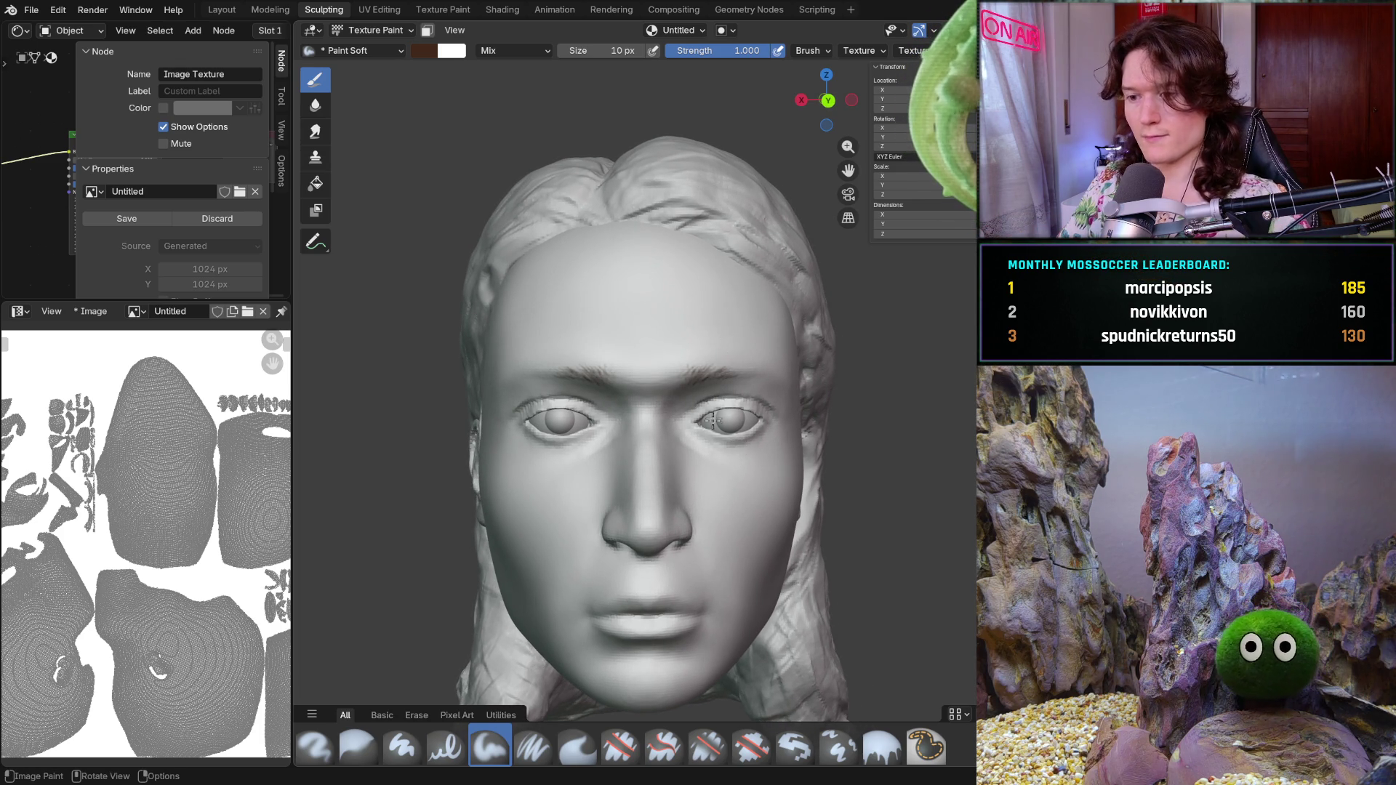
{"action": "middle_click_drag", "start_coordinate": [741, 477], "coordinate": [716, 472]}
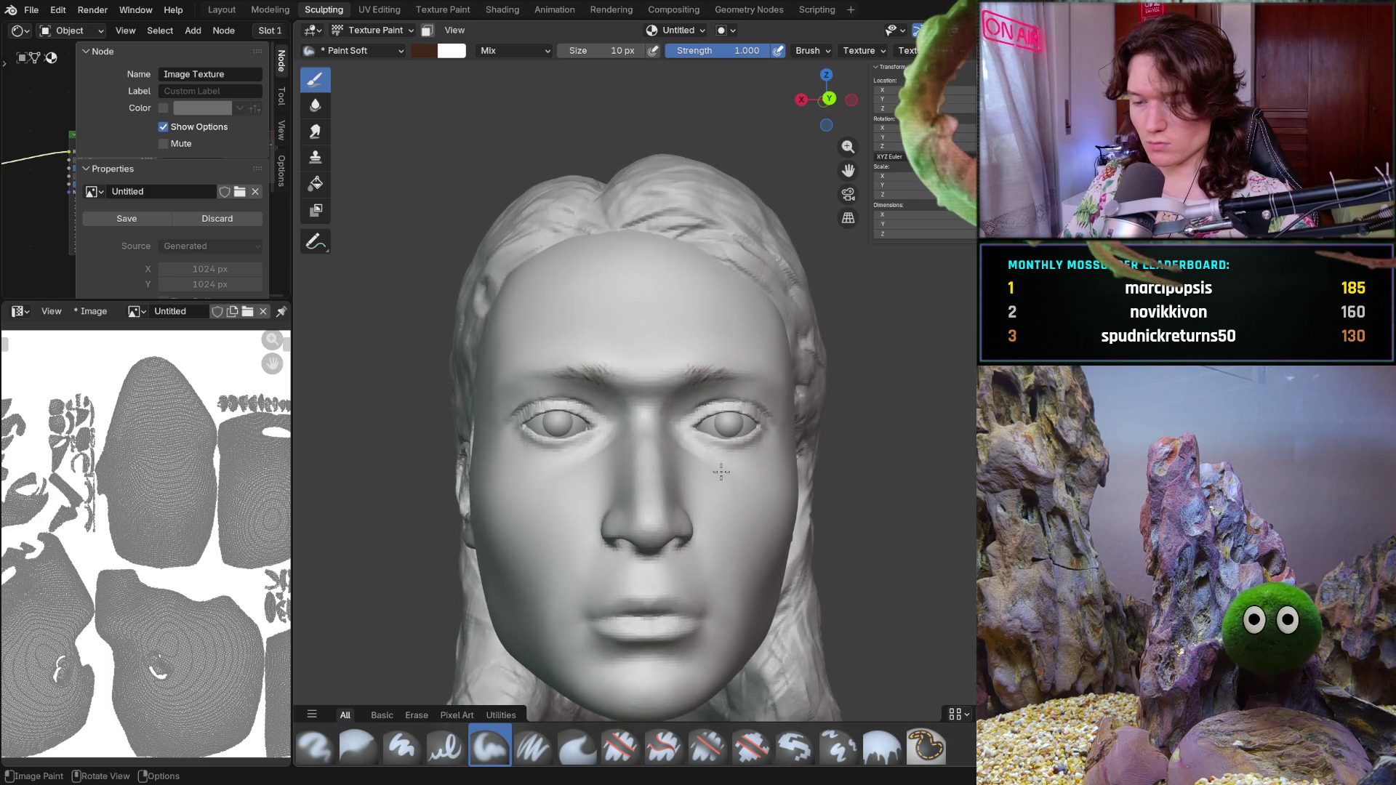
{"action": "middle_click_drag", "start_coordinate": [715, 473], "coordinate": [704, 430]}
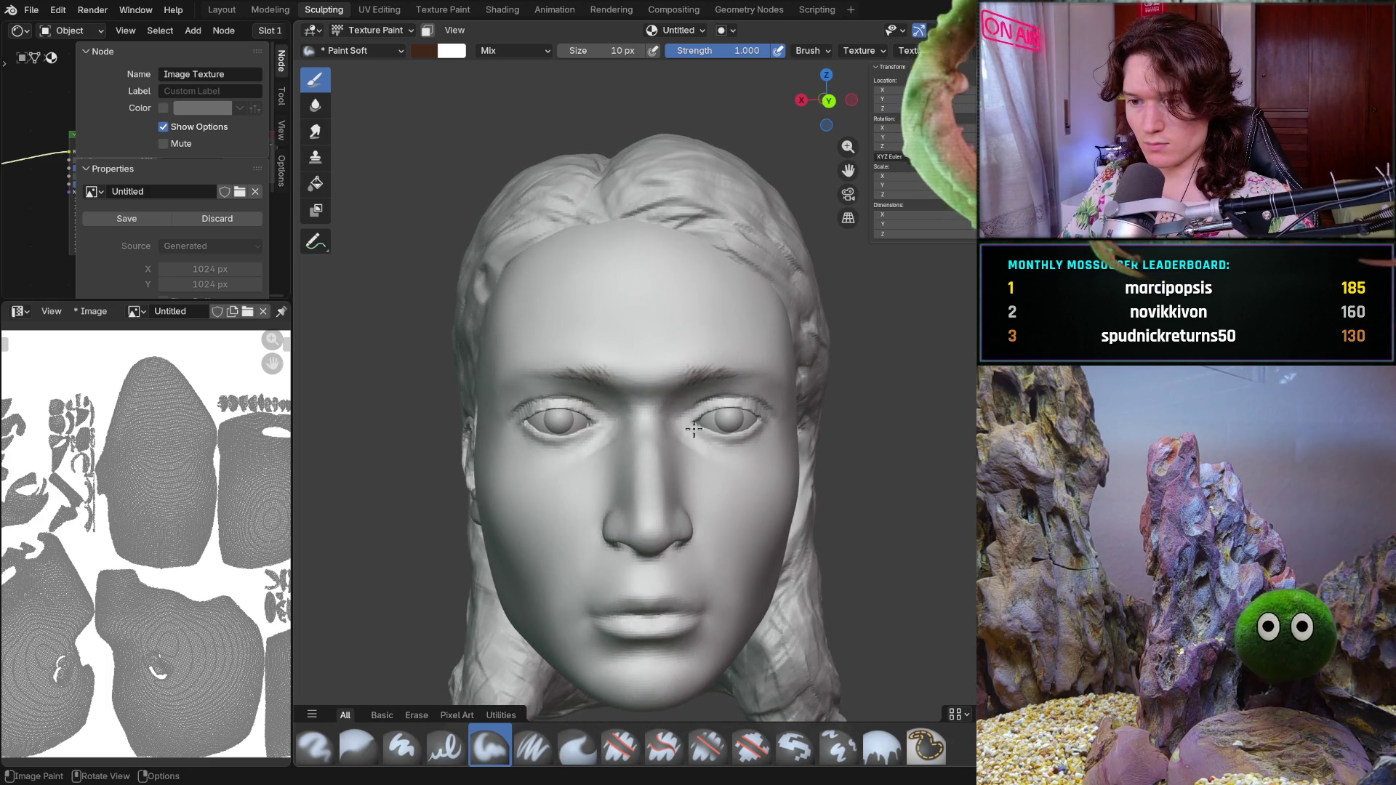
{"action": "scroll", "coordinate": [723, 353], "scroll_direction": "up", "scroll_amount": 5}
{"action": "scroll", "coordinate": [722, 353], "scroll_direction": "up", "scroll_amount": 2}
{"action": "scroll", "coordinate": [699, 376], "scroll_direction": "down", "scroll_amount": 4}
{"action": "mouse_move", "coordinate": [688, 388]}
{"action": "middle_mouse_down"}
{"action": "mouse_move", "coordinate": [669, 403]}
{"action": "mouse_move", "coordinate": [517, 402]}
{"action": "mouse_move", "coordinate": [588, 379]}
{"action": "mouse_move", "coordinate": [703, 374]}
{"action": "middle_mouse_up"}
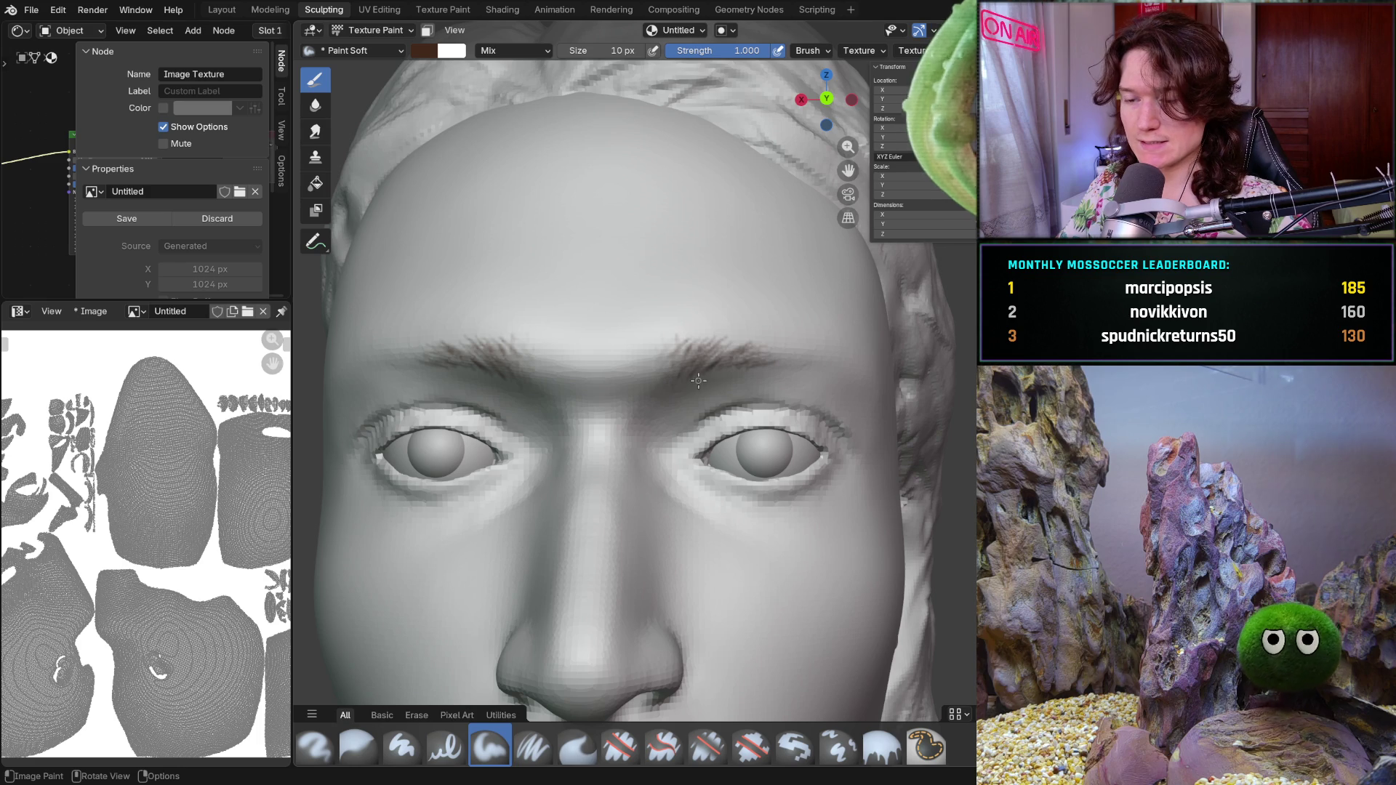
{"action": "scroll", "coordinate": [709, 366], "scroll_direction": "up", "scroll_amount": 2}
{"action": "scroll", "coordinate": [715, 329], "scroll_direction": "up", "scroll_amount": 4}
- Darken the right eyebrow's strands with more brown strokes from a frontal view
{"action": "middle_click_drag", "start_coordinate": [714, 330], "coordinate": [687, 344]}
{"action": "scroll", "coordinate": [684, 346], "scroll_direction": "down", "scroll_amount": 2}
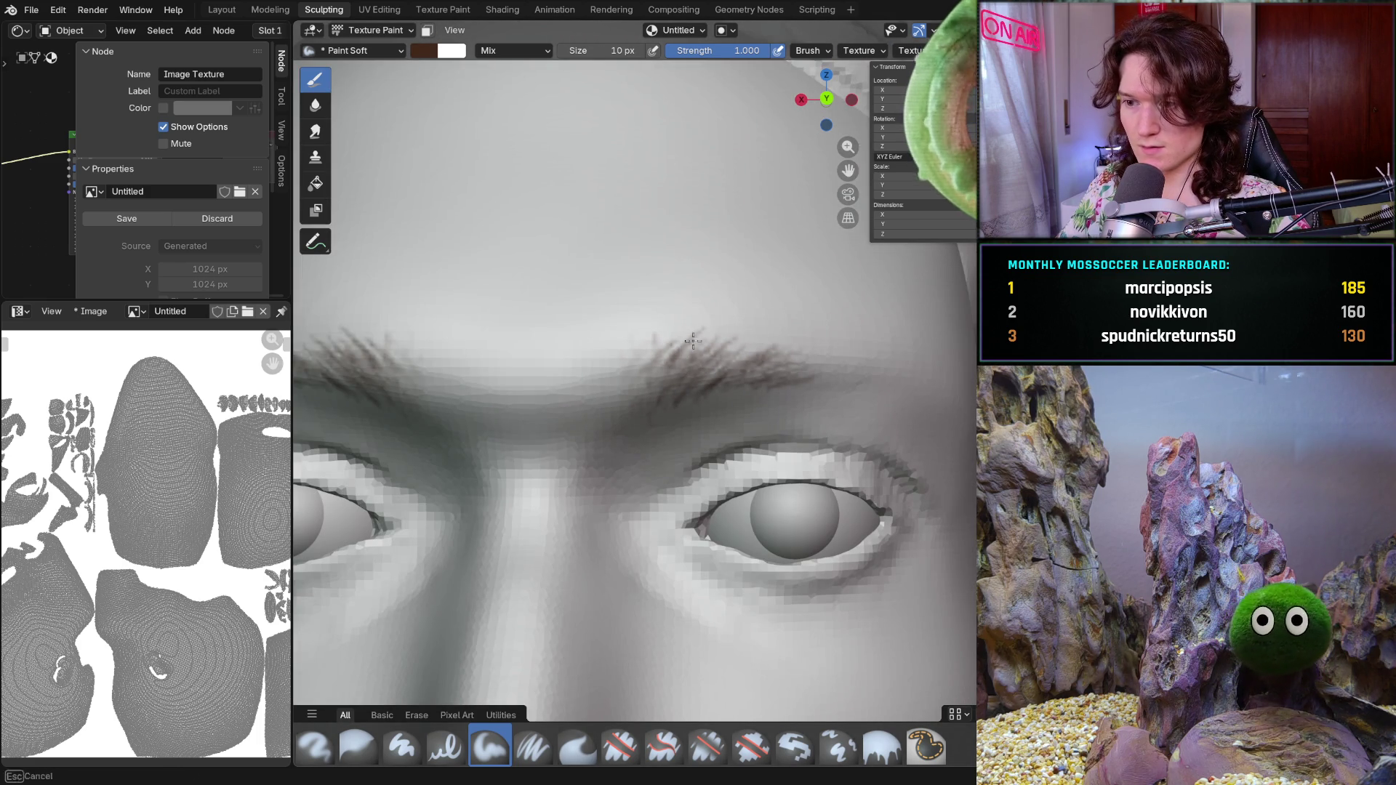
{"action": "mouse_move", "coordinate": [709, 371]}
{"action": "left_mouse_down"}
{"action": "mouse_move", "coordinate": [763, 349]}
{"action": "mouse_move", "coordinate": [739, 344]}
{"action": "mouse_move", "coordinate": [781, 377]}
{"action": "left_mouse_up"}
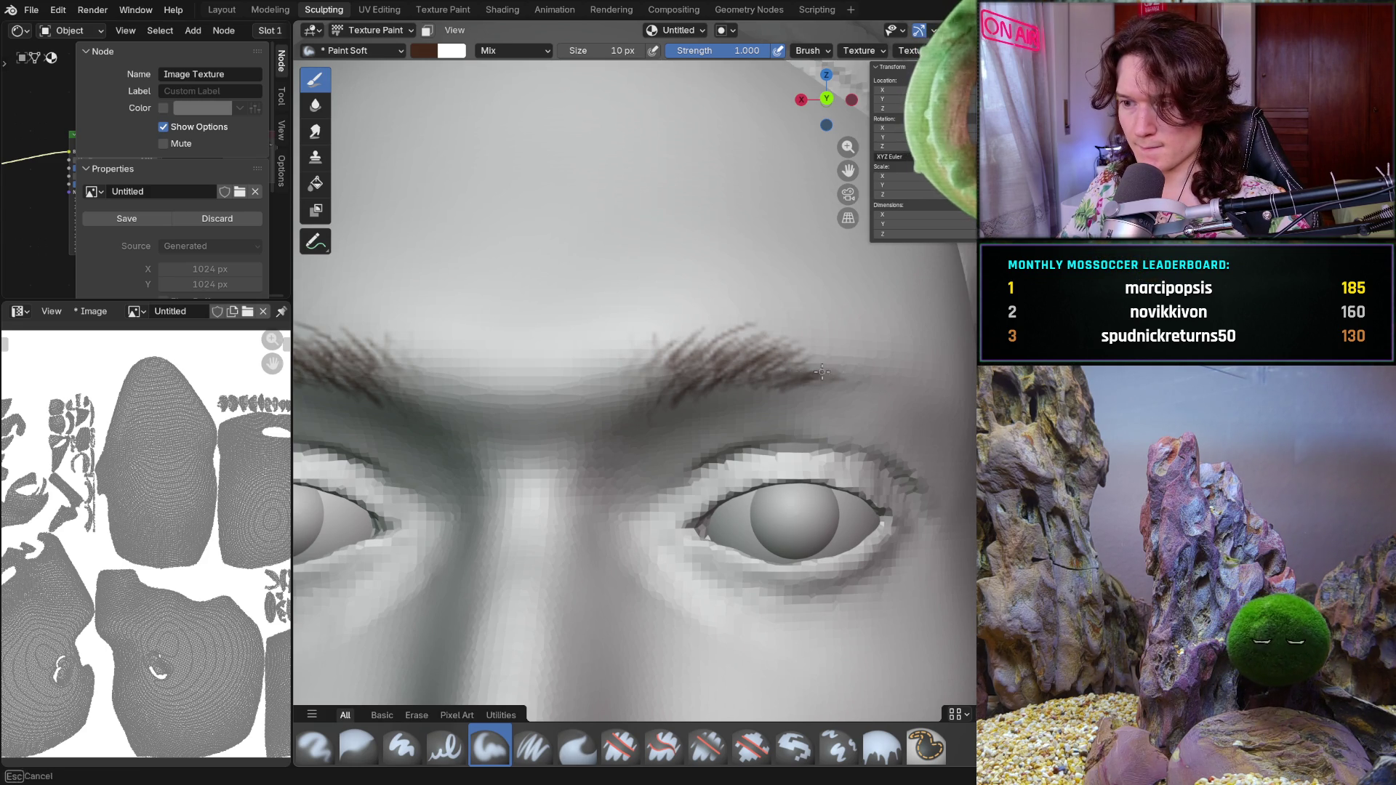
{"action": "mouse_move", "coordinate": [773, 364]}
{"action": "left_mouse_down"}
{"action": "mouse_move", "coordinate": [793, 340]}
{"action": "mouse_move", "coordinate": [836, 341]}
{"action": "mouse_move", "coordinate": [830, 368]}
{"action": "mouse_move", "coordinate": [837, 350]}
{"action": "left_mouse_up"}
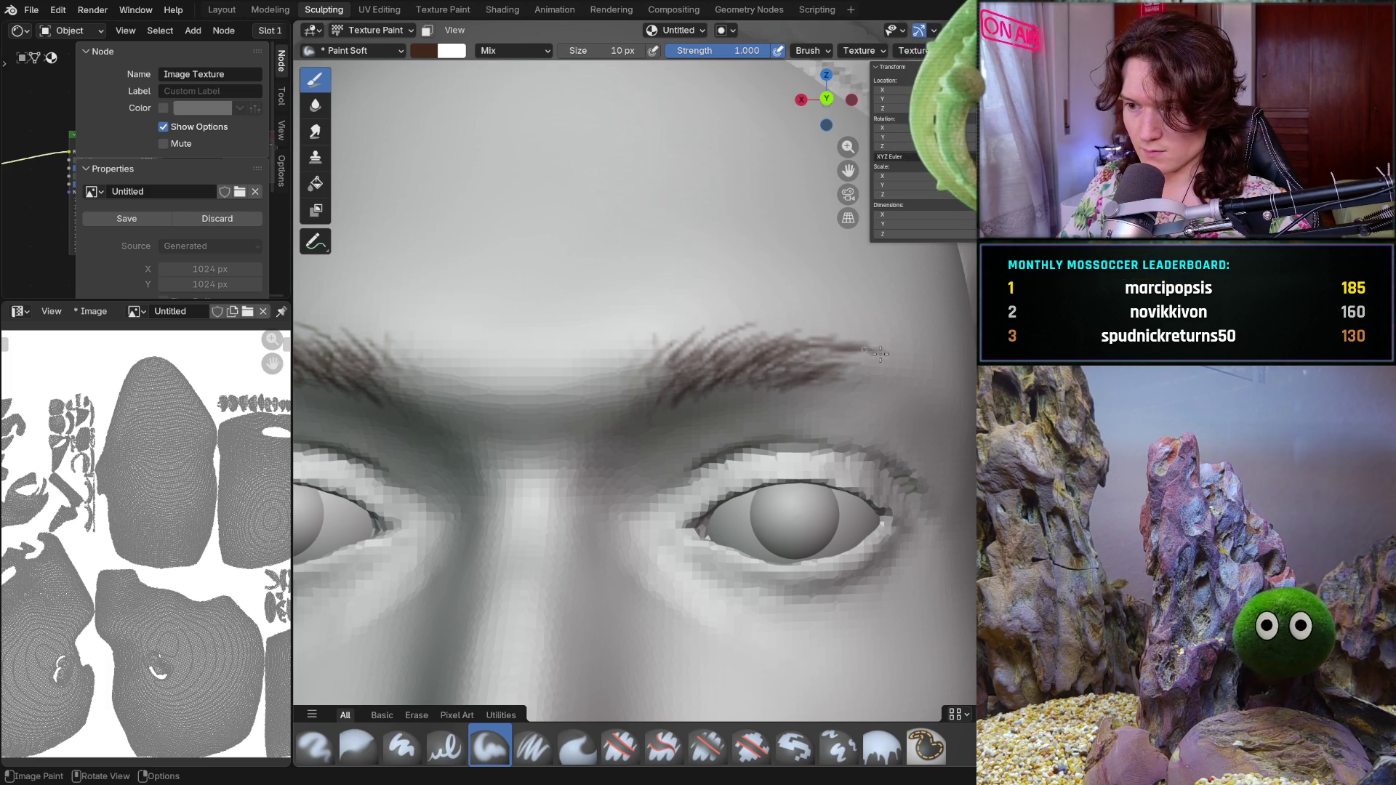
- Extend hair strokes out along the right eyebrow's outer tail from a side angle
{"action": "middle_click_drag", "start_coordinate": [821, 367], "coordinate": [815, 360]}
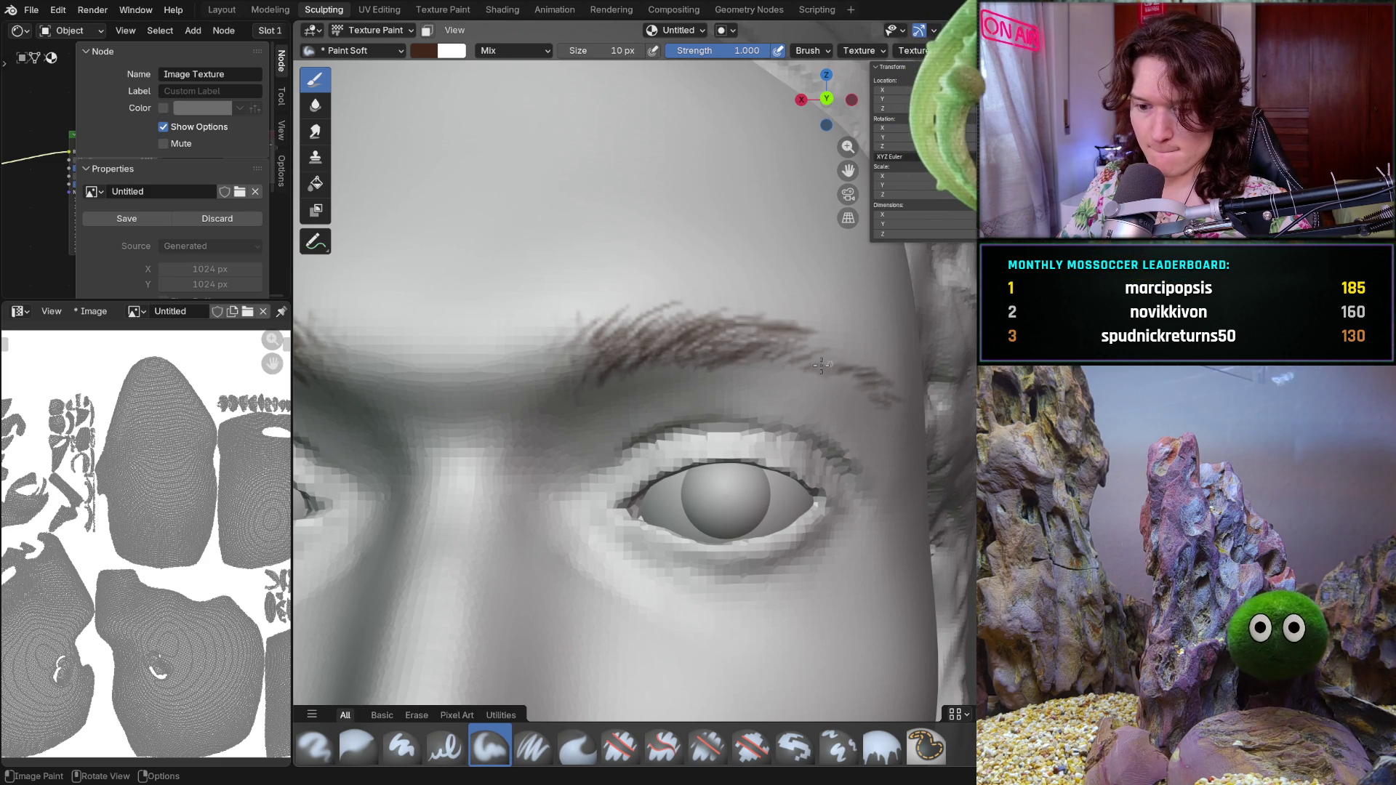
{"action": "middle_click_drag", "start_coordinate": [803, 336], "coordinate": [754, 345]}
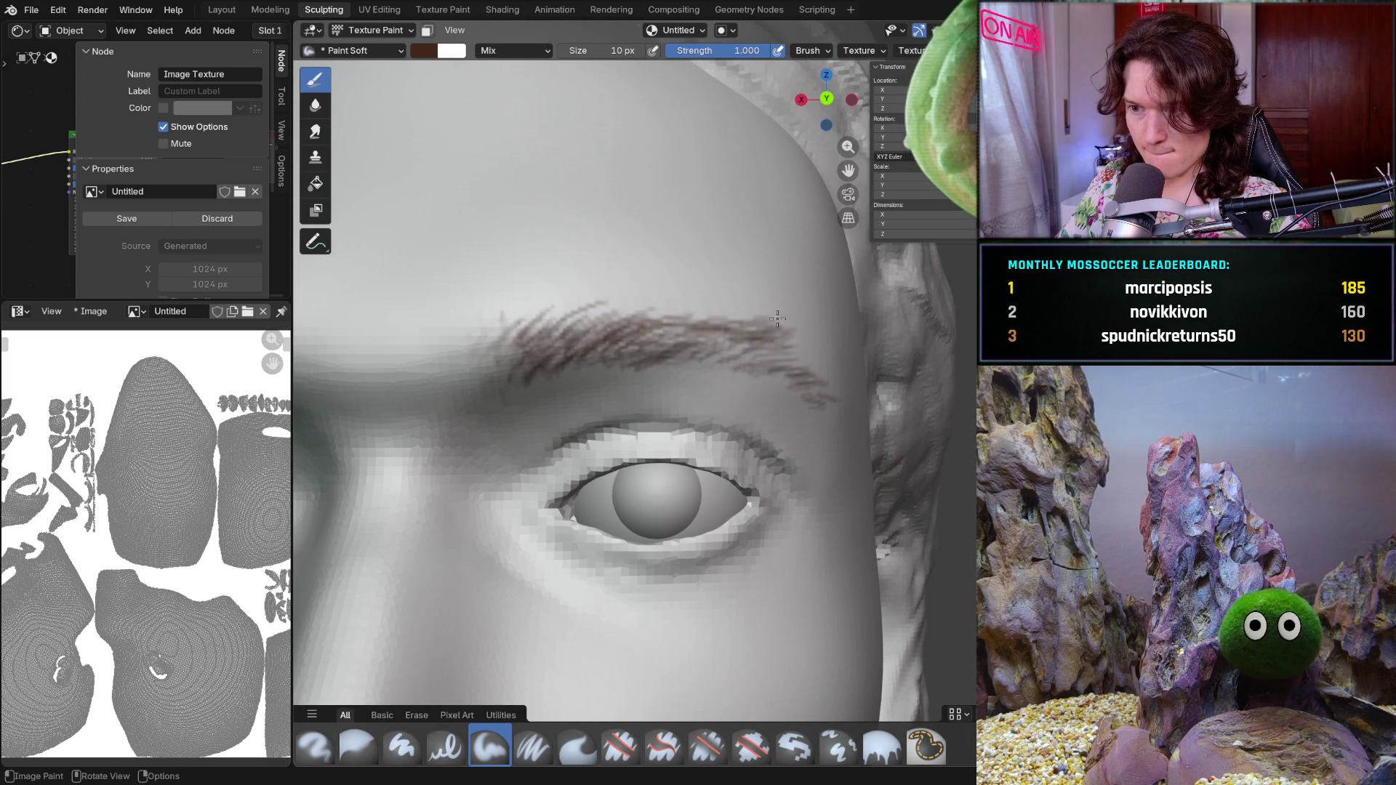
{"action": "left_click_drag", "start_coordinate": [783, 316], "coordinate": [808, 350]}
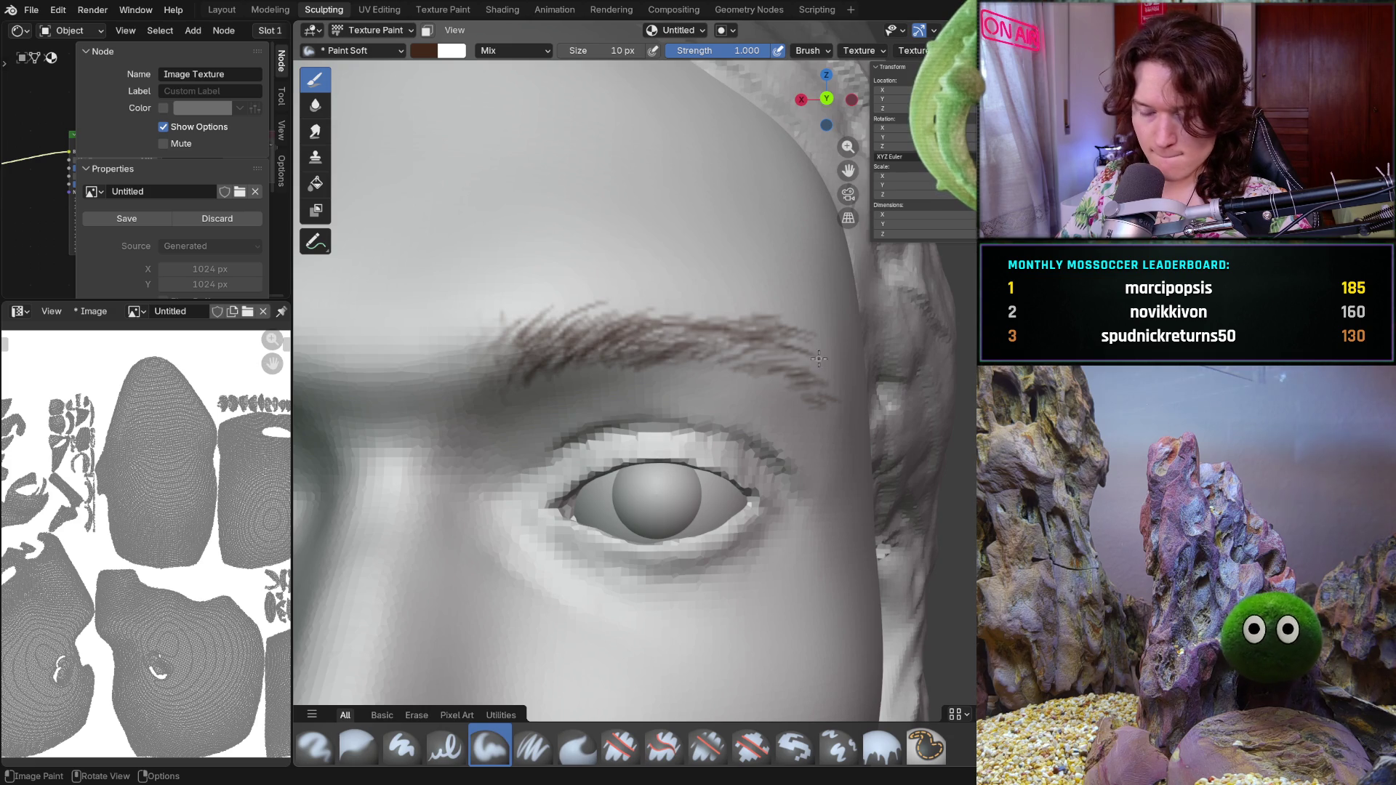
{"action": "middle_click_drag", "start_coordinate": [822, 360], "coordinate": [765, 358]}
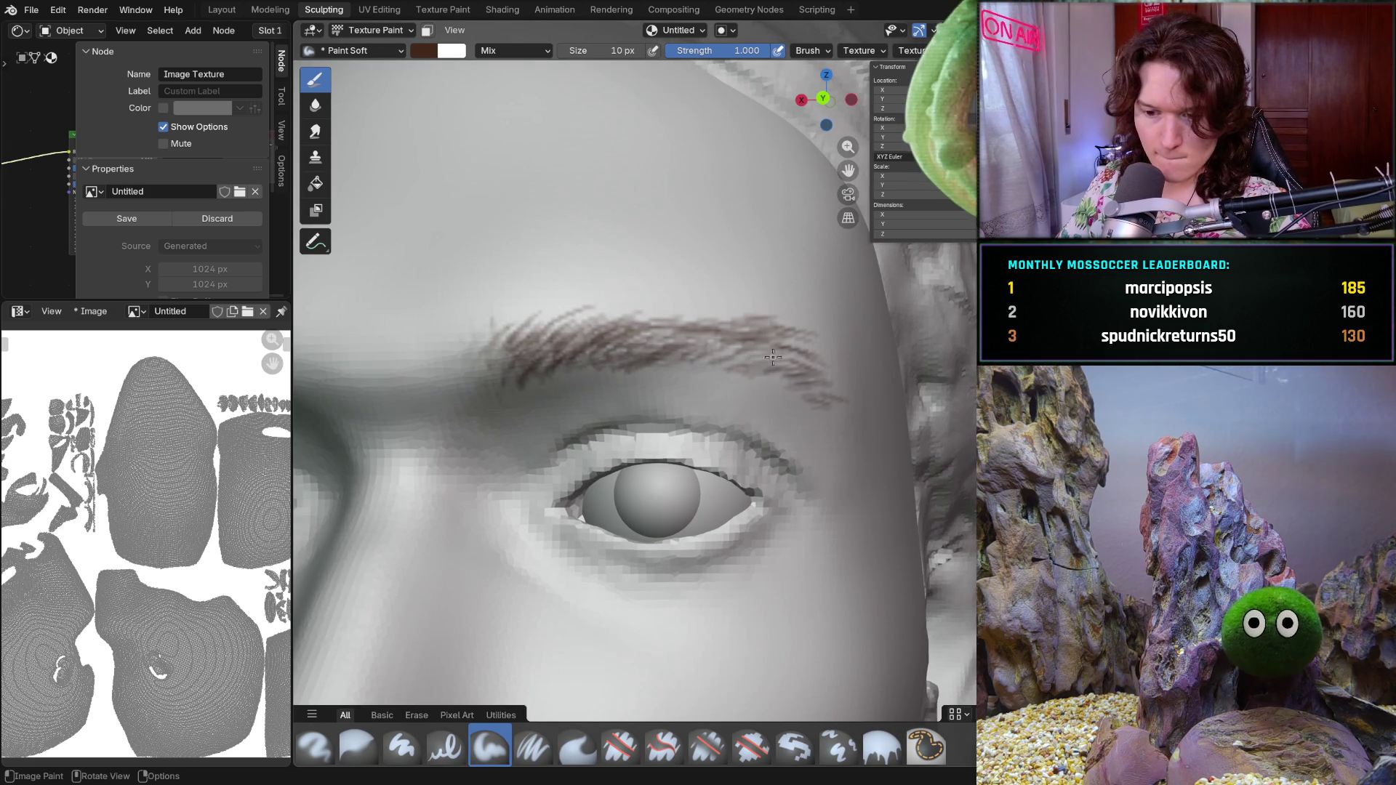
{"action": "left_click_drag", "start_coordinate": [806, 360], "coordinate": [823, 371]}
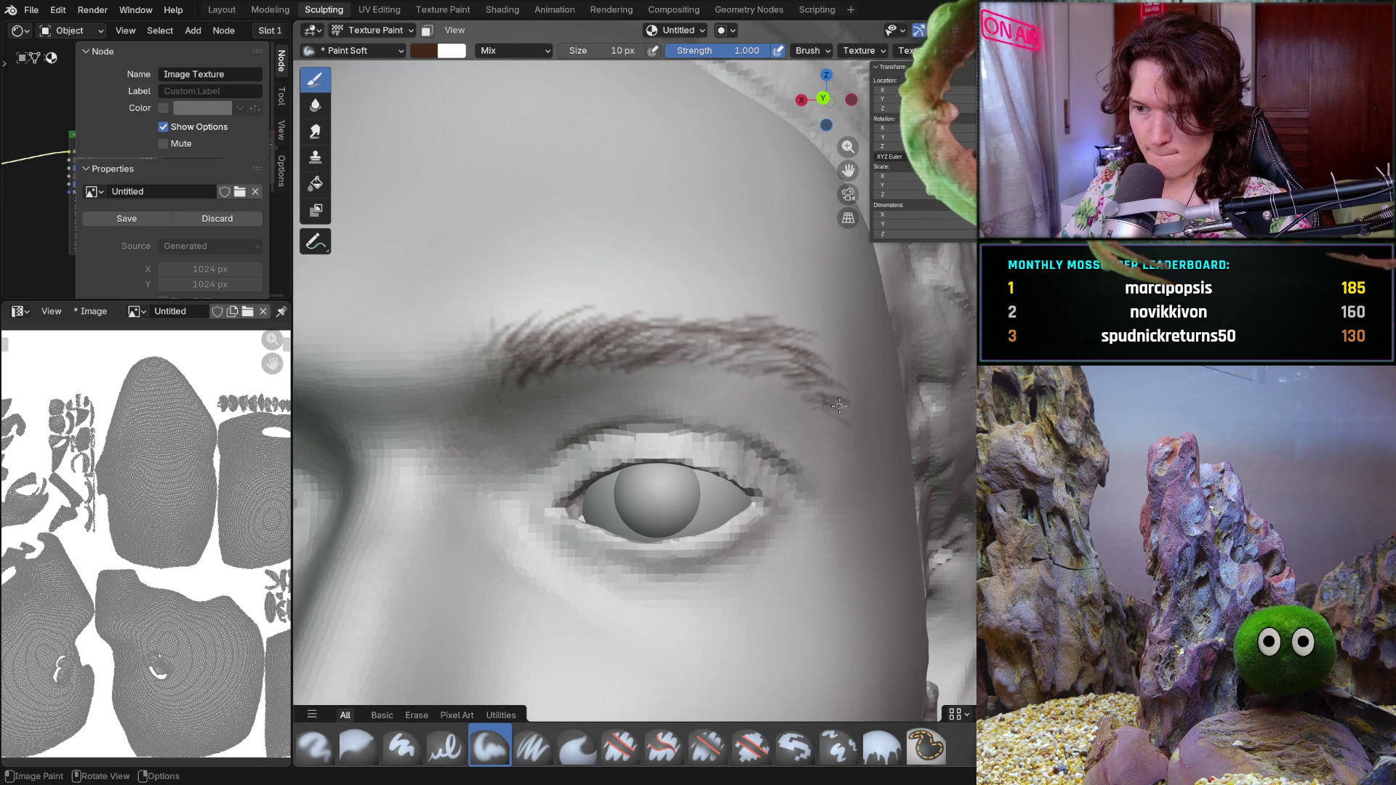
{"action": "middle_click_drag", "start_coordinate": [841, 408], "coordinate": [826, 379]}
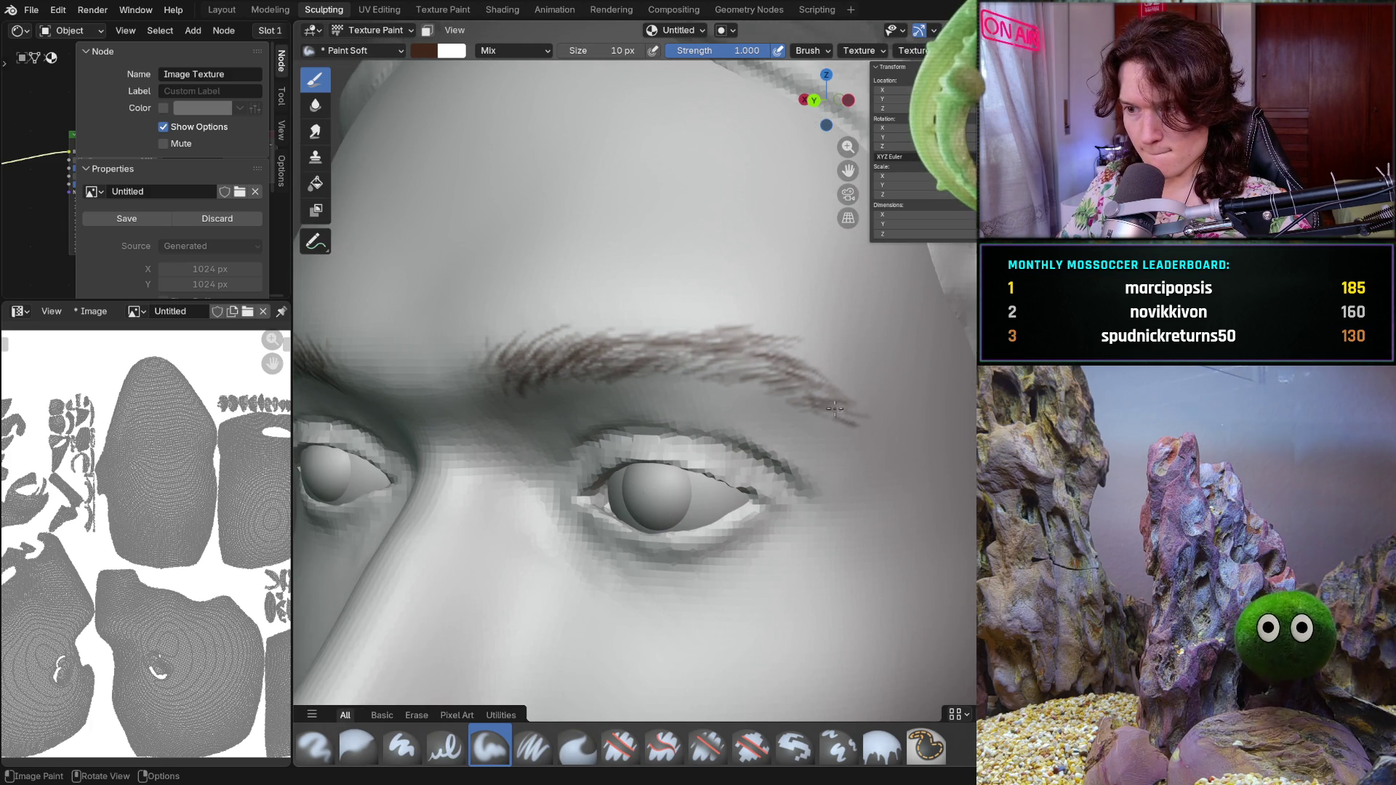
{"action": "scroll", "coordinate": [874, 414], "scroll_direction": "down", "scroll_amount": 5}
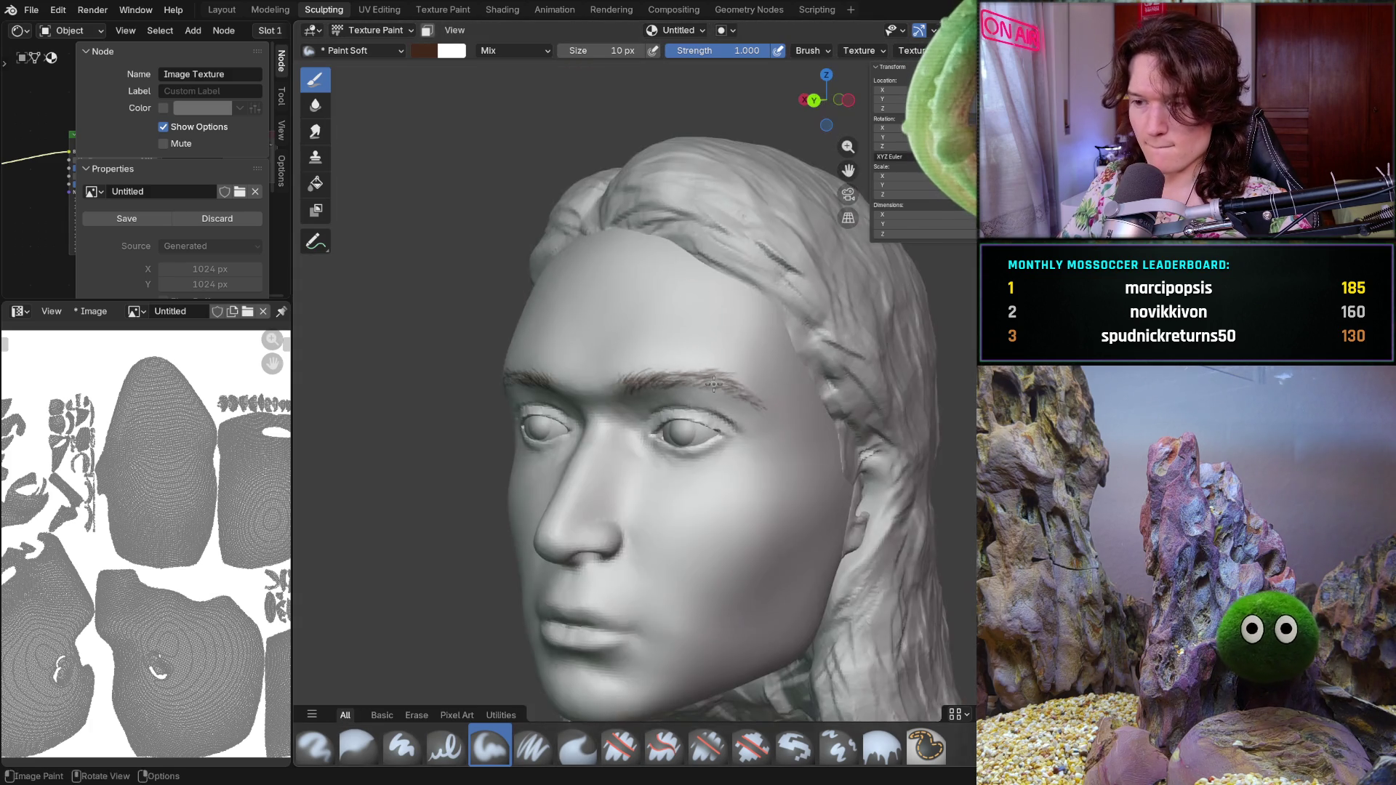
- Add brown hair strokes into the close-up eyebrow, then check both brows on the whole head
{"action": "middle_click_drag", "start_coordinate": [874, 415], "coordinate": [722, 423]}
{"action": "scroll", "coordinate": [722, 423], "scroll_direction": "up", "scroll_amount": 1}
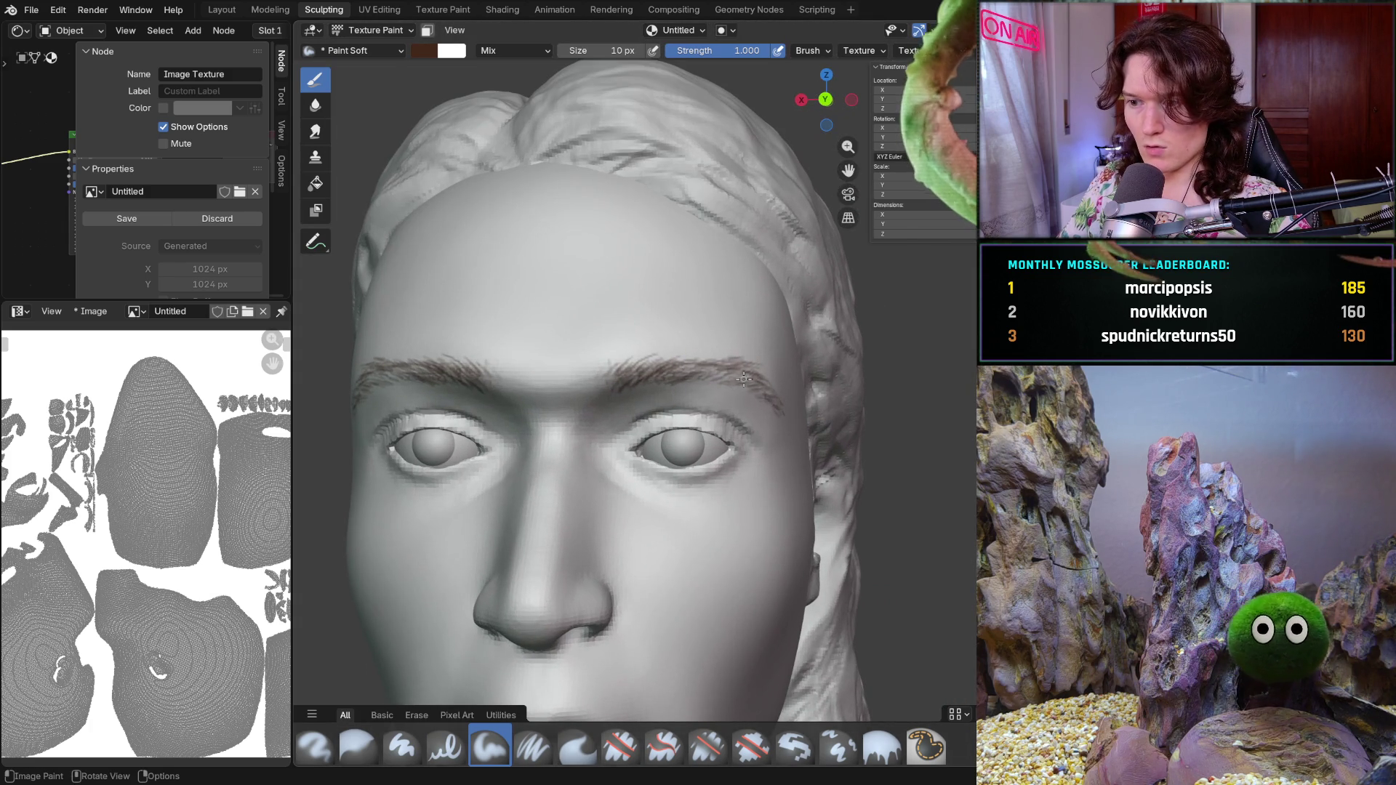
{"action": "scroll", "coordinate": [687, 382], "scroll_direction": "up", "scroll_amount": 5}
{"action": "mouse_move", "coordinate": [687, 383]}
{"action": "middle_mouse_down"}
{"action": "mouse_move", "coordinate": [698, 376]}
{"action": "mouse_move", "coordinate": [639, 456]}
{"action": "mouse_move", "coordinate": [699, 459]}
{"action": "mouse_move", "coordinate": [622, 497]}
{"action": "mouse_move", "coordinate": [629, 462]}
{"action": "mouse_move", "coordinate": [667, 474]}
{"action": "middle_mouse_up"}
{"action": "scroll", "coordinate": [698, 375], "scroll_direction": "down", "scroll_amount": 5}
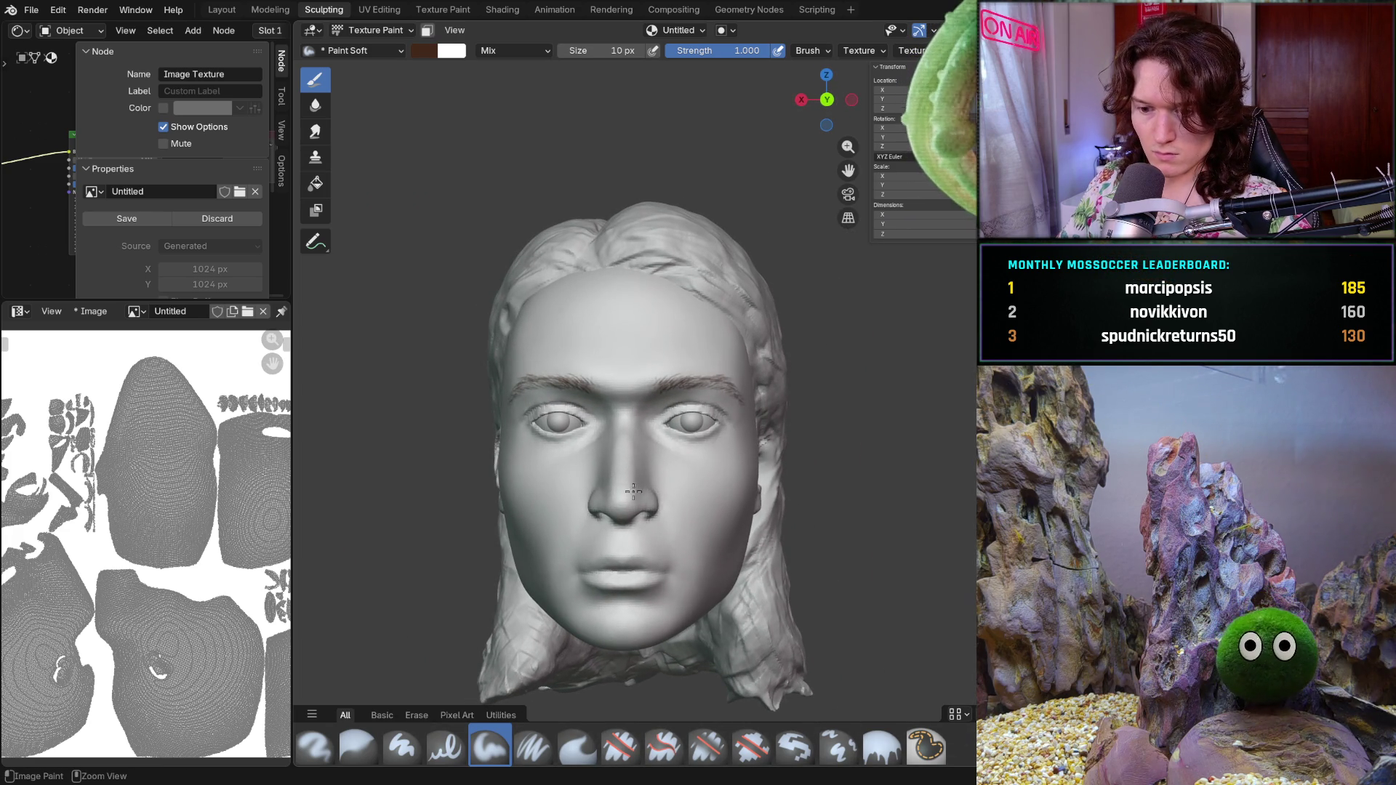
{"action": "scroll", "coordinate": [667, 475], "scroll_direction": "up", "scroll_amount": 3}
{"action": "scroll", "coordinate": [633, 400], "scroll_direction": "up", "scroll_amount": 3}
{"action": "middle_click_drag", "start_coordinate": [624, 451], "coordinate": [640, 435]}
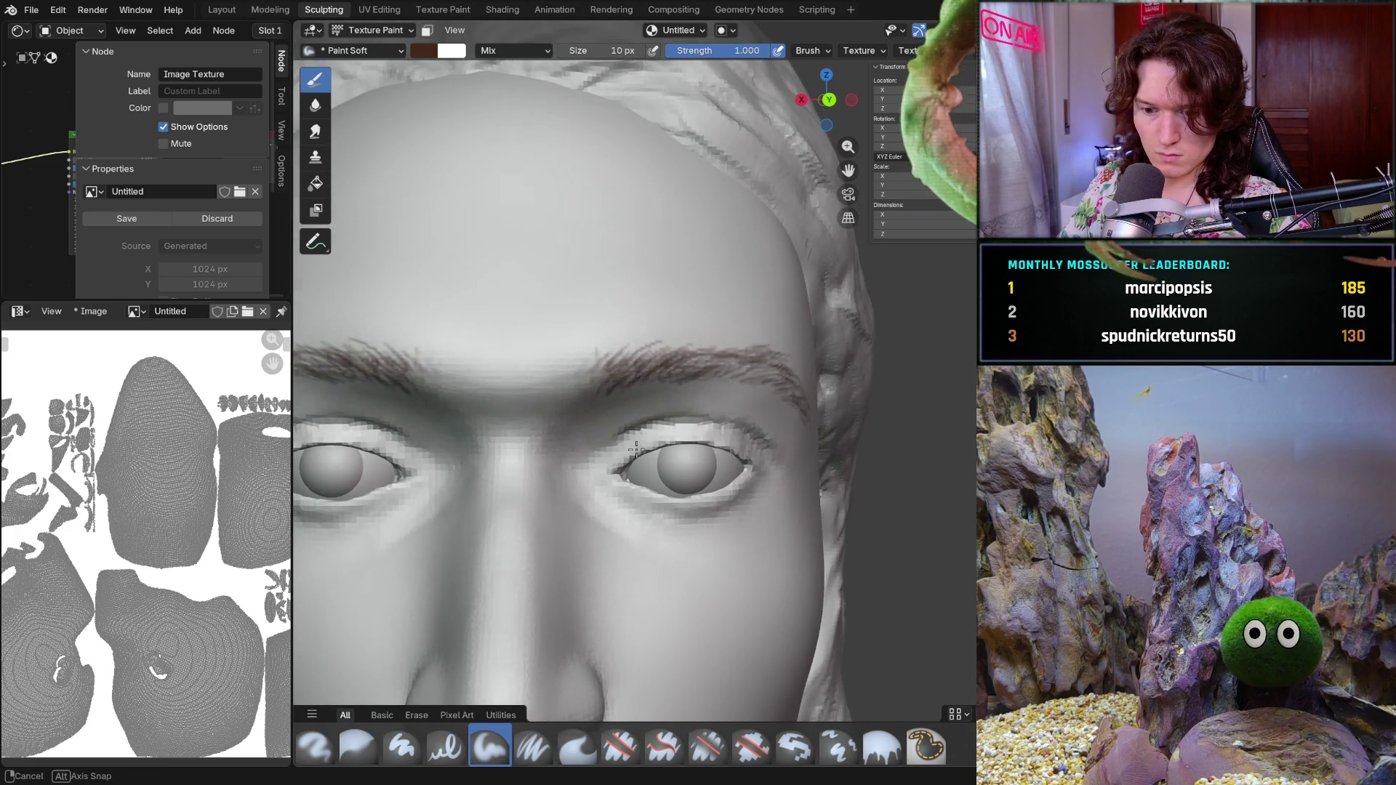
{"action": "scroll", "coordinate": [641, 435], "scroll_direction": "up", "scroll_amount": 2}
{"action": "scroll", "coordinate": [562, 377], "scroll_direction": "up", "scroll_amount": 1}
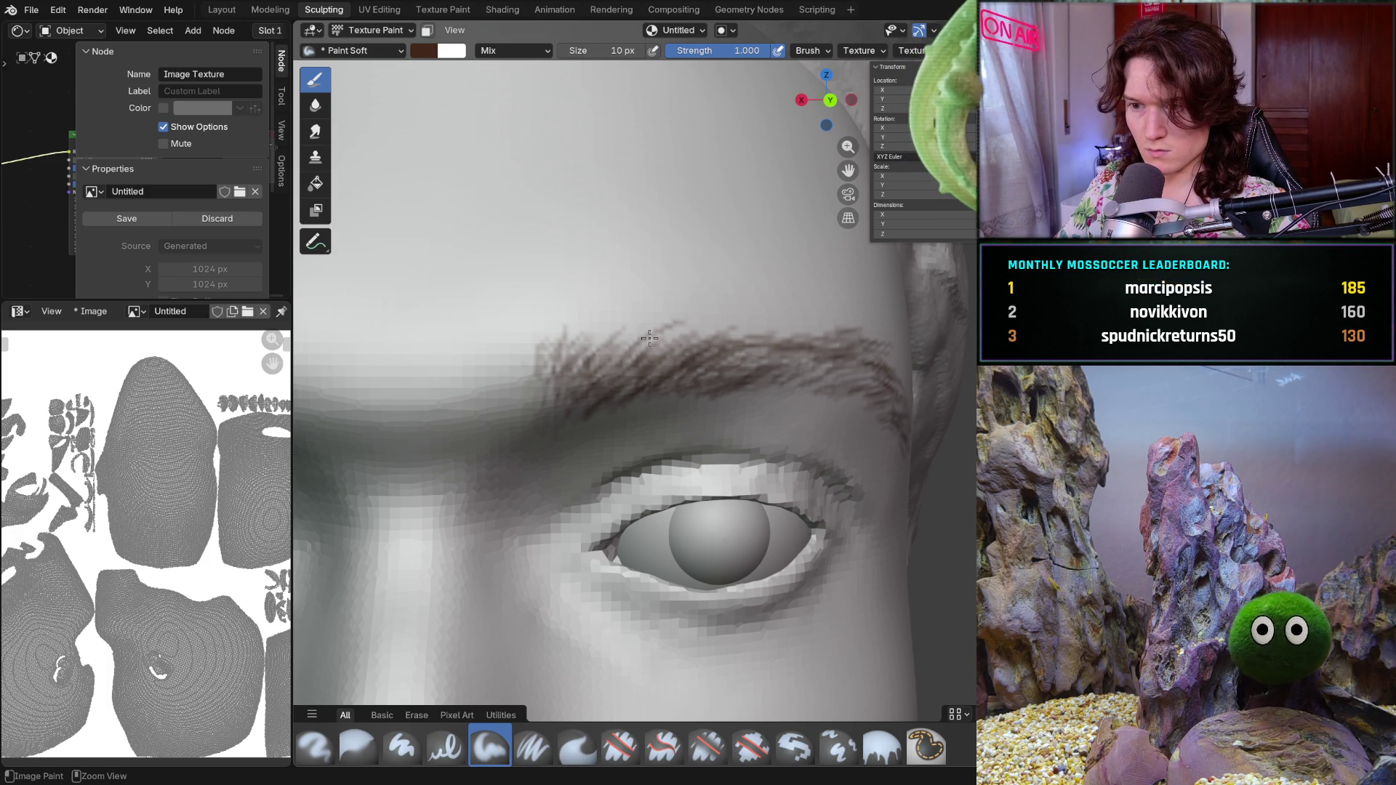
{"action": "left_click_drag", "start_coordinate": [650, 338], "coordinate": [660, 348]}
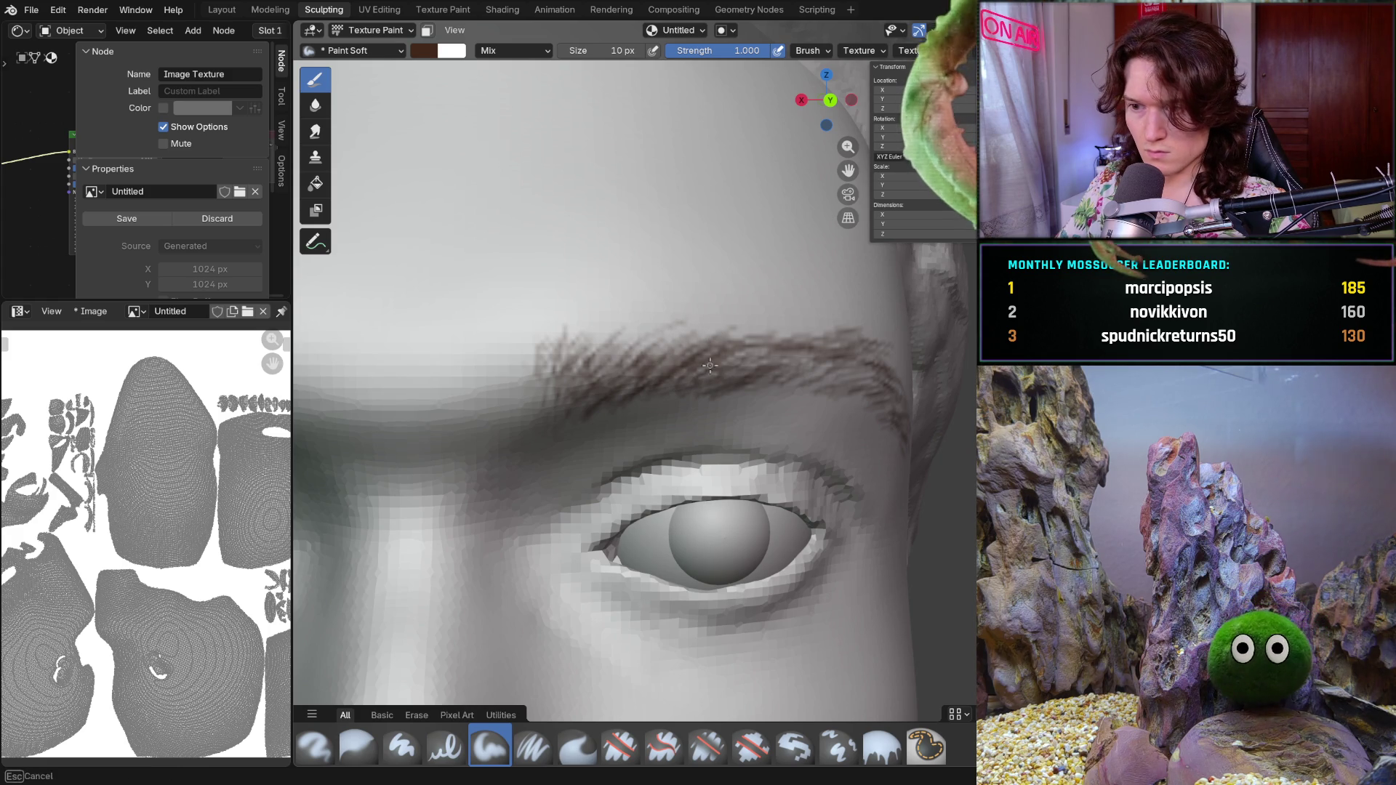
{"action": "left_click_drag", "start_coordinate": [717, 396], "coordinate": [576, 419]}
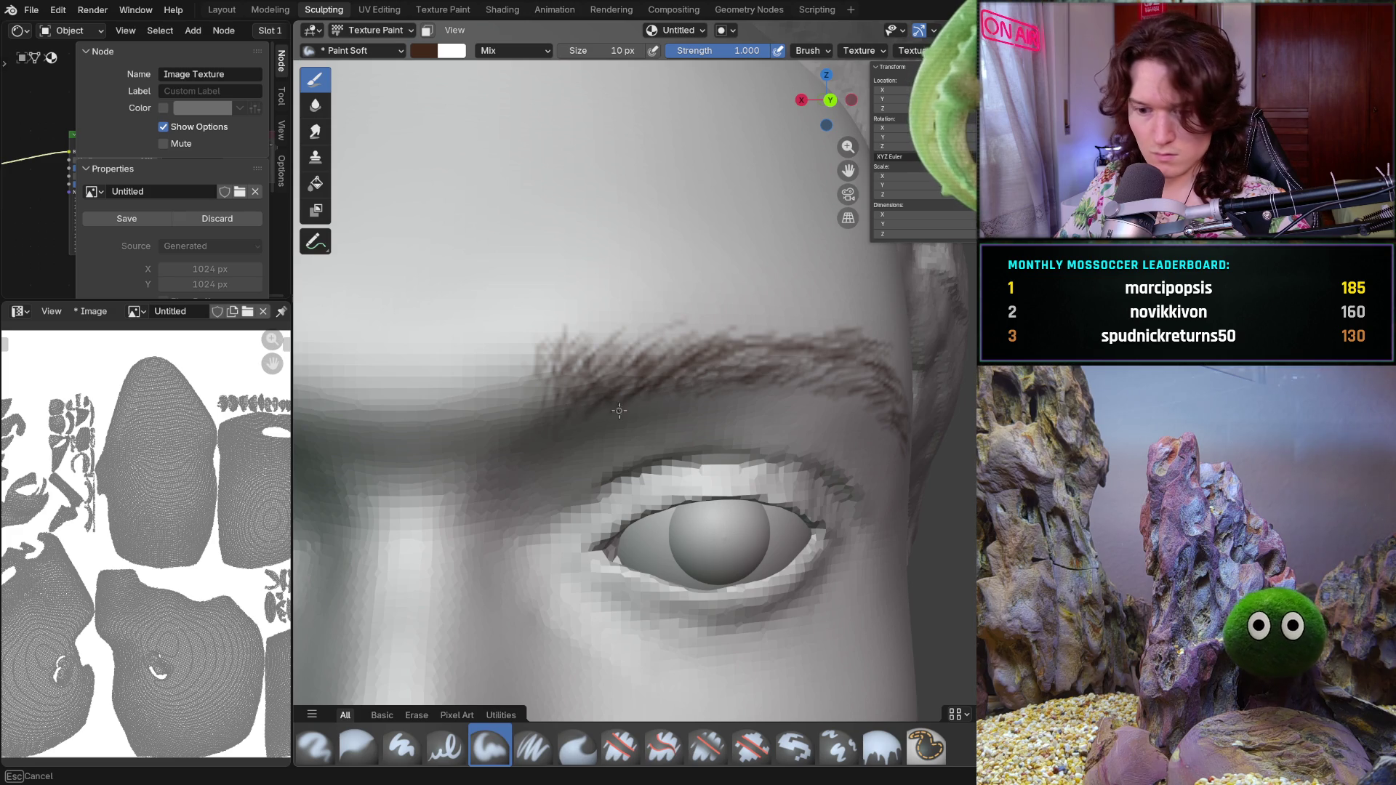
{"action": "left_click_drag", "start_coordinate": [601, 413], "coordinate": [600, 416]}
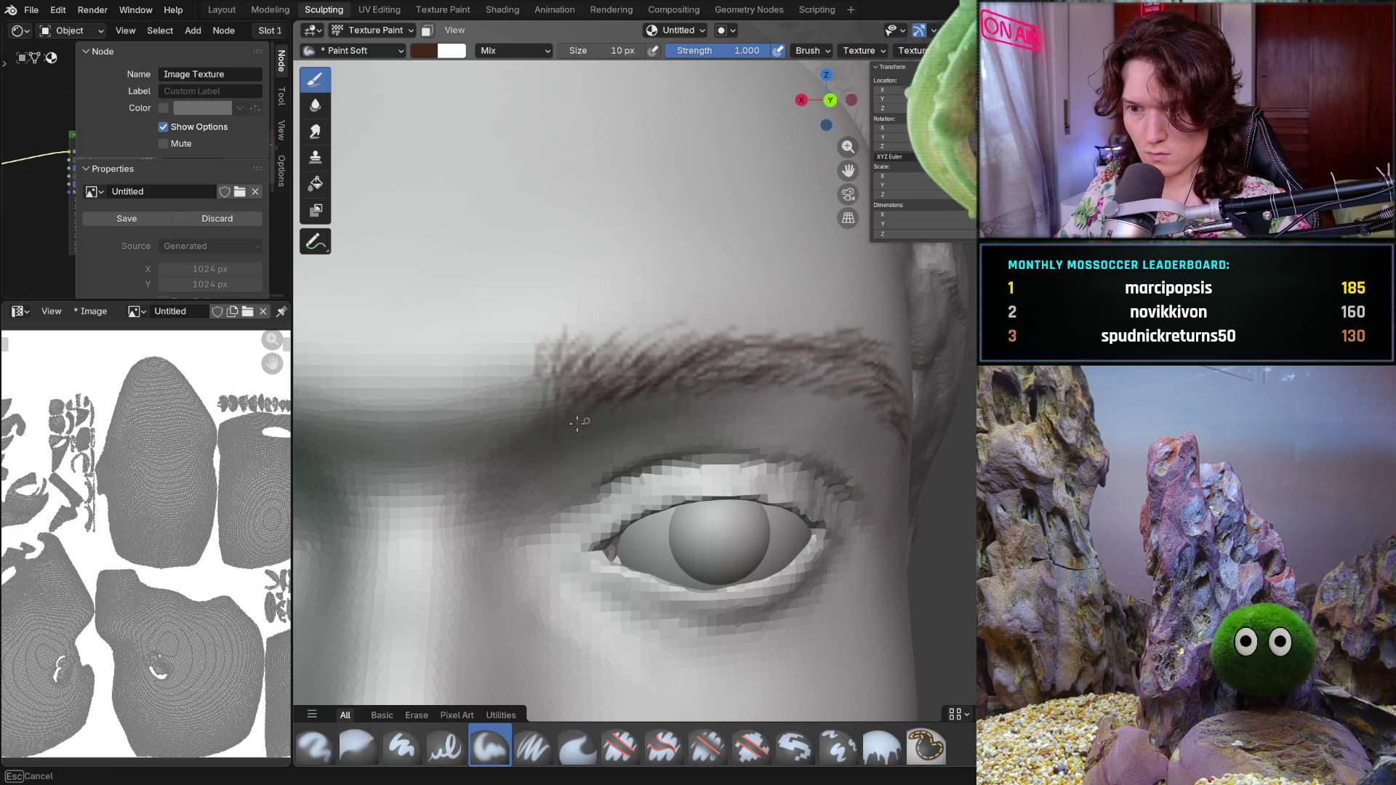
{"action": "middle_click_drag", "start_coordinate": [663, 398], "coordinate": [748, 400]}
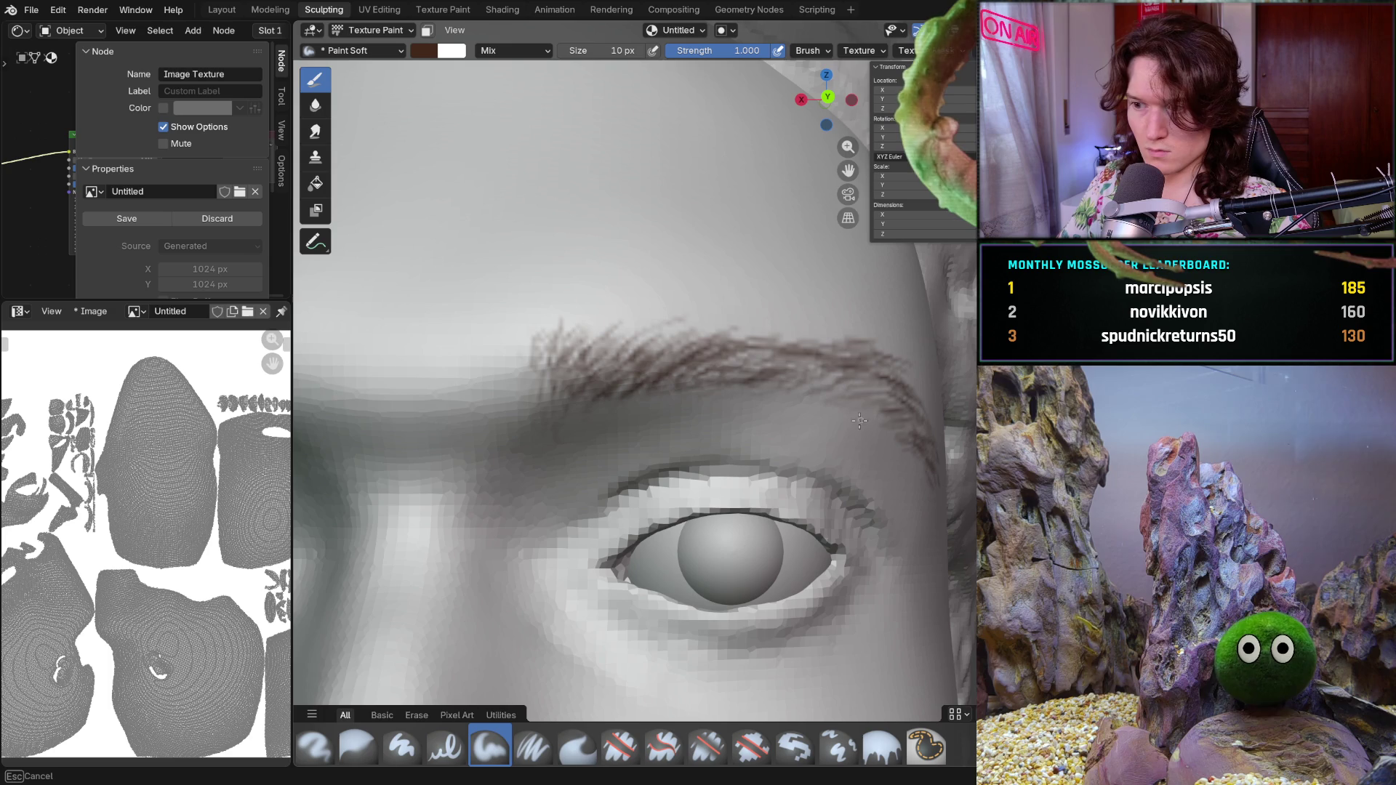
{"action": "middle_click_drag", "start_coordinate": [867, 420], "coordinate": [867, 428]}
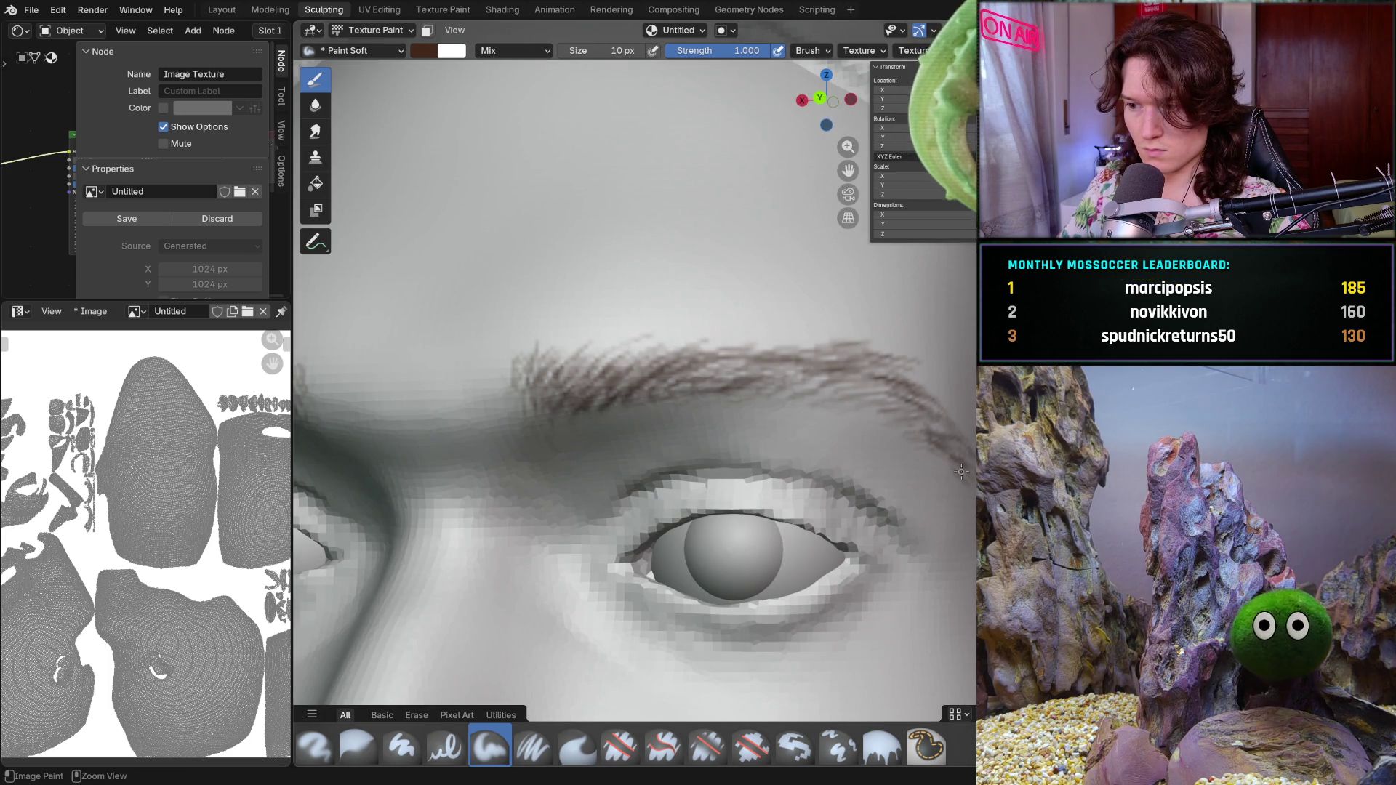
{"action": "middle_click_drag", "start_coordinate": [964, 447], "coordinate": [829, 486]}
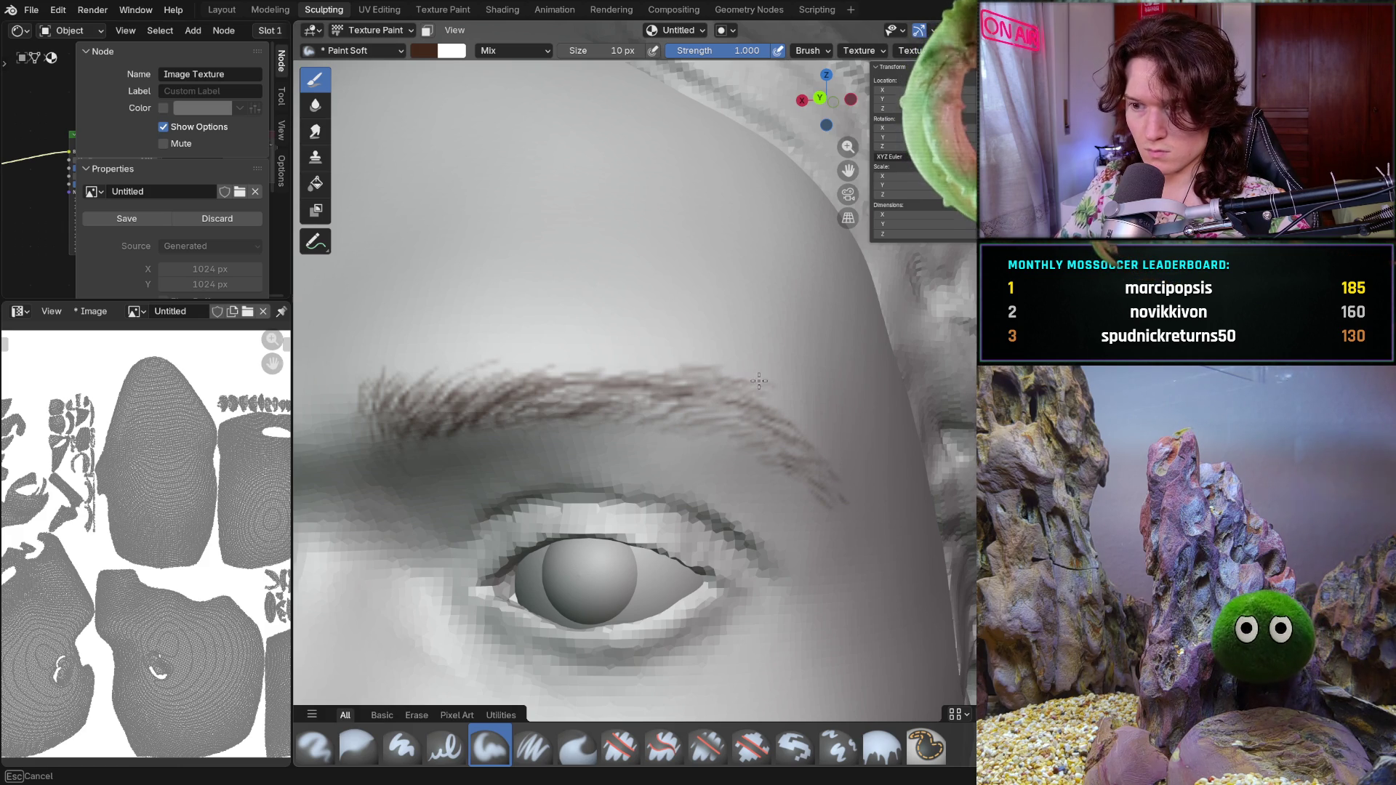
{"action": "middle_click_drag", "start_coordinate": [755, 328], "coordinate": [717, 408], "text": "ctrl"}
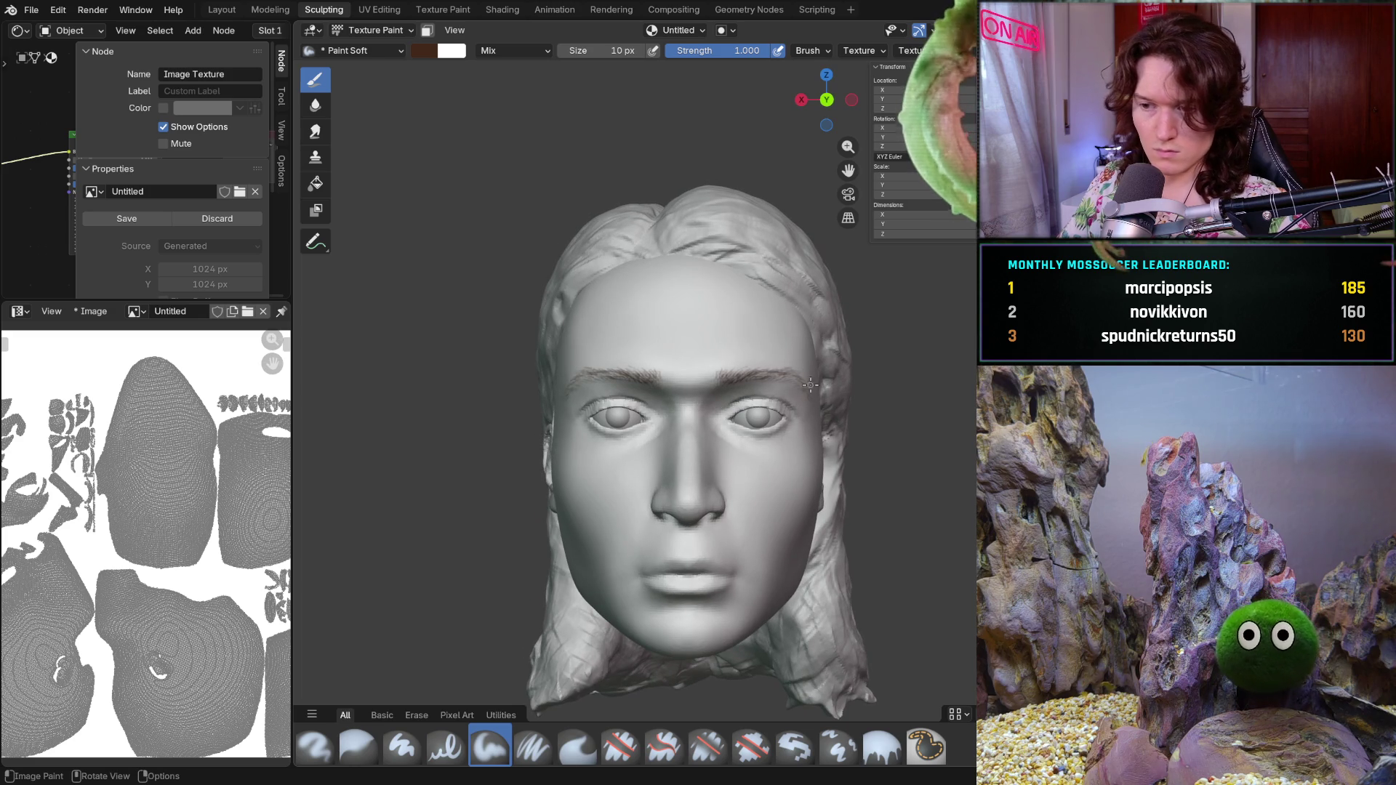
{"action": "mouse_move", "coordinate": [742, 401]}
{"action": "middle_mouse_down", "text": "ctrl"}
{"action": "mouse_move", "coordinate": [814, 368]}
{"action": "mouse_move", "coordinate": [792, 450]}
{"action": "mouse_move", "coordinate": [677, 433]}
{"action": "middle_mouse_up", "text": "ctrl"}
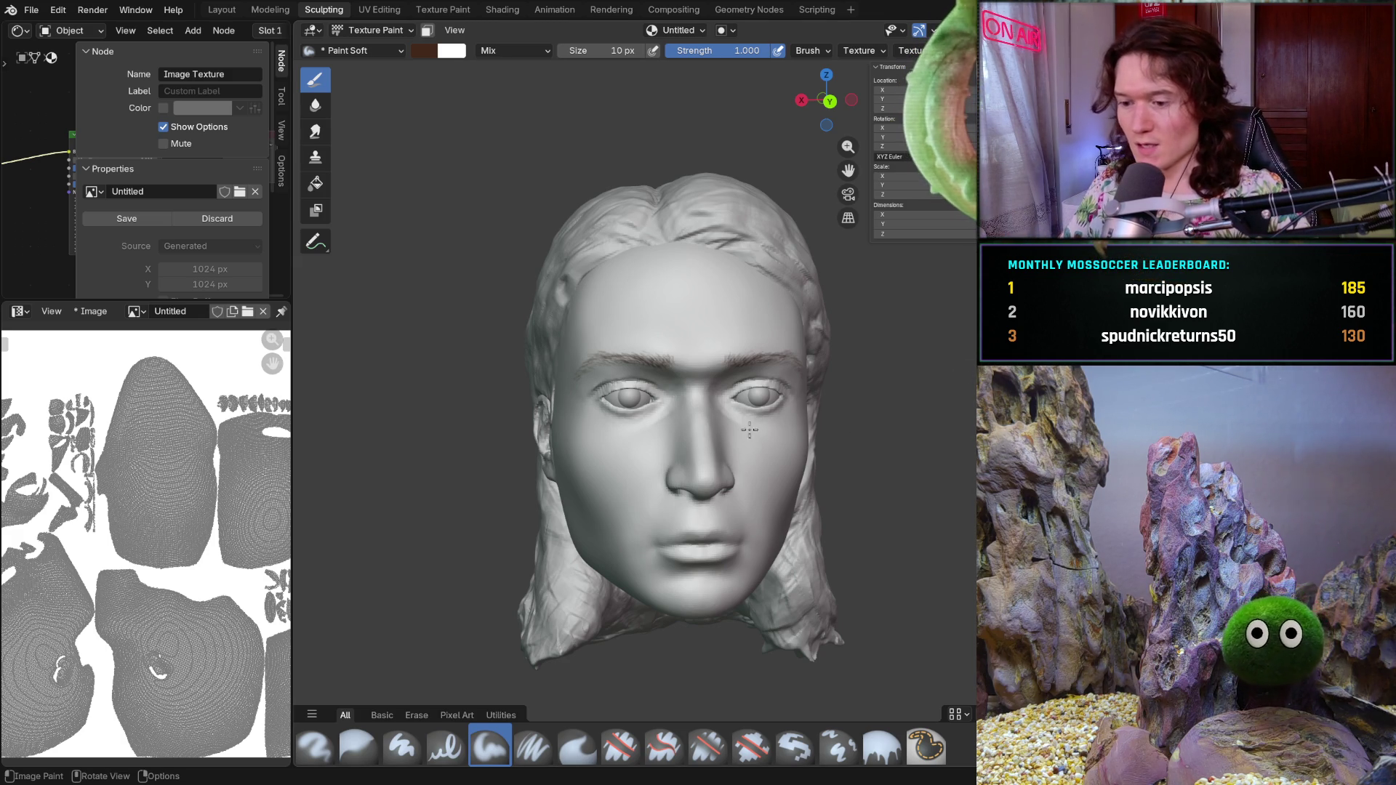
{"action": "middle_click_drag", "start_coordinate": [758, 433], "coordinate": [731, 328]}
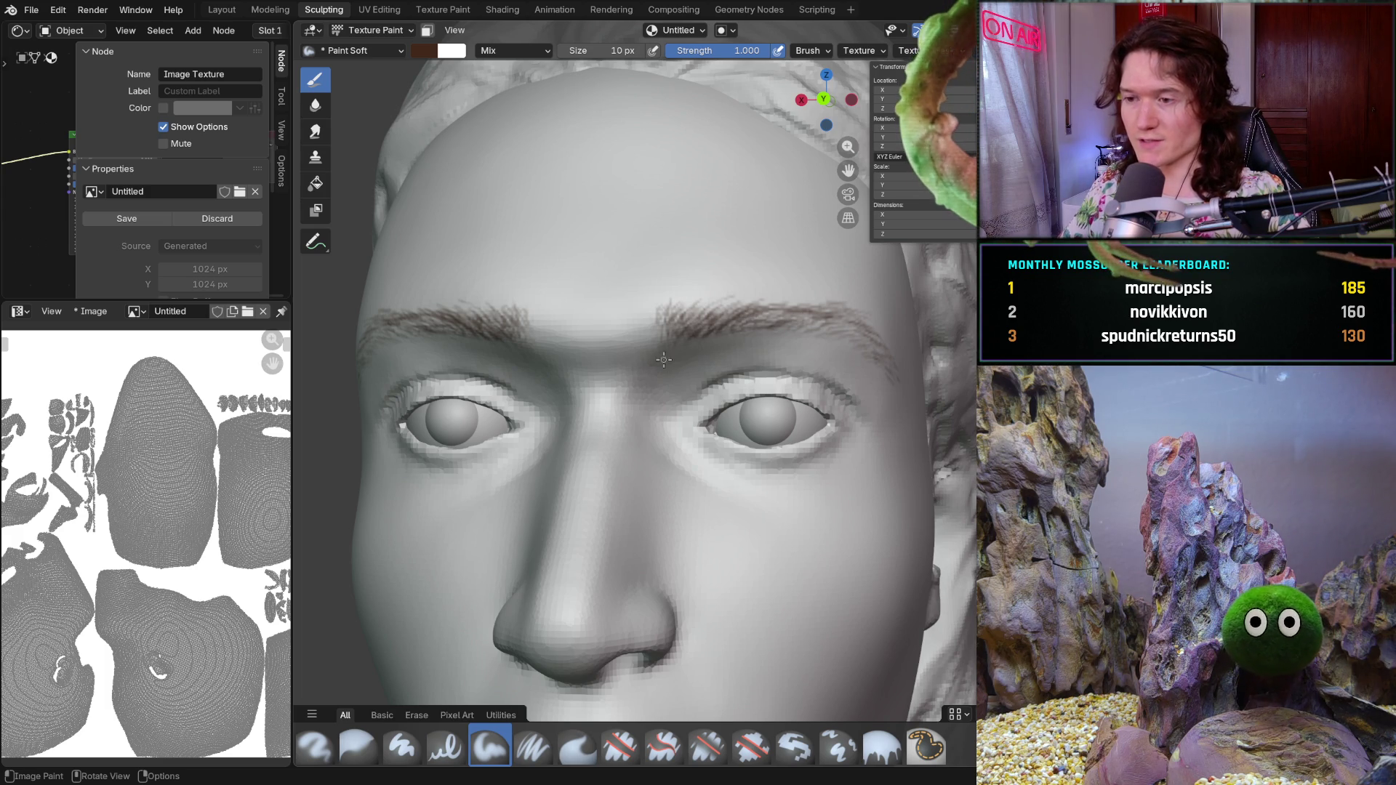
{"action": "middle_click_drag", "start_coordinate": [679, 383], "coordinate": [716, 407]}
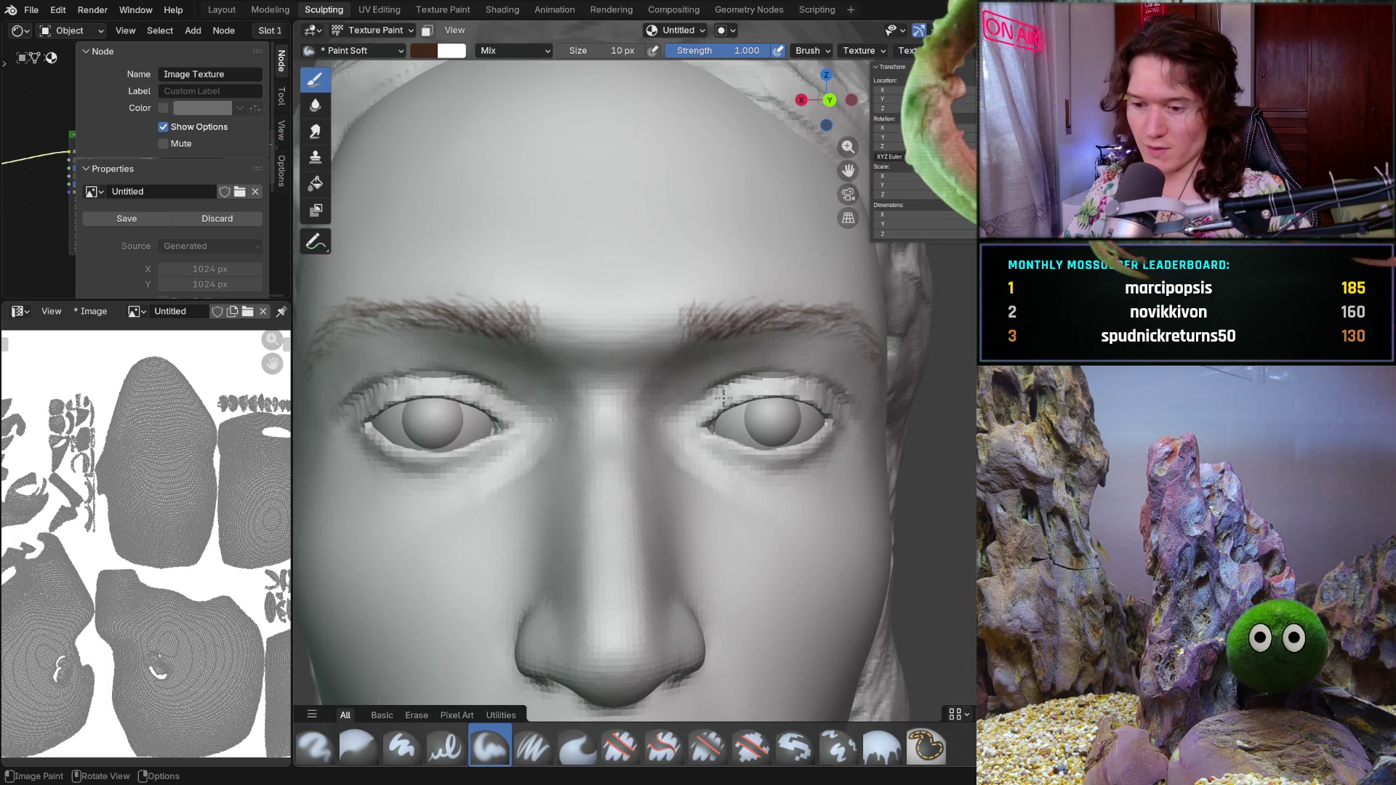
{"action": "scroll", "coordinate": [713, 404], "scroll_direction": "down", "scroll_amount": 1}
{"action": "scroll", "coordinate": [709, 420], "scroll_direction": "down", "scroll_amount": 3}
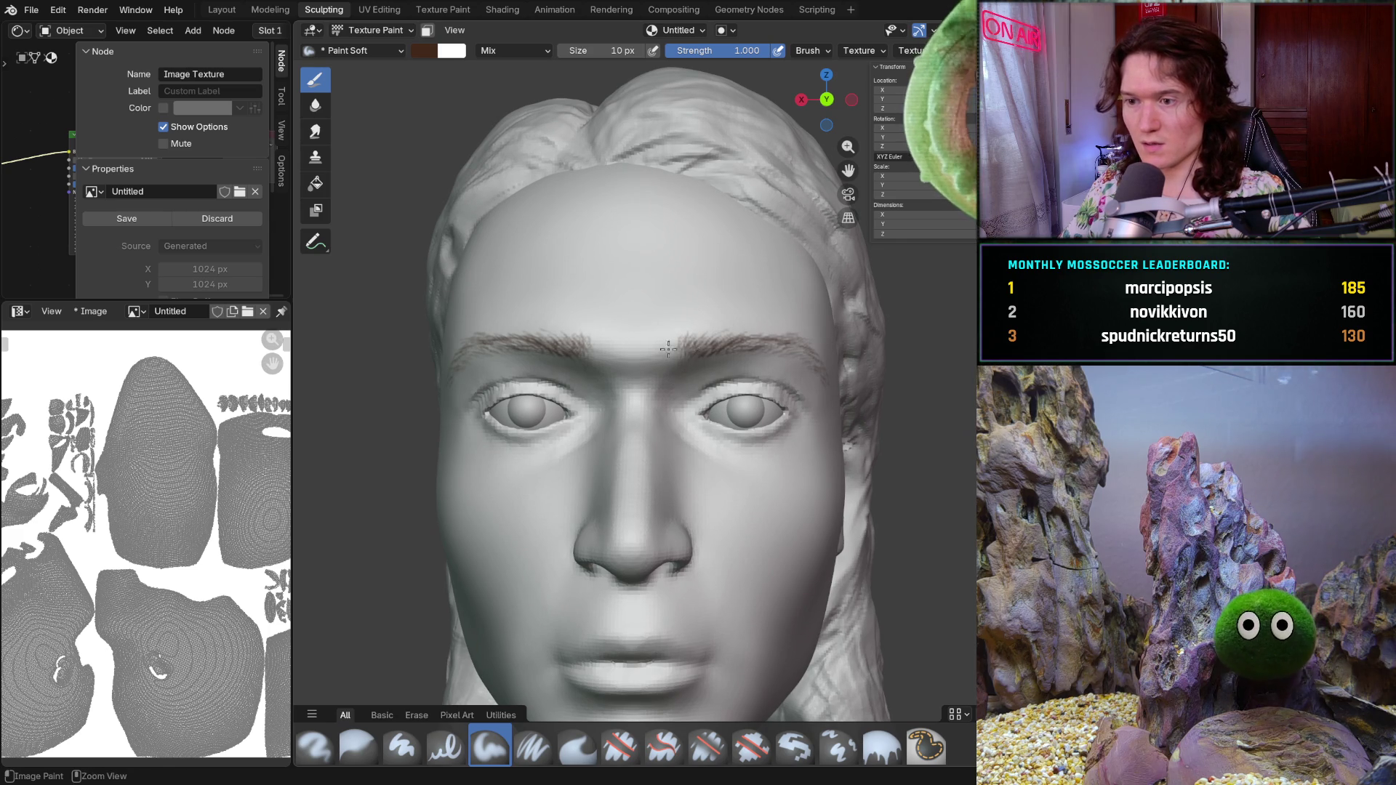
{"action": "scroll", "coordinate": [667, 352], "scroll_direction": "down", "scroll_amount": 3}
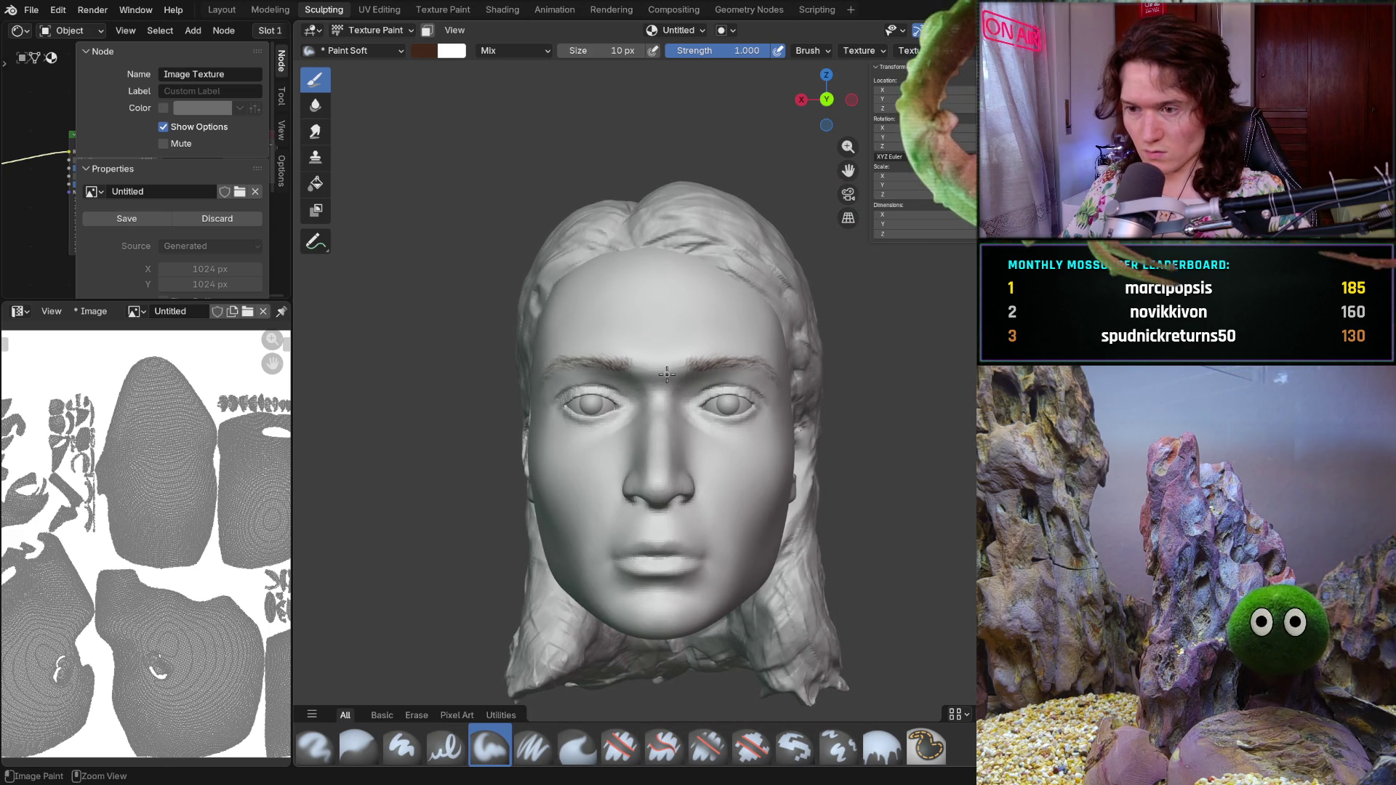
{"action": "middle_click_drag", "start_coordinate": [667, 373], "coordinate": [662, 409], "text": "ctrl"}
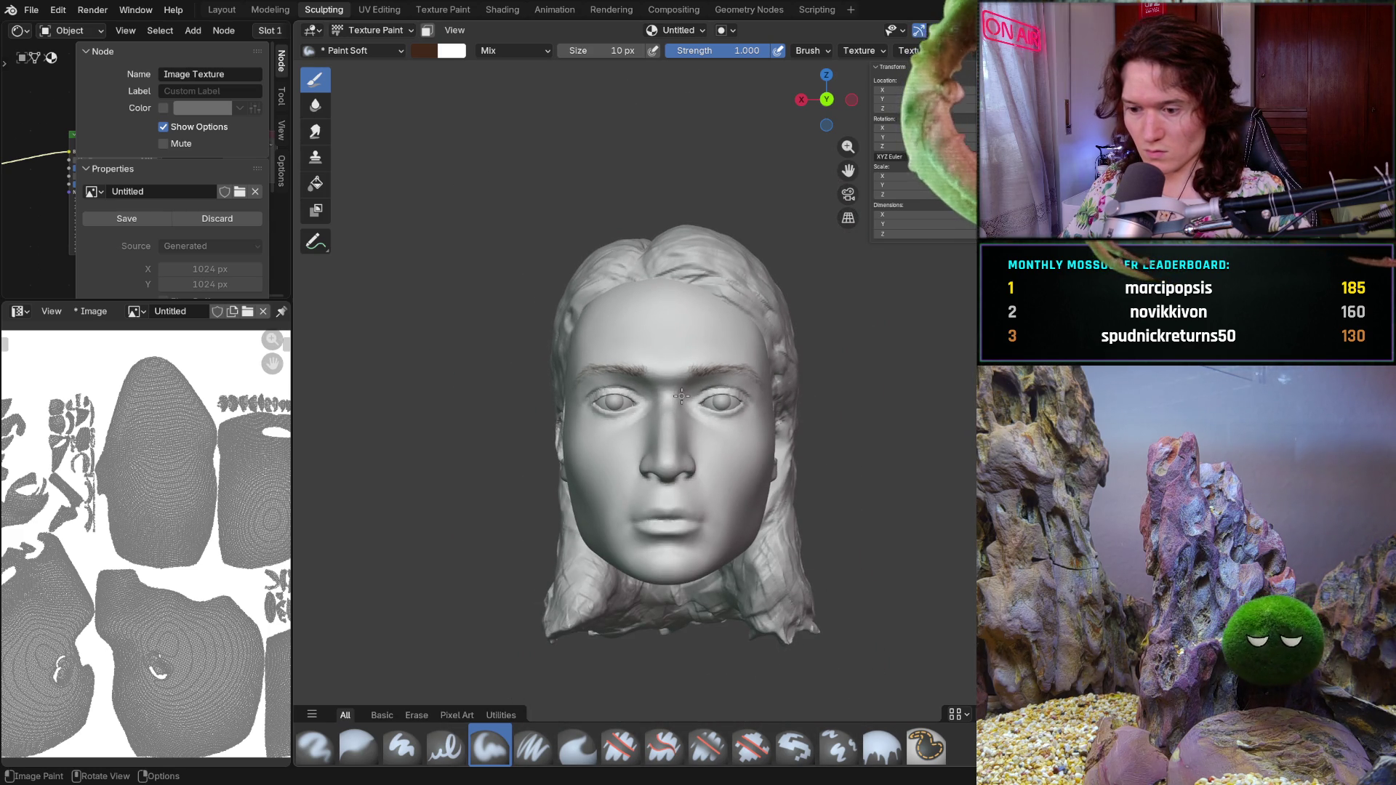
{"action": "mouse_move", "coordinate": [688, 397]}
{"action": "middle_mouse_down", "text": "ctrl"}
{"action": "mouse_move", "coordinate": [688, 360]}
{"action": "mouse_move", "coordinate": [595, 330]}
{"action": "middle_mouse_up", "text": "ctrl"}
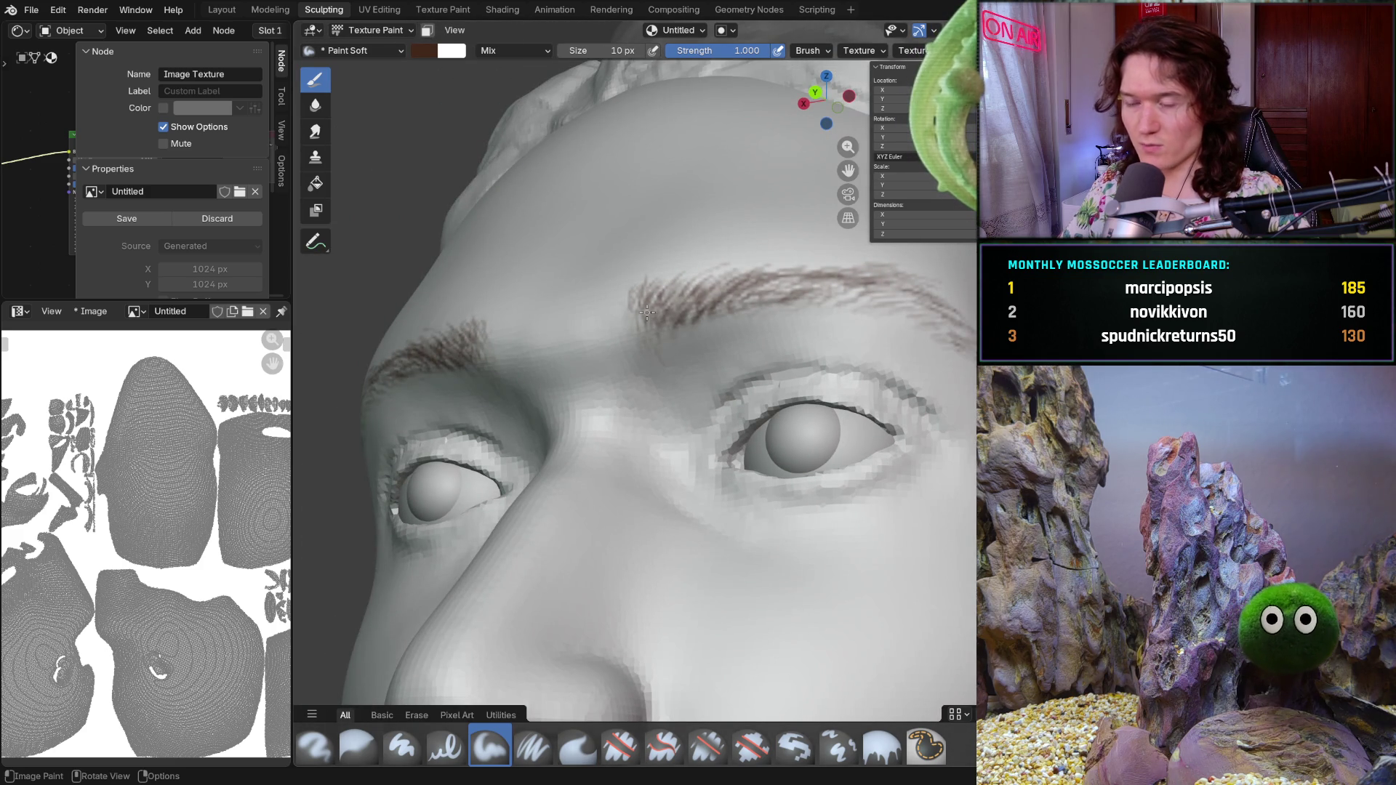
{"action": "scroll", "coordinate": [680, 297], "scroll_direction": "down", "scroll_amount": 2}
{"action": "middle_click_drag", "start_coordinate": [681, 299], "coordinate": [518, 368]}
{"action": "mouse_move", "coordinate": [709, 414]}
{"action": "middle_mouse_down", "text": "ctrl"}
{"action": "mouse_move", "coordinate": [709, 395]}
{"action": "mouse_move", "coordinate": [829, 378]}
{"action": "middle_mouse_up", "text": "ctrl"}
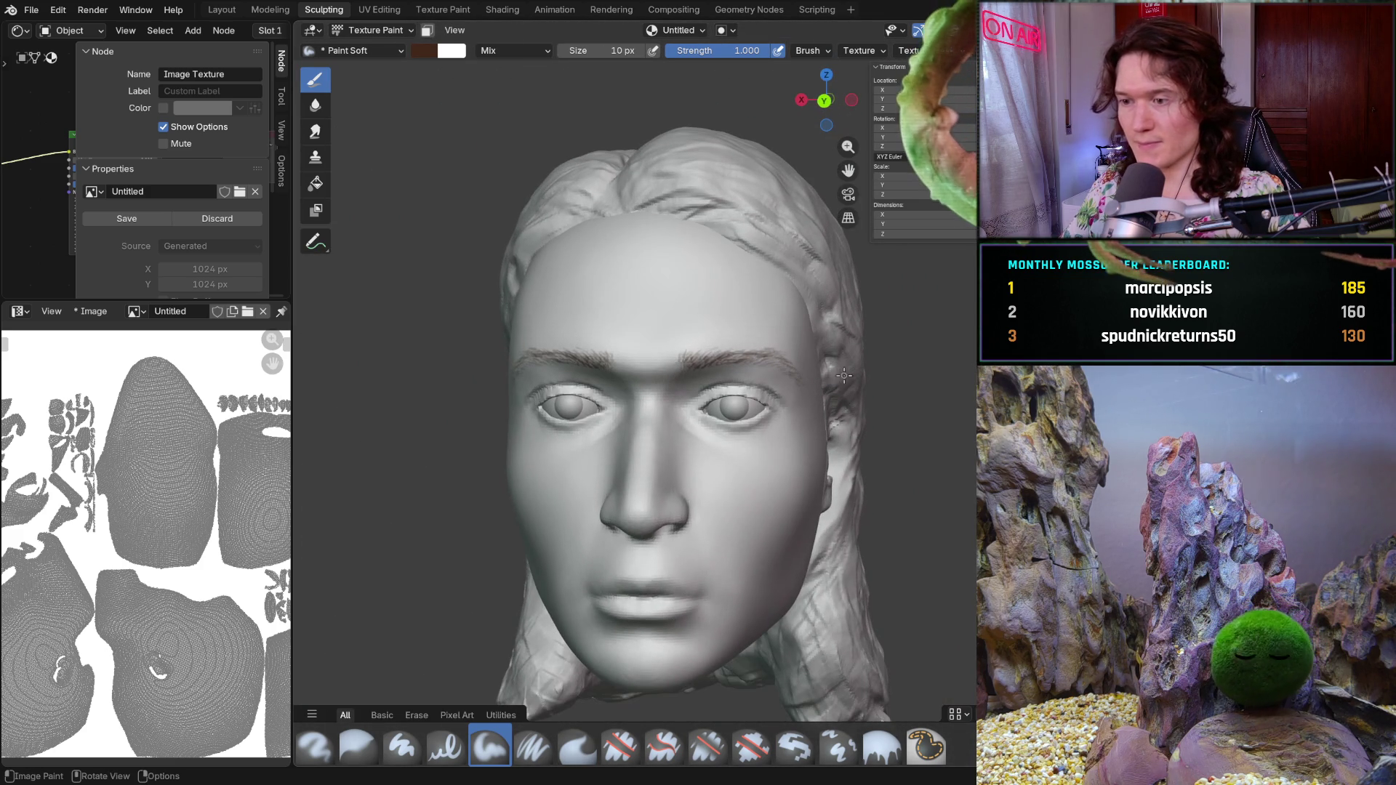
{"action": "scroll", "coordinate": [812, 374], "scroll_direction": "up", "scroll_amount": 2}
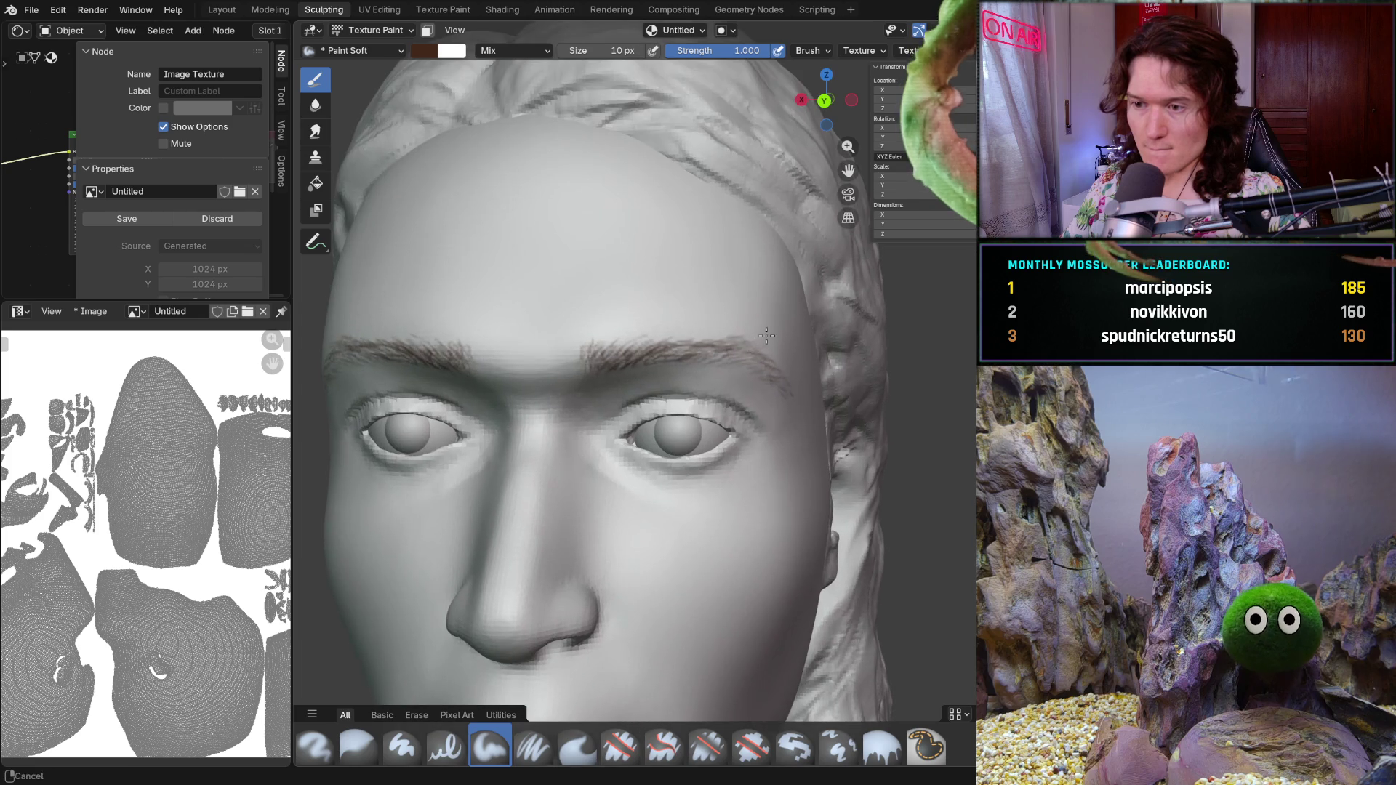
{"action": "scroll", "coordinate": [772, 369], "scroll_direction": "up", "scroll_amount": 1}
{"action": "scroll", "coordinate": [772, 369], "scroll_direction": "up", "scroll_amount": 4}
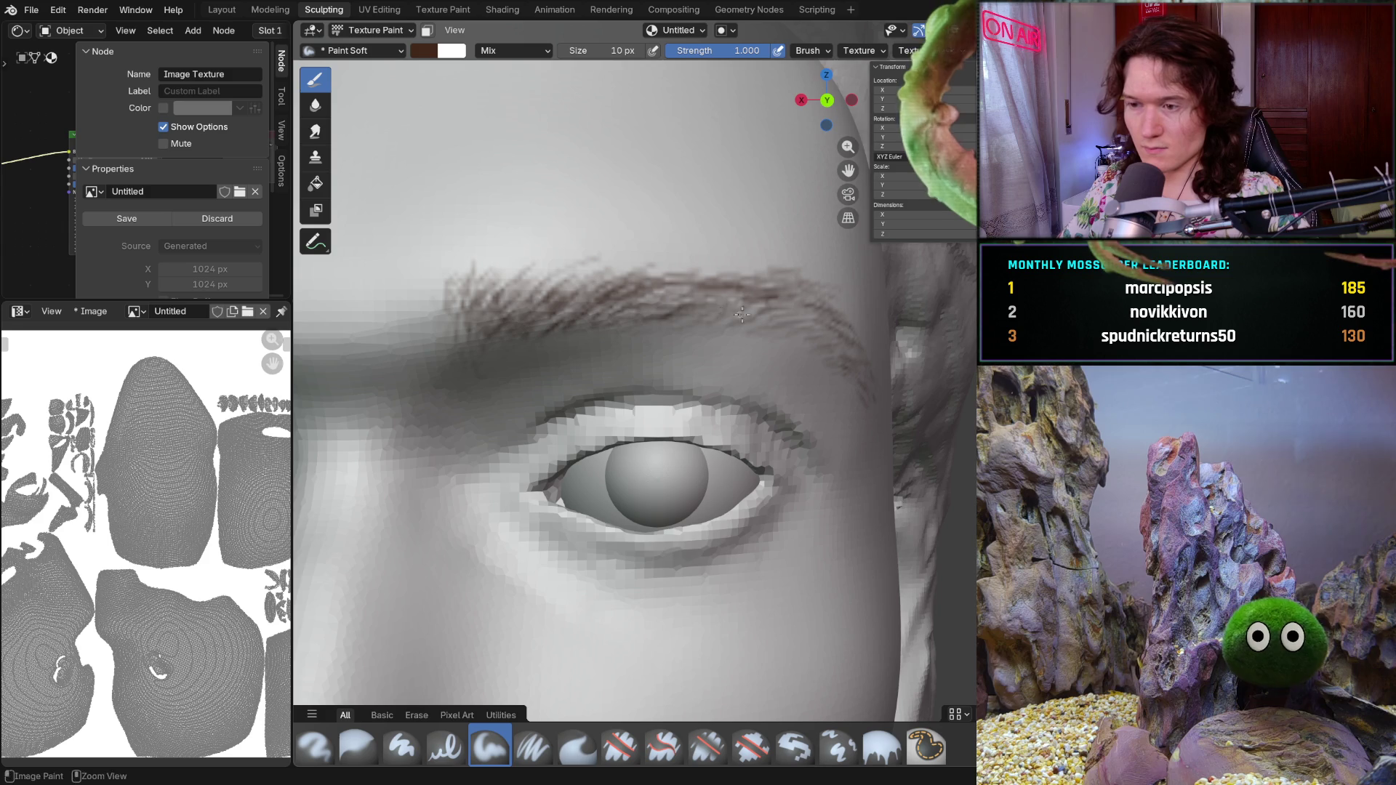
- Darken the eyebrow hairs with brown strokes running toward the outer brow
{"action": "mouse_move", "coordinate": [703, 278]}
{"action": "left_mouse_down"}
{"action": "mouse_move", "coordinate": [516, 286]}
{"action": "mouse_move", "coordinate": [493, 274]}
{"action": "mouse_move", "coordinate": [622, 286]}
{"action": "left_mouse_up"}
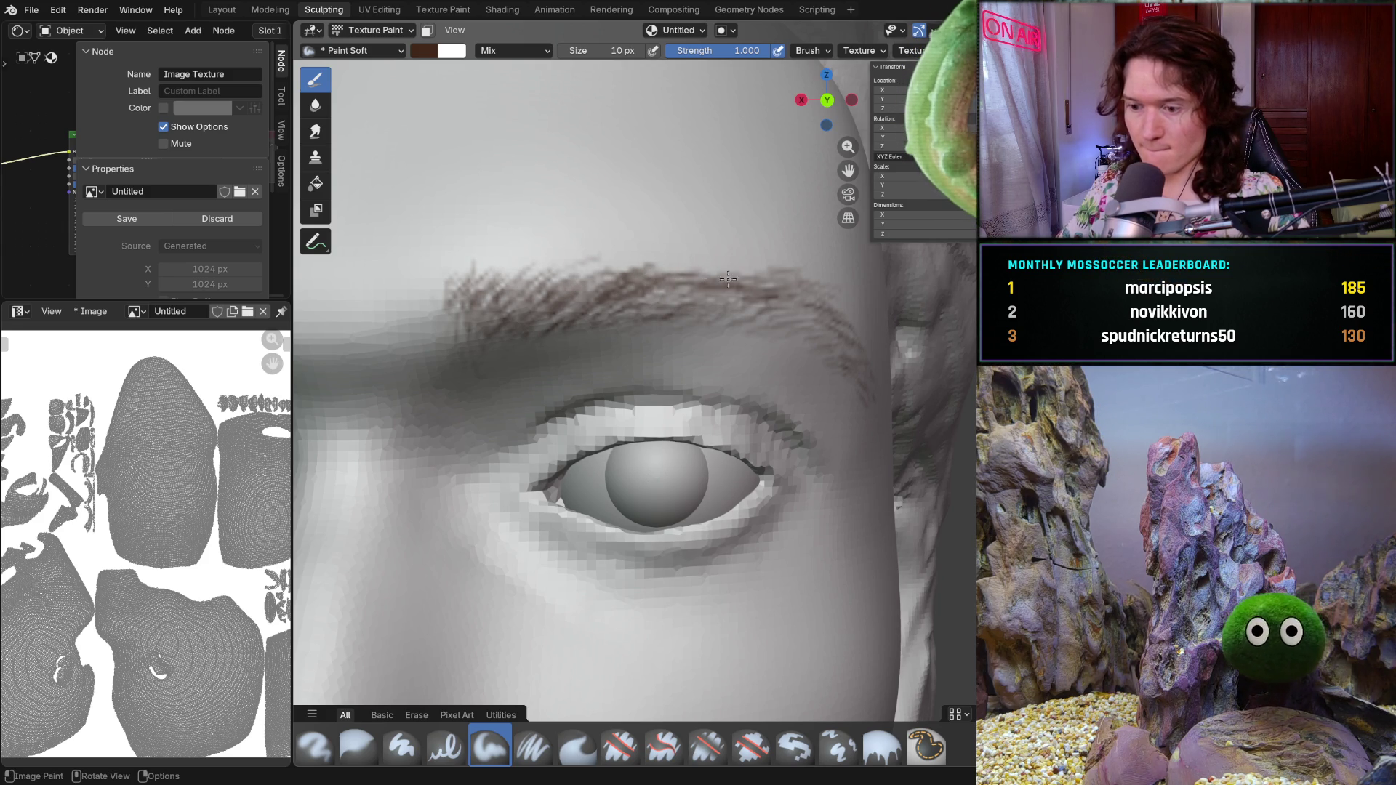
{"action": "left_click_drag", "start_coordinate": [716, 280], "coordinate": [759, 271]}
{"action": "left_click_drag", "start_coordinate": [761, 272], "coordinate": [776, 274]}
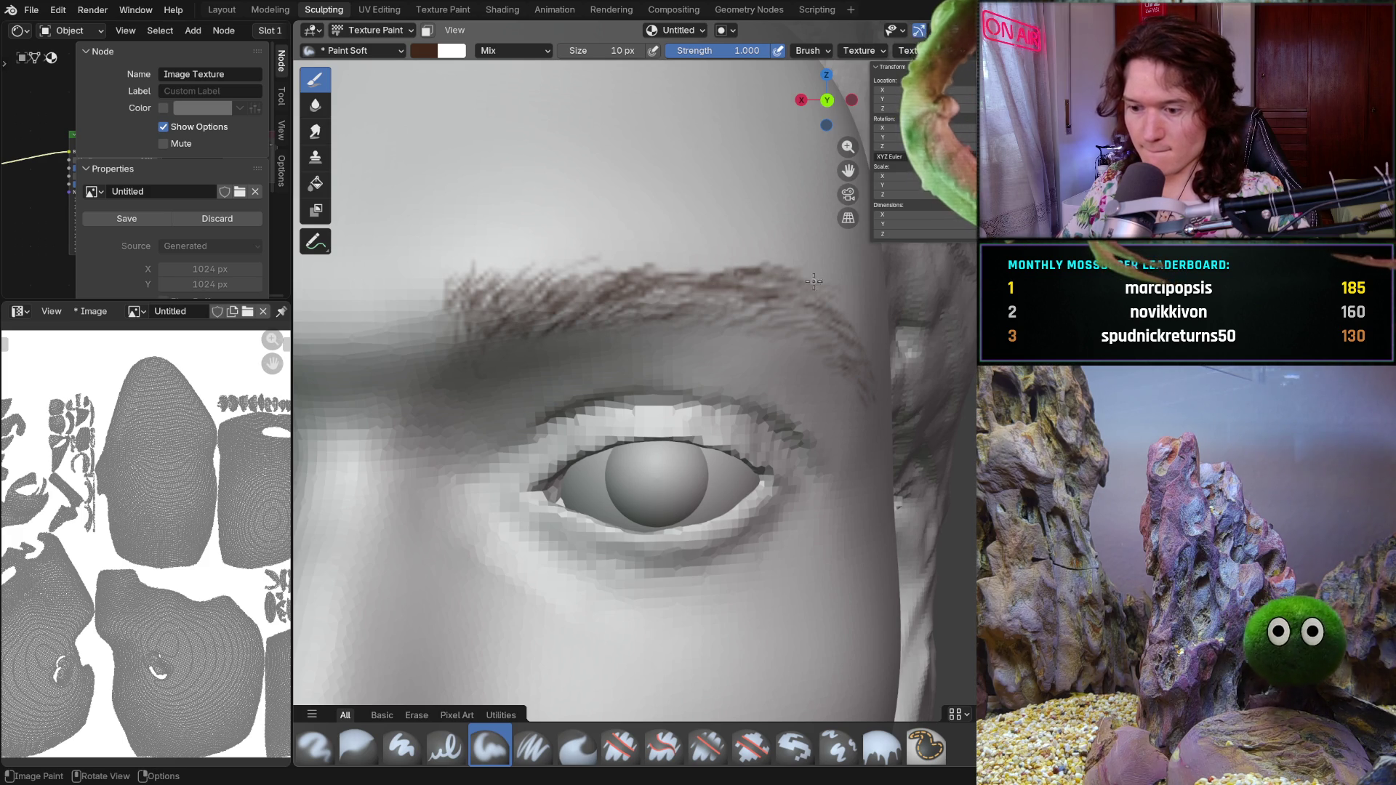
{"action": "mouse_move", "coordinate": [766, 273]}
{"action": "left_mouse_down"}
{"action": "mouse_move", "coordinate": [815, 276]}
{"action": "mouse_move", "coordinate": [793, 262]}
{"action": "left_mouse_up"}
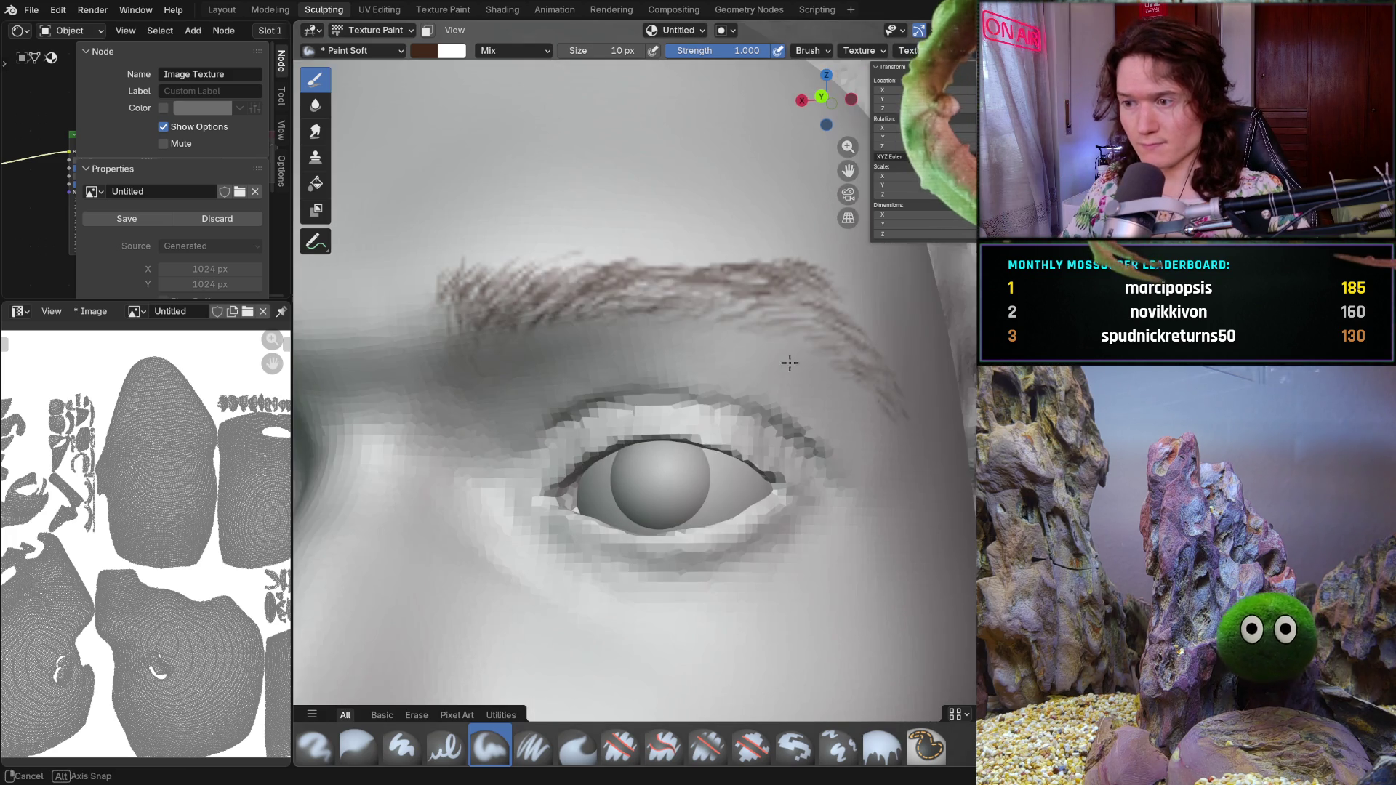
- Add small brown hair strokes at the eyebrow's outer end from a new angle
{"action": "middle_click_drag", "start_coordinate": [785, 360], "coordinate": [823, 370]}
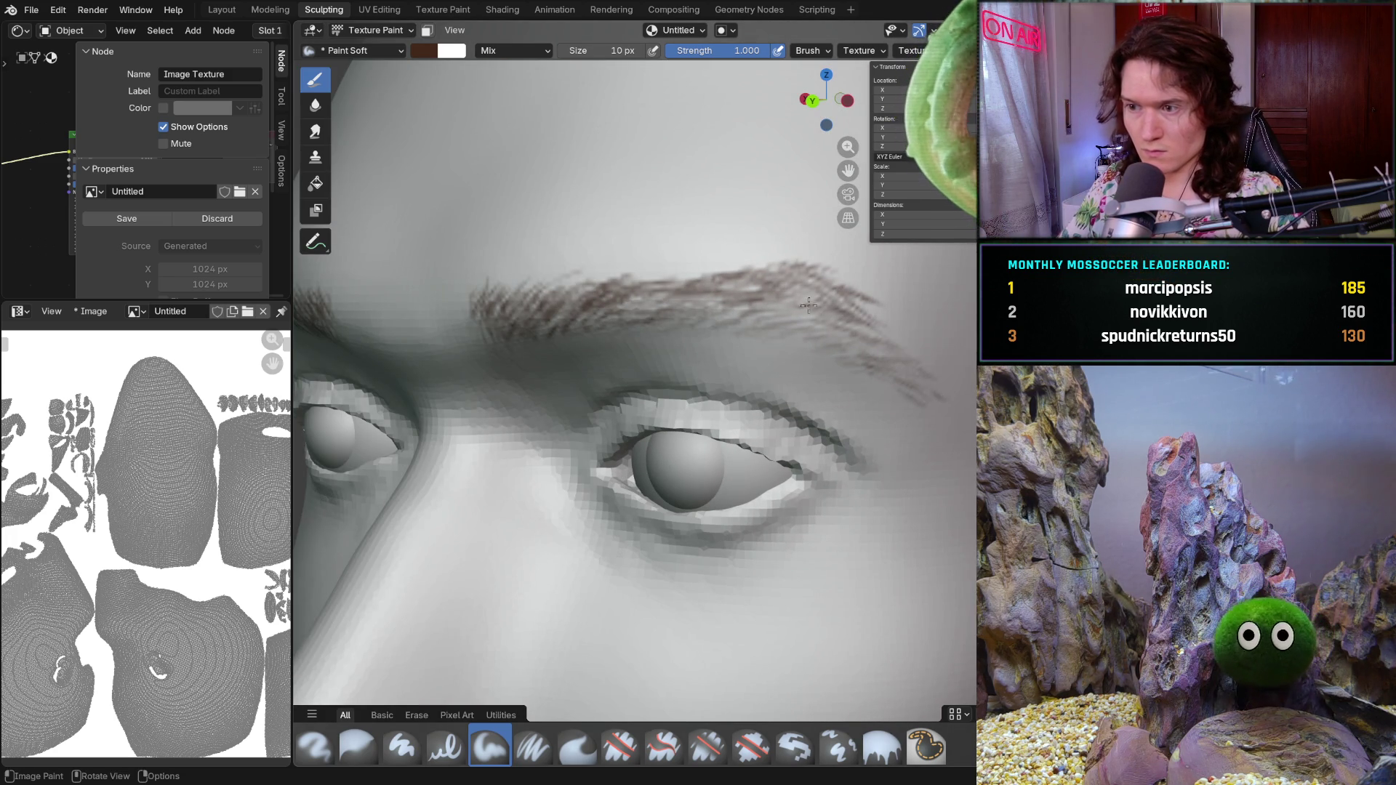
{"action": "left_click_drag", "start_coordinate": [876, 350], "coordinate": [865, 308]}
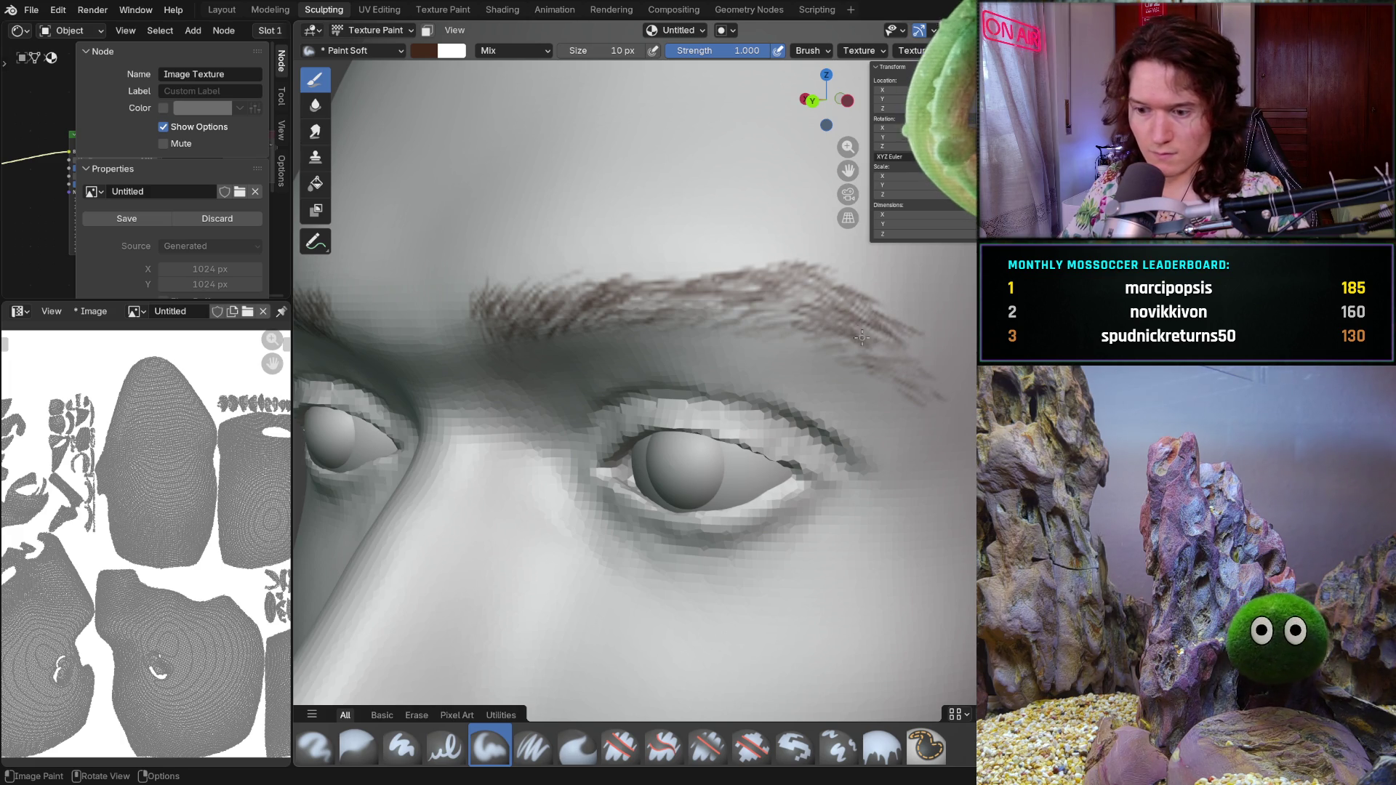
{"action": "mouse_move", "coordinate": [883, 357]}
{"action": "left_mouse_down"}
{"action": "mouse_move", "coordinate": [892, 384]}
{"action": "mouse_move", "coordinate": [927, 377]}
{"action": "left_mouse_up"}
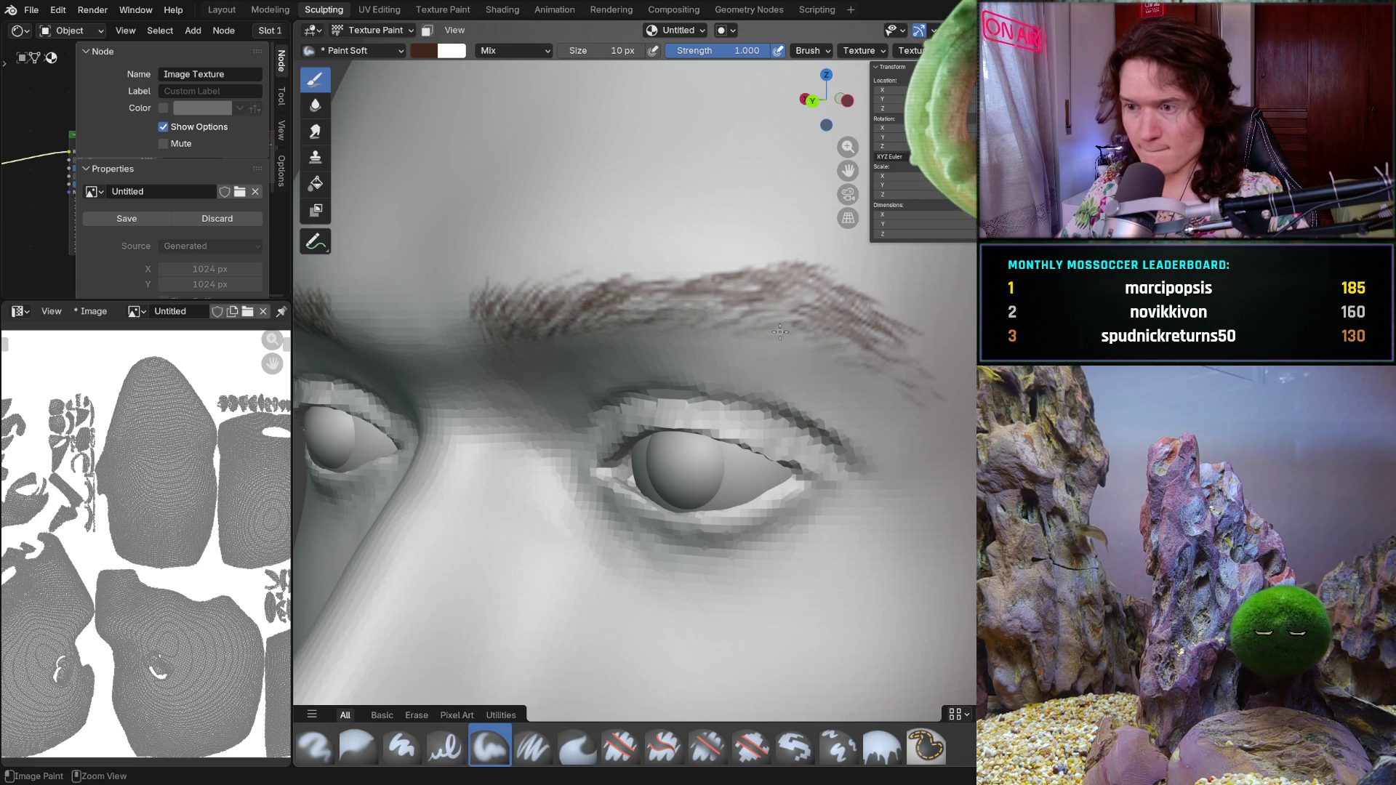
{"action": "left_click_drag", "start_coordinate": [803, 336], "coordinate": [785, 331]}
{"action": "middle_click_drag", "start_coordinate": [786, 331], "coordinate": [793, 327]}
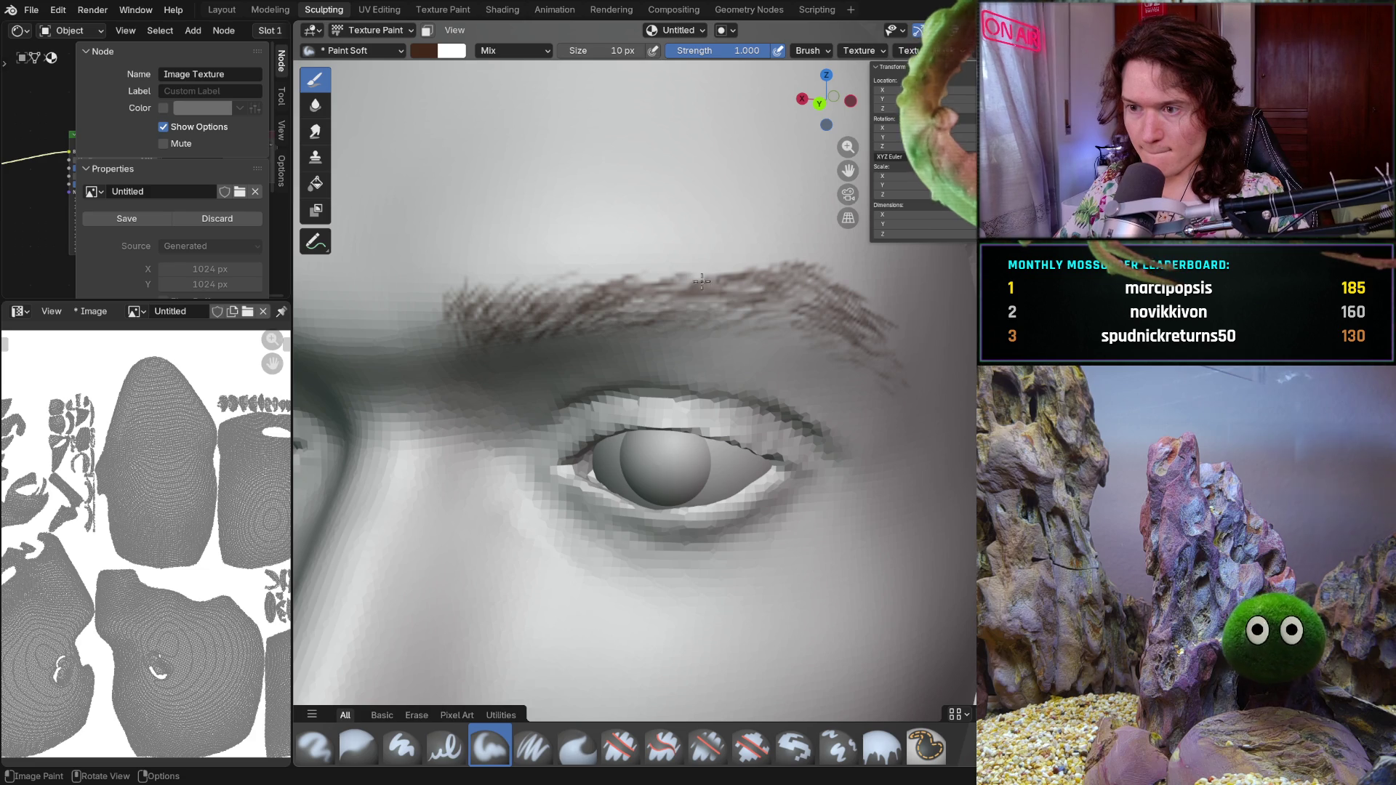
- Paint more brown hairs across the eyebrow from a side view to thicken it
{"action": "middle_click_drag", "start_coordinate": [668, 282], "coordinate": [694, 313]}
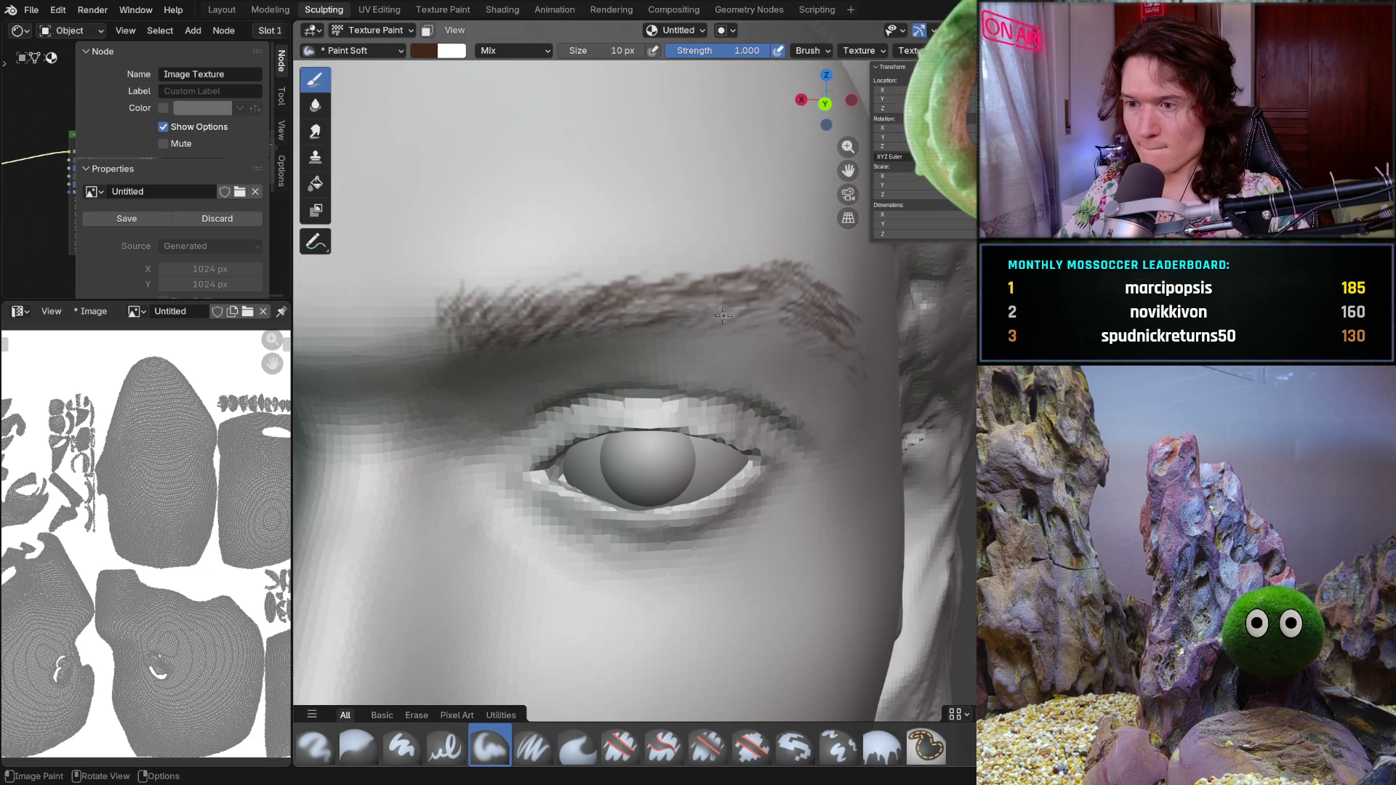
{"action": "left_click_drag", "start_coordinate": [719, 319], "coordinate": [688, 335]}
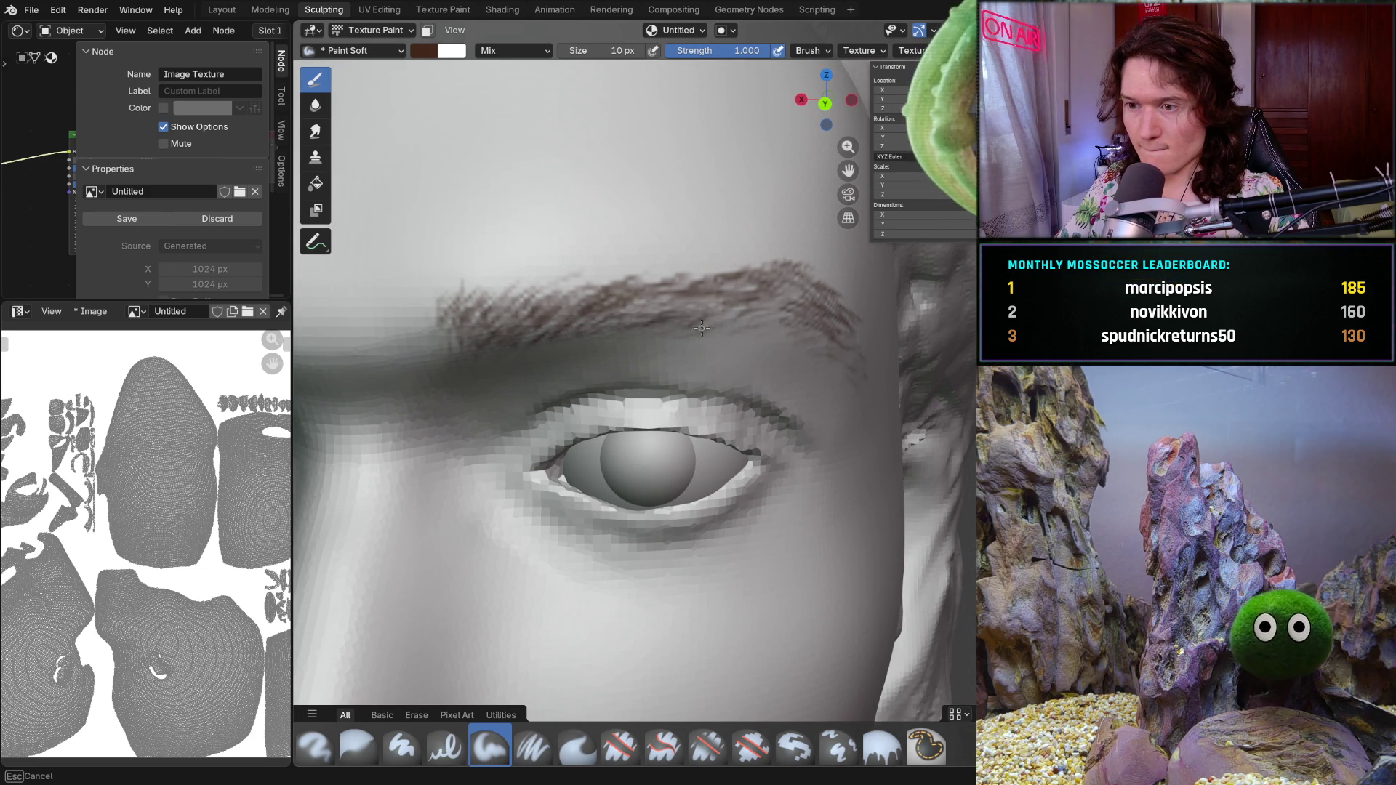
{"action": "left_click_drag", "start_coordinate": [716, 323], "coordinate": [680, 315]}
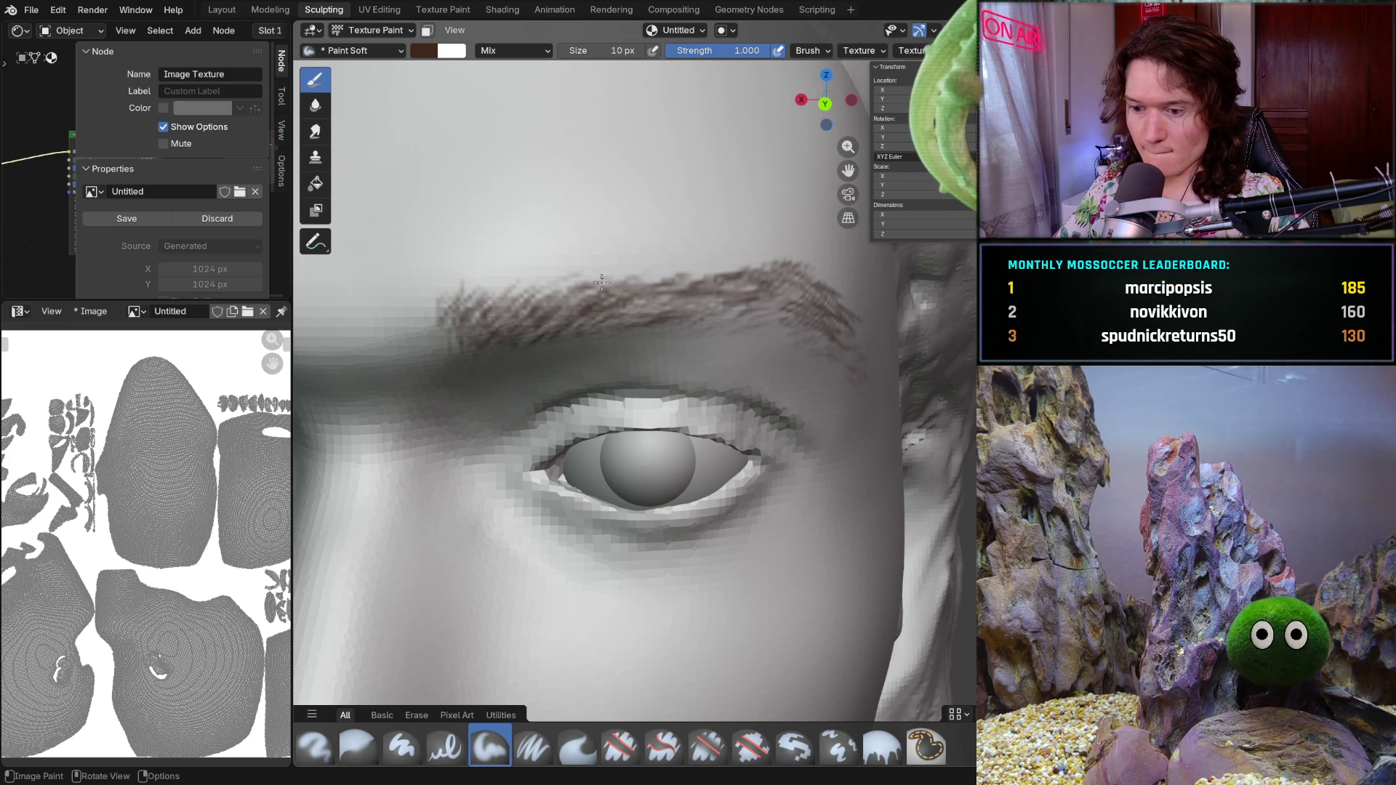
{"action": "left_click_drag", "start_coordinate": [626, 281], "coordinate": [737, 272]}
{"action": "scroll", "coordinate": [738, 243], "scroll_direction": "down", "scroll_amount": 8}
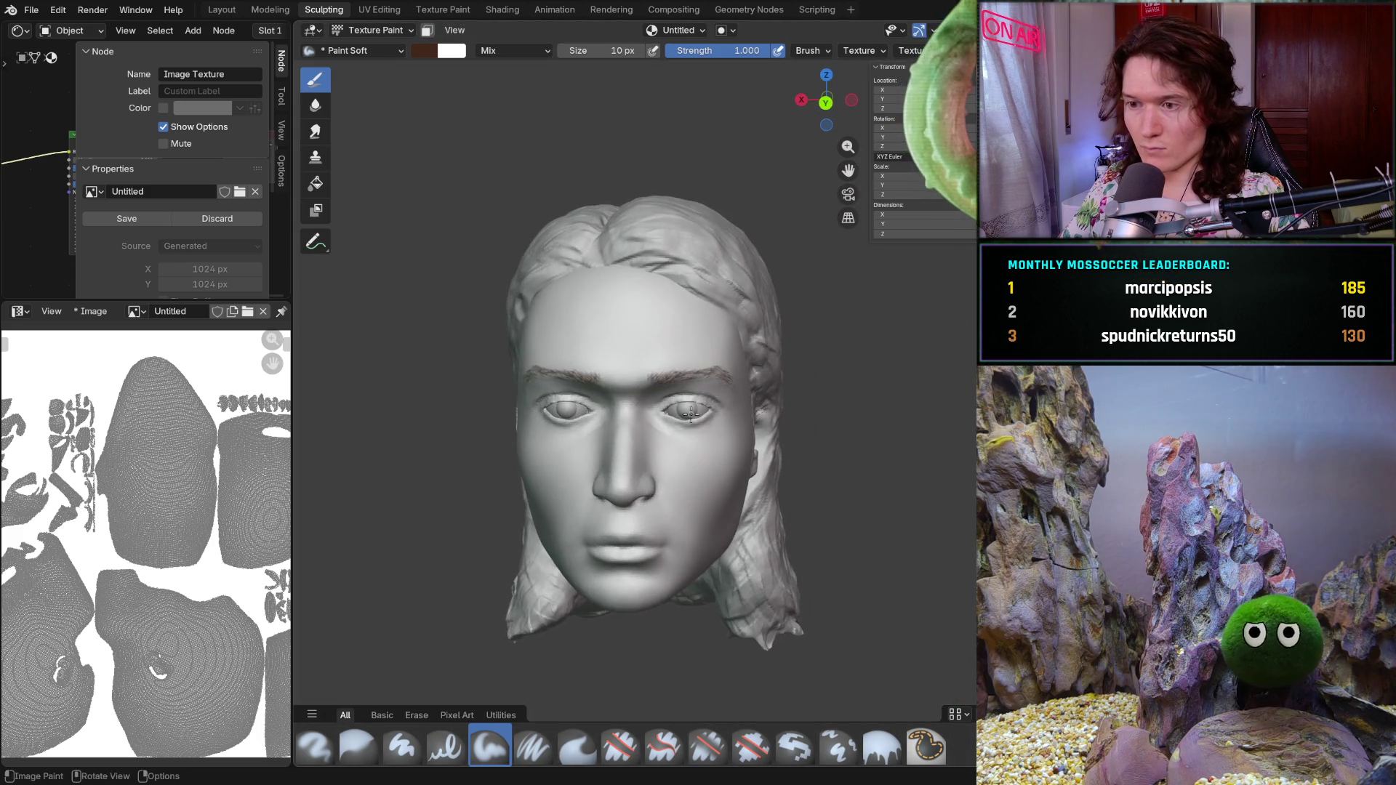
- Darken the brown hairs along the brow's outer part with the head facing the camera
{"action": "middle_click_drag", "start_coordinate": [686, 413], "coordinate": [716, 435]}
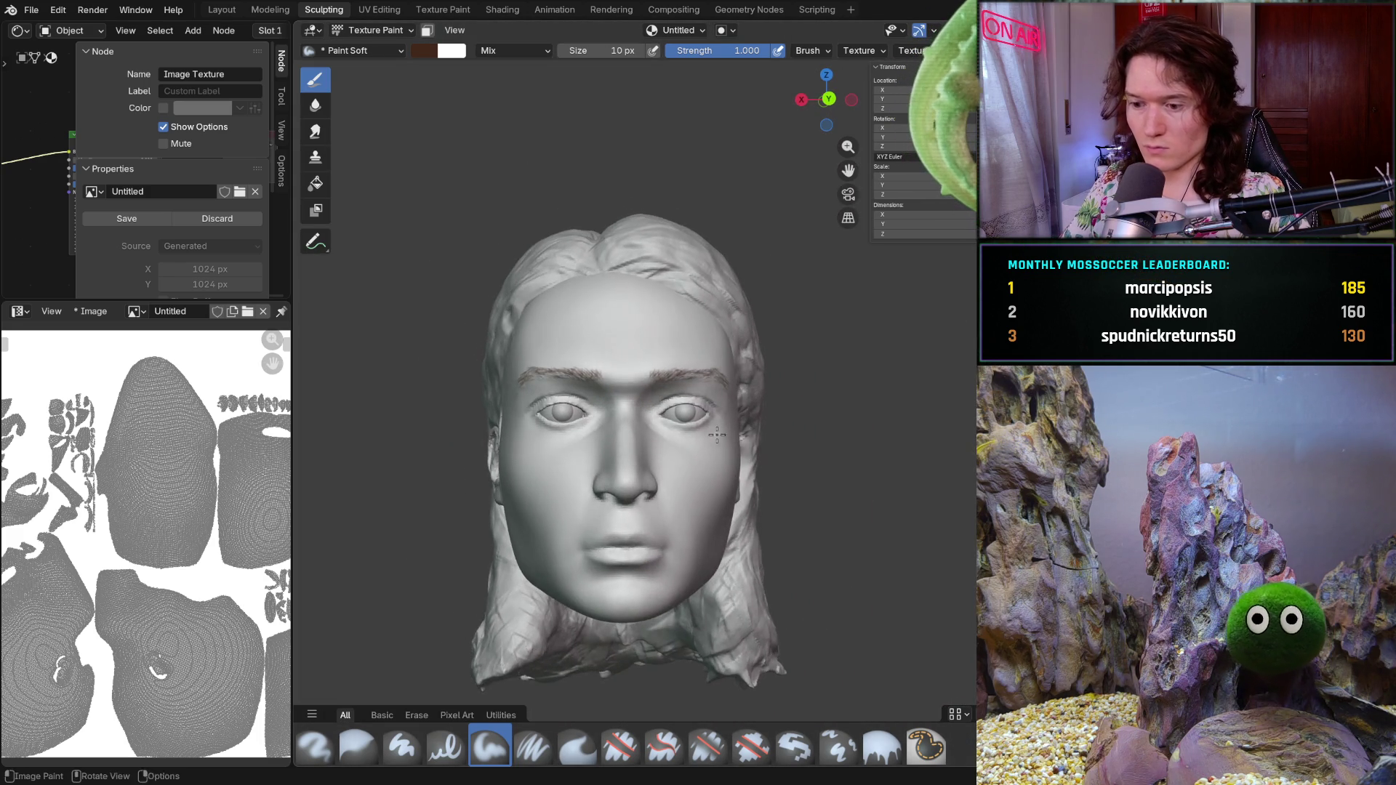
{"action": "scroll", "coordinate": [717, 434], "scroll_direction": "up", "scroll_amount": 2}
{"action": "scroll", "coordinate": [717, 432], "scroll_direction": "up", "scroll_amount": 1}
{"action": "scroll", "coordinate": [720, 430], "scroll_direction": "up", "scroll_amount": 1}
{"action": "scroll", "coordinate": [721, 429], "scroll_direction": "up", "scroll_amount": 1}
{"action": "scroll", "coordinate": [687, 371], "scroll_direction": "up", "scroll_amount": 1}
{"action": "scroll", "coordinate": [644, 306], "scroll_direction": "up", "scroll_amount": 1}
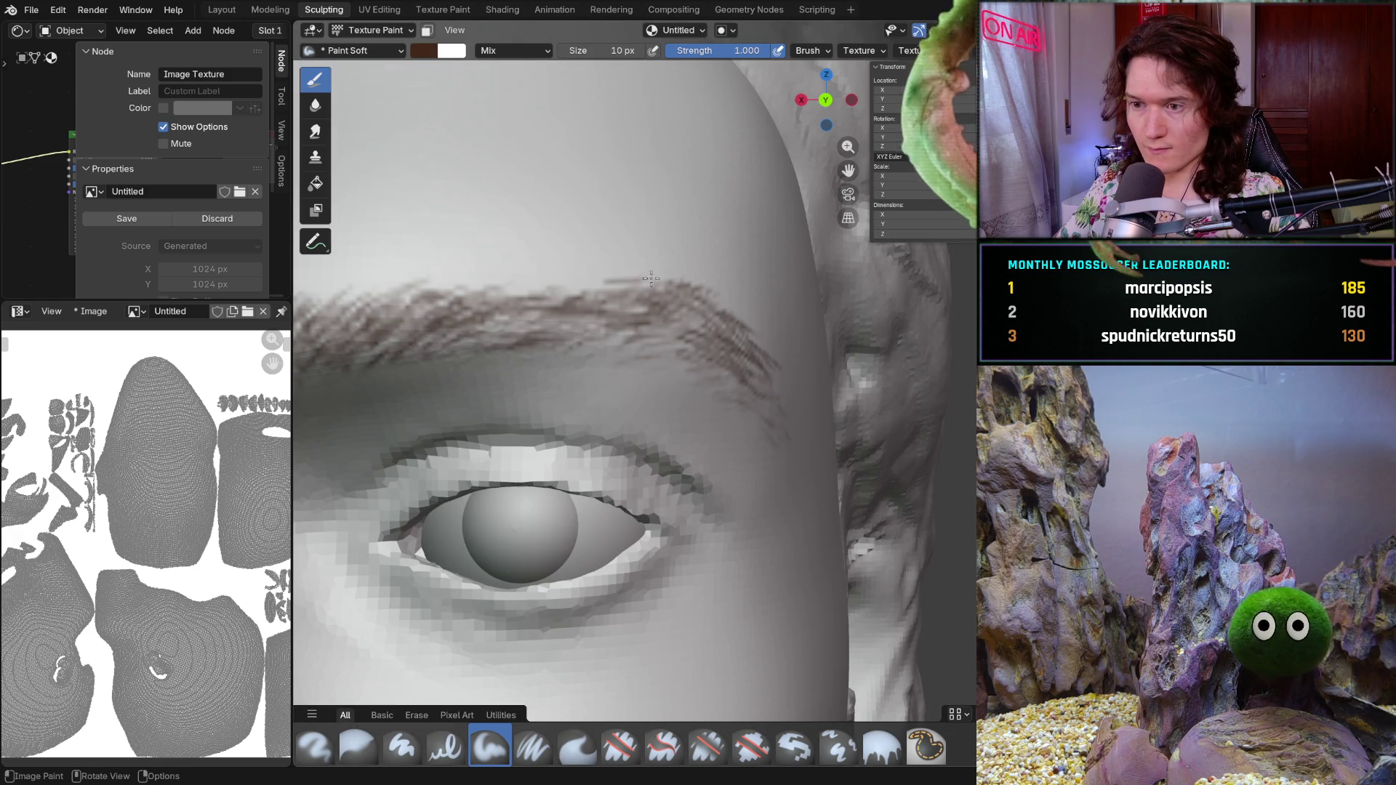
{"action": "left_click_drag", "start_coordinate": [624, 287], "coordinate": [664, 284]}
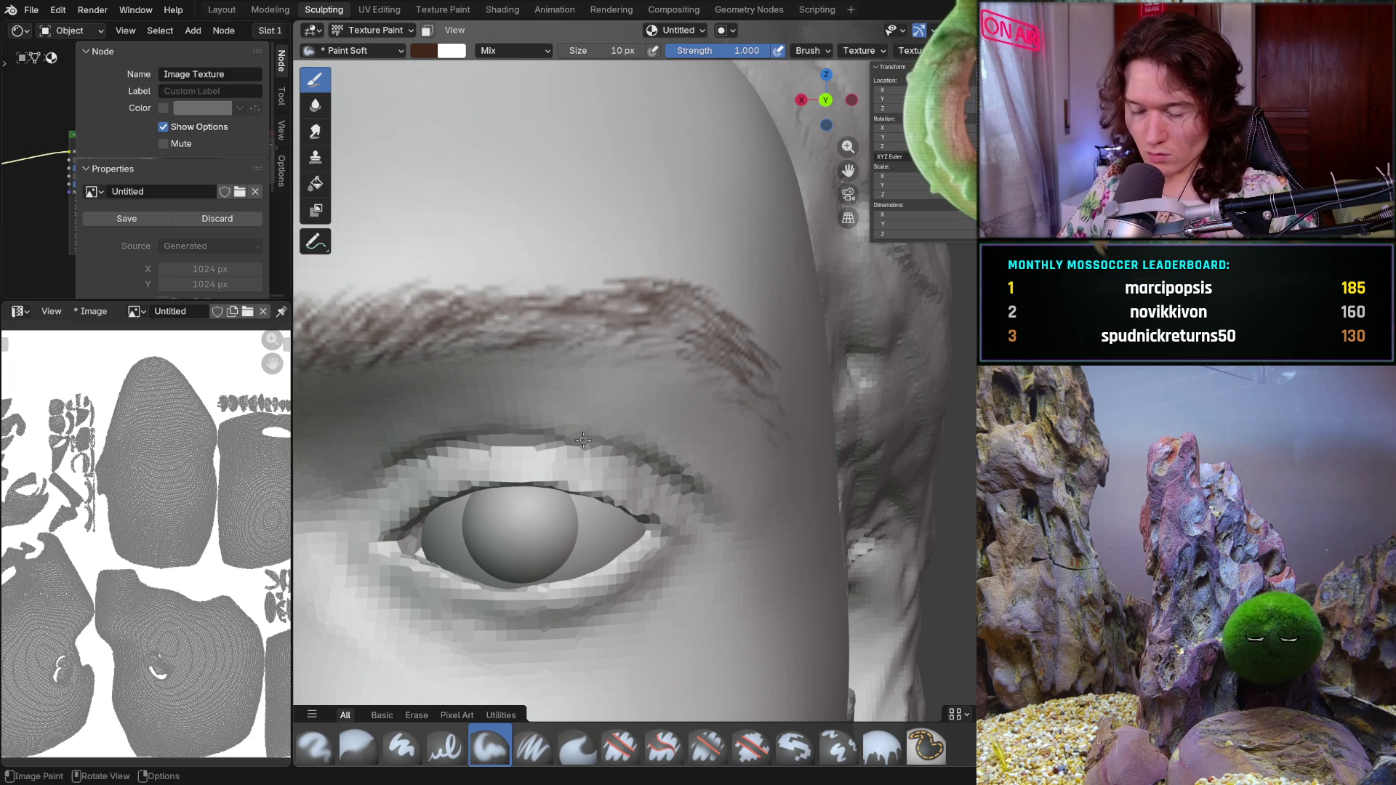
{"action": "mouse_move", "coordinate": [840, 367]}
{"action": "middle_mouse_down", "text": "ctrl"}
{"action": "mouse_move", "coordinate": [588, 447]}
{"action": "mouse_move", "coordinate": [684, 297]}
{"action": "middle_mouse_up", "text": "ctrl"}
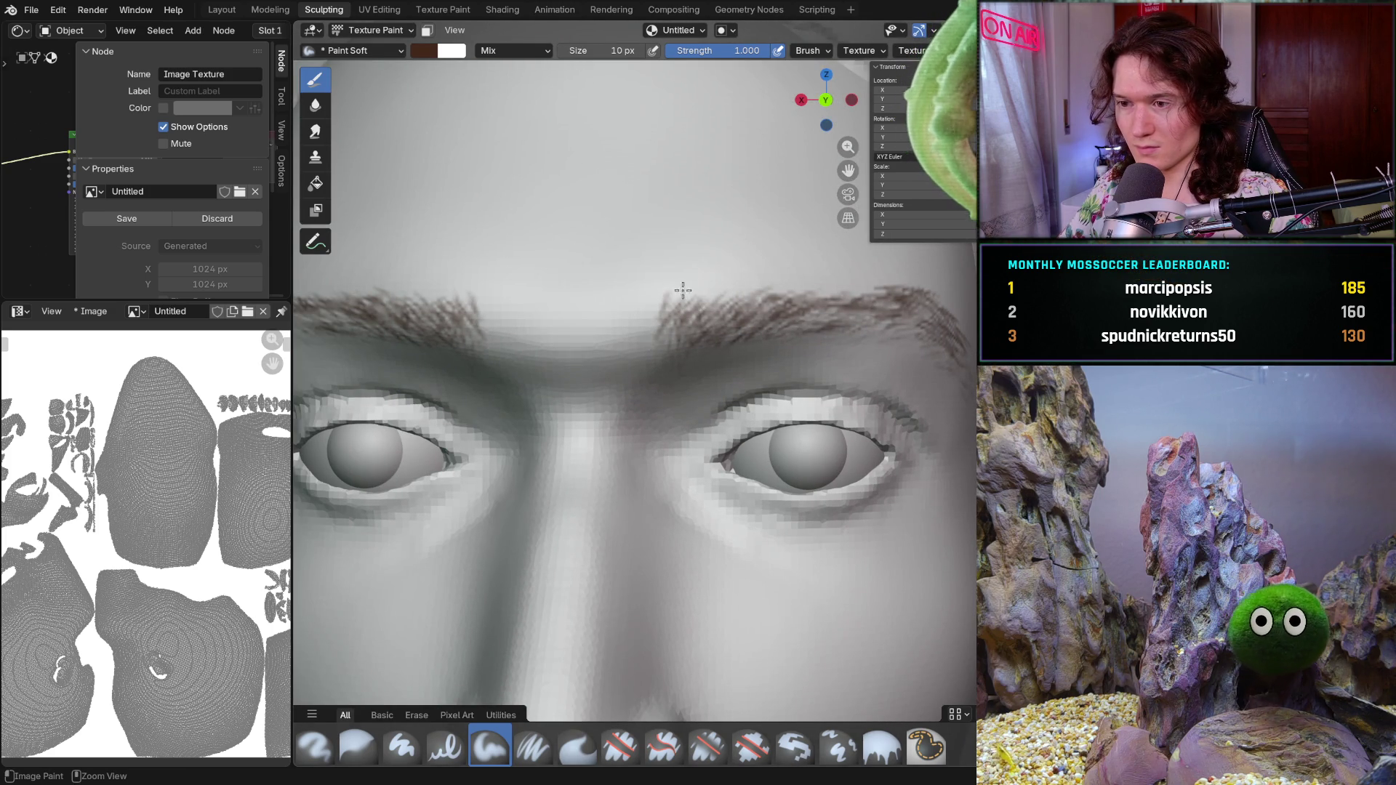
- Paint a short brown hair stroke along the outer end of the brow viewed from the side
{"action": "left_click_drag", "start_coordinate": [675, 368], "coordinate": [710, 359]}
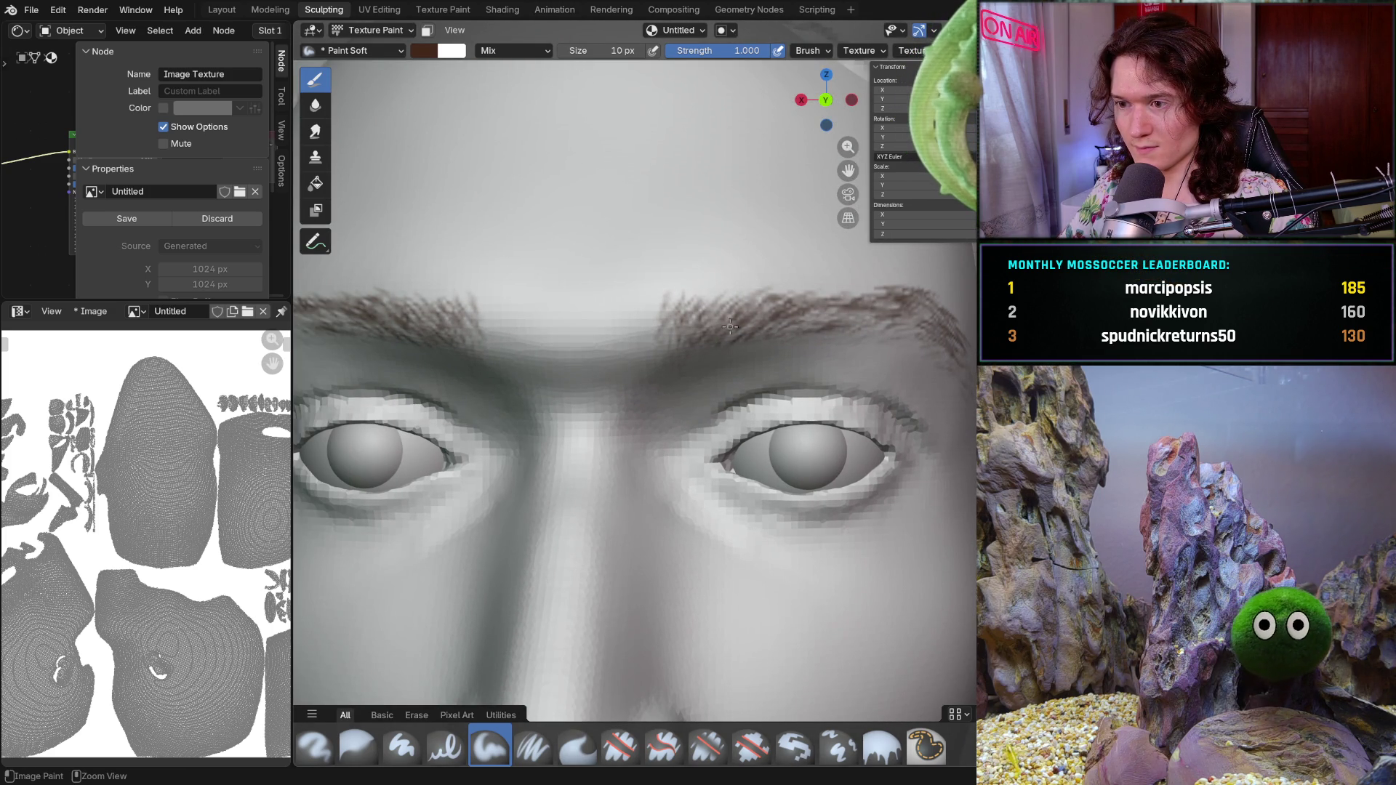
{"action": "middle_click_drag", "start_coordinate": [797, 293], "coordinate": [787, 300]}
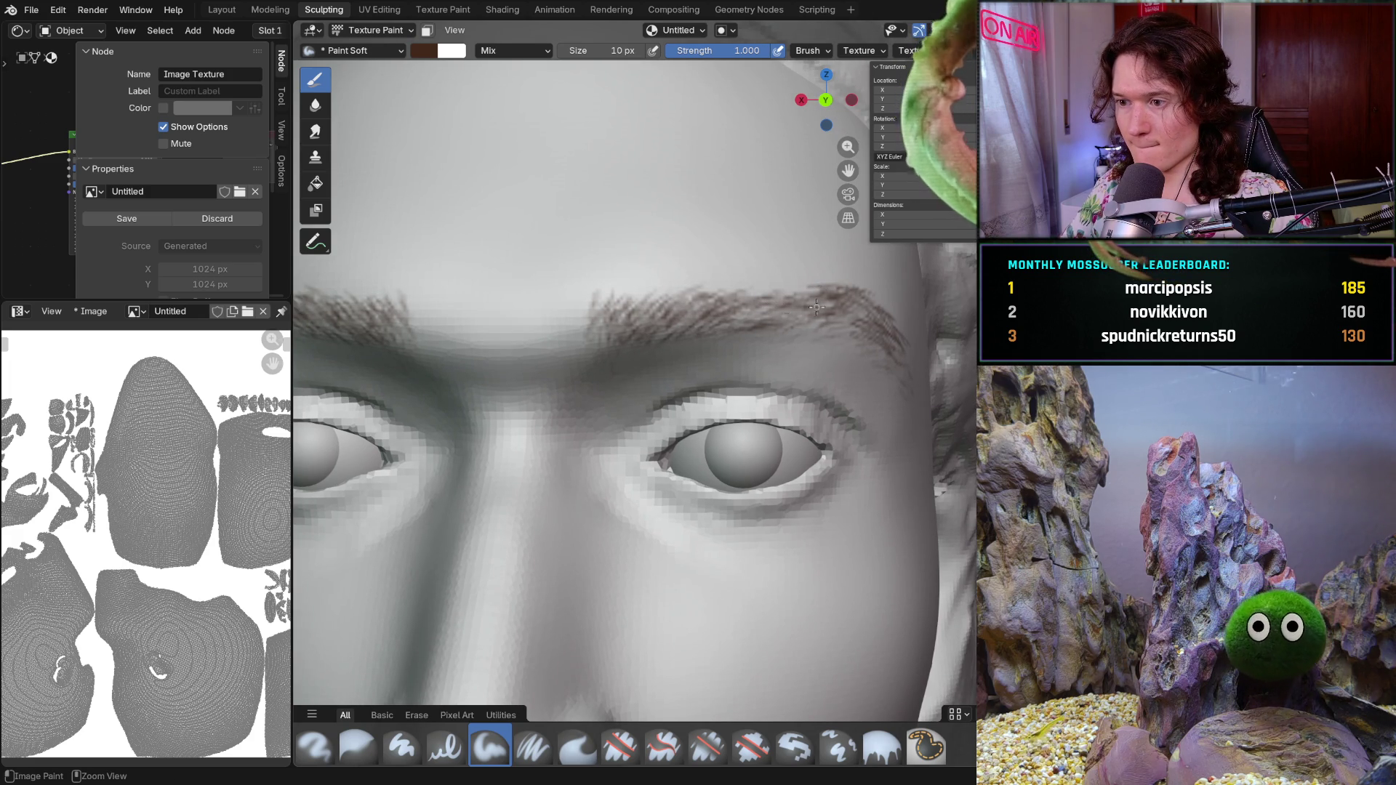
{"action": "middle_click_drag", "start_coordinate": [840, 281], "coordinate": [755, 340]}
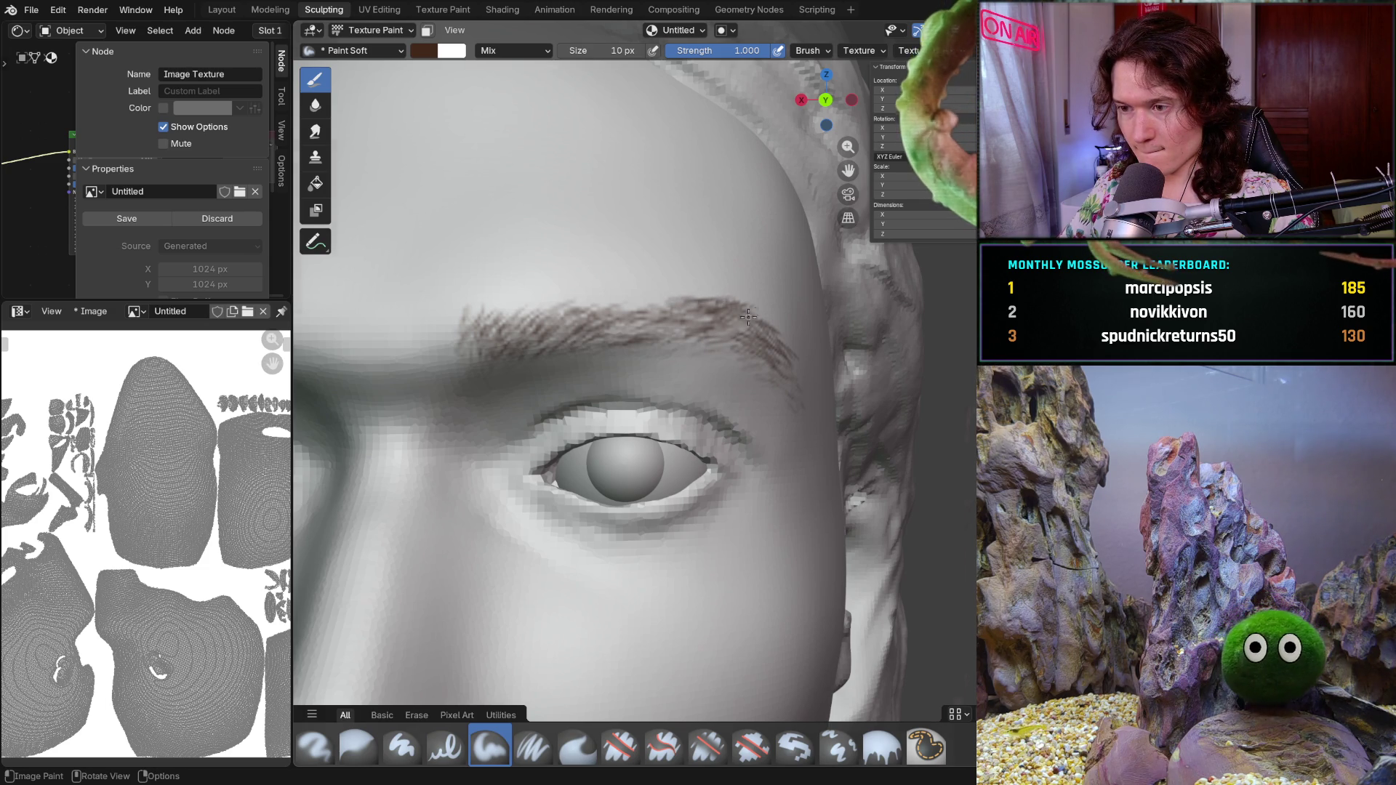
{"action": "middle_click_drag", "start_coordinate": [736, 318], "coordinate": [768, 333]}
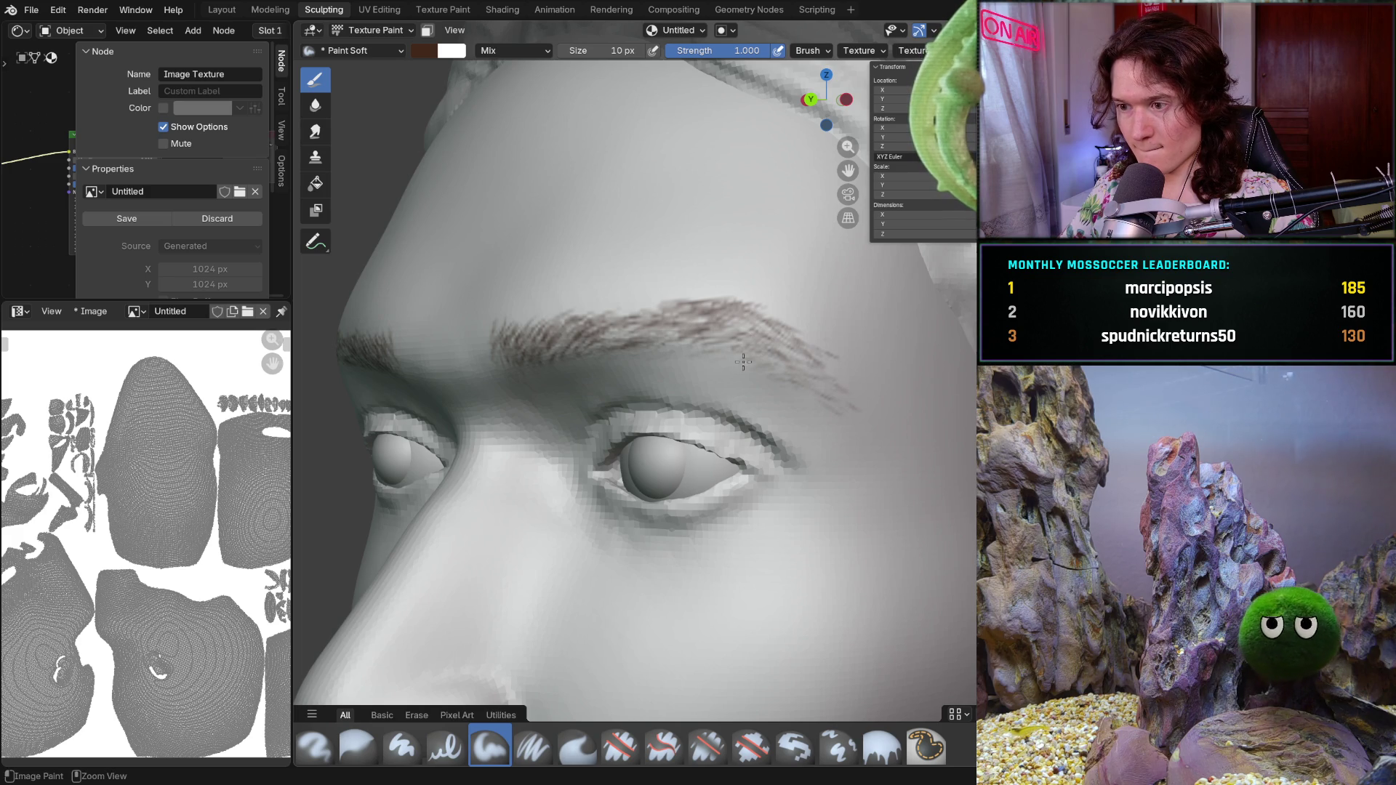
{"action": "mouse_move", "coordinate": [794, 381]}
{"action": "left_mouse_down"}
{"action": "mouse_move", "coordinate": [843, 397]}
{"action": "mouse_move", "coordinate": [763, 377]}
{"action": "left_mouse_up"}
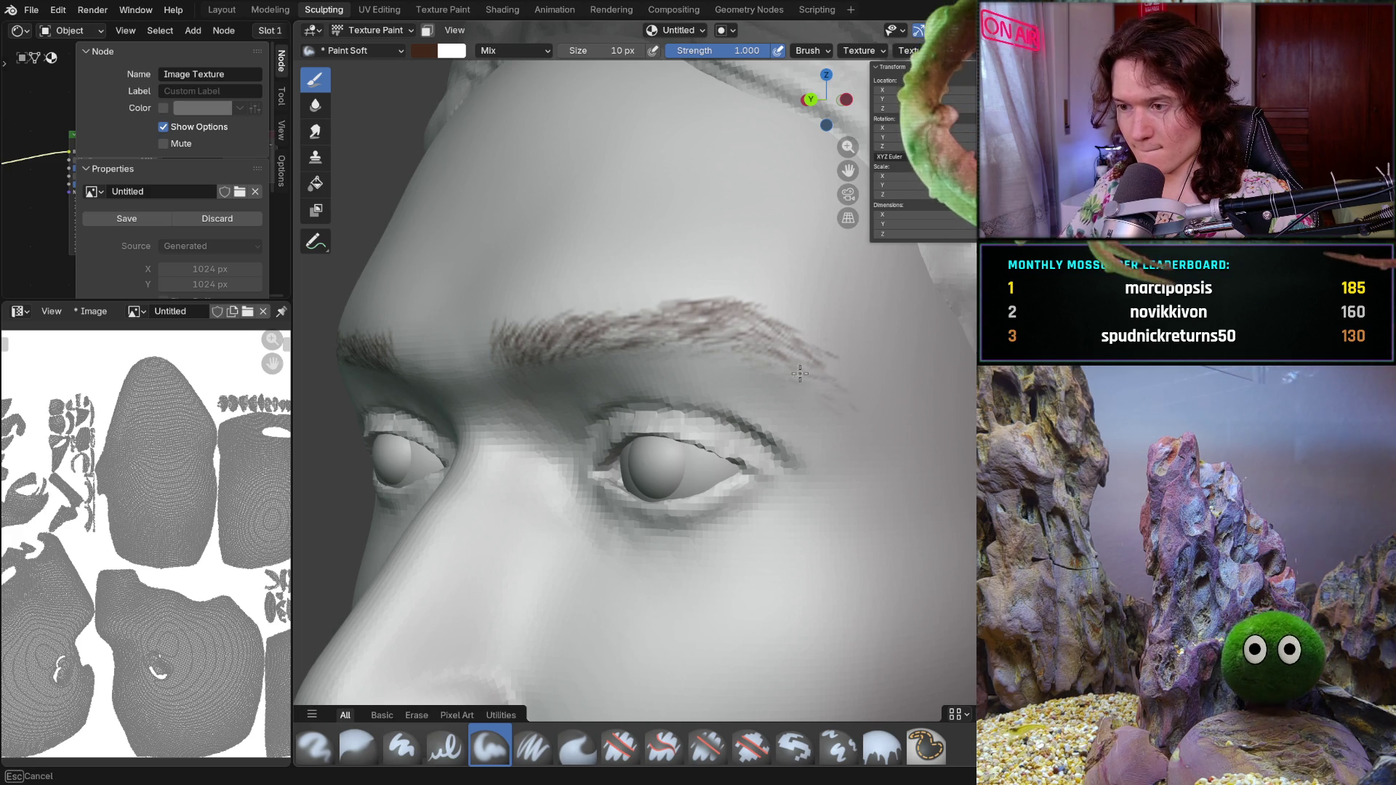
{"action": "middle_click_drag", "start_coordinate": [788, 377], "coordinate": [730, 347]}
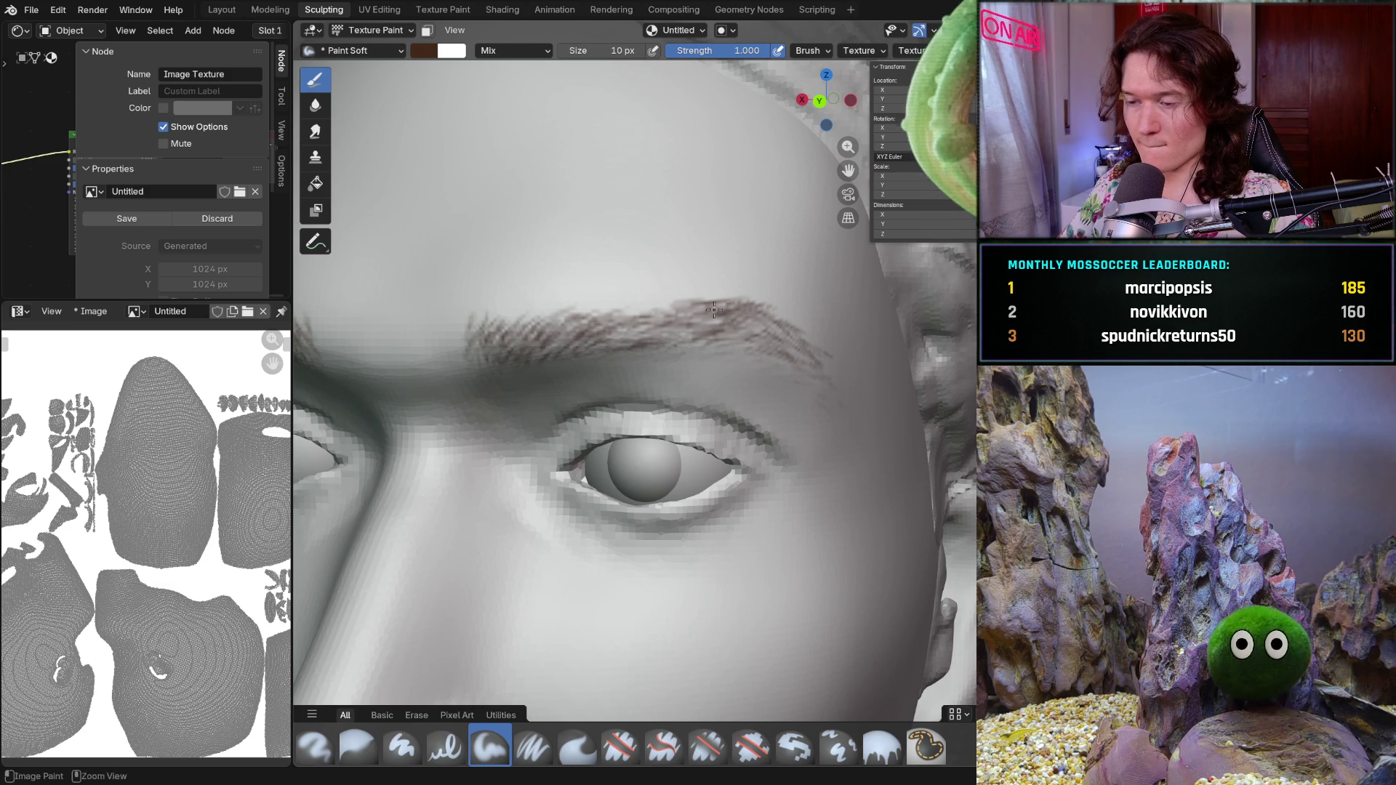
{"action": "scroll", "coordinate": [733, 360], "scroll_direction": "down", "scroll_amount": 8}
{"action": "mouse_move", "coordinate": [734, 360]}
{"action": "middle_mouse_down"}
{"action": "mouse_move", "coordinate": [739, 370]}
{"action": "mouse_move", "coordinate": [758, 321]}
{"action": "middle_mouse_up"}
{"action": "scroll", "coordinate": [761, 315], "scroll_direction": "up", "scroll_amount": 6}
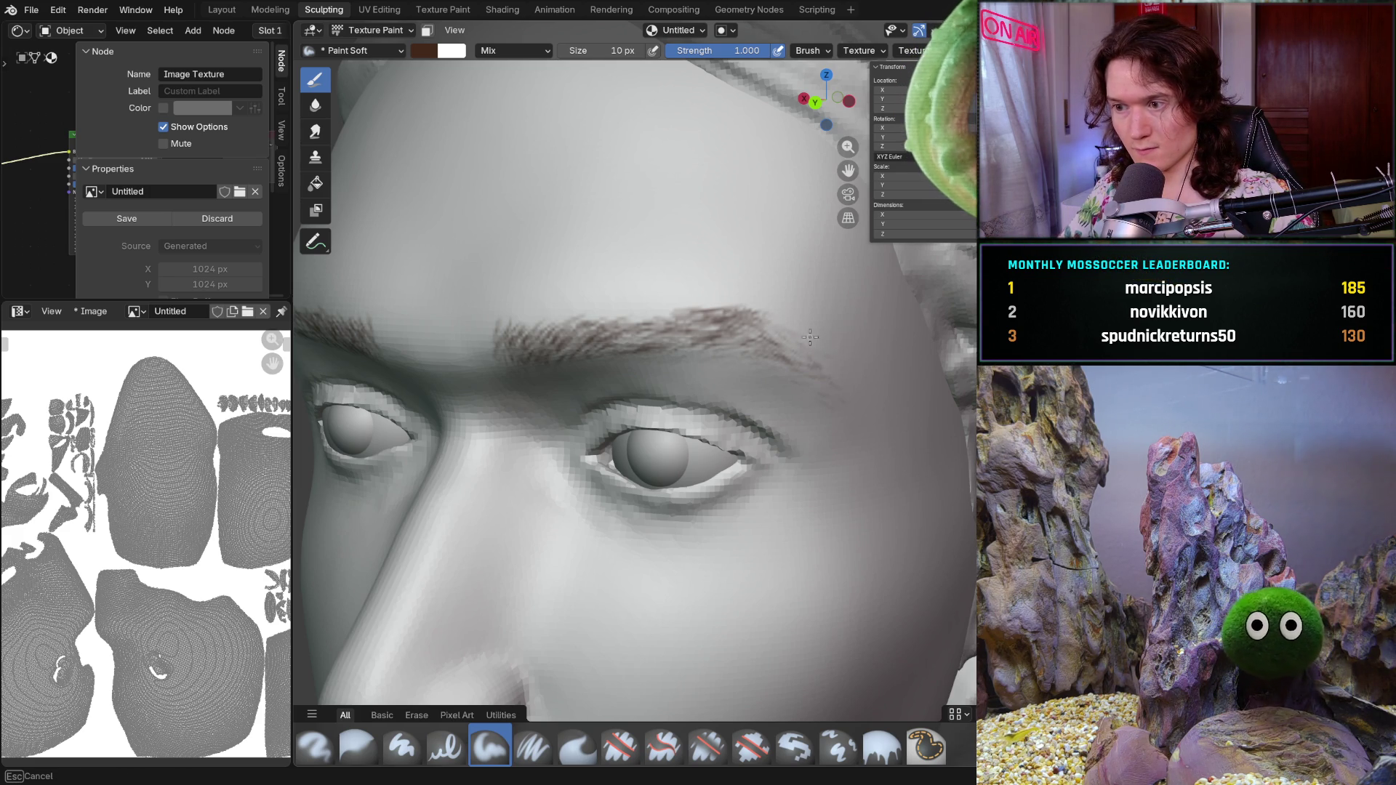
{"action": "middle_click_drag", "start_coordinate": [814, 348], "coordinate": [833, 357]}
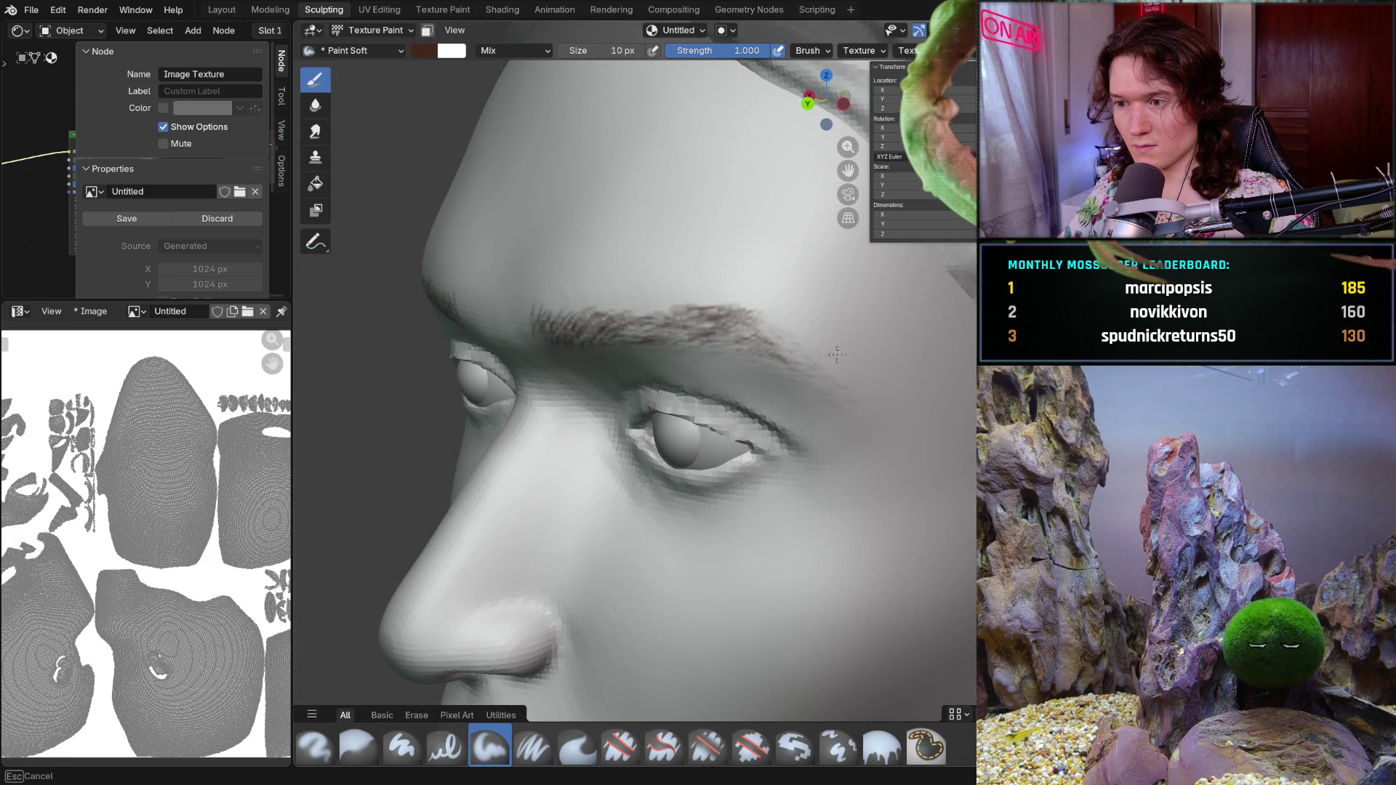
- Paint a brown hair stroke on the eyebrow and check it from near-frontal angles
{"action": "middle_click_drag", "start_coordinate": [839, 360], "coordinate": [839, 360]}
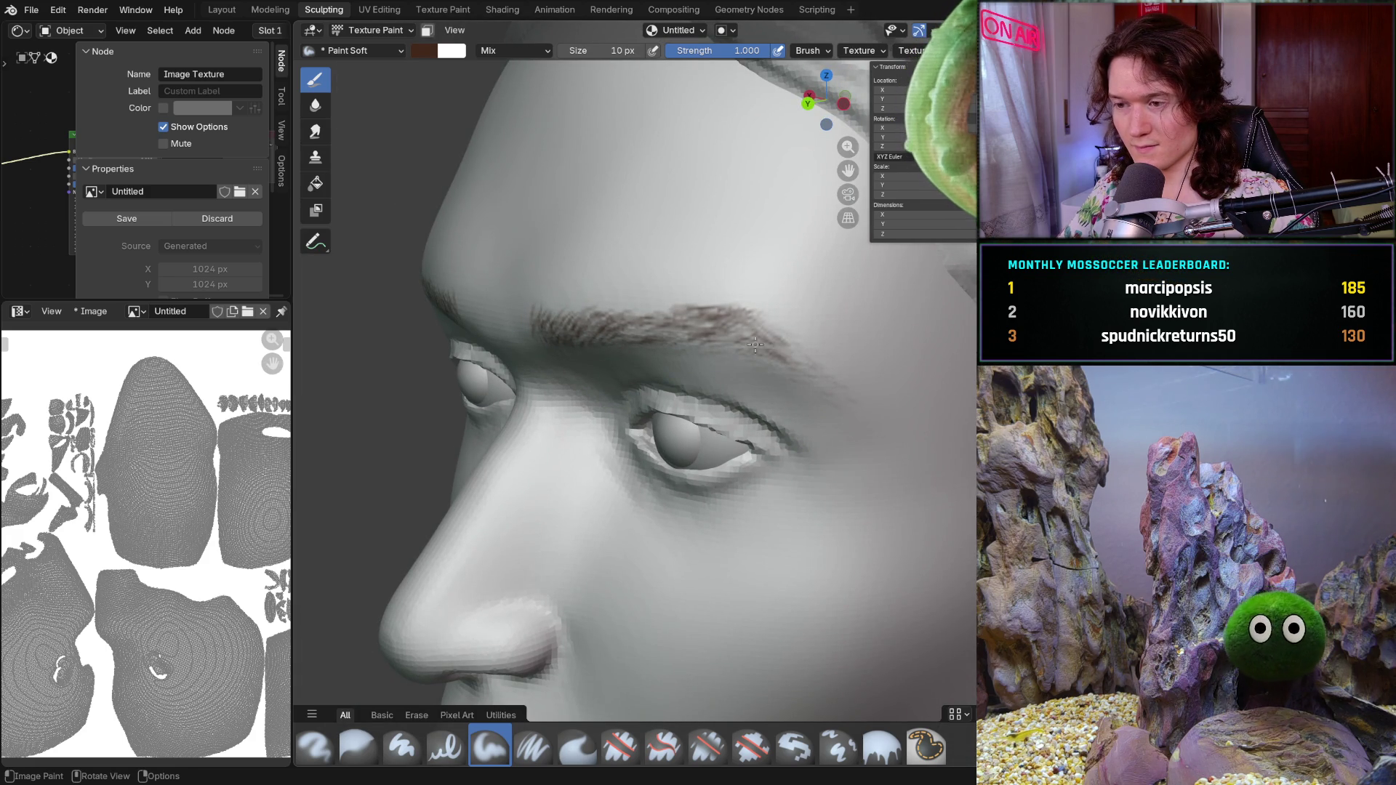
{"action": "middle_click_drag", "start_coordinate": [778, 317], "coordinate": [722, 331]}
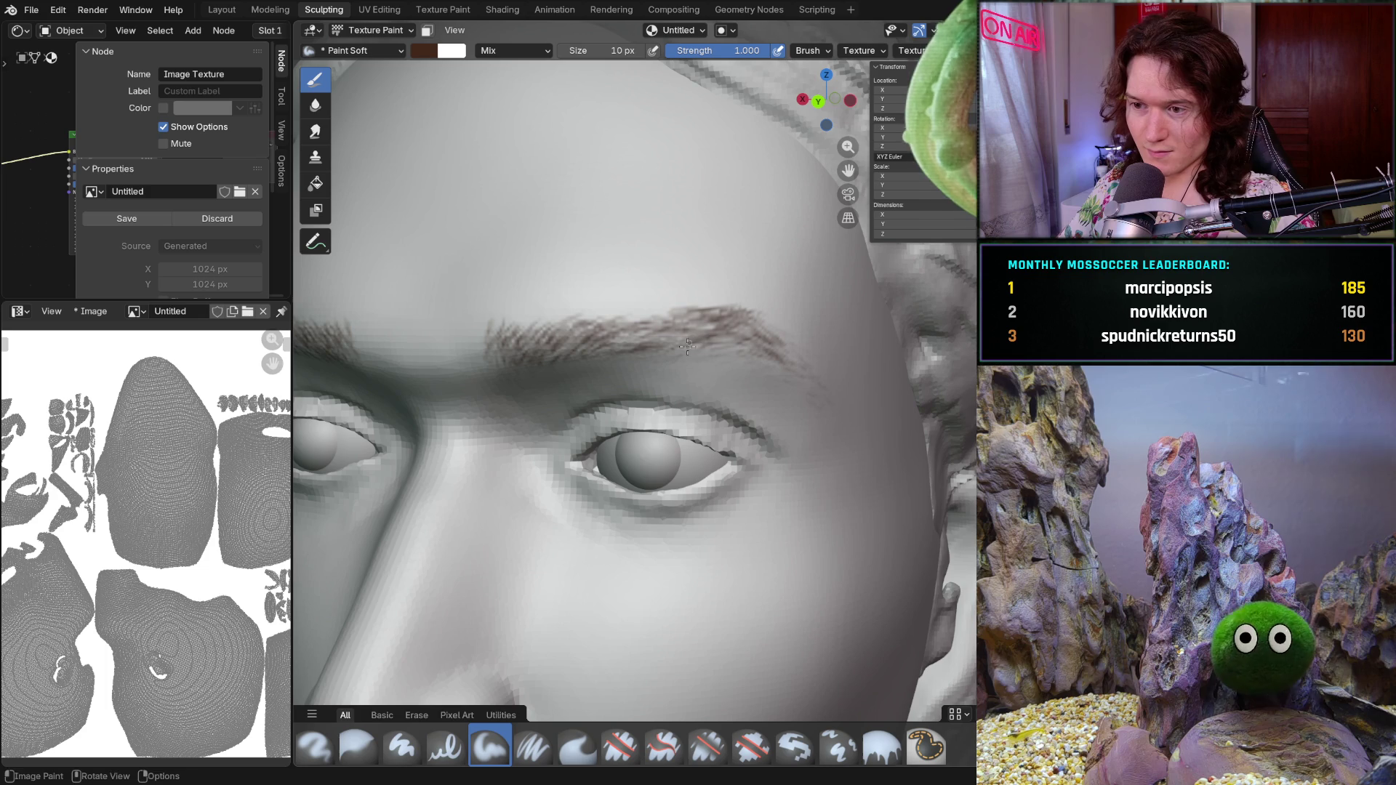
{"action": "middle_click_drag", "start_coordinate": [692, 348], "coordinate": [651, 329]}
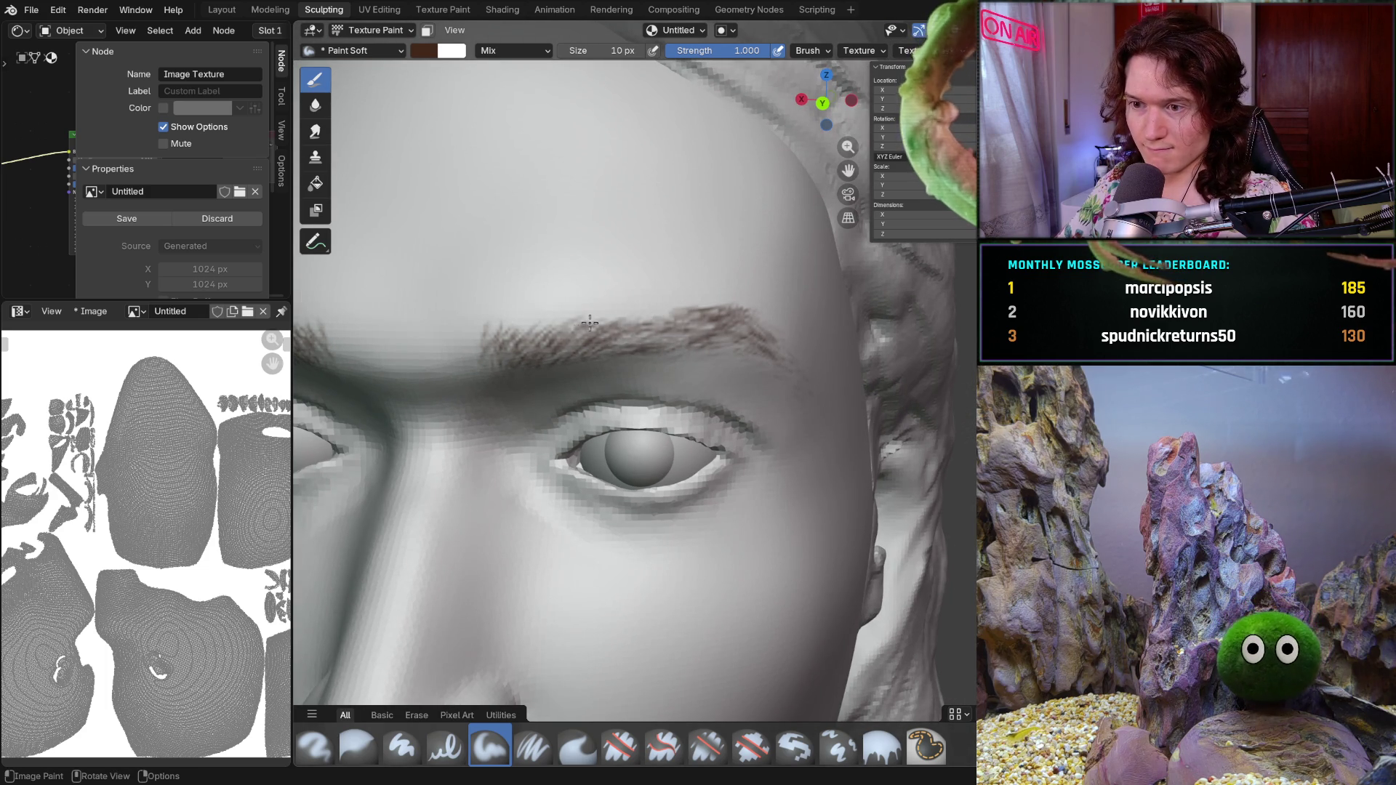
{"action": "middle_click_drag", "start_coordinate": [533, 317], "coordinate": [564, 300]}
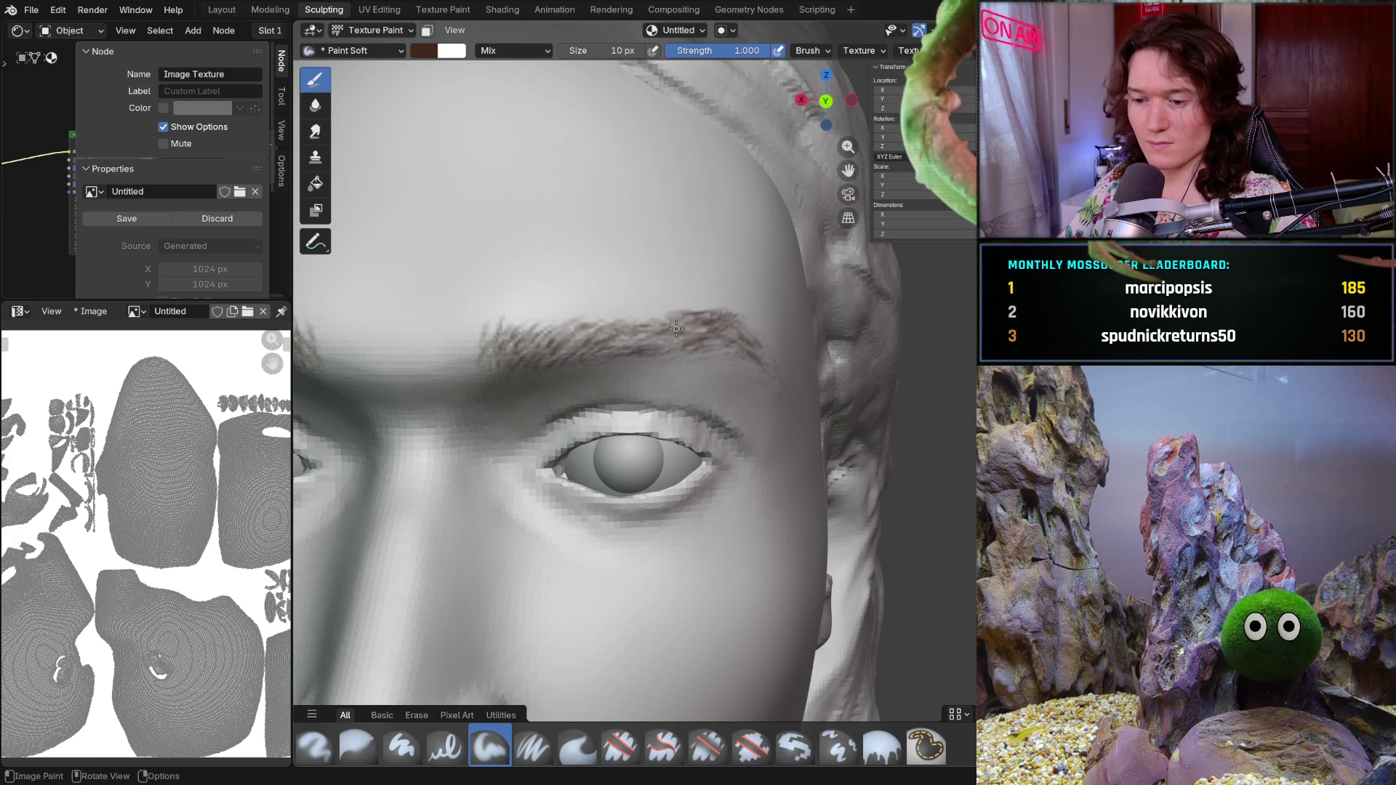
{"action": "middle_click_drag", "start_coordinate": [675, 351], "coordinate": [702, 350]}
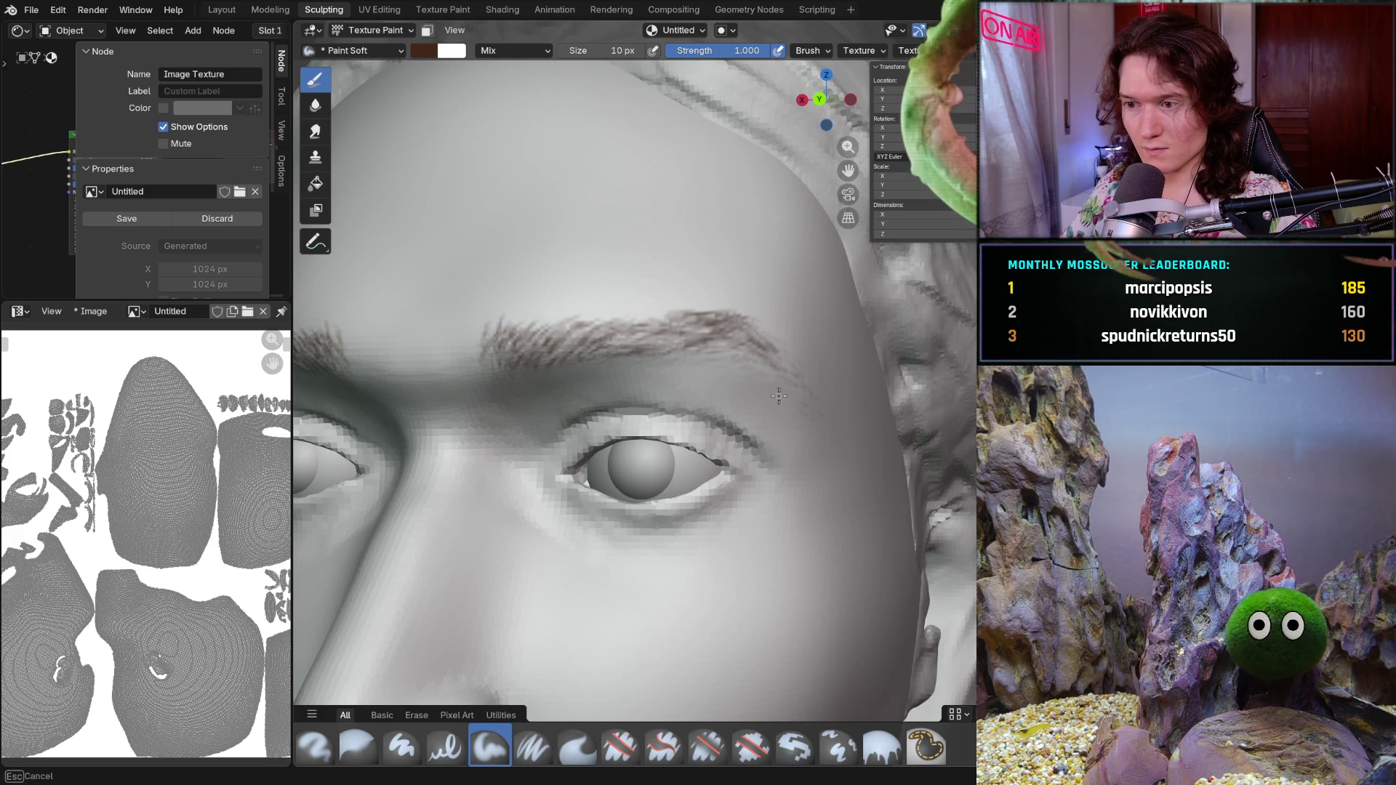
{"action": "middle_click_drag", "start_coordinate": [840, 421], "coordinate": [742, 336]}
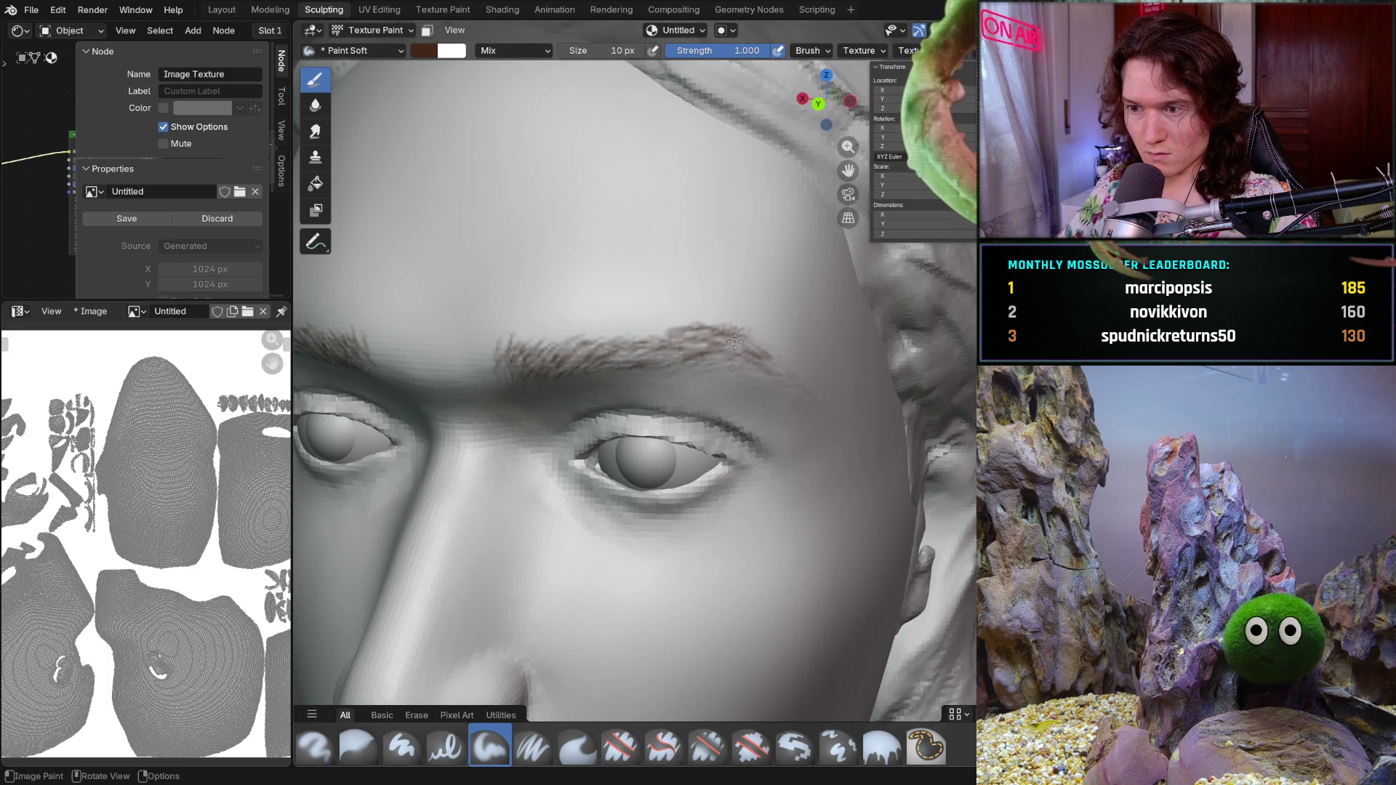
- Paint further hair strokes along the eyebrow, then review the brow from front and profile
{"action": "left_click_drag", "start_coordinate": [733, 339], "coordinate": [771, 335]}
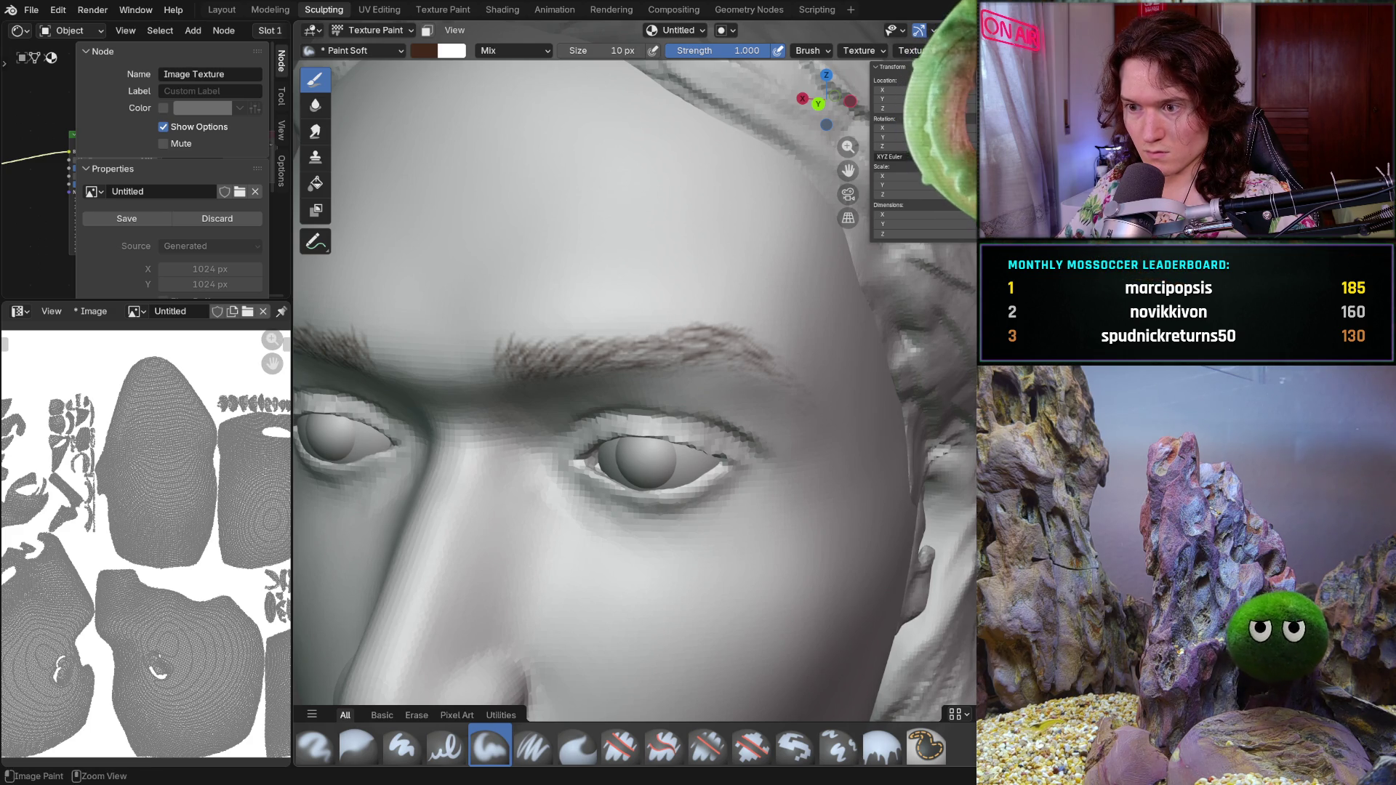
{"action": "scroll", "coordinate": [684, 320], "scroll_direction": "down", "scroll_amount": 3}
{"action": "middle_click_drag", "start_coordinate": [684, 321], "coordinate": [729, 331]}
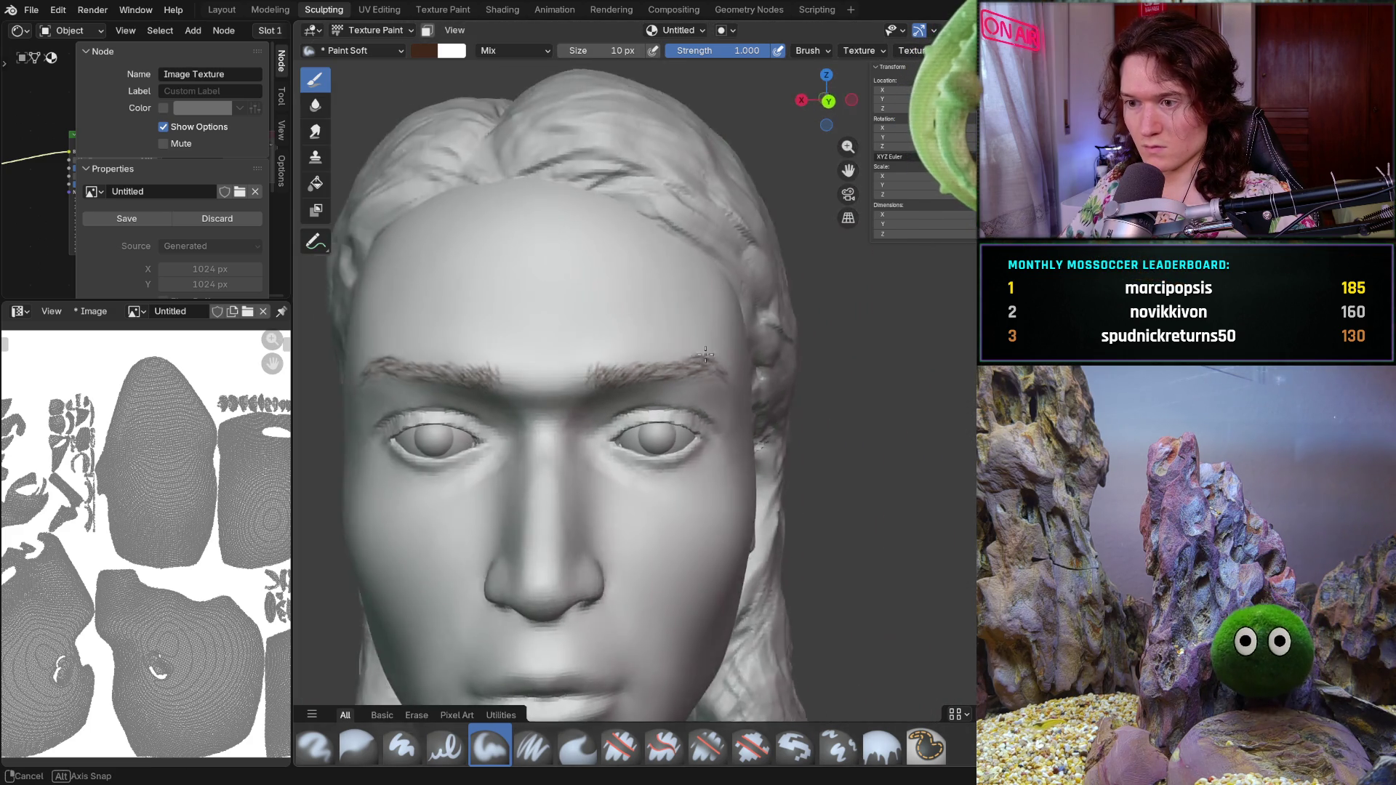
{"action": "scroll", "coordinate": [729, 330], "scroll_direction": "up", "scroll_amount": 1}
{"action": "scroll", "coordinate": [729, 330], "scroll_direction": "down", "scroll_amount": 2}
{"action": "scroll", "coordinate": [721, 302], "scroll_direction": "up", "scroll_amount": 5}
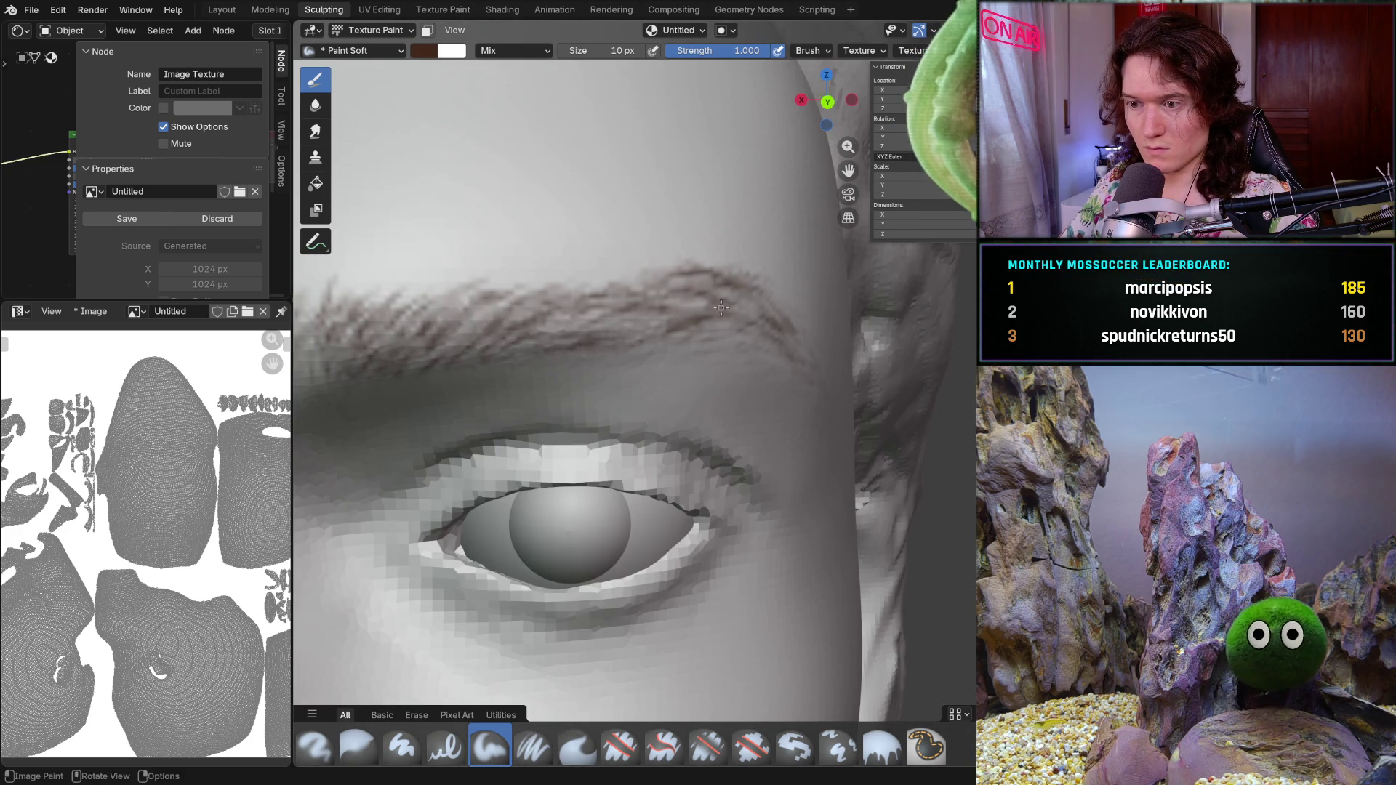
{"action": "scroll", "coordinate": [721, 318], "scroll_direction": "down", "scroll_amount": 5}
{"action": "scroll", "coordinate": [721, 318], "scroll_direction": "up", "scroll_amount": 5}
{"action": "mouse_move", "coordinate": [721, 318]}
{"action": "middle_mouse_down"}
{"action": "mouse_move", "coordinate": [744, 315]}
{"action": "mouse_move", "coordinate": [665, 362]}
{"action": "middle_mouse_up"}
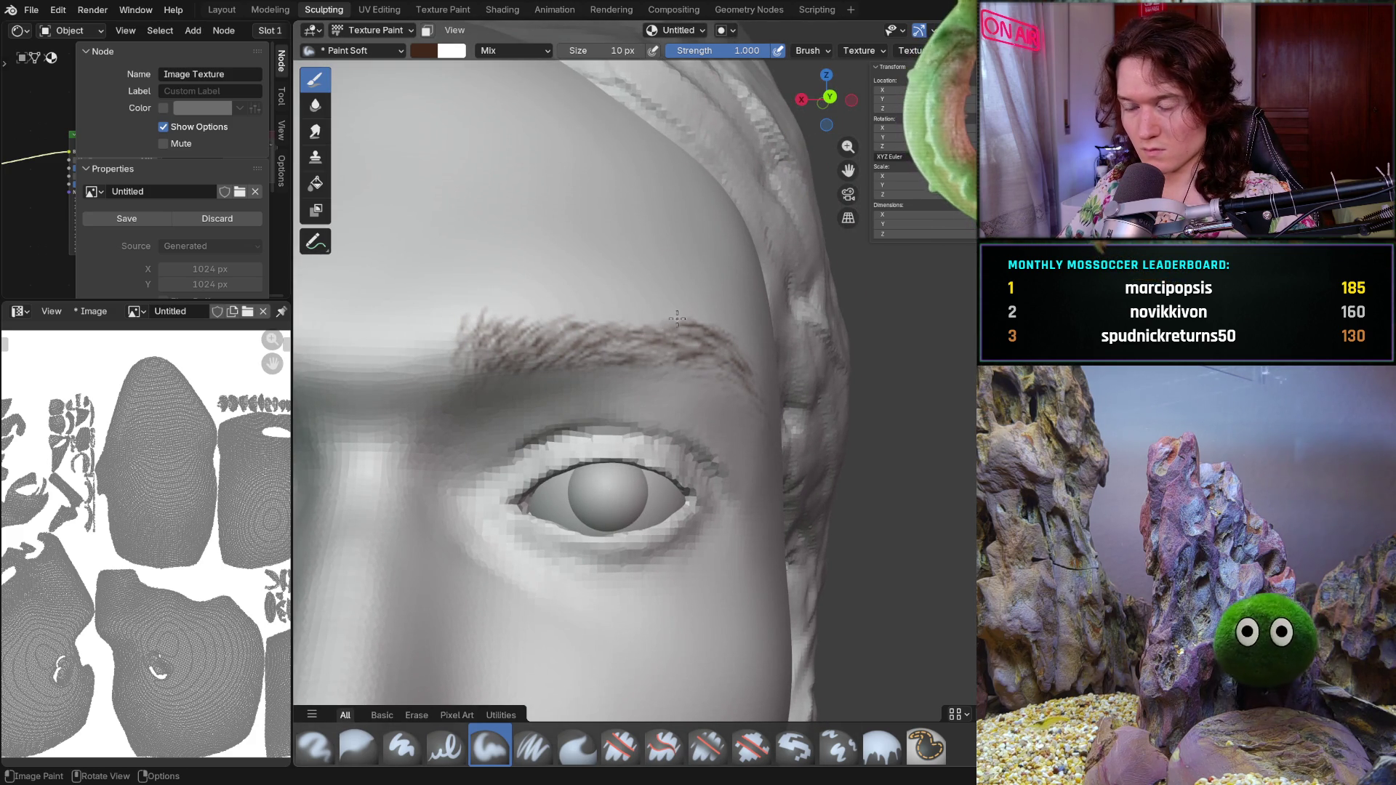
{"action": "middle_click_drag", "start_coordinate": [713, 323], "coordinate": [624, 324]}
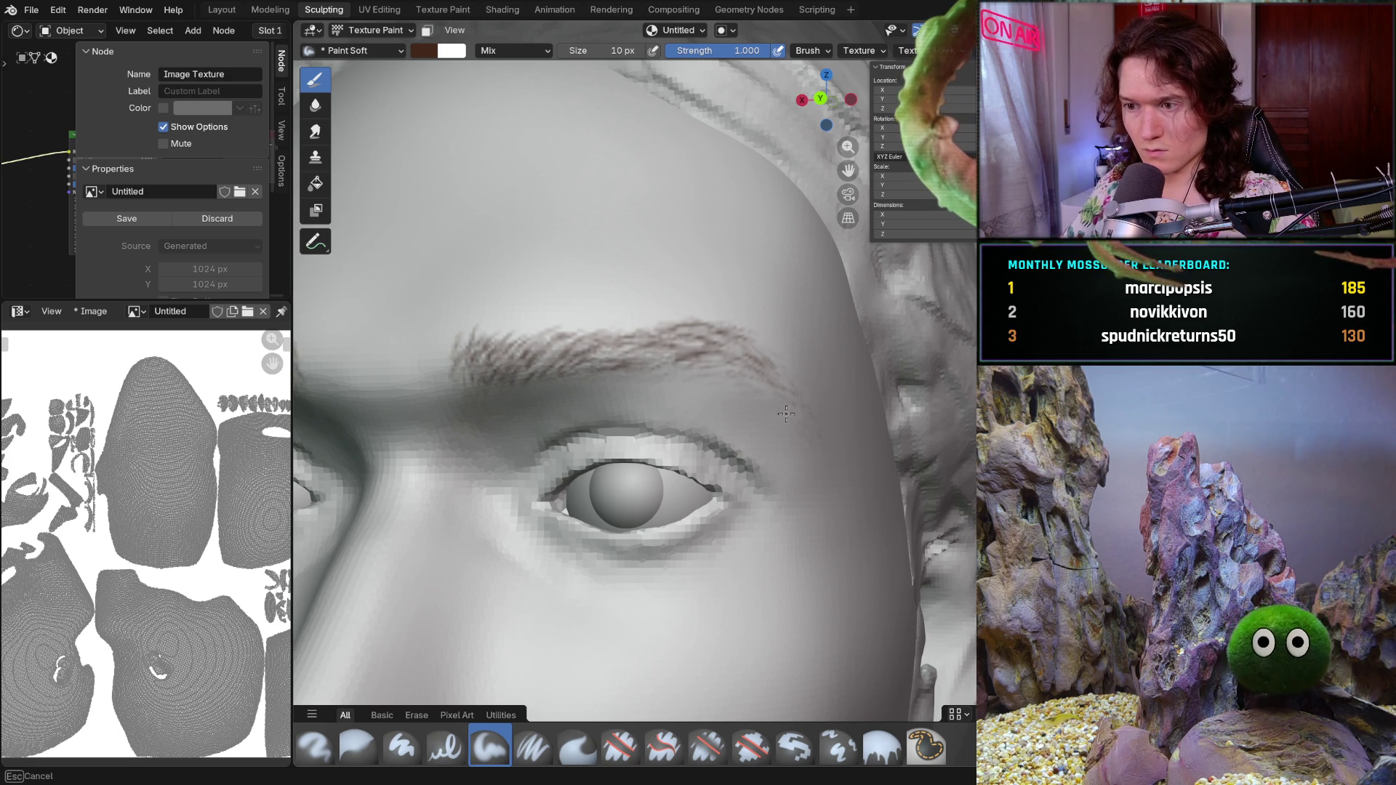
{"action": "scroll", "coordinate": [783, 414], "scroll_direction": "down", "scroll_amount": 3}
{"action": "scroll", "coordinate": [783, 415], "scroll_direction": "down", "scroll_amount": 3}
{"action": "mouse_move", "coordinate": [784, 414]}
{"action": "middle_mouse_down"}
{"action": "mouse_move", "coordinate": [623, 499]}
{"action": "mouse_move", "coordinate": [665, 462]}
{"action": "mouse_move", "coordinate": [685, 476]}
{"action": "middle_mouse_up"}
{"action": "scroll", "coordinate": [664, 461], "scroll_direction": "down", "scroll_amount": 3}
{"action": "scroll", "coordinate": [691, 474], "scroll_direction": "up", "scroll_amount": 1}
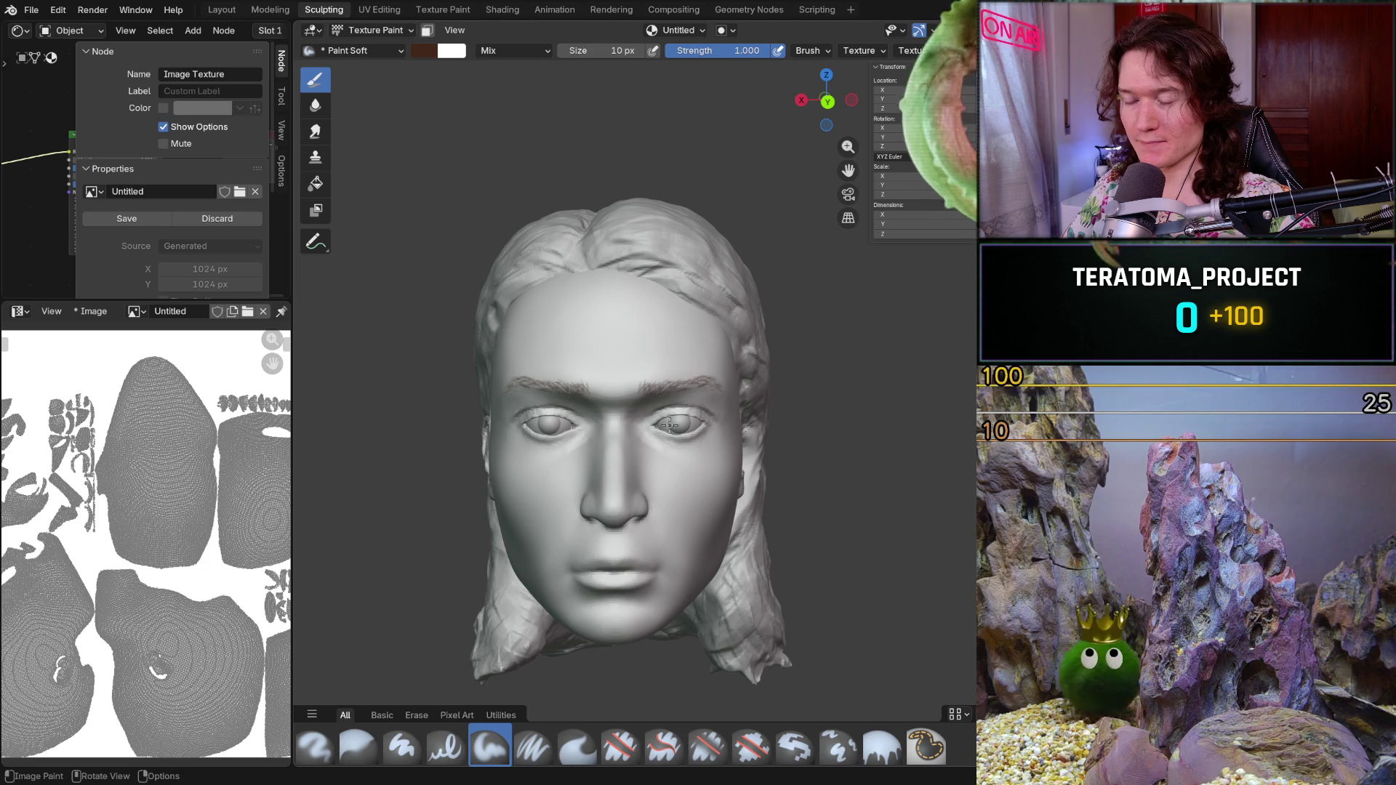
{"action": "scroll", "coordinate": [667, 431], "scroll_direction": "up", "scroll_amount": 1}
{"action": "scroll", "coordinate": [659, 414], "scroll_direction": "up", "scroll_amount": 2}
{"action": "scroll", "coordinate": [652, 393], "scroll_direction": "up", "scroll_amount": 2}
{"action": "scroll", "coordinate": [644, 369], "scroll_direction": "up", "scroll_amount": 2}
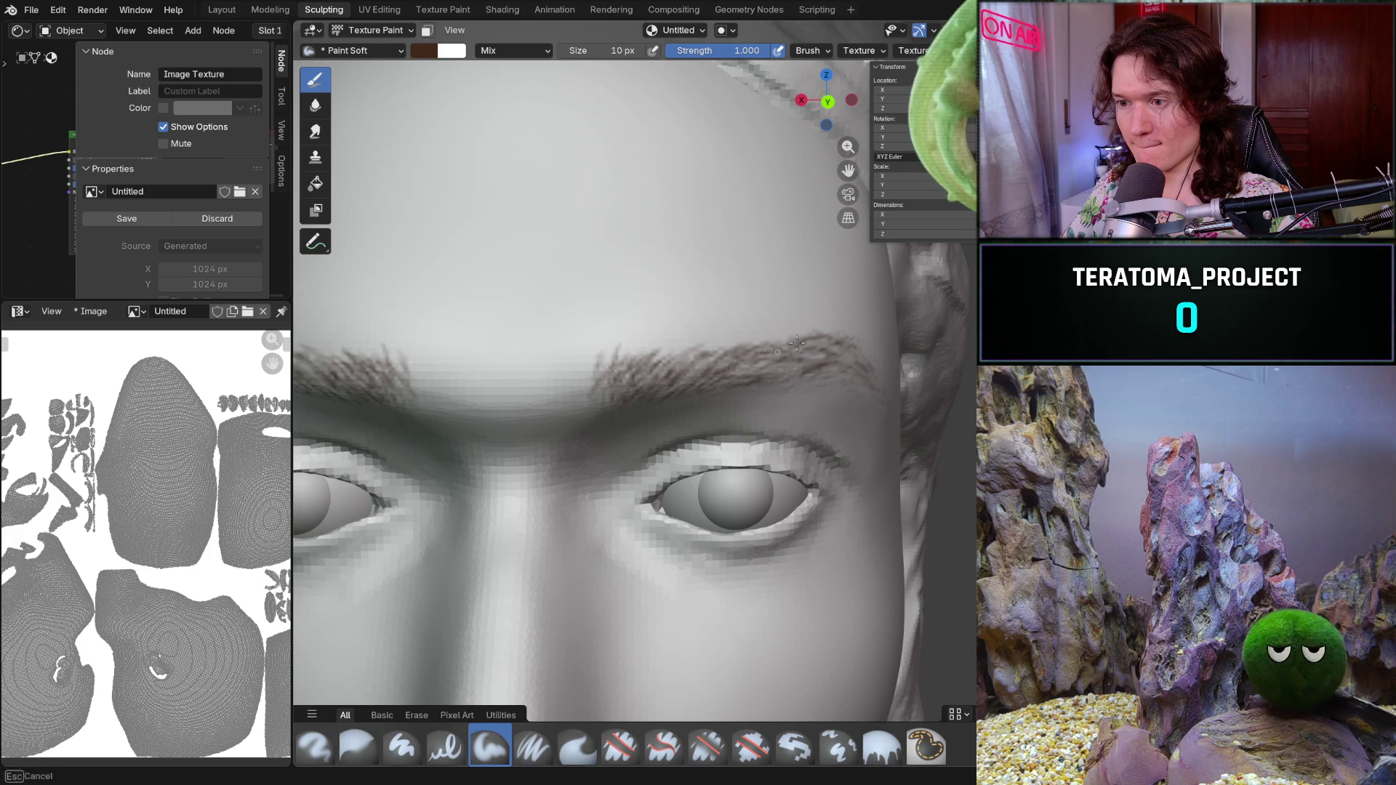
- Paint brown hair strokes over the brow with the head turned to a frontal view
{"action": "middle_click_drag", "start_coordinate": [778, 352], "coordinate": [689, 306]}
{"action": "mouse_move", "coordinate": [654, 402]}
{"action": "middle_mouse_down"}
{"action": "mouse_move", "coordinate": [625, 395]}
{"action": "mouse_move", "coordinate": [694, 375]}
{"action": "mouse_move", "coordinate": [531, 400]}
{"action": "mouse_move", "coordinate": [760, 357]}
{"action": "middle_mouse_up"}
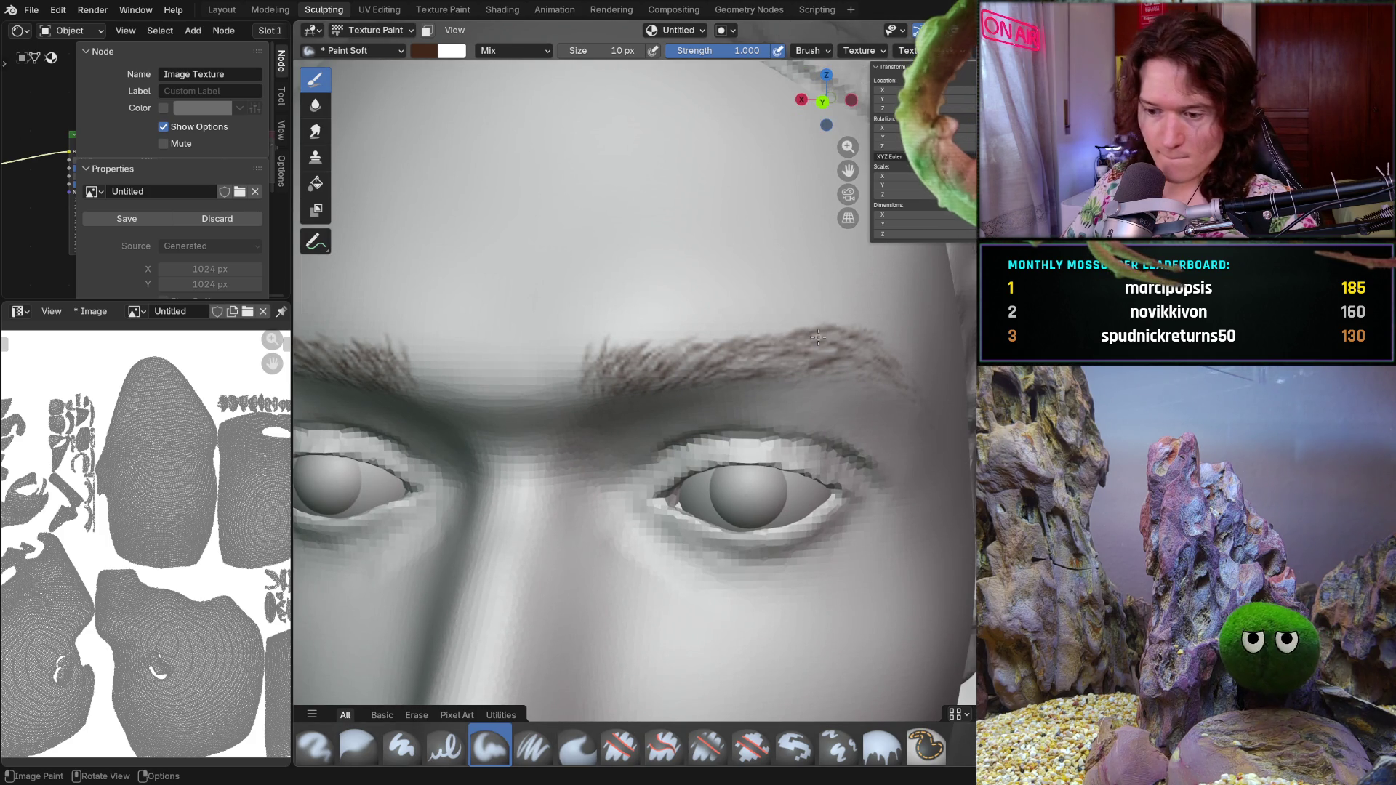
{"action": "mouse_move", "coordinate": [847, 320]}
{"action": "middle_mouse_down"}
{"action": "mouse_move", "coordinate": [772, 312]}
{"action": "mouse_move", "coordinate": [777, 328]}
{"action": "middle_mouse_up"}
{"action": "scroll", "coordinate": [772, 312], "scroll_direction": "down", "scroll_amount": 5}
{"action": "scroll", "coordinate": [778, 328], "scroll_direction": "up", "scroll_amount": 4}
{"action": "scroll", "coordinate": [777, 327], "scroll_direction": "up", "scroll_amount": 3}
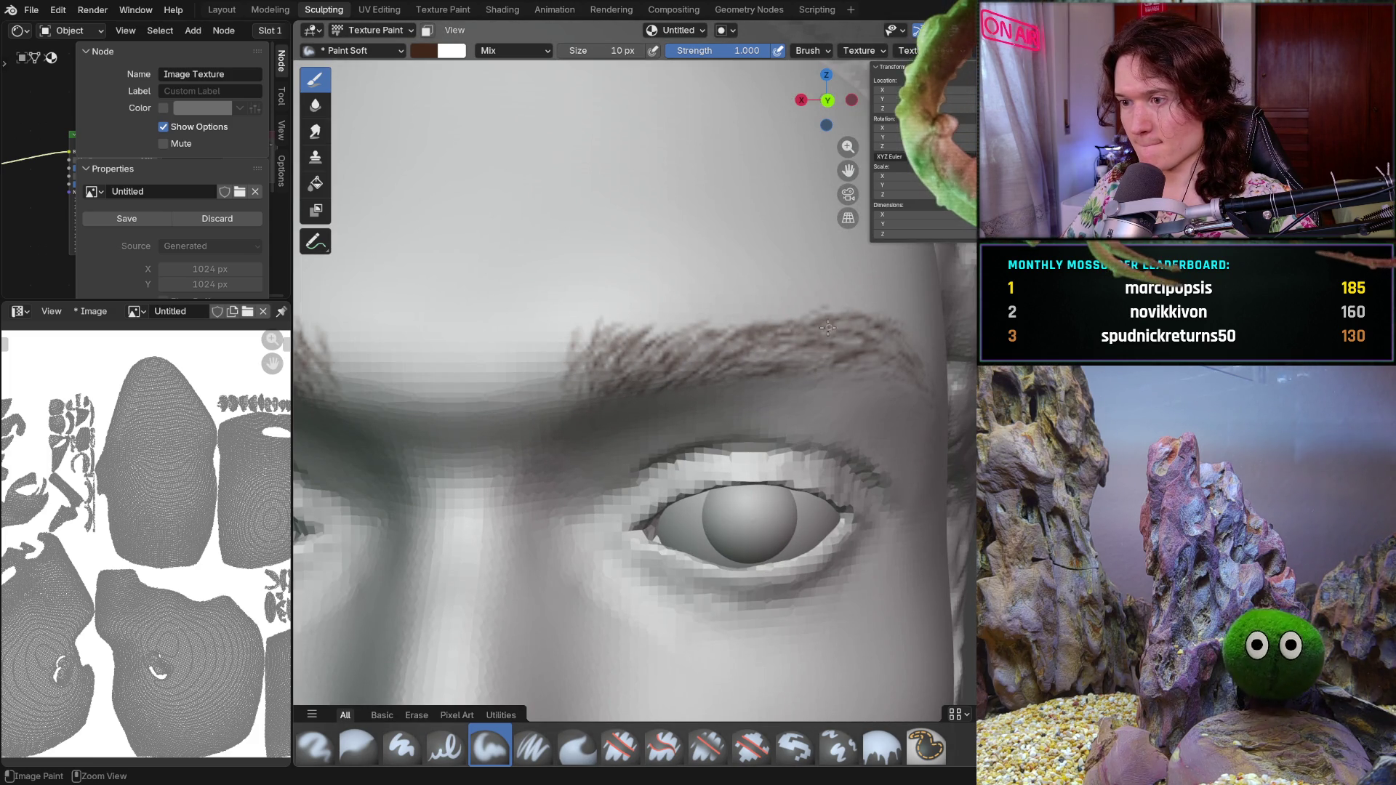
{"action": "middle_click_drag", "start_coordinate": [849, 333], "coordinate": [870, 303]}
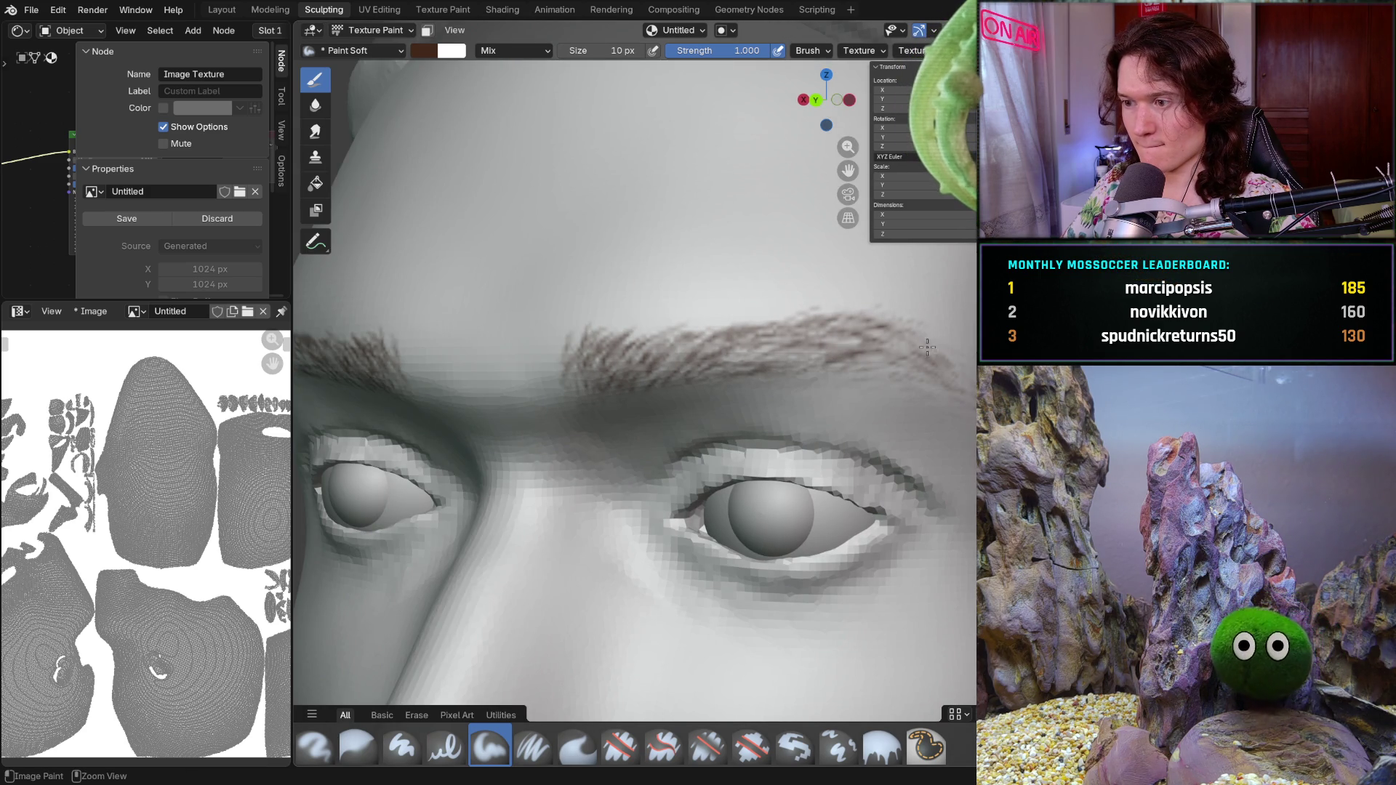
{"action": "middle_click_drag", "start_coordinate": [958, 370], "coordinate": [624, 398], "text": "ctrl"}
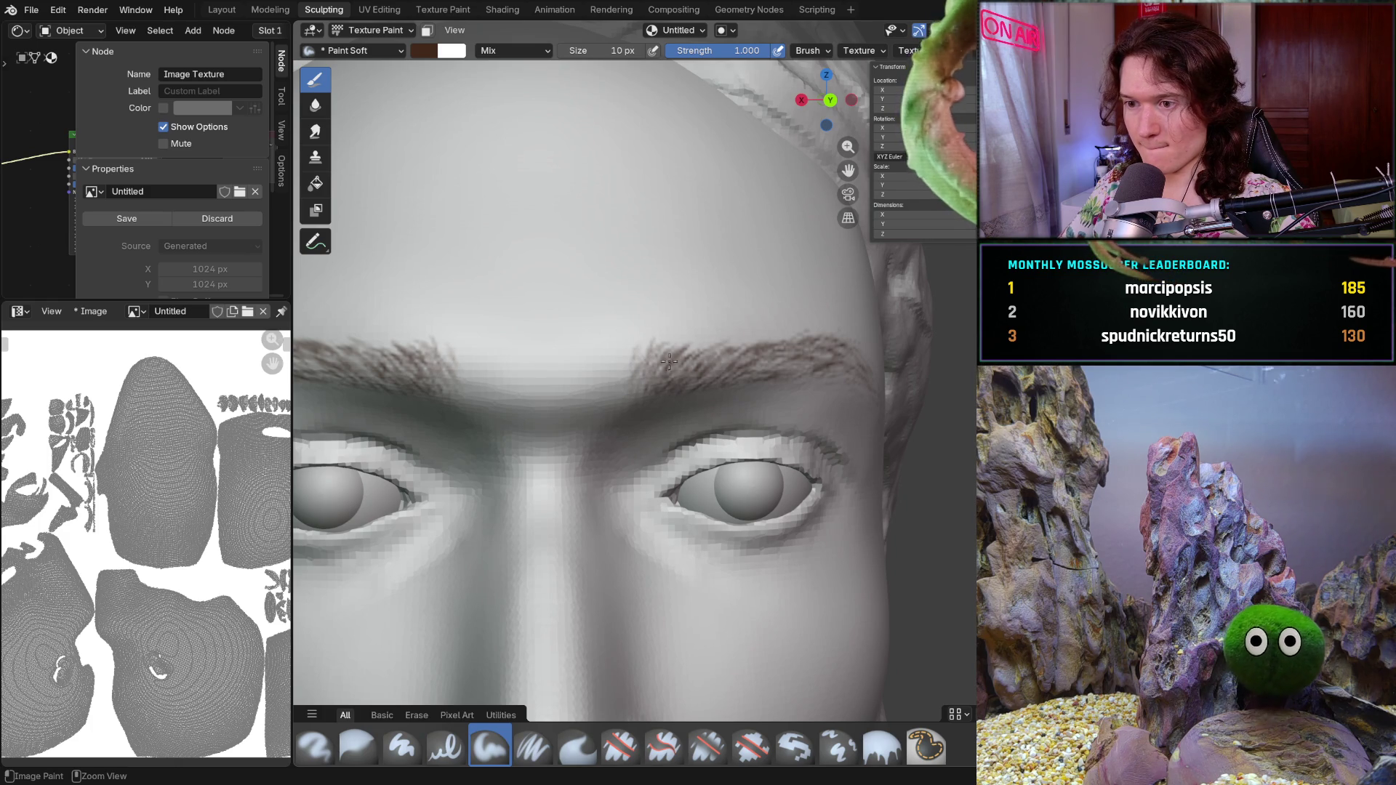
{"action": "left_click_drag", "start_coordinate": [659, 363], "coordinate": [662, 393]}
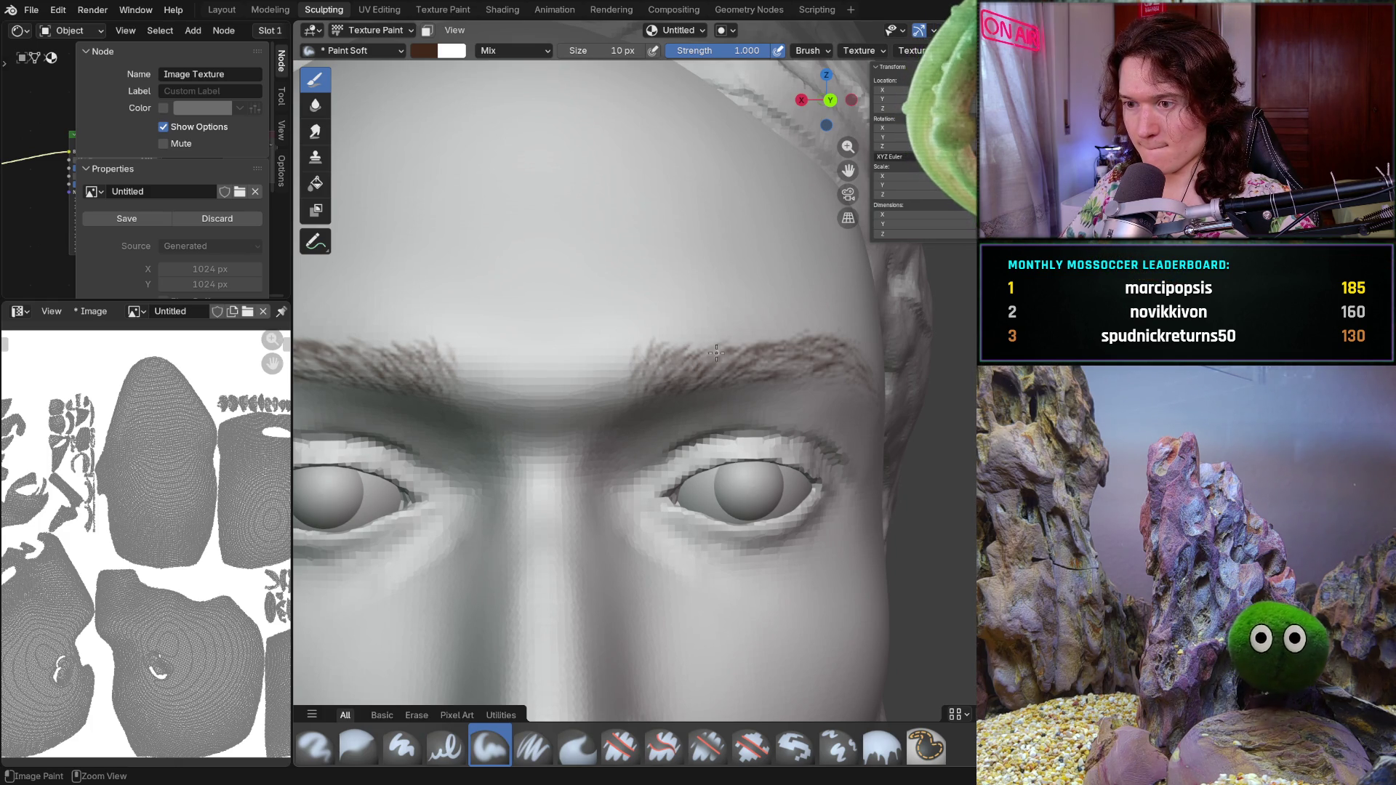
- Inspect the whole head, then close in on the right eye and the brow's outer end
{"action": "middle_click_drag", "start_coordinate": [686, 361], "coordinate": [722, 357]}
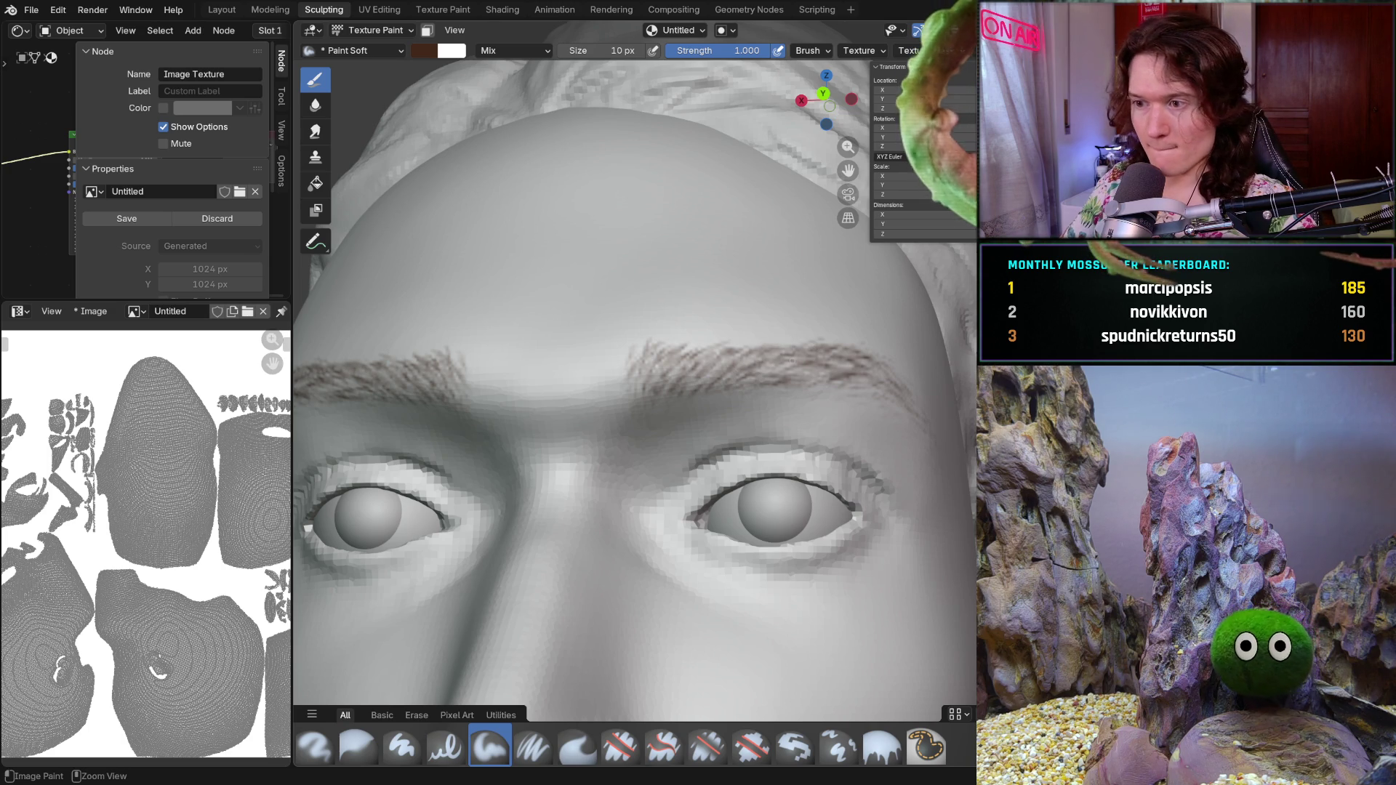
{"action": "mouse_move", "coordinate": [817, 349]}
{"action": "middle_mouse_down", "text": "ctrl"}
{"action": "mouse_move", "coordinate": [764, 403]}
{"action": "mouse_move", "coordinate": [779, 354]}
{"action": "middle_mouse_up", "text": "ctrl"}
{"action": "middle_click_drag", "start_coordinate": [776, 424], "coordinate": [867, 317], "text": "ctrl"}
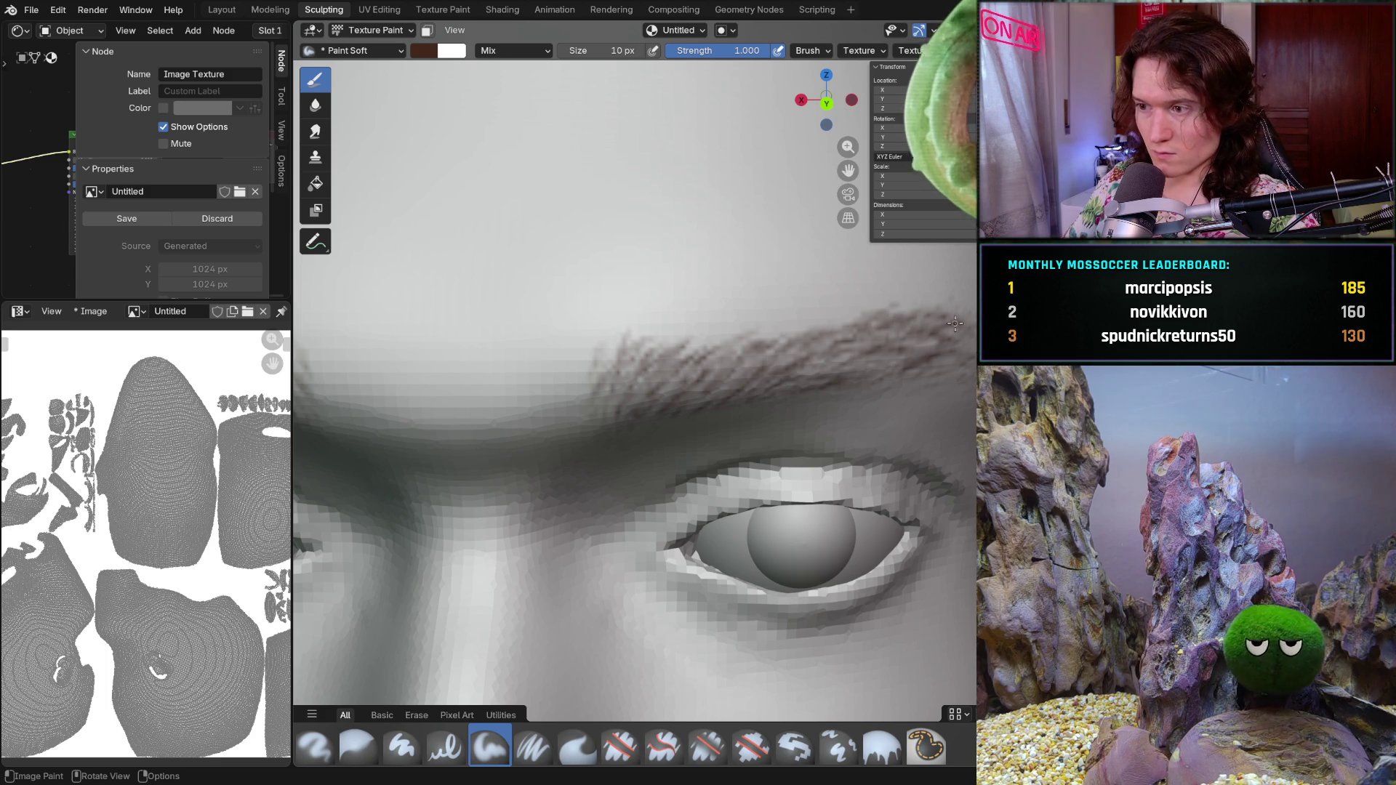
{"action": "mouse_move", "coordinate": [956, 325]}
{"action": "middle_mouse_down", "text": "shift"}
{"action": "mouse_move", "coordinate": [628, 330]}
{"action": "mouse_move", "coordinate": [616, 319]}
{"action": "middle_mouse_up", "text": "shift"}
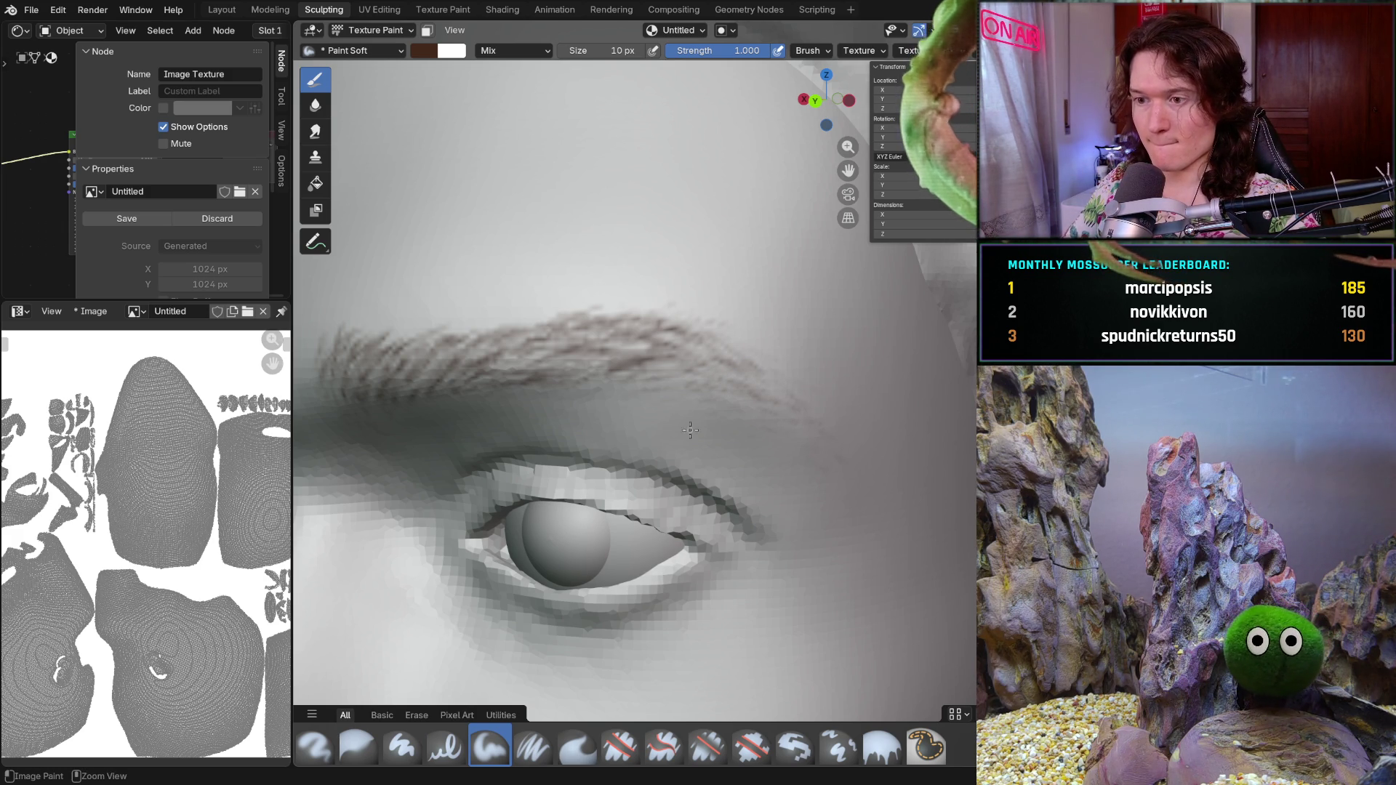
{"action": "middle_click_drag", "start_coordinate": [773, 423], "coordinate": [629, 339]}
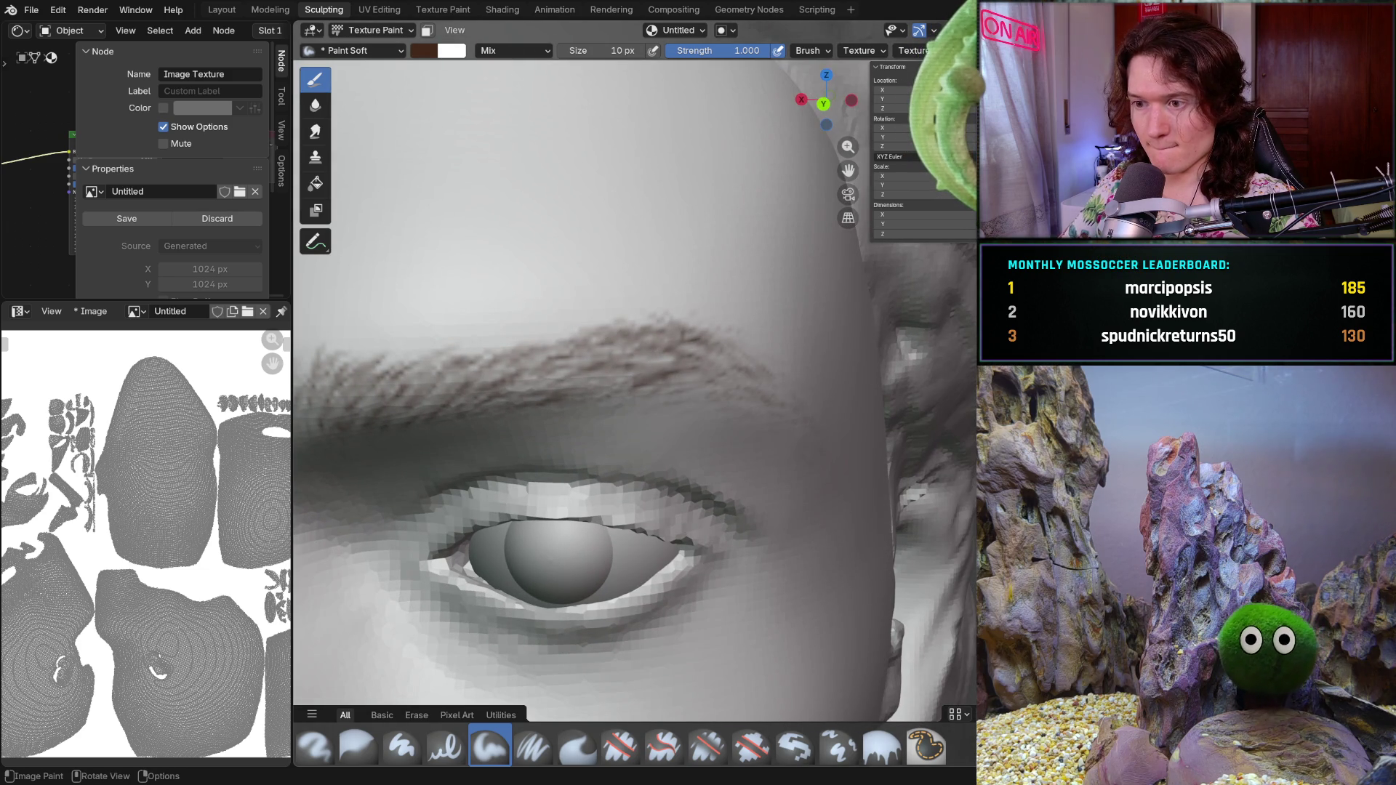
{"action": "scroll", "coordinate": [736, 348], "scroll_direction": "down", "scroll_amount": 5}
{"action": "scroll", "coordinate": [676, 372], "scroll_direction": "up", "scroll_amount": 1}
{"action": "scroll", "coordinate": [666, 376], "scroll_direction": "up", "scroll_amount": 3}
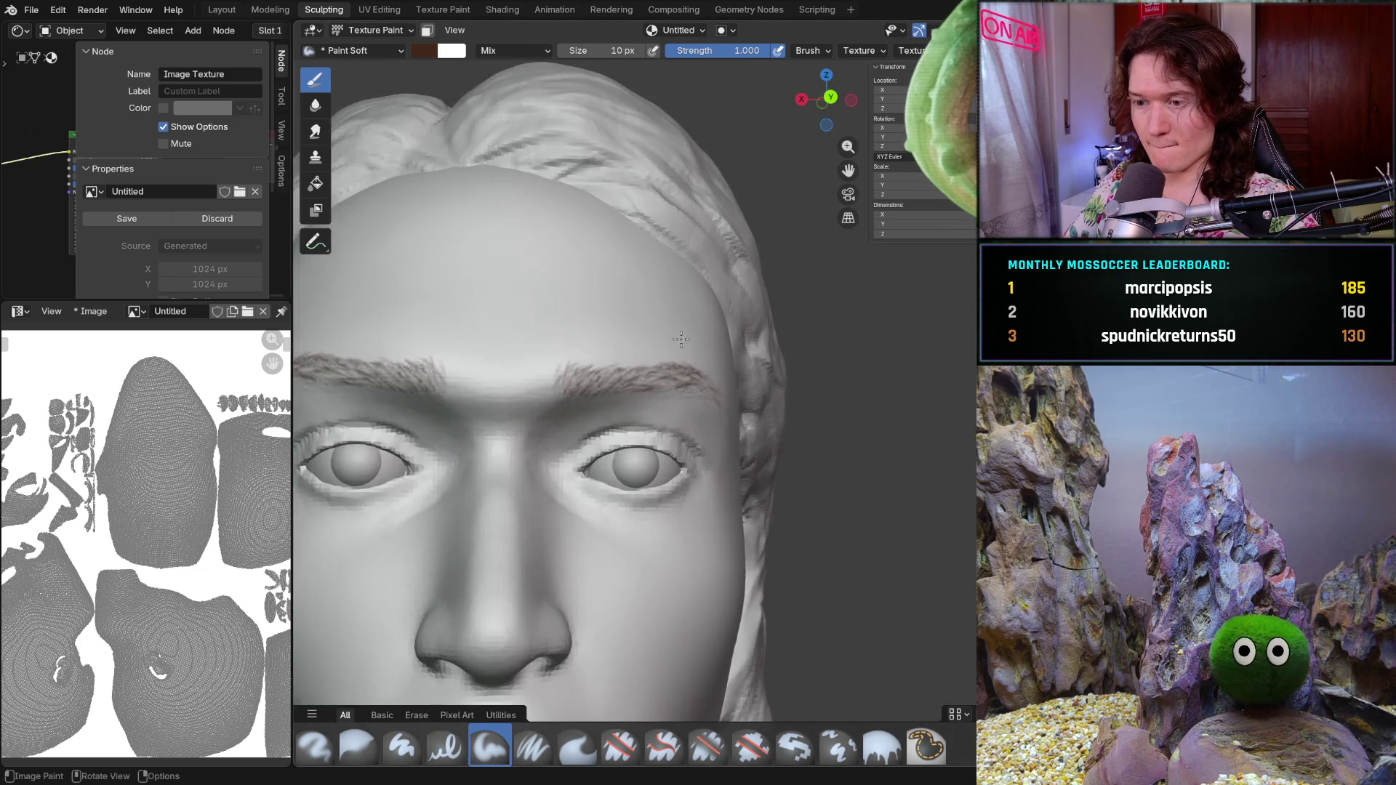
{"action": "scroll", "coordinate": [649, 386], "scroll_direction": "up", "scroll_amount": 2}
{"action": "scroll", "coordinate": [488, 383], "scroll_direction": "up", "scroll_amount": 4}
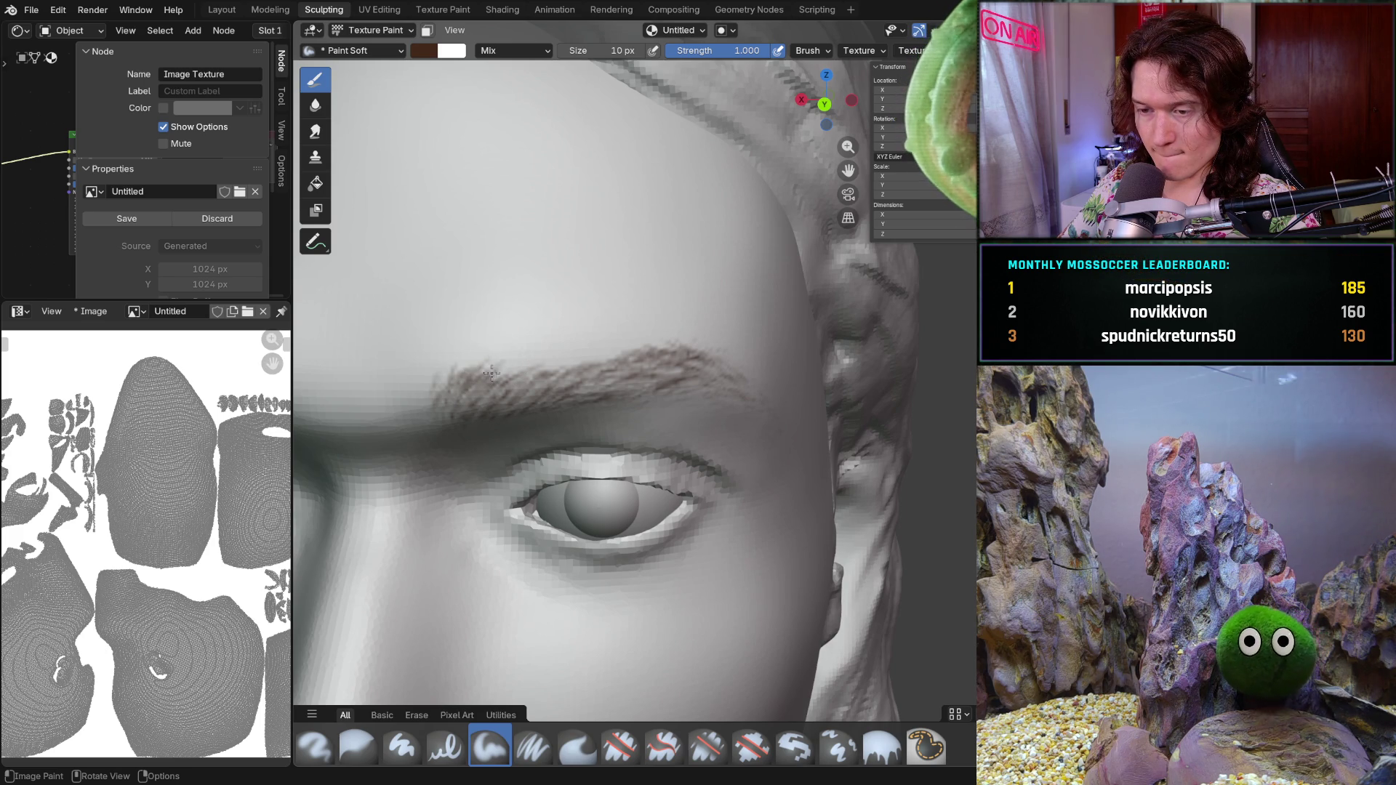
- Paint more short brown hair strokes along the eyebrow and check both brows from side and front
{"action": "middle_click_drag", "start_coordinate": [555, 351], "coordinate": [518, 347]}
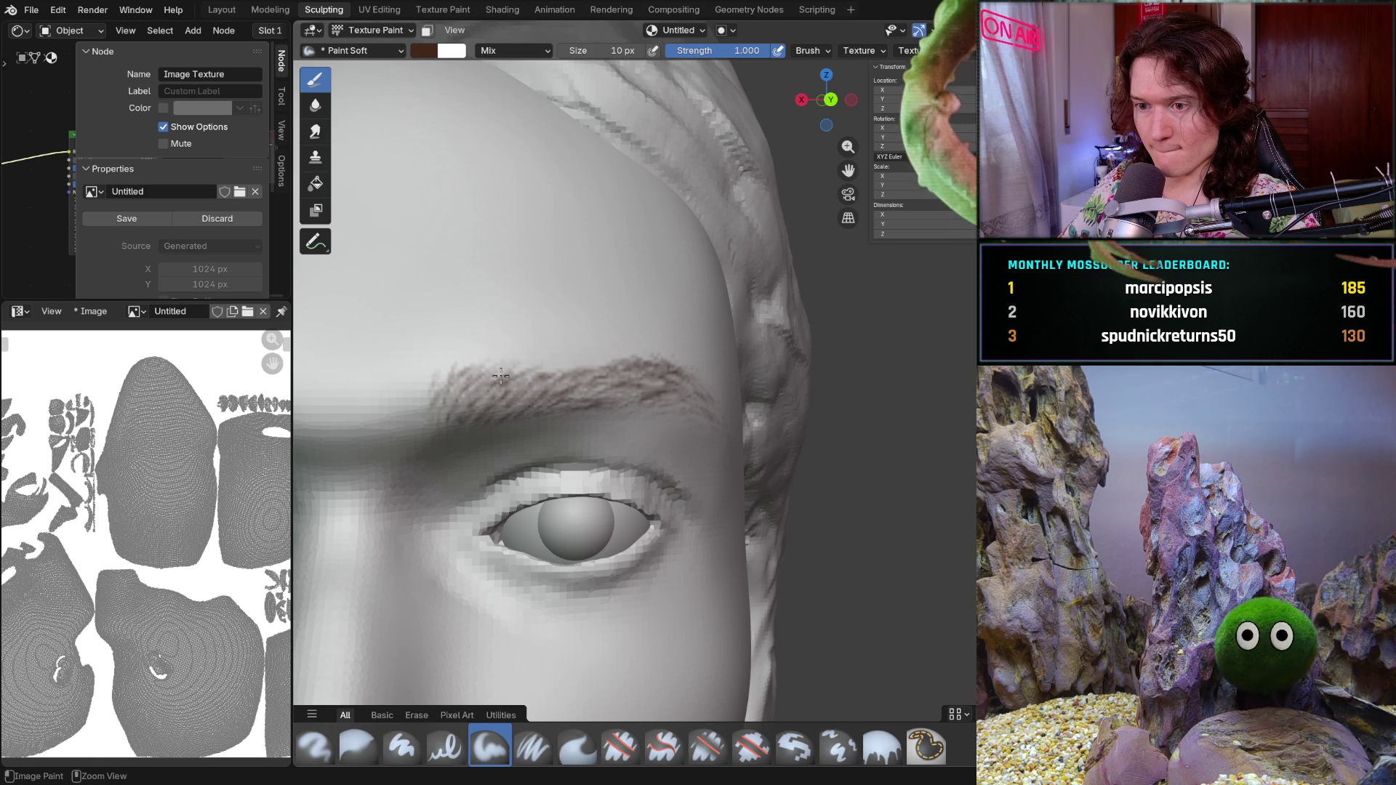
{"action": "mouse_move", "coordinate": [551, 367]}
{"action": "left_mouse_down"}
{"action": "mouse_move", "coordinate": [568, 362]}
{"action": "mouse_move", "coordinate": [544, 376]}
{"action": "left_mouse_up"}
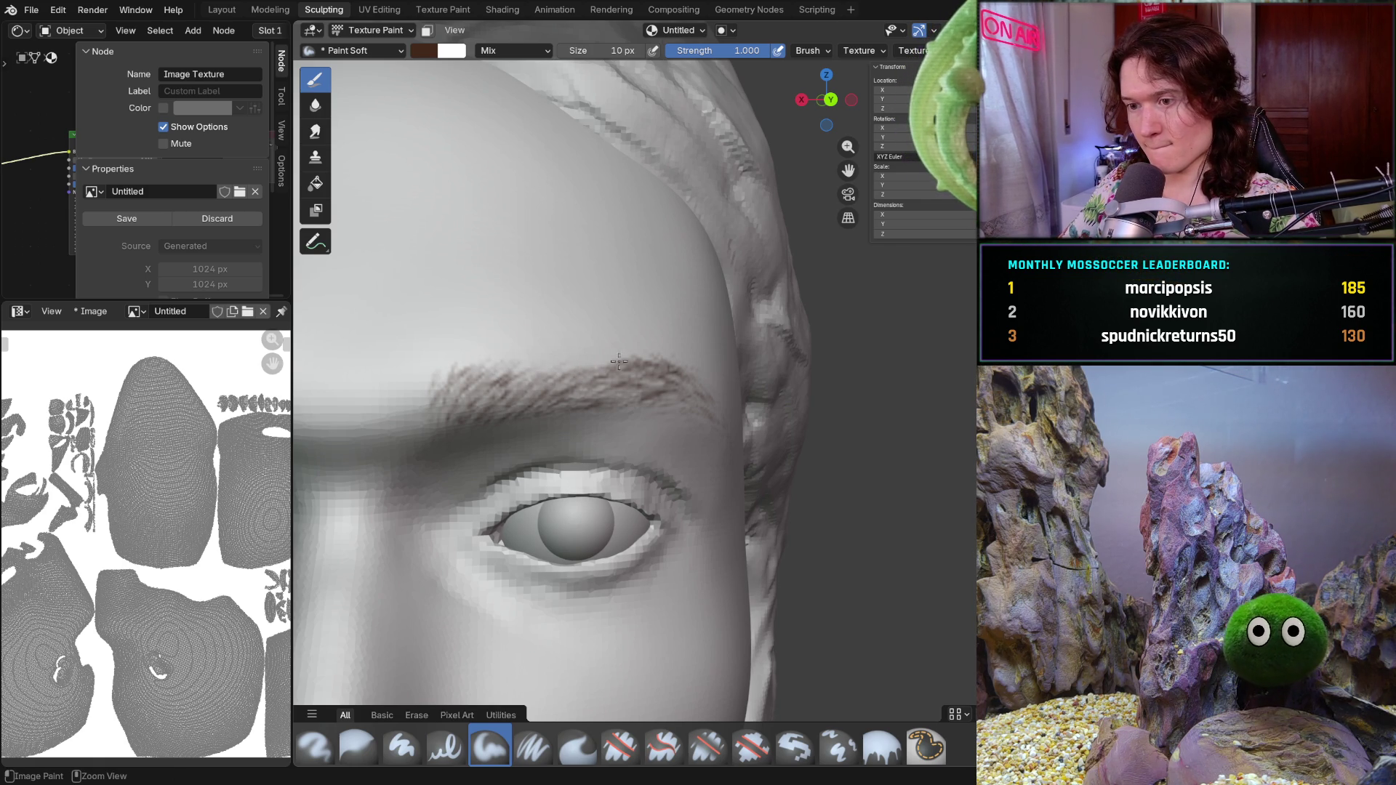
{"action": "scroll", "coordinate": [620, 352], "scroll_direction": "down", "scroll_amount": 5}
{"action": "mouse_move", "coordinate": [621, 353]}
{"action": "middle_mouse_down"}
{"action": "mouse_move", "coordinate": [696, 416]}
{"action": "mouse_move", "coordinate": [702, 444]}
{"action": "mouse_move", "coordinate": [525, 456]}
{"action": "mouse_move", "coordinate": [743, 394]}
{"action": "middle_mouse_up"}
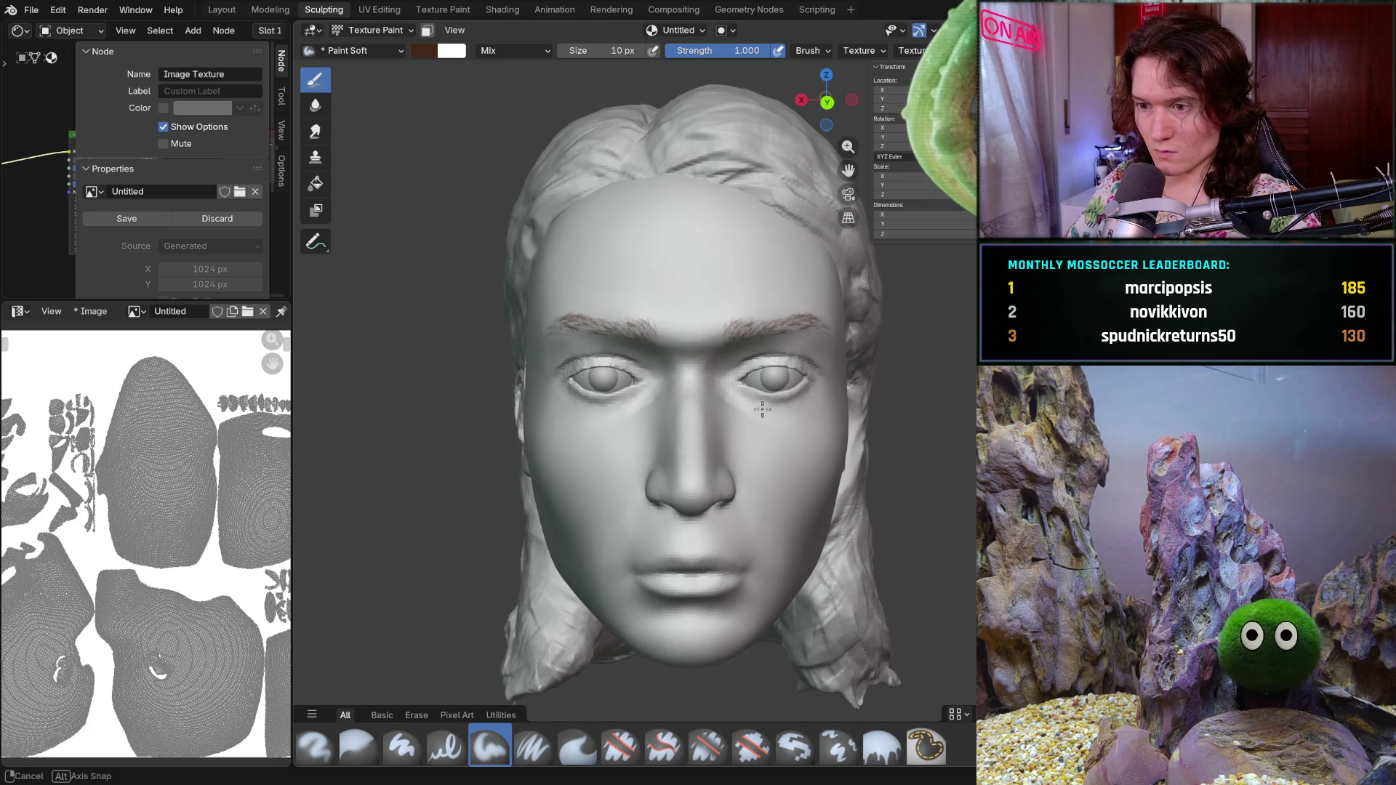
{"action": "scroll", "coordinate": [764, 396], "scroll_direction": "up", "scroll_amount": 5}
{"action": "middle_click_drag", "start_coordinate": [758, 408], "coordinate": [722, 503]}
{"action": "scroll", "coordinate": [722, 504], "scroll_direction": "up", "scroll_amount": 2}
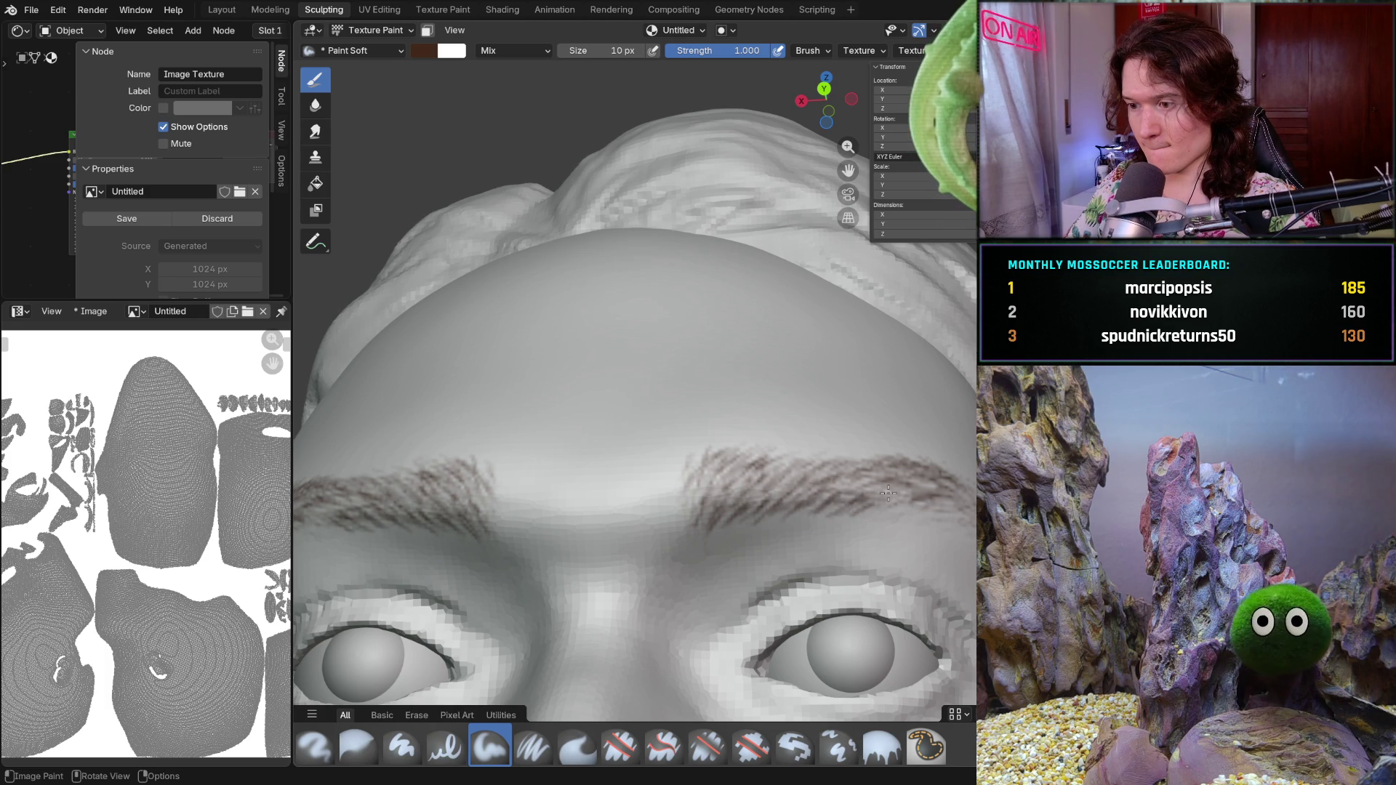
{"action": "middle_click_drag", "start_coordinate": [941, 504], "coordinate": [800, 463]}
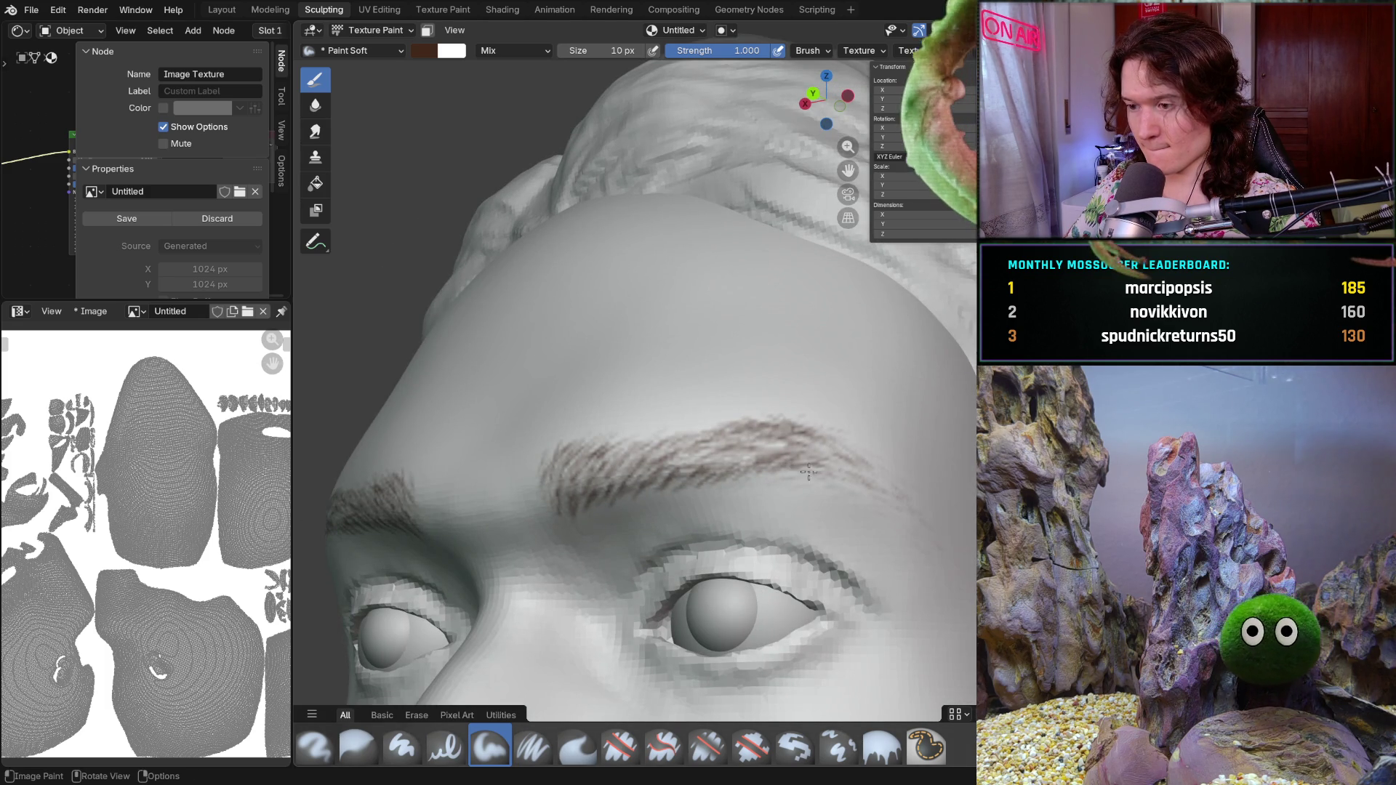
{"action": "mouse_move", "coordinate": [801, 472]}
{"action": "middle_mouse_down"}
{"action": "mouse_move", "coordinate": [899, 460]}
{"action": "mouse_move", "coordinate": [565, 406]}
{"action": "middle_mouse_up"}
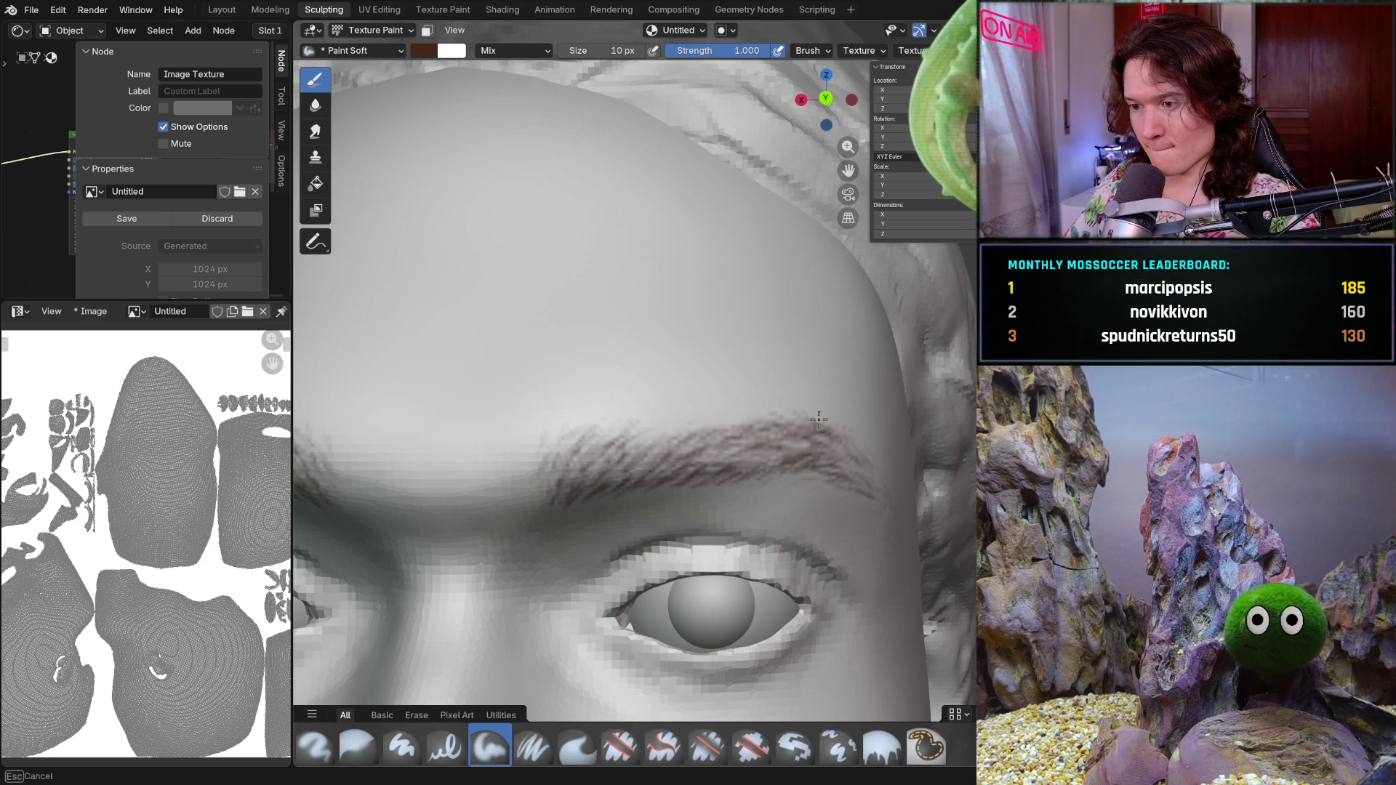
{"action": "scroll", "coordinate": [833, 384], "scroll_direction": "down", "scroll_amount": 8}
{"action": "mouse_move", "coordinate": [834, 385]}
{"action": "middle_mouse_down"}
{"action": "mouse_move", "coordinate": [760, 450]}
{"action": "mouse_move", "coordinate": [737, 505]}
{"action": "middle_mouse_up"}
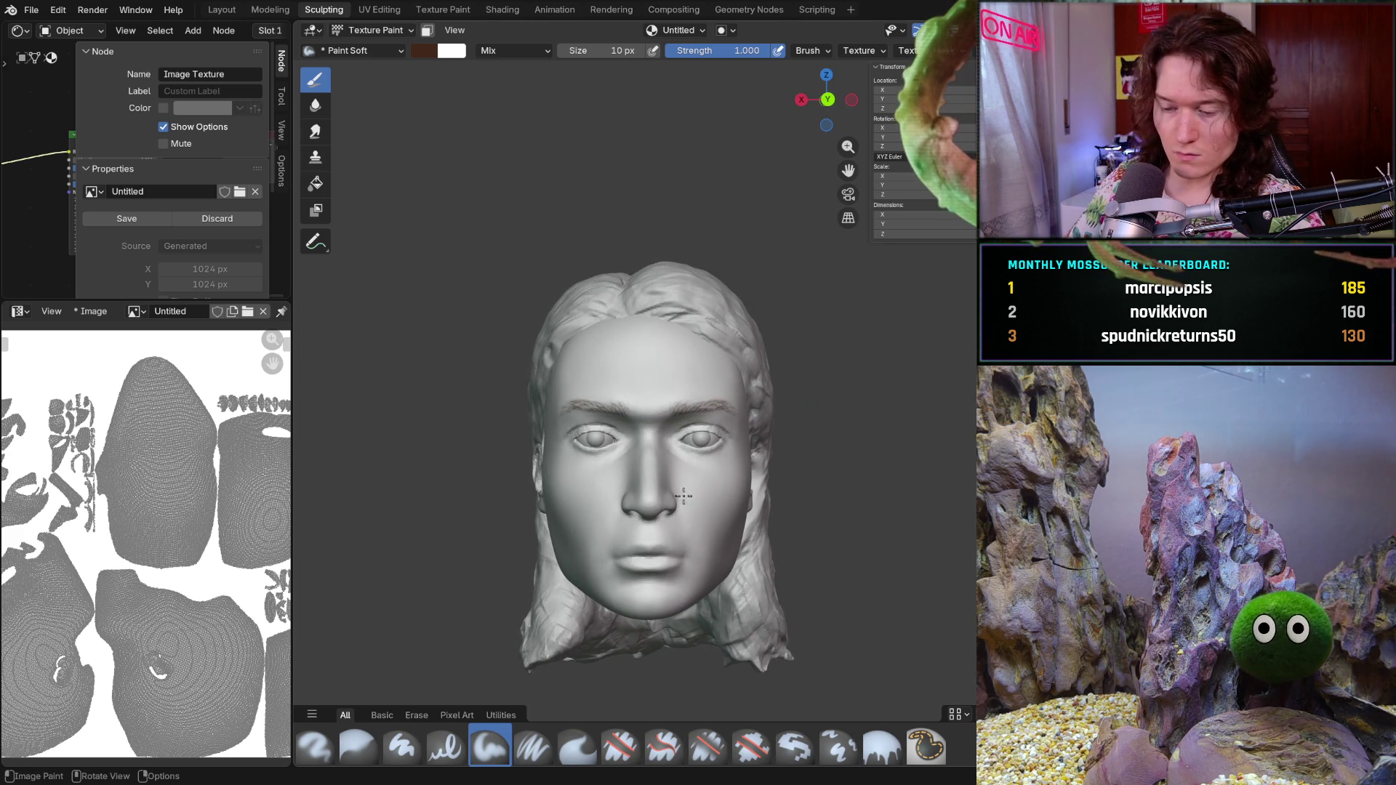
{"action": "scroll", "coordinate": [737, 505], "scroll_direction": "up", "scroll_amount": 3}
{"action": "scroll", "coordinate": [694, 462], "scroll_direction": "up", "scroll_amount": 5}
- Orbit the head through profile and frontal views to check the denser brow above the eye
{"action": "mouse_move", "coordinate": [694, 463]}
{"action": "middle_mouse_down"}
{"action": "mouse_move", "coordinate": [639, 508]}
{"action": "mouse_move", "coordinate": [817, 454]}
{"action": "middle_mouse_up"}
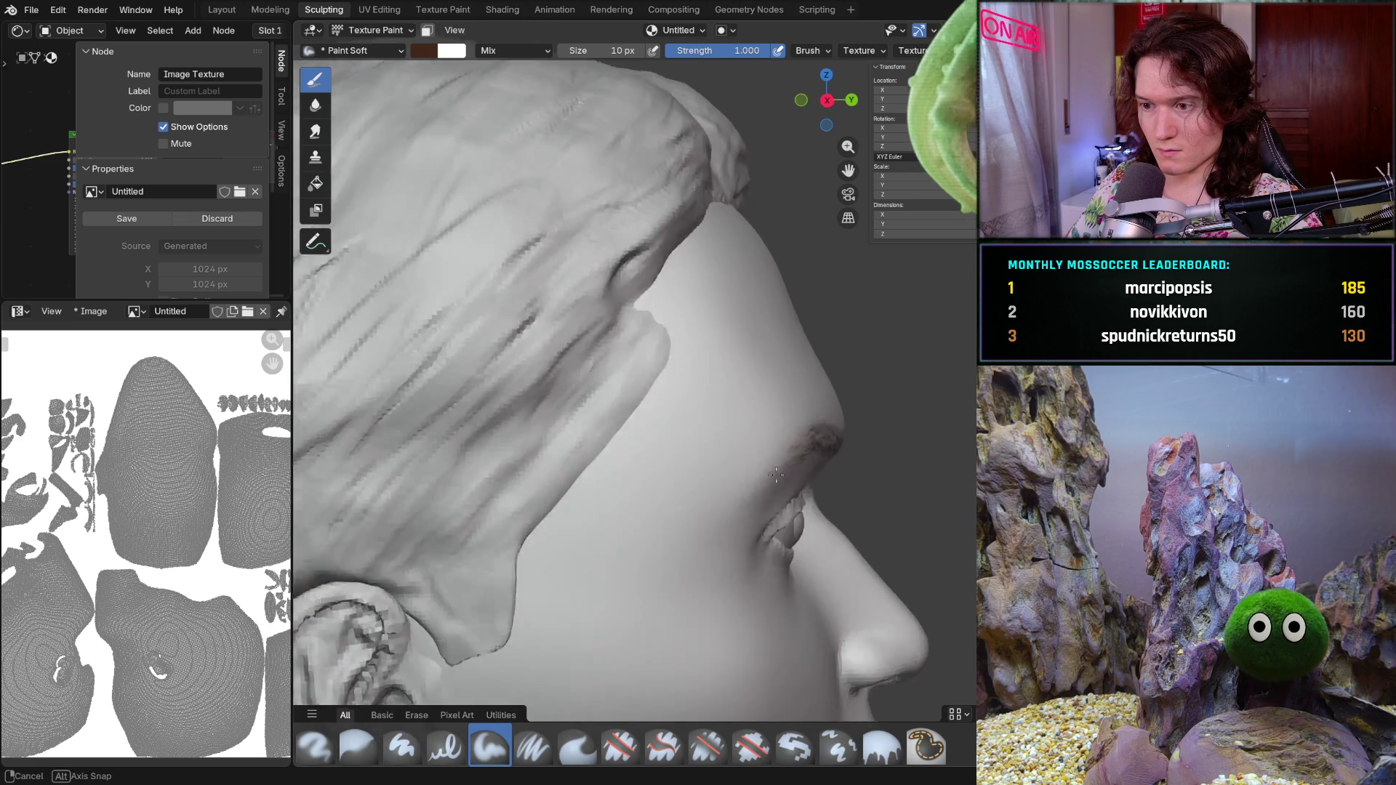
{"action": "mouse_move", "coordinate": [817, 454]}
{"action": "middle_mouse_down"}
{"action": "mouse_move", "coordinate": [687, 480]}
{"action": "mouse_move", "coordinate": [664, 363]}
{"action": "middle_mouse_up"}
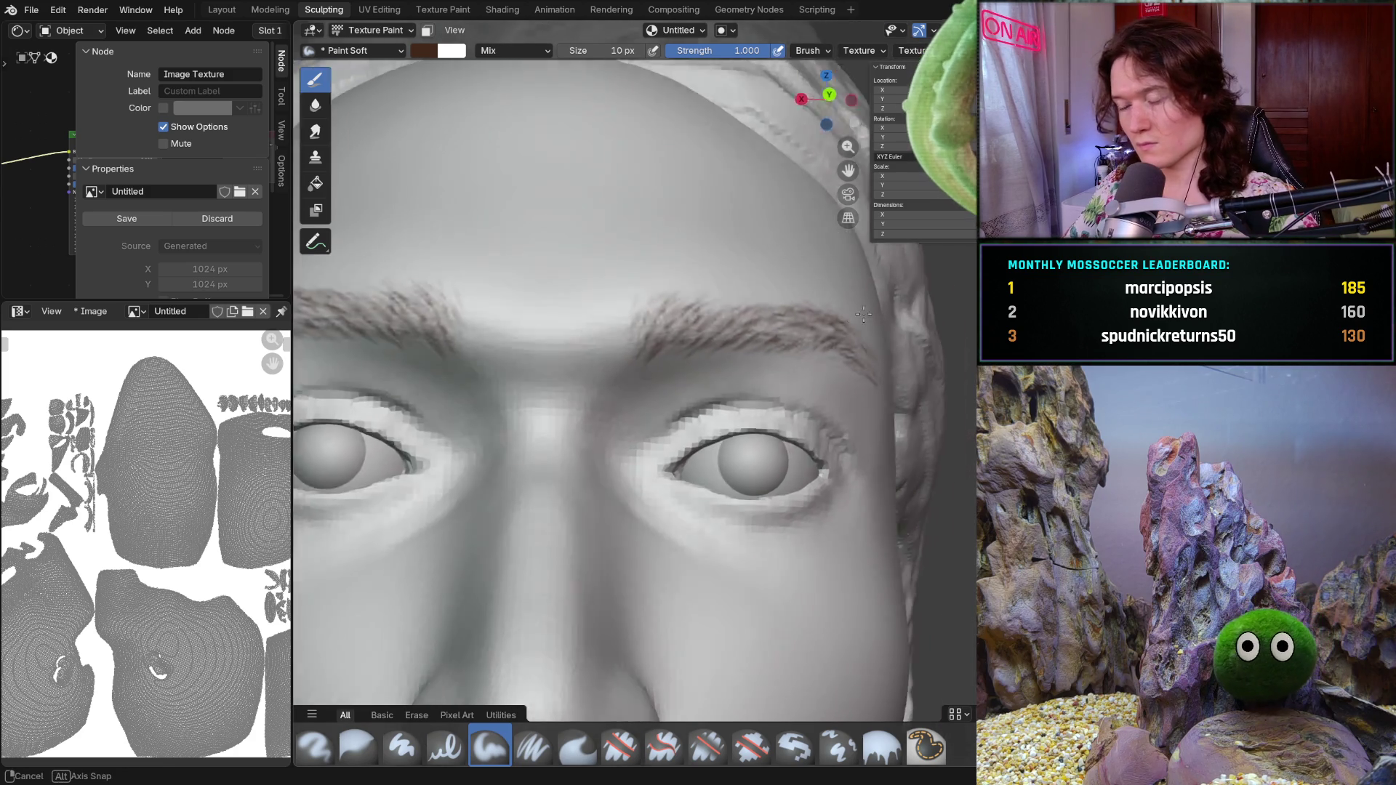
{"action": "mouse_move", "coordinate": [802, 352]}
{"action": "middle_mouse_down"}
{"action": "mouse_move", "coordinate": [785, 326]}
{"action": "mouse_move", "coordinate": [736, 380]}
{"action": "middle_mouse_up"}
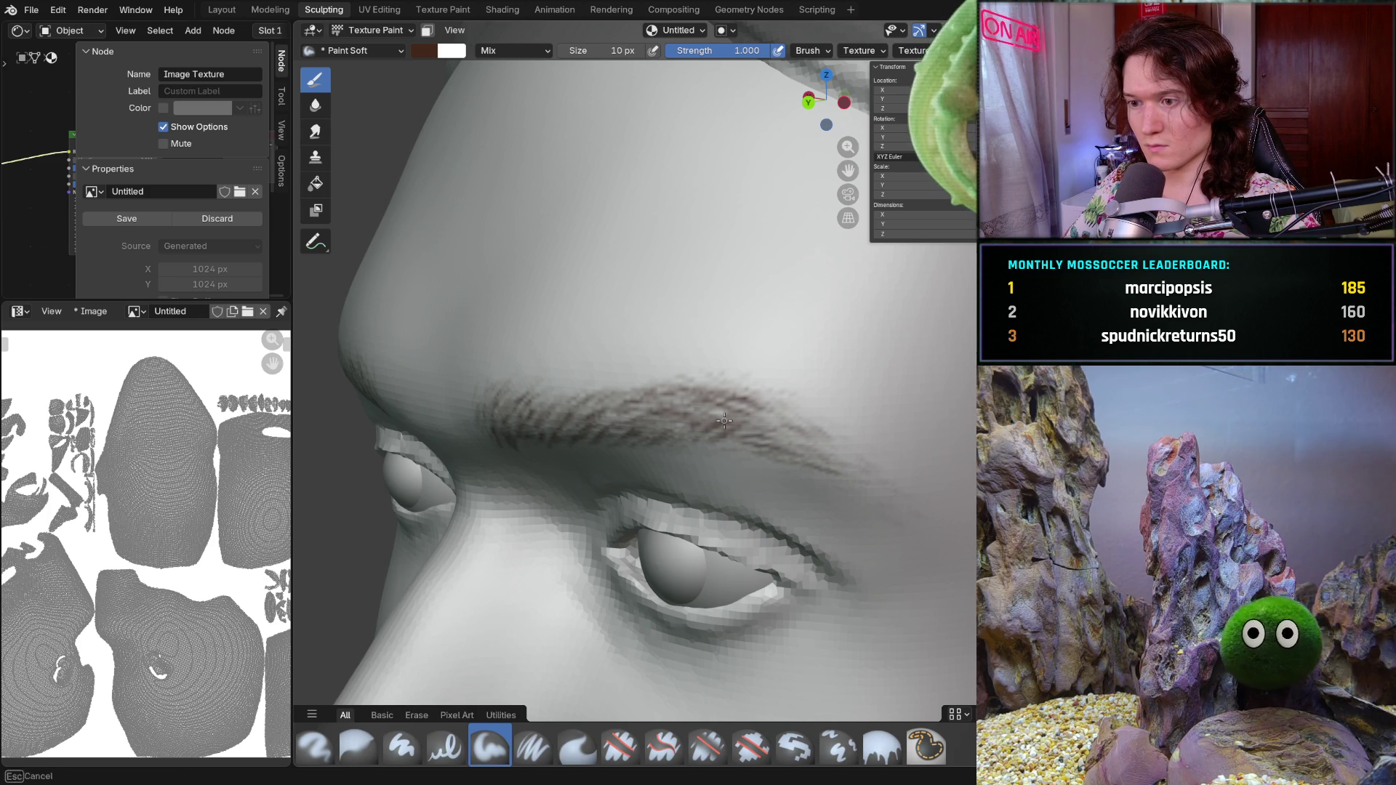
{"action": "middle_click_drag", "start_coordinate": [702, 434], "coordinate": [750, 405]}
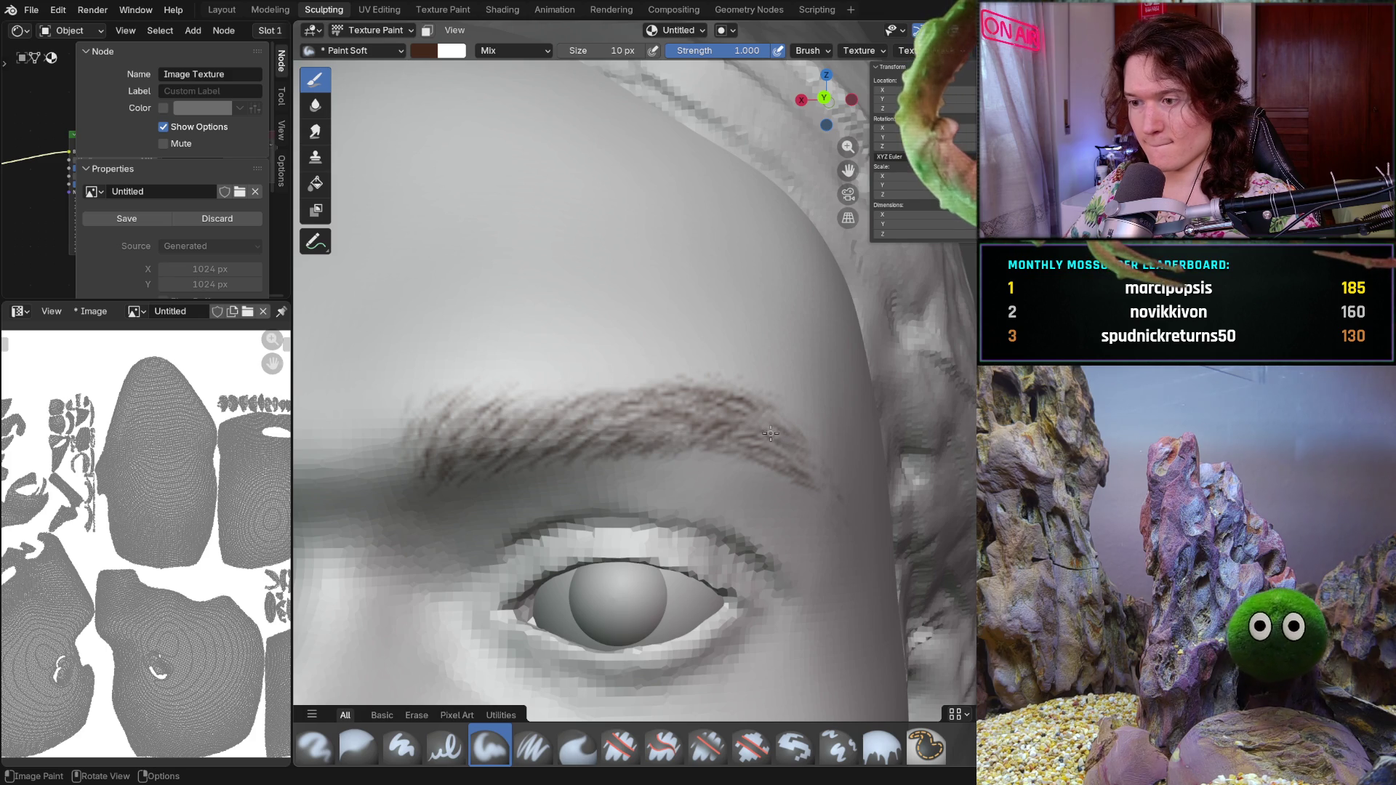
{"action": "scroll", "coordinate": [815, 466], "scroll_direction": "down", "scroll_amount": 6}
{"action": "mouse_move", "coordinate": [808, 469]}
{"action": "middle_mouse_down"}
{"action": "mouse_move", "coordinate": [707, 482]}
{"action": "mouse_move", "coordinate": [682, 436]}
{"action": "middle_mouse_up"}
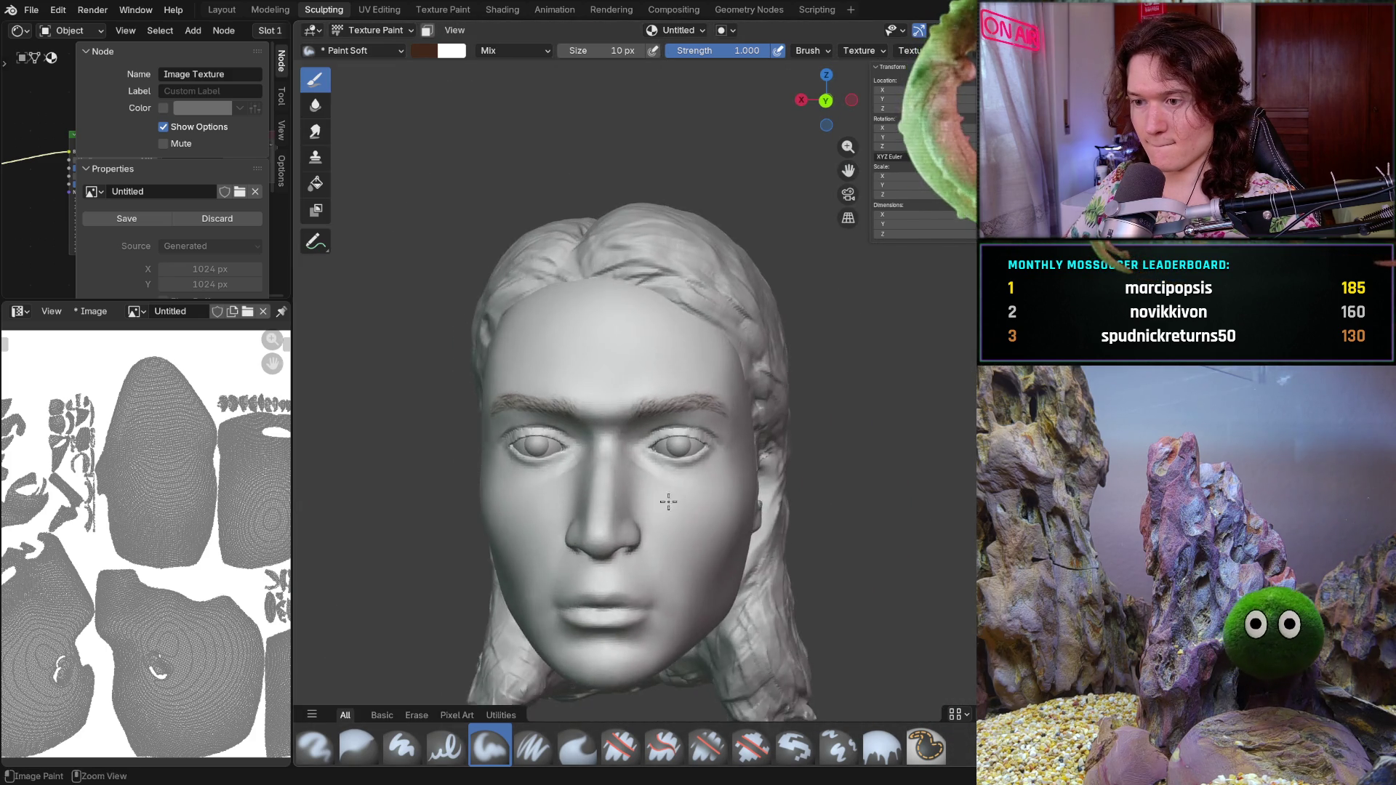
{"action": "scroll", "coordinate": [655, 458], "scroll_direction": "up", "scroll_amount": 4}
{"action": "scroll", "coordinate": [530, 501], "scroll_direction": "up", "scroll_amount": 3}
{"action": "scroll", "coordinate": [530, 500], "scroll_direction": "up", "scroll_amount": 2}
{"action": "scroll", "coordinate": [531, 501], "scroll_direction": "down", "scroll_amount": 3}
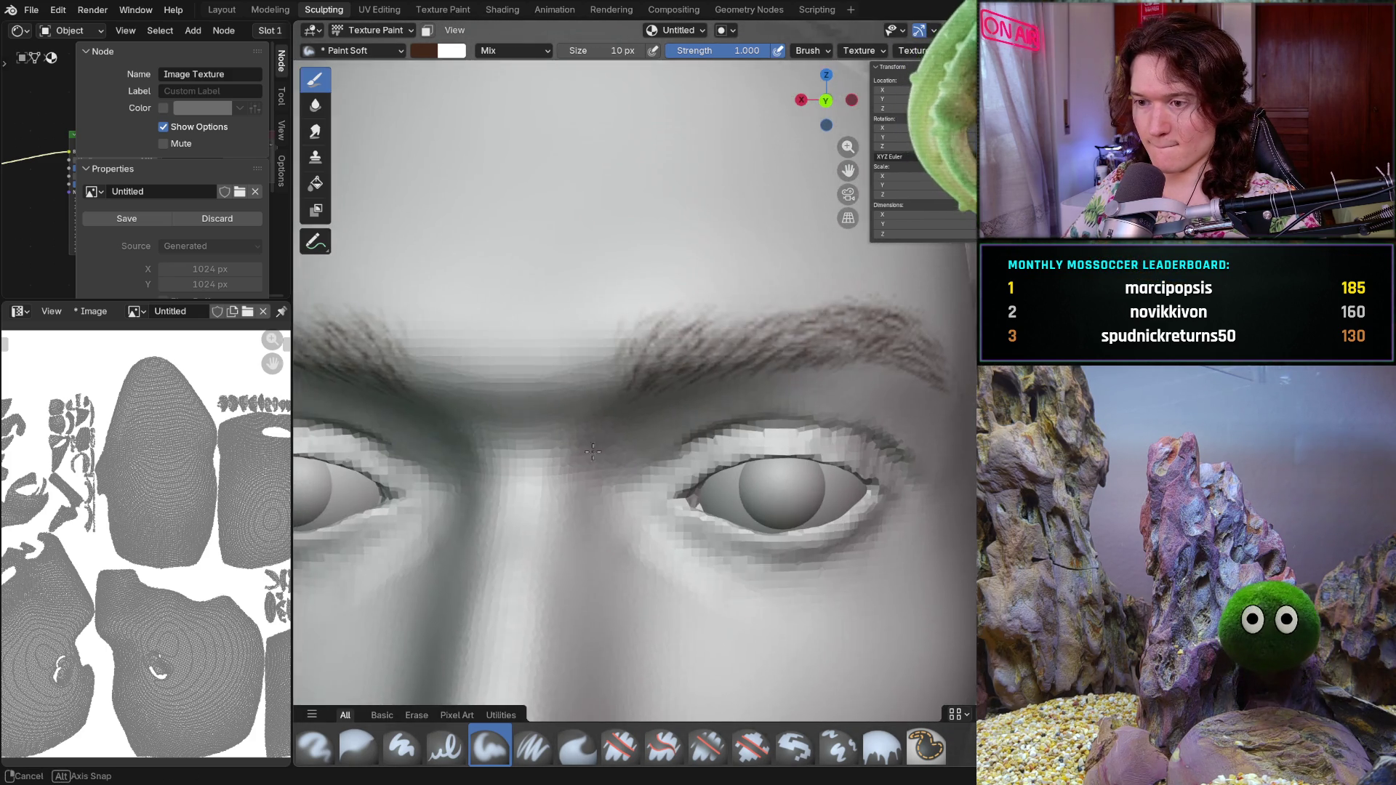
{"action": "scroll", "coordinate": [622, 391], "scroll_direction": "up", "scroll_amount": 1}
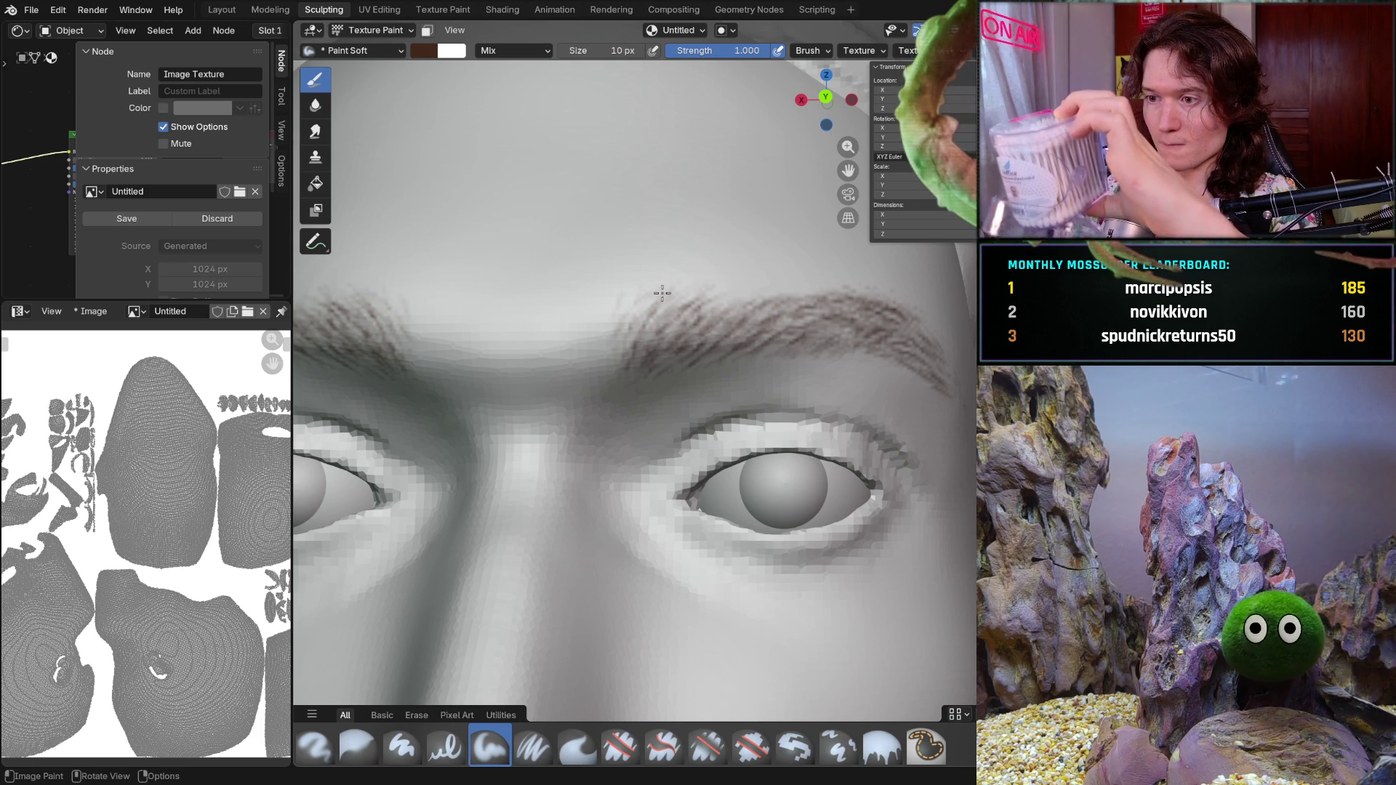
- Paint fine brown hair strokes at the inner end of the right-hand brow
{"action": "mouse_move", "coordinate": [660, 294]}
{"action": "left_mouse_down"}
{"action": "mouse_move", "coordinate": [612, 344]}
{"action": "mouse_move", "coordinate": [635, 339]}
{"action": "left_mouse_up"}
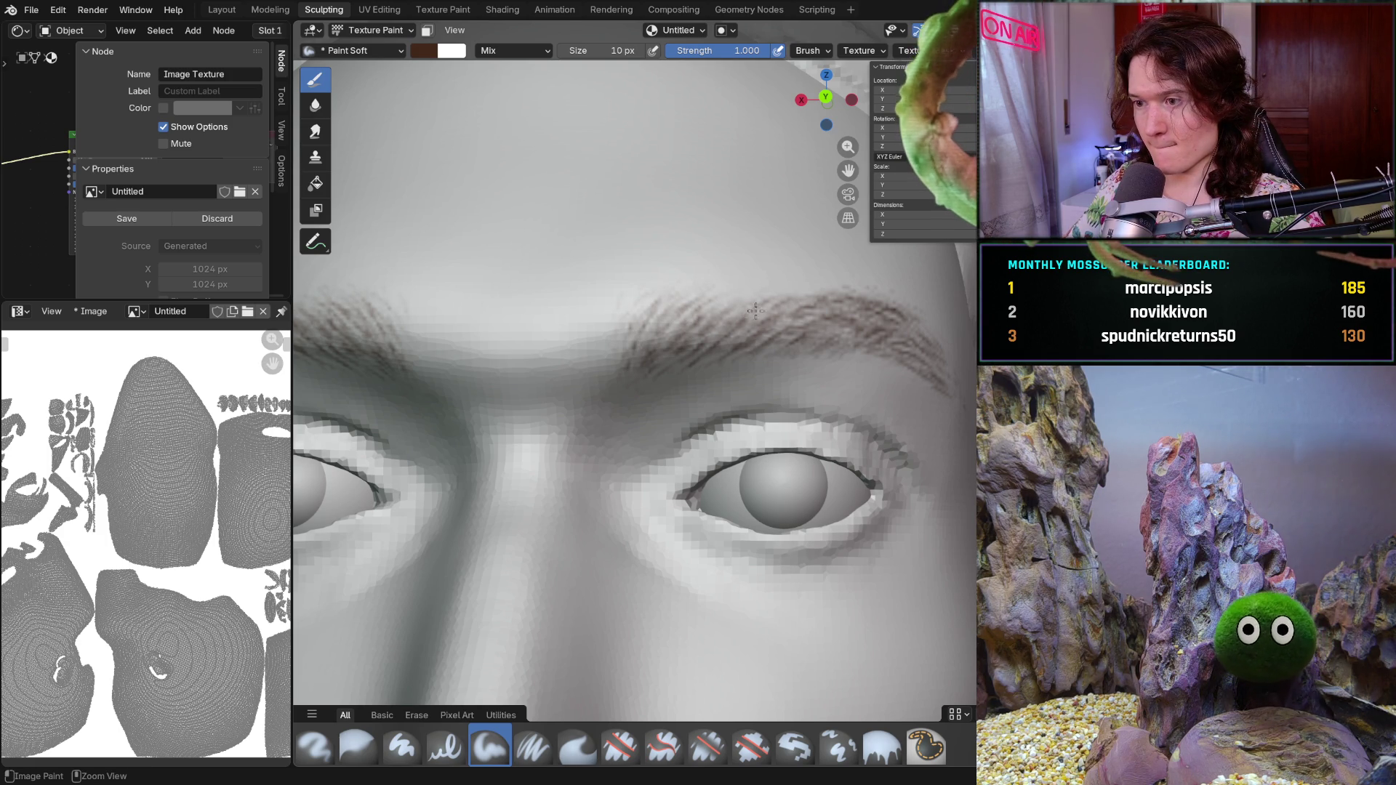
{"action": "left_click_drag", "start_coordinate": [780, 314], "coordinate": [814, 311]}
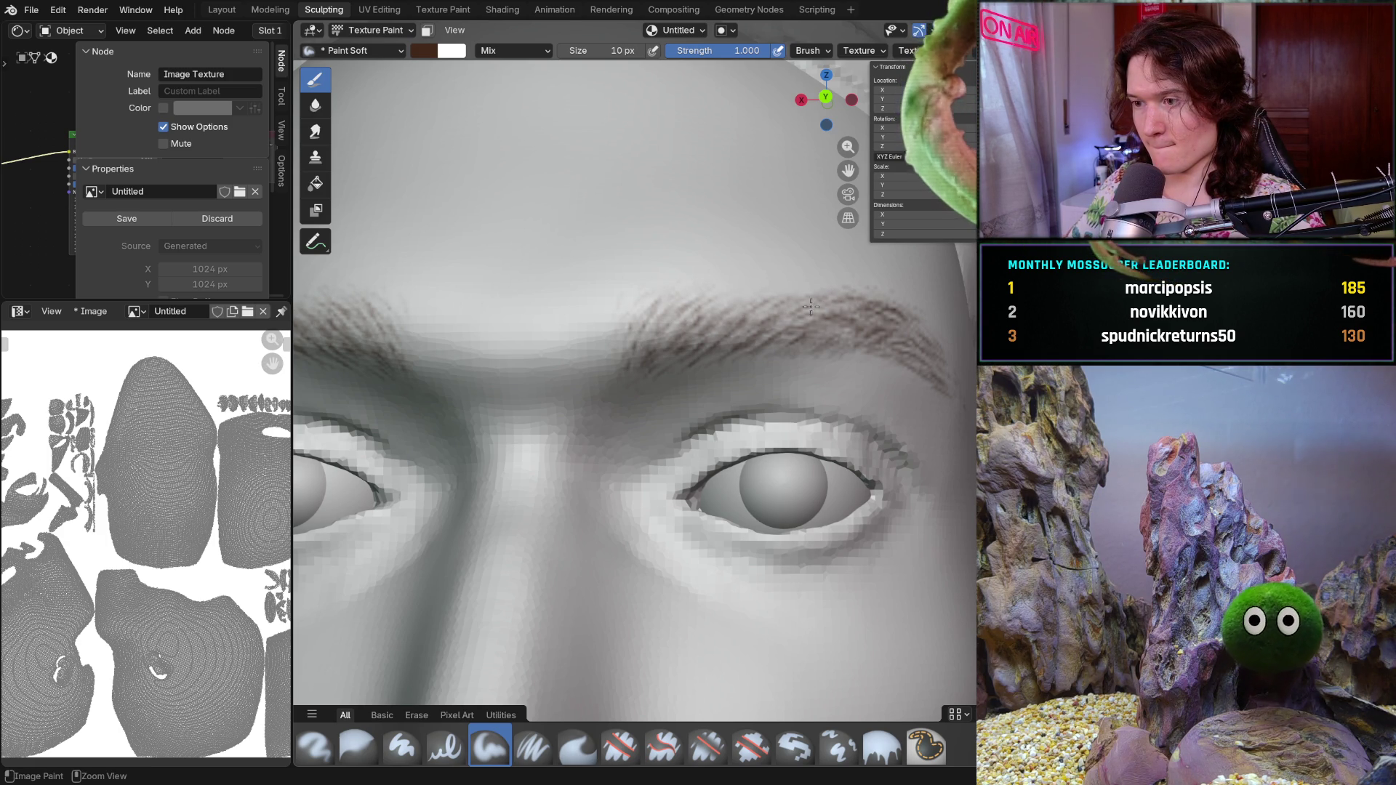
{"action": "middle_click_drag", "start_coordinate": [803, 313], "coordinate": [743, 348]}
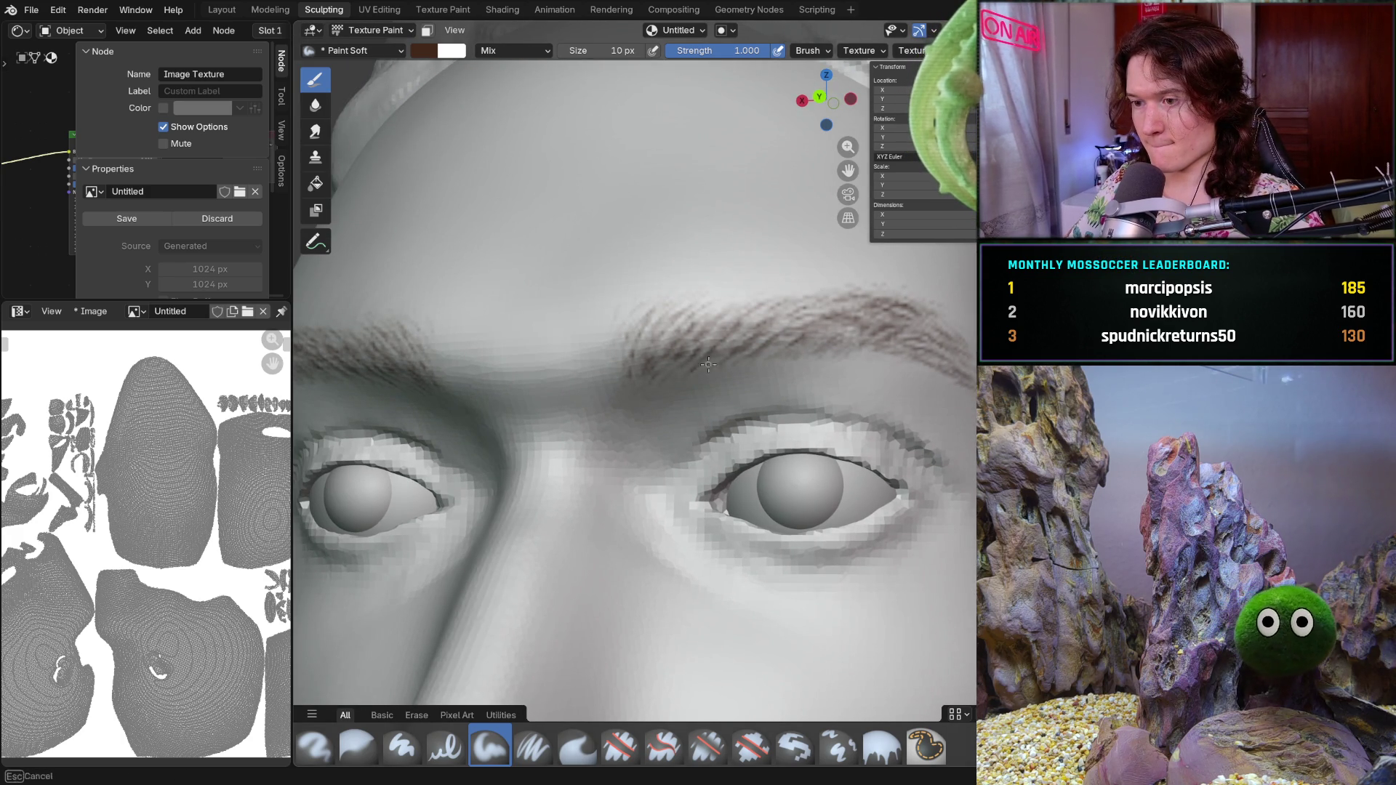
{"action": "scroll", "coordinate": [766, 363], "scroll_direction": "down", "scroll_amount": 5}
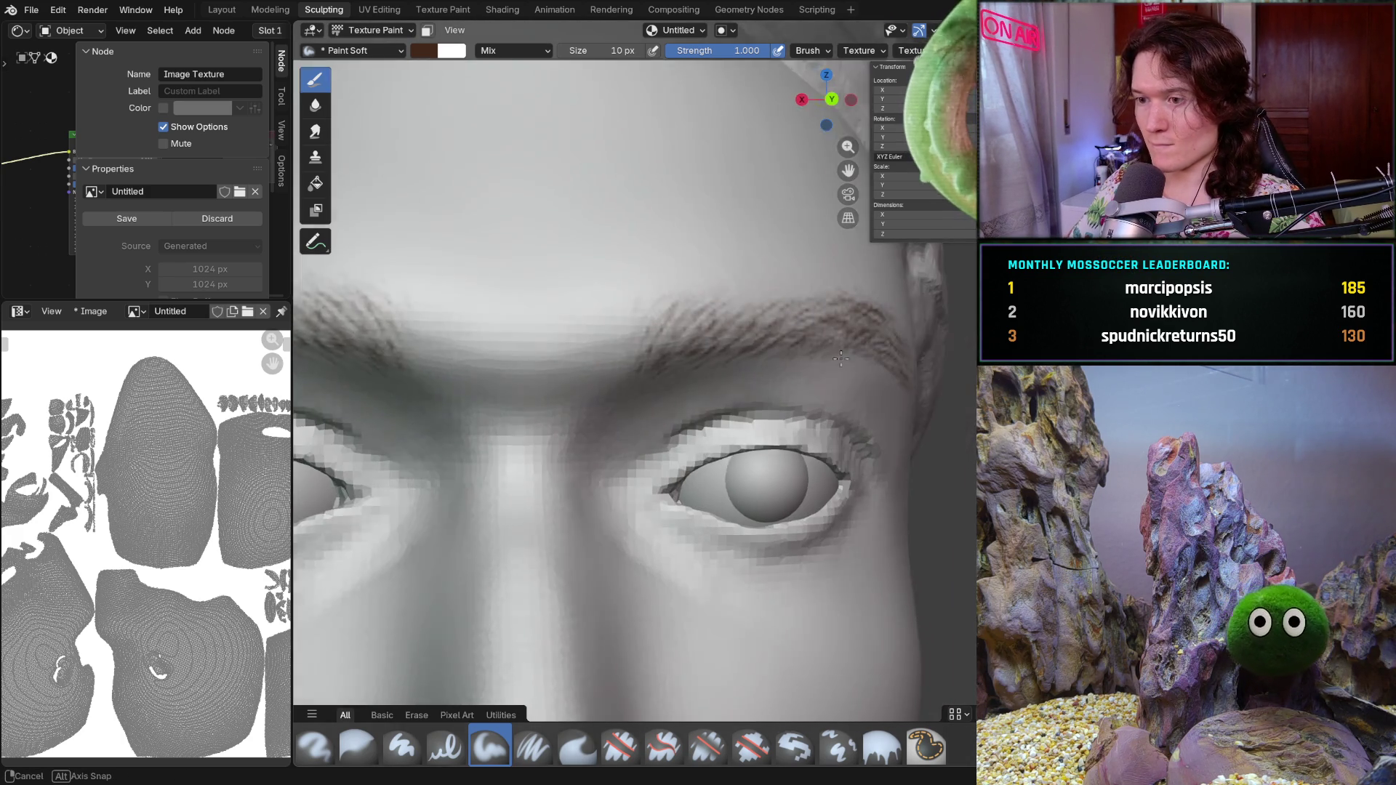
{"action": "scroll", "coordinate": [767, 362], "scroll_direction": "down", "scroll_amount": 1}
{"action": "scroll", "coordinate": [742, 381], "scroll_direction": "down", "scroll_amount": 1}
{"action": "scroll", "coordinate": [710, 414], "scroll_direction": "down", "scroll_amount": 3}
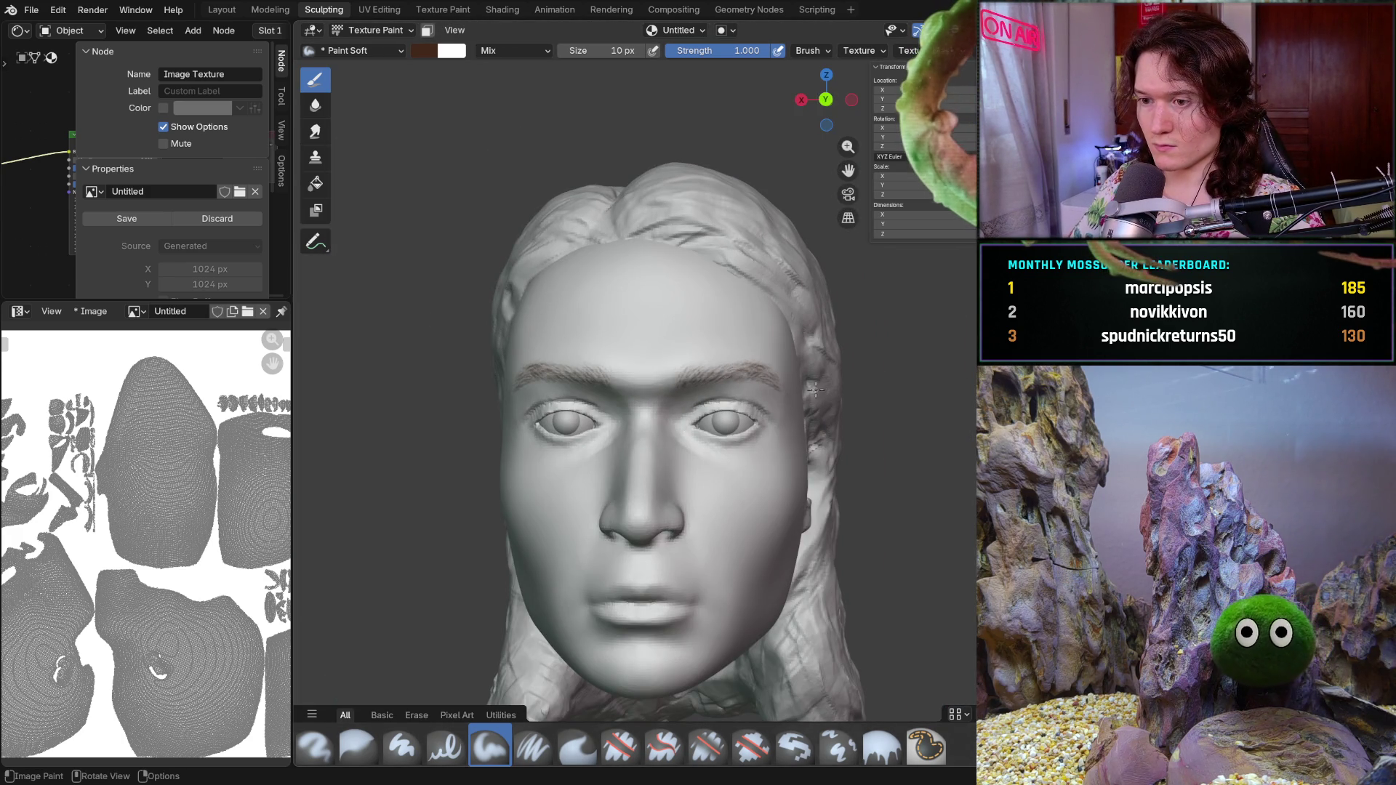
{"action": "scroll", "coordinate": [703, 395], "scroll_direction": "up", "scroll_amount": 2}
{"action": "scroll", "coordinate": [704, 394], "scroll_direction": "up", "scroll_amount": 2}
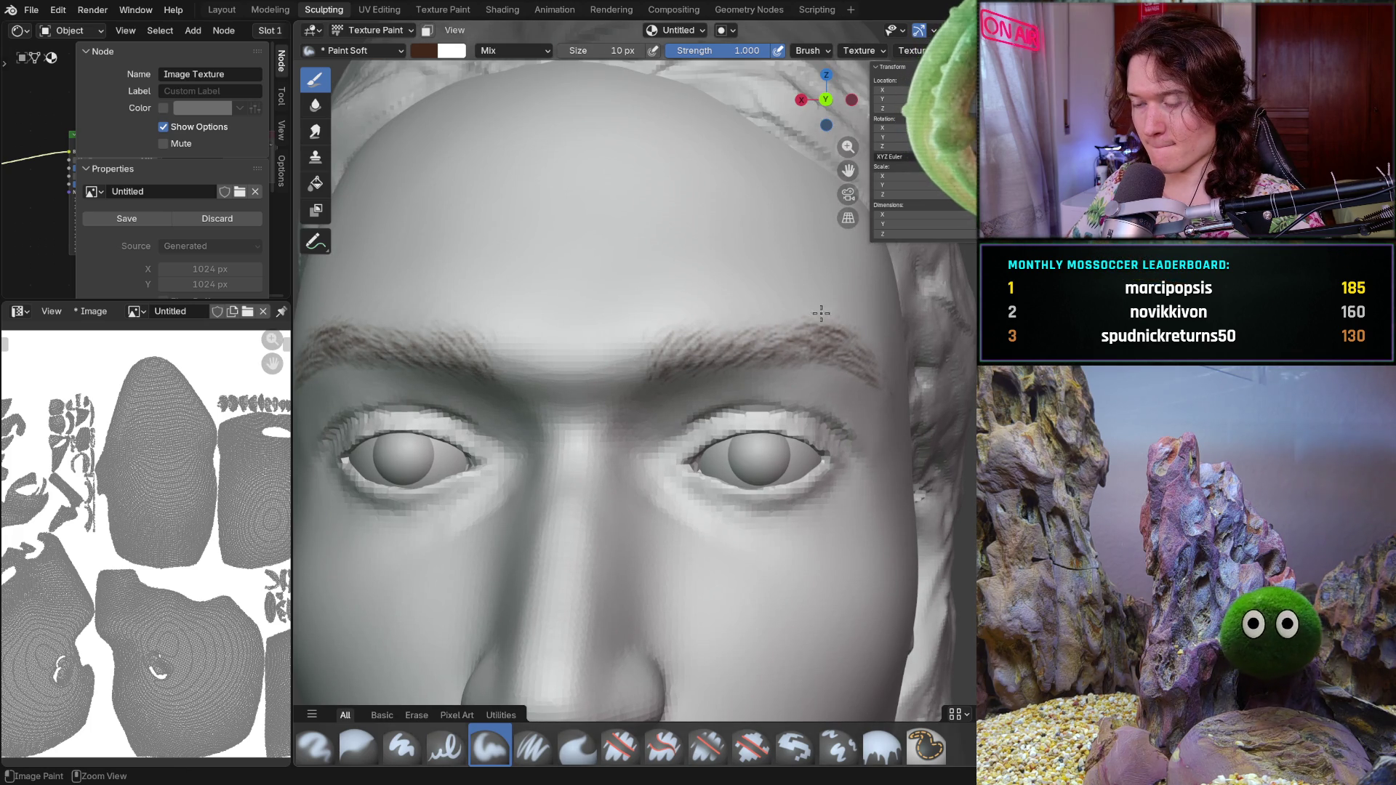
- Layer more brown hair strokes on the brow above the eye, checking it from side and frontal views
{"action": "middle_click_drag", "start_coordinate": [833, 296], "coordinate": [753, 337]}
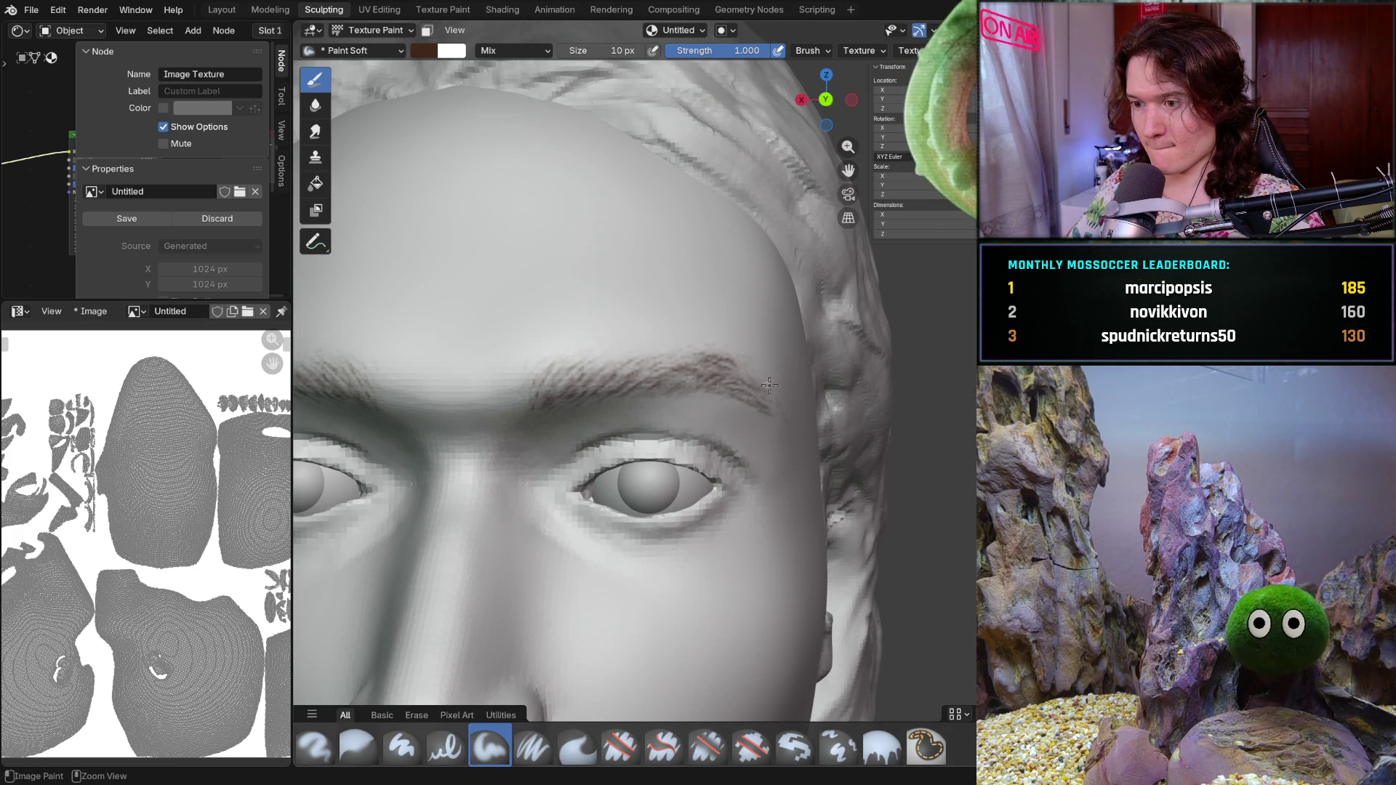
{"action": "middle_click_drag", "start_coordinate": [742, 368], "coordinate": [754, 349]}
{"action": "scroll", "coordinate": [753, 350], "scroll_direction": "up", "scroll_amount": 3}
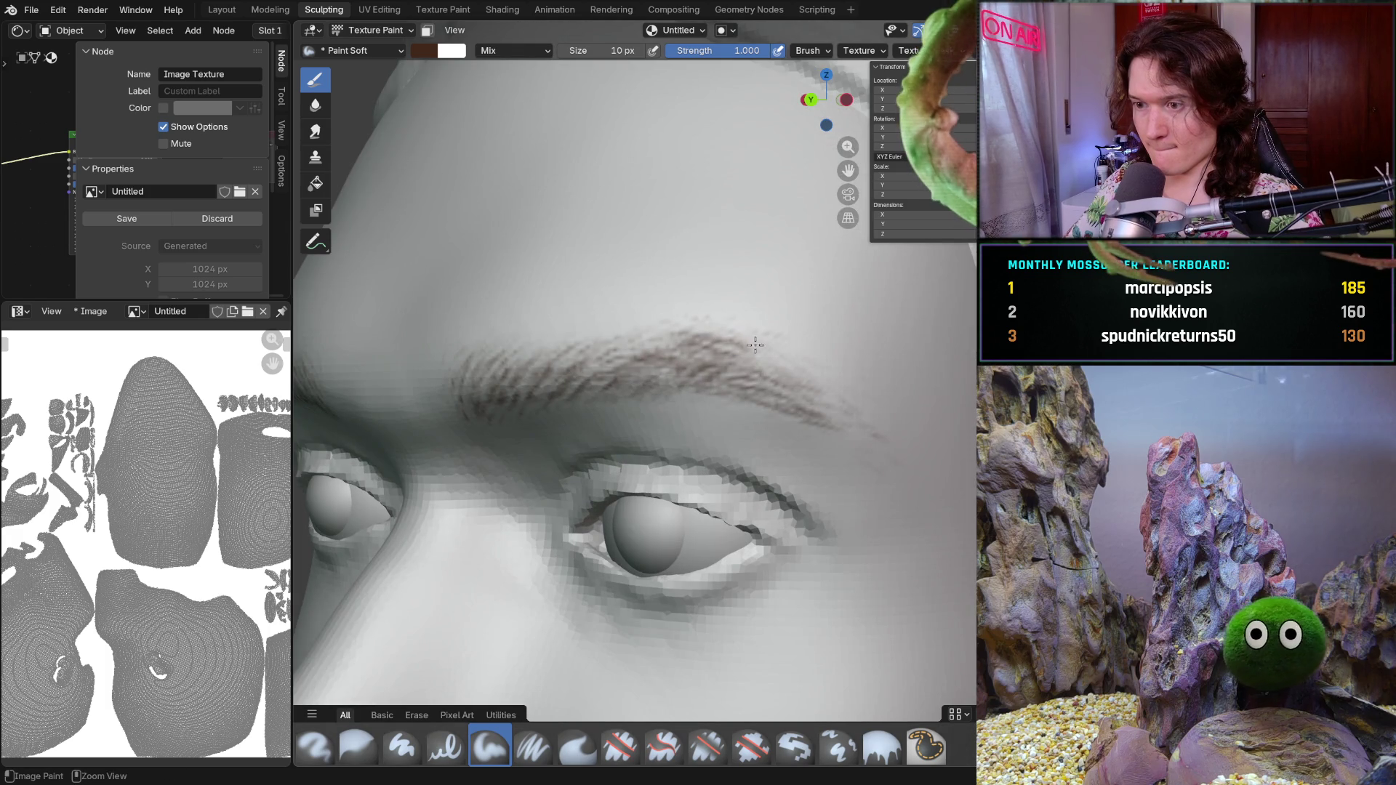
{"action": "scroll", "coordinate": [754, 350], "scroll_direction": "down", "scroll_amount": 3}
{"action": "scroll", "coordinate": [754, 350], "scroll_direction": "down", "scroll_amount": 3}
{"action": "middle_click_drag", "start_coordinate": [754, 350], "coordinate": [740, 387]}
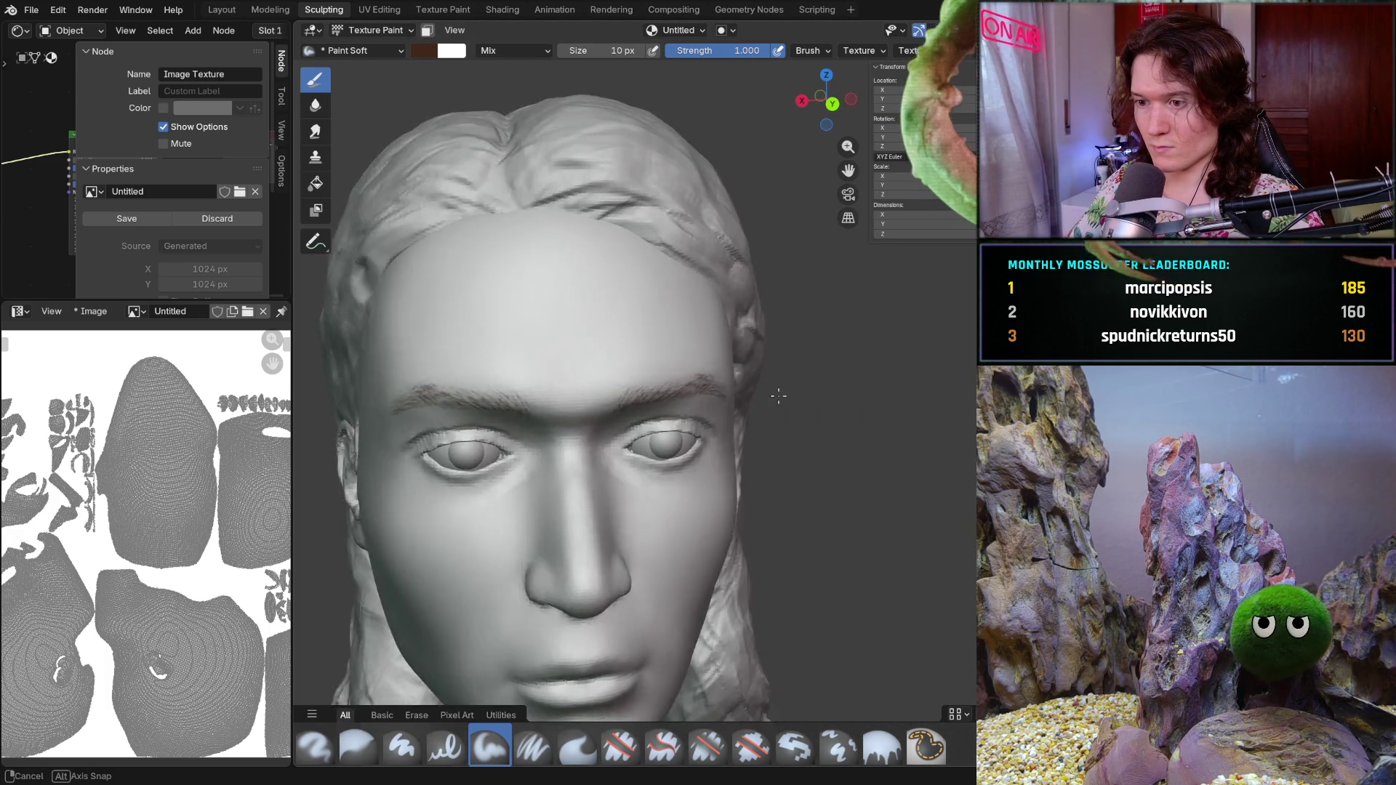
{"action": "scroll", "coordinate": [740, 388], "scroll_direction": "up", "scroll_amount": 5}
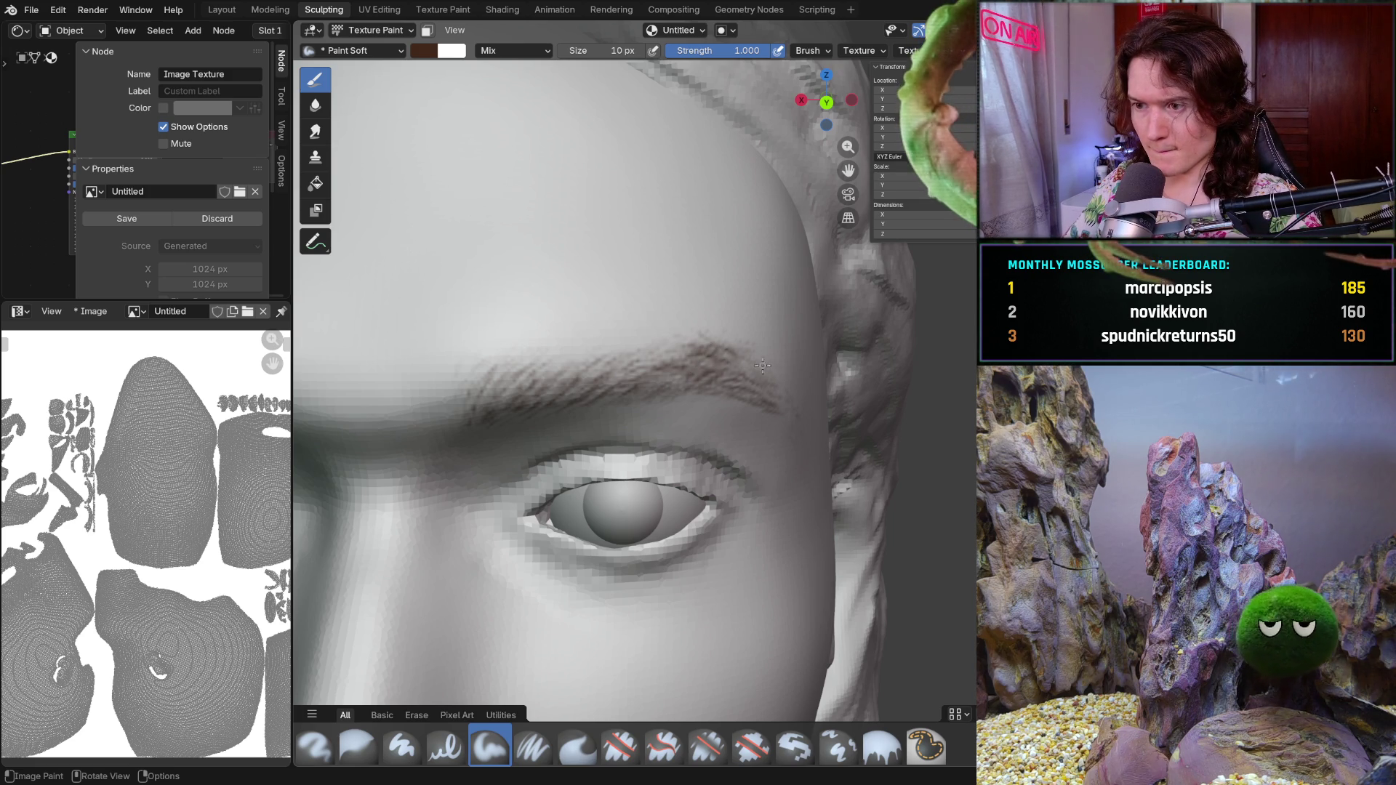
{"action": "key", "text": "ctrl"}
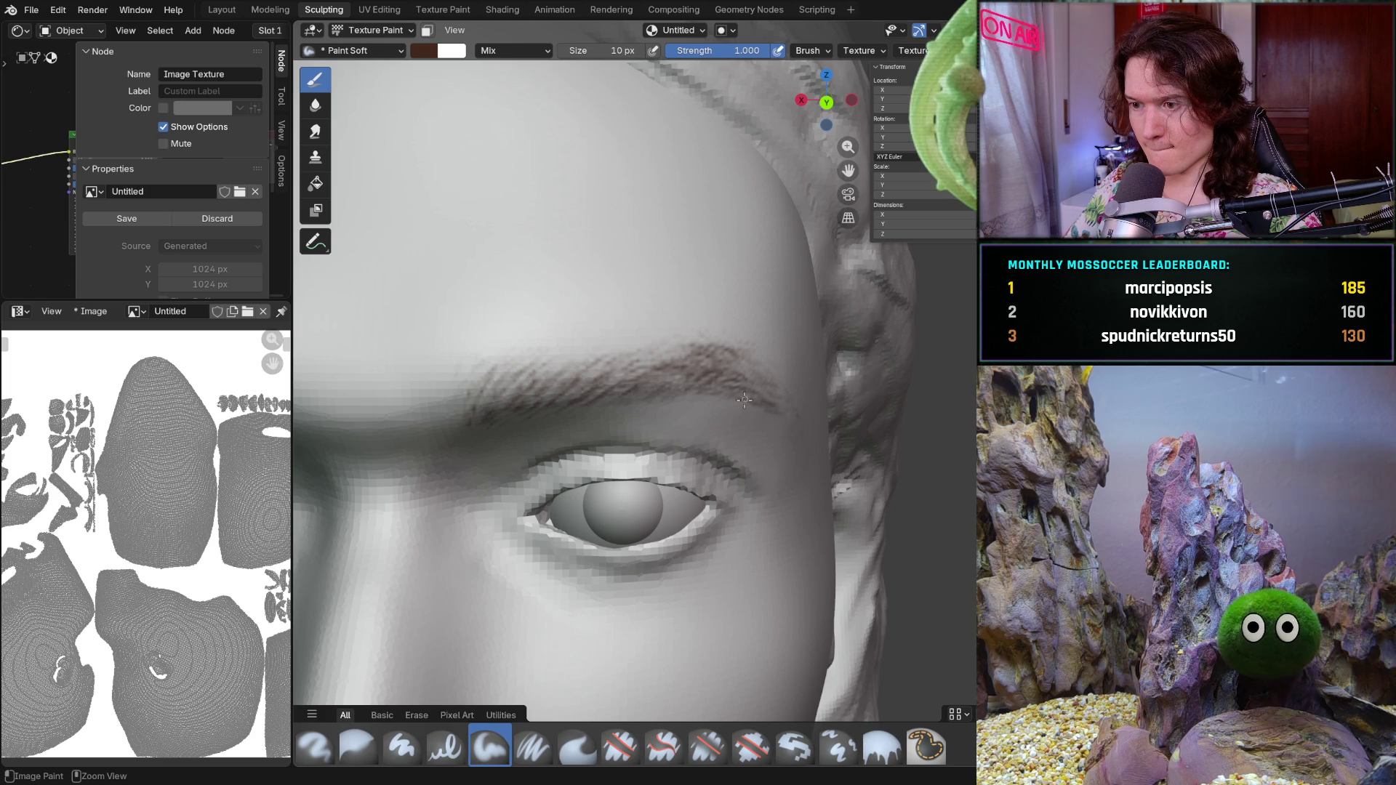
{"action": "middle_click_drag", "start_coordinate": [755, 398], "coordinate": [728, 385]}
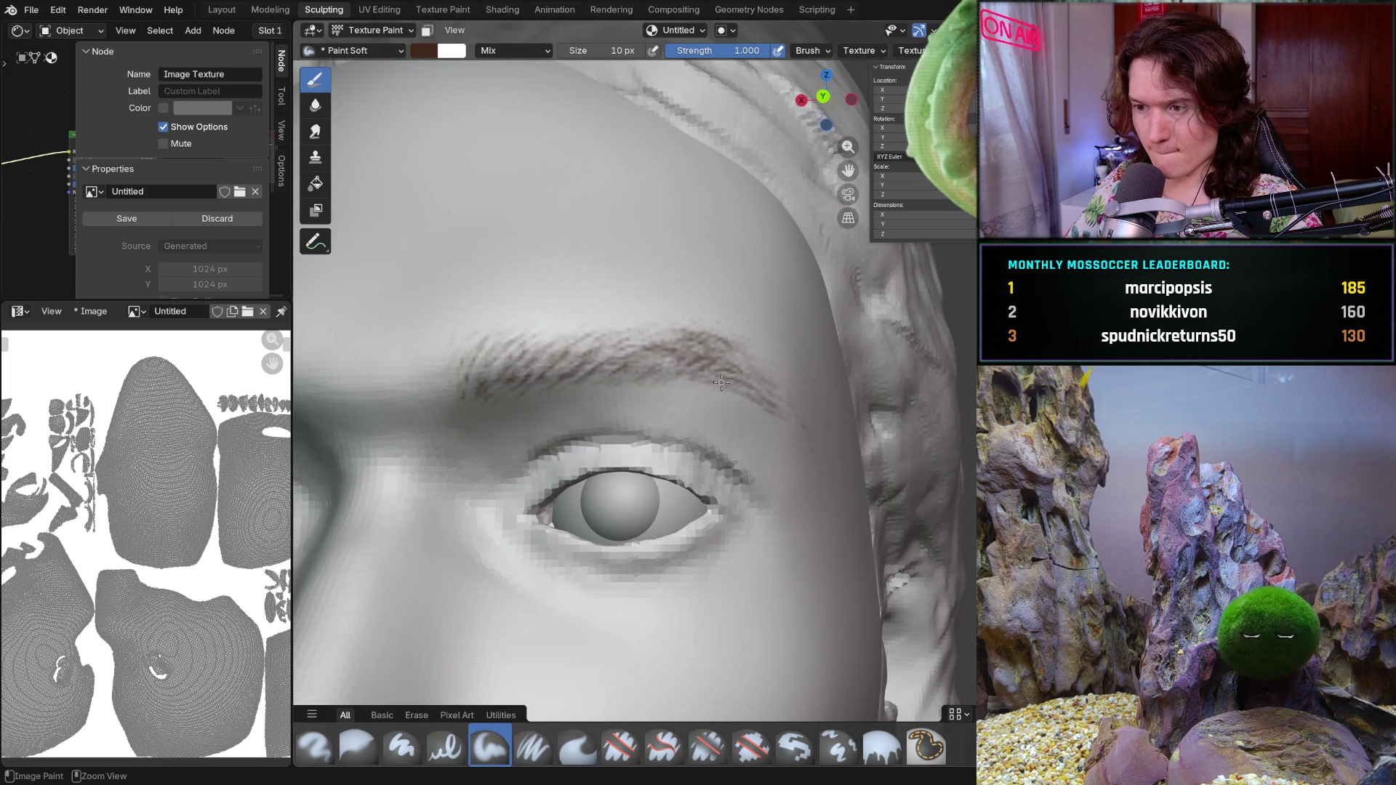
{"action": "mouse_move", "coordinate": [797, 422]}
{"action": "middle_mouse_down"}
{"action": "mouse_move", "coordinate": [726, 377]}
{"action": "mouse_move", "coordinate": [647, 383]}
{"action": "middle_mouse_up"}
{"action": "scroll", "coordinate": [644, 382], "scroll_direction": "up", "scroll_amount": 2}
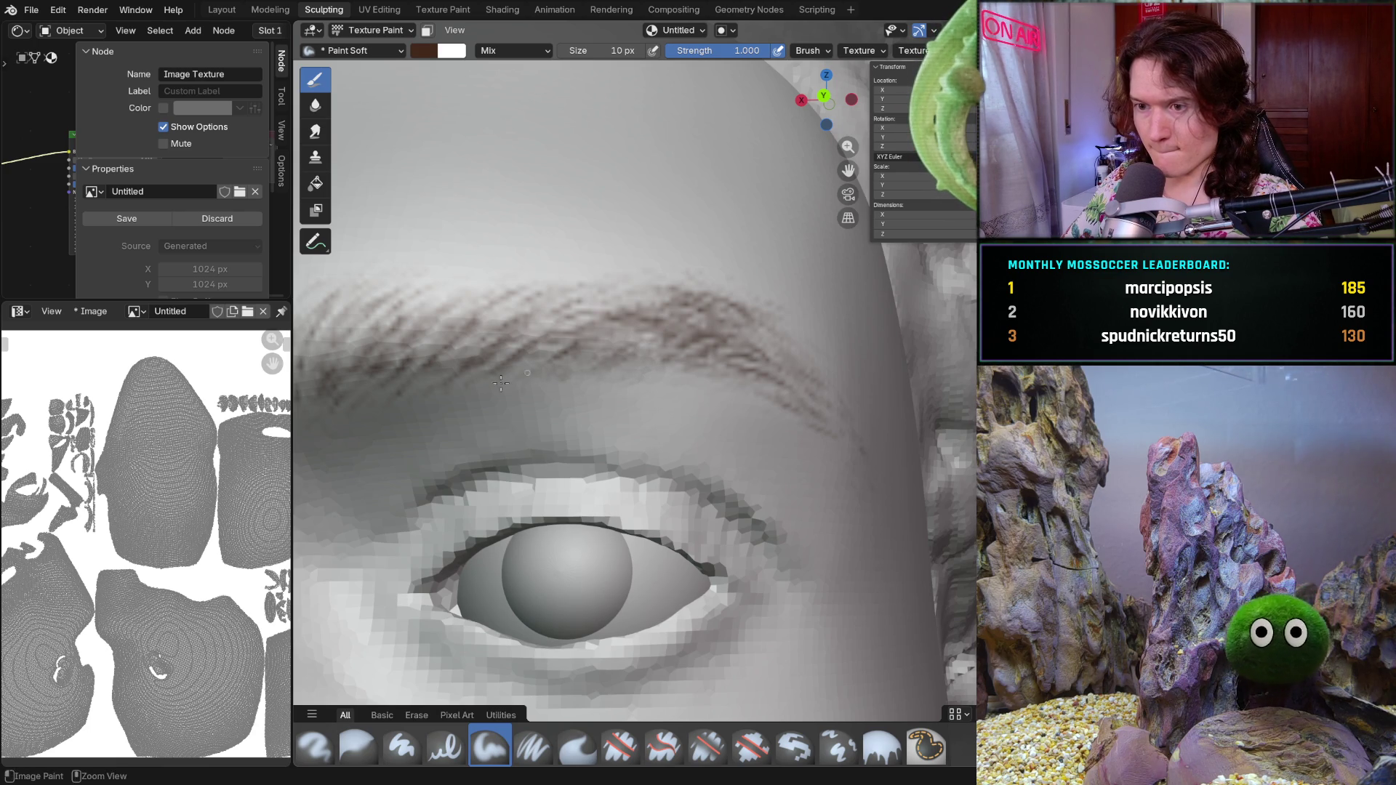
{"action": "scroll", "coordinate": [545, 384], "scroll_direction": "down", "scroll_amount": 5}
{"action": "middle_click_drag", "start_coordinate": [545, 384], "coordinate": [663, 340]}
{"action": "scroll", "coordinate": [663, 340], "scroll_direction": "up", "scroll_amount": 3}
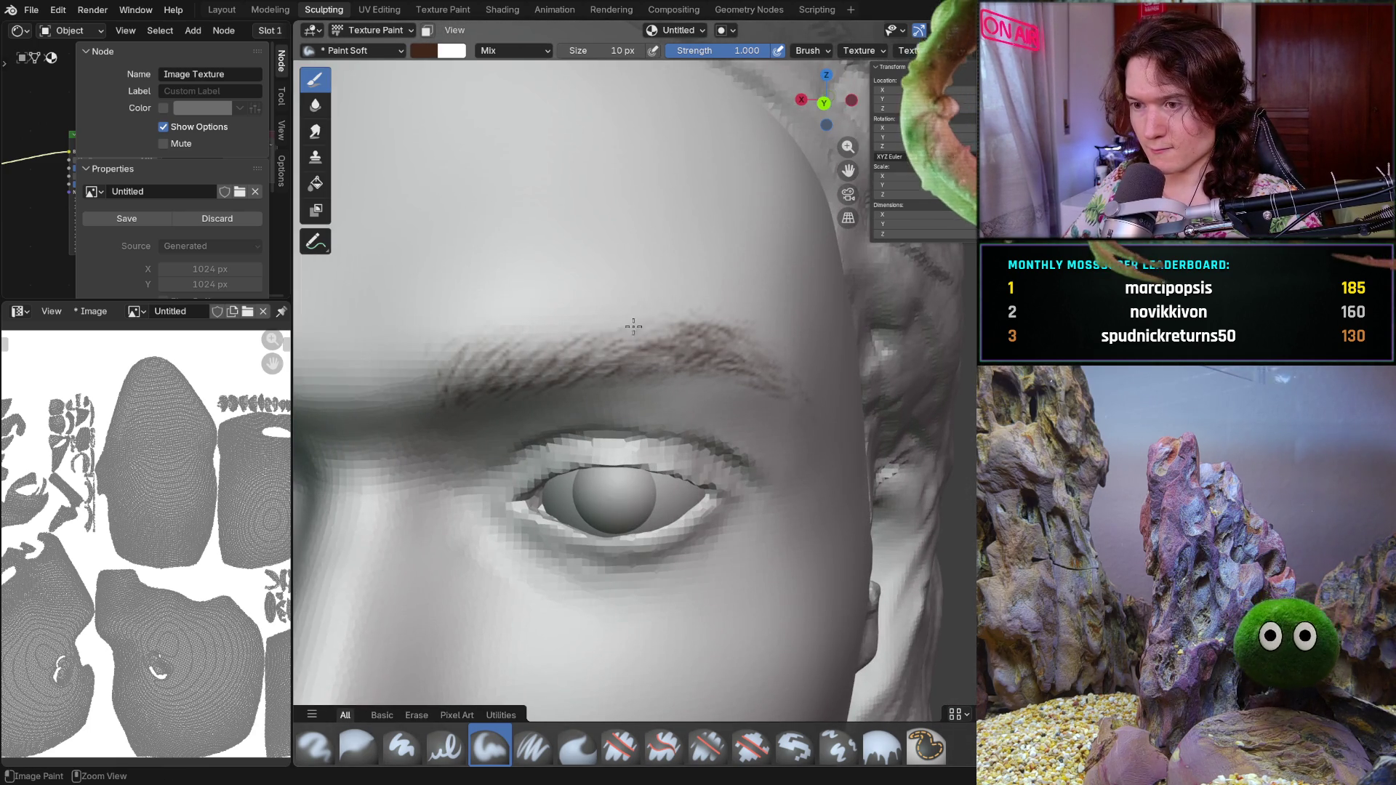